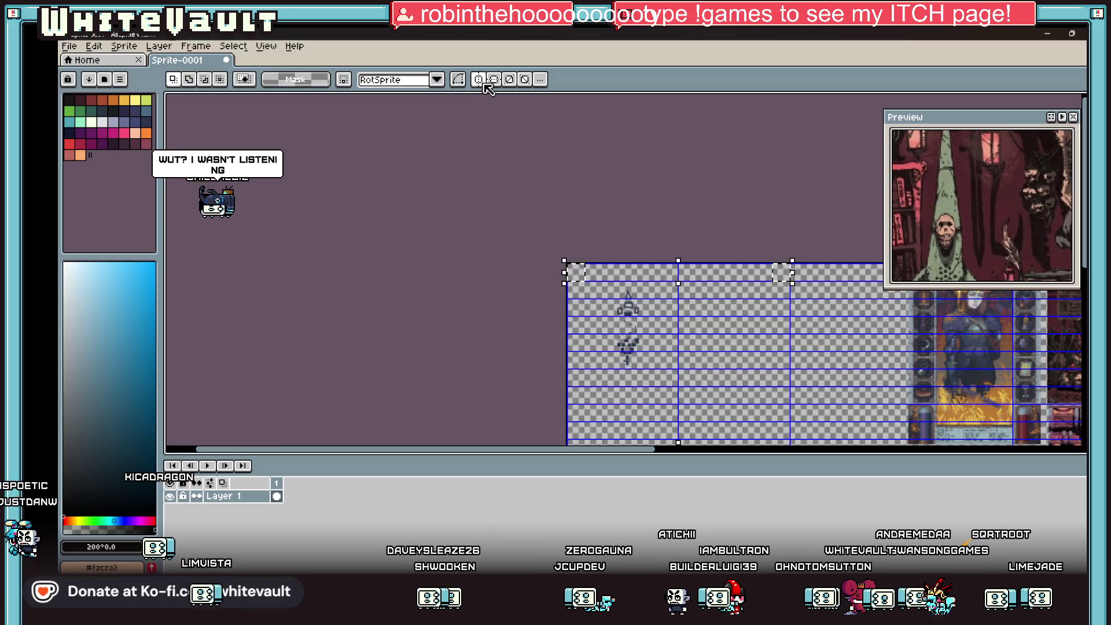
Select a rectangle at the sprite sheet's top-left corner.
scroll(559, 276, "up", 2)
scroll(559, 275, "up", 2)
mouse_move(354, 241)
left_mouse_down()
mouse_move(377, 322)
mouse_move(422, 377)
mouse_move(469, 395)
left_mouse_up()
Turn on View > Grid > Show Grid to overlay grid lines on the canvas.
left_click(195, 47)
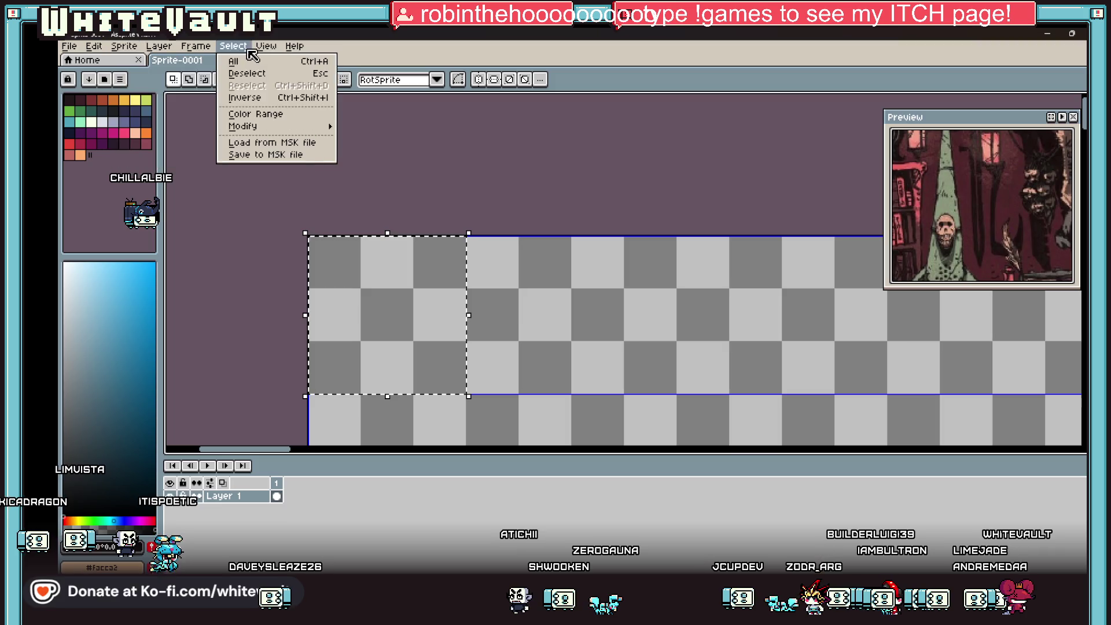
mouse_move(192, 51)
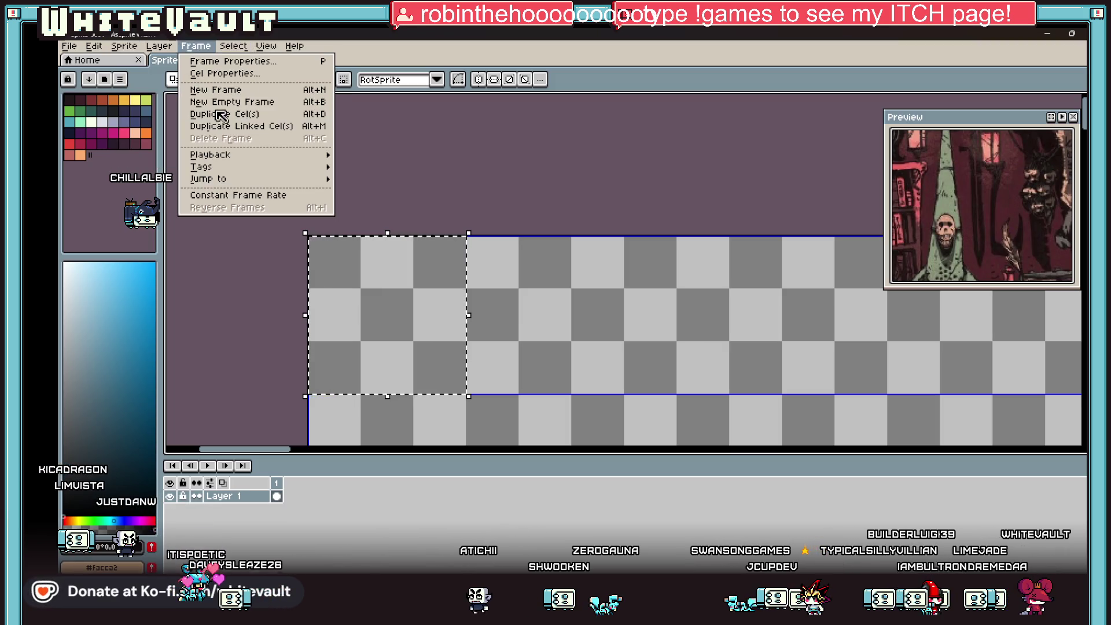
mouse_move(147, 50)
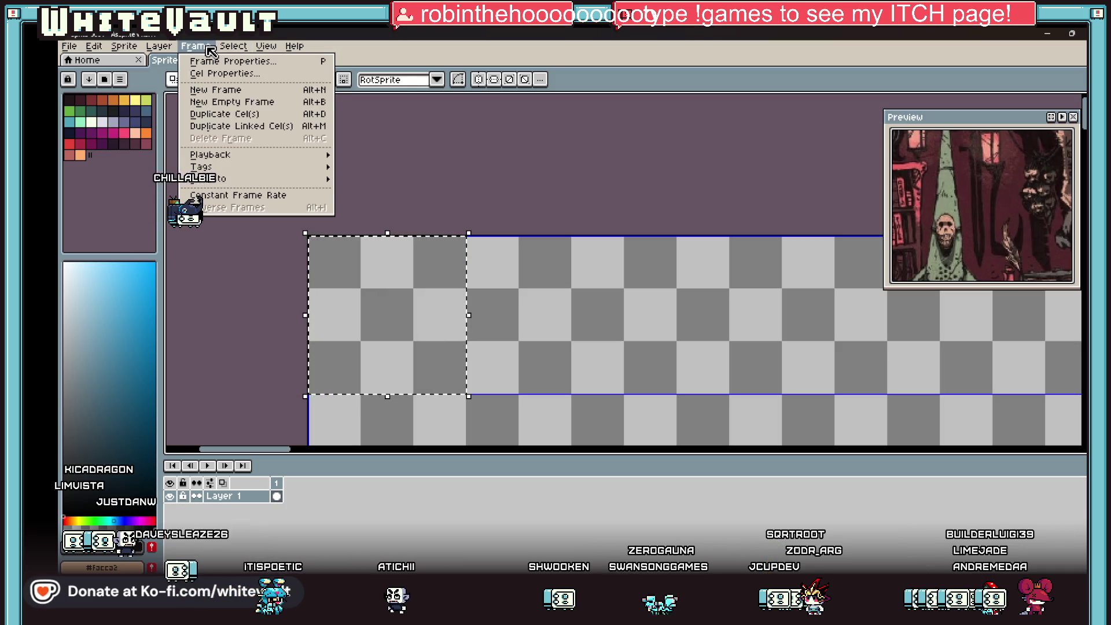
mouse_move(288, 127)
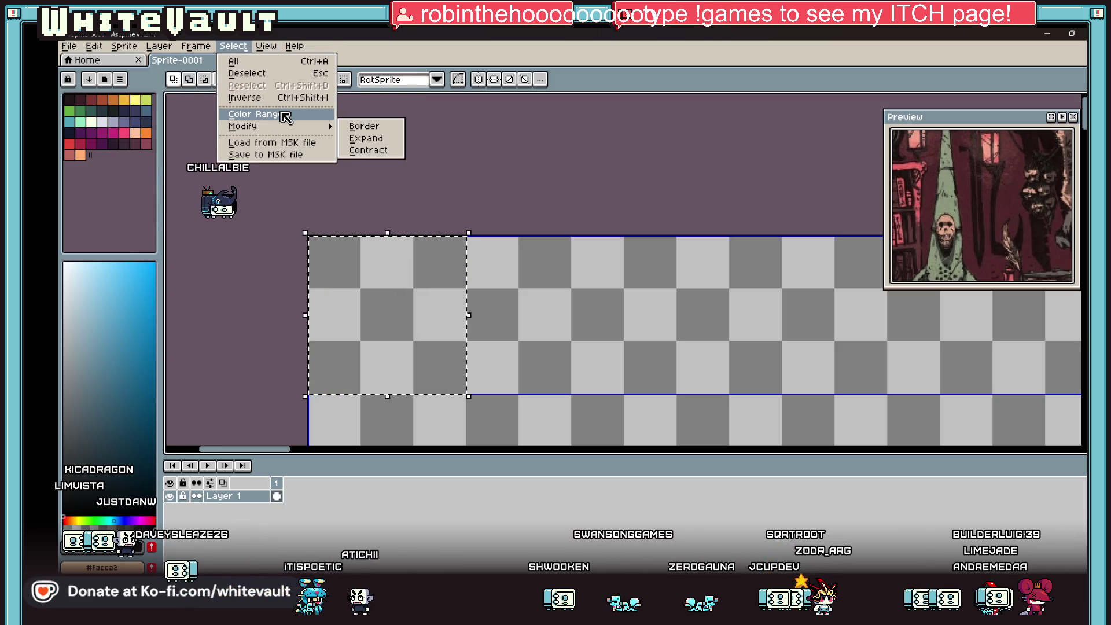
mouse_move(272, 42)
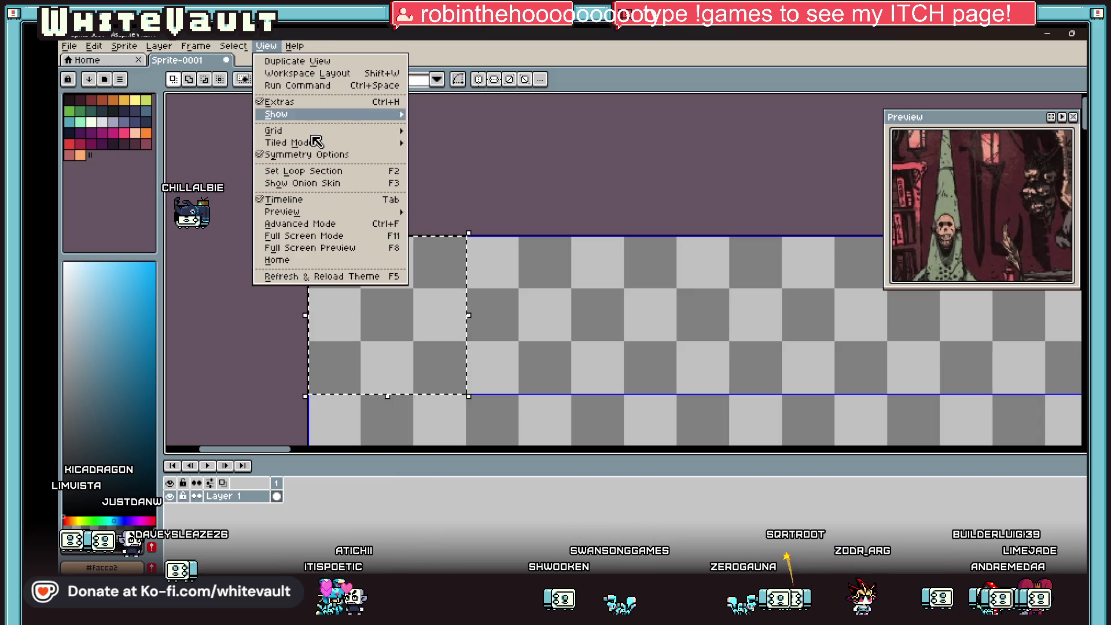
left_click(457, 142)
scroll(570, 319, "down", 5)
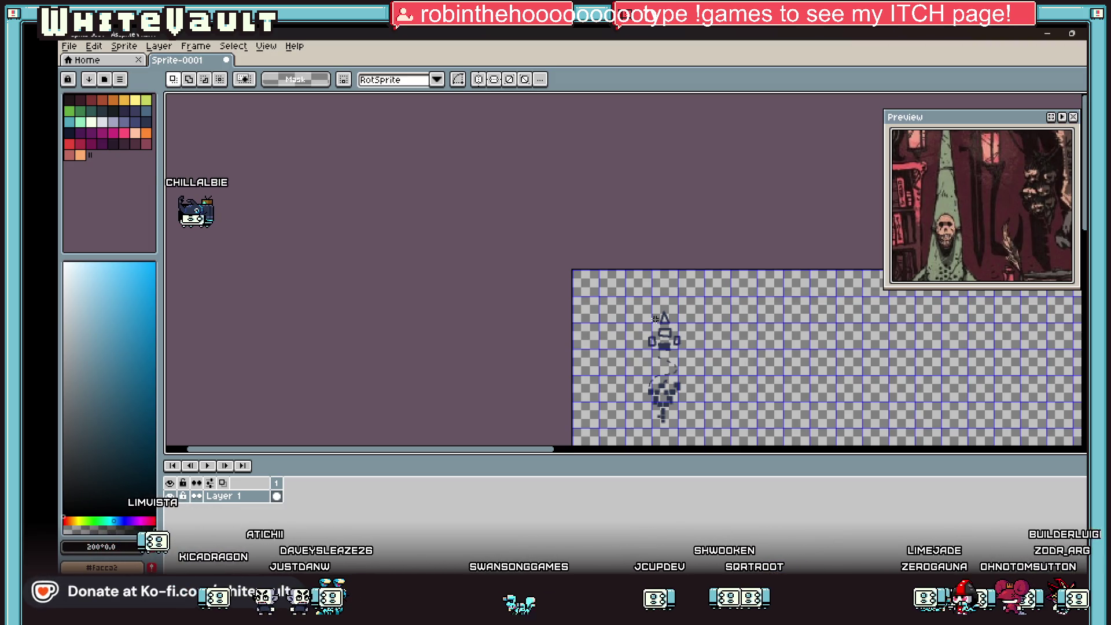
Switch to the Eyedropper (I), then the Pencil (B), zooming out to view the whole sheet.
scroll(761, 328, "up", 3)
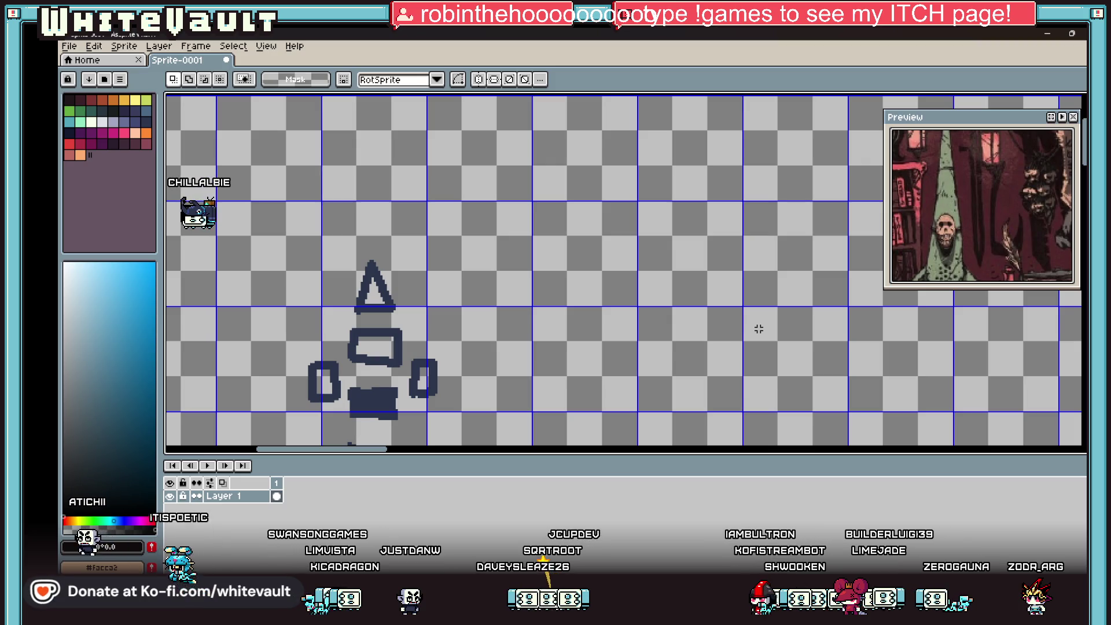
scroll(604, 212, "down", 5)
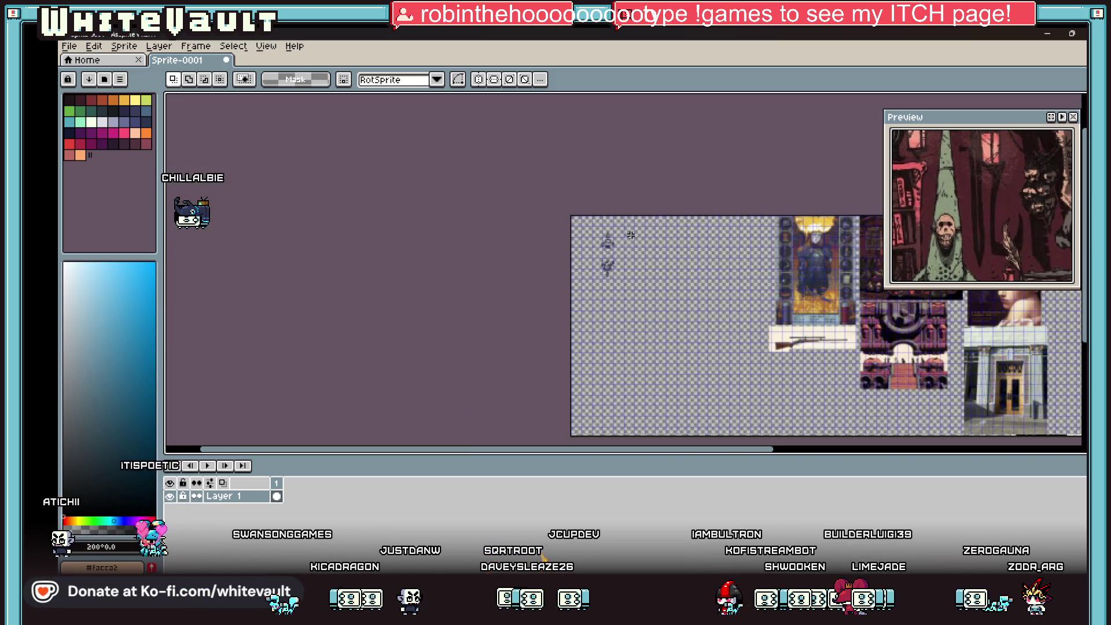
scroll(605, 212, "up", 4)
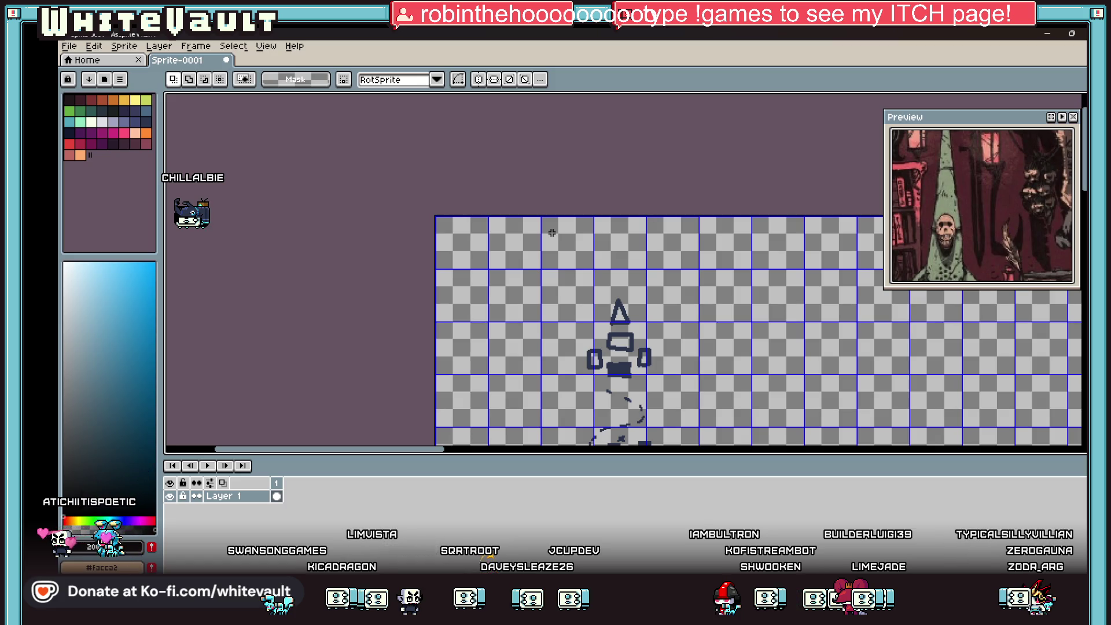
scroll(579, 249, "down", 1)
scroll(611, 269, "up", 1)
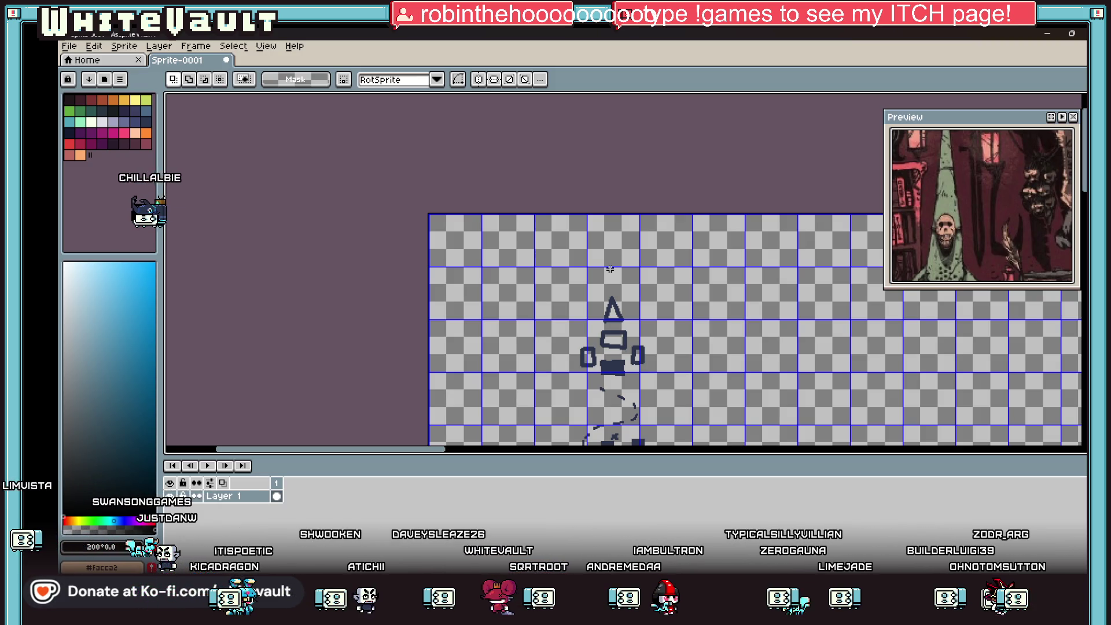
scroll(454, 239, "up", 4)
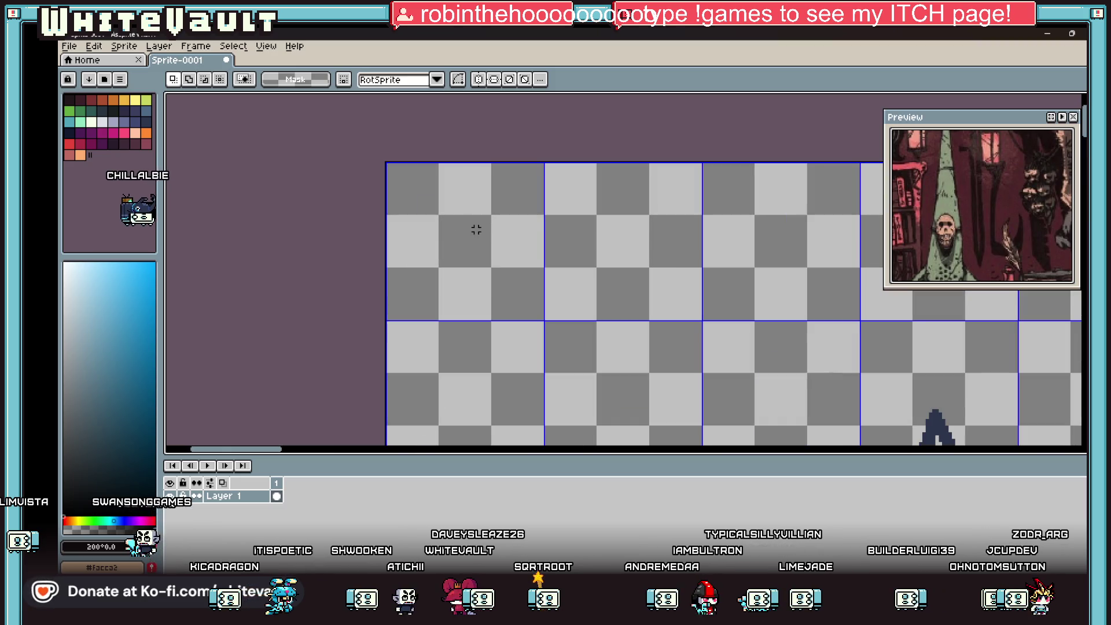
key("i")
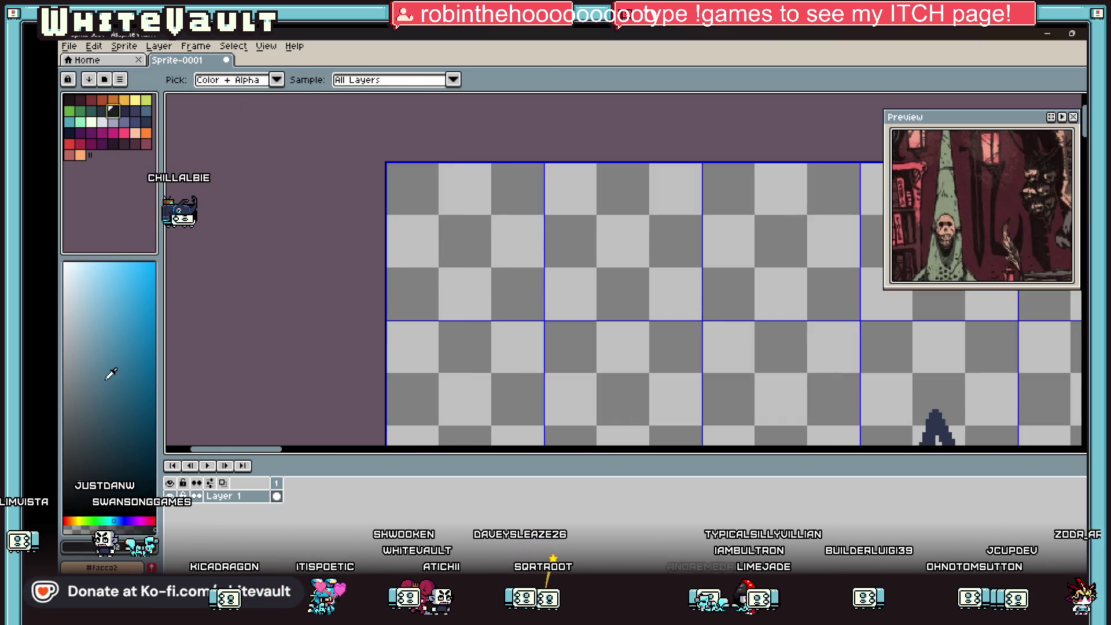
key("b")
scroll(447, 234, "up", 2)
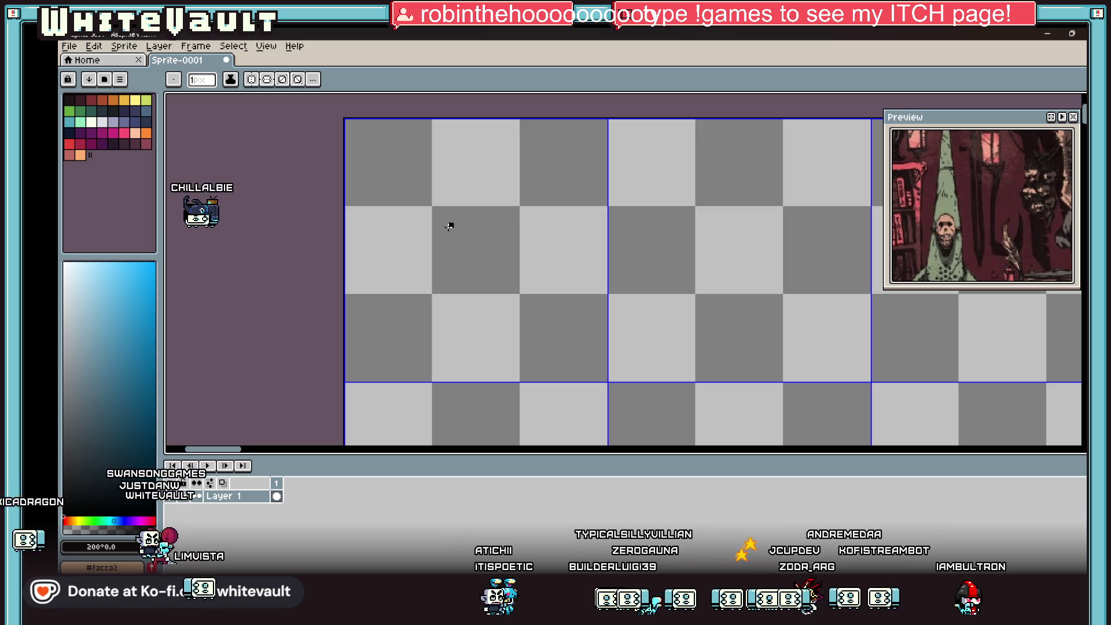
scroll(451, 222, "down", 2)
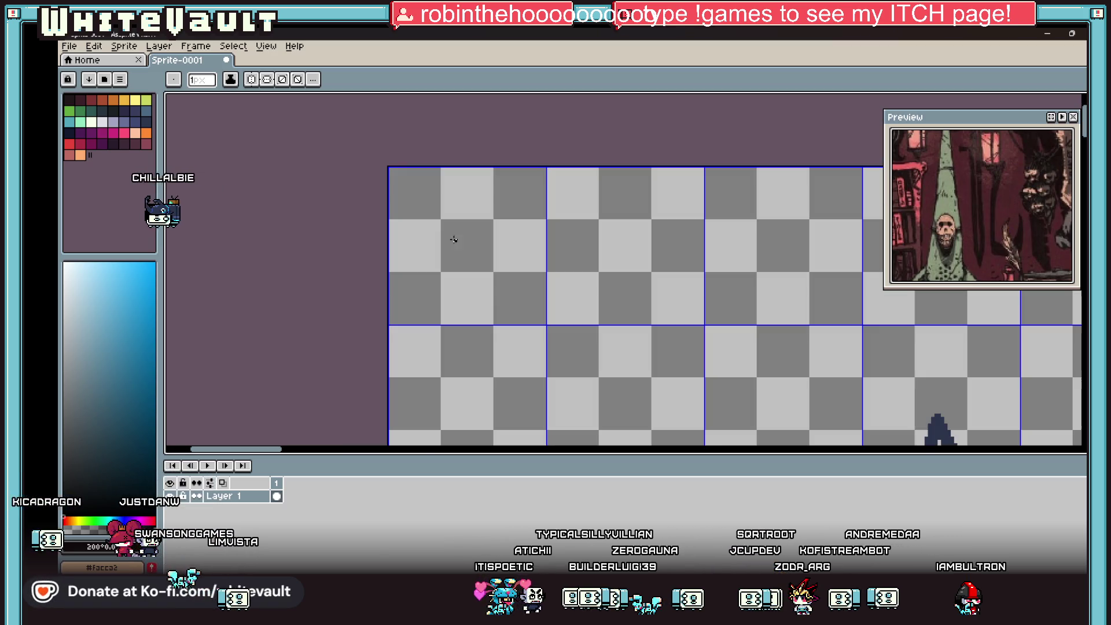
scroll(581, 205, "down", 3)
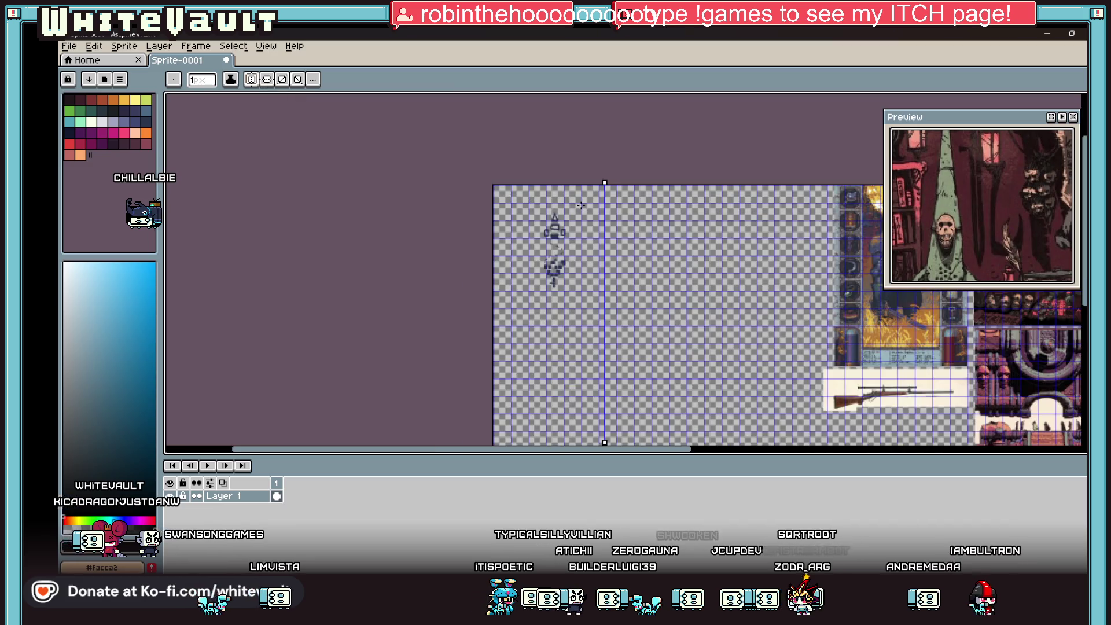
Move the symmetry axis left and pencil a mirrored peach skin shape.
mouse_move(605, 182)
left_mouse_down()
mouse_move(521, 183)
mouse_move(470, 199)
left_mouse_up()
scroll(510, 191, "up", 5)
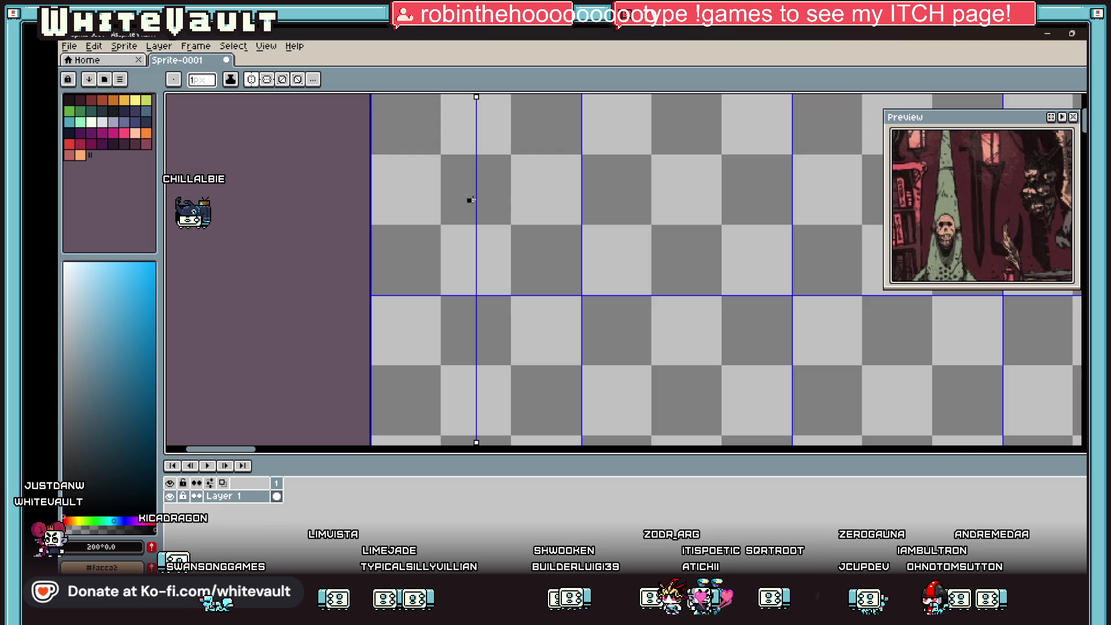
scroll(479, 148, "up", 2)
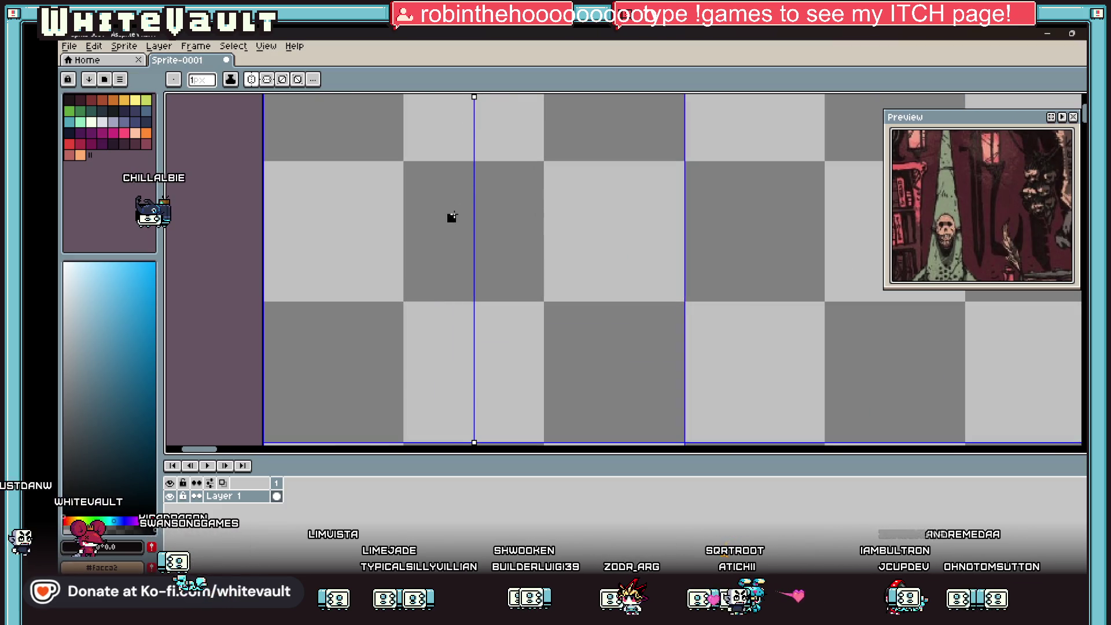
scroll(452, 217, "up", 1)
left_click(479, 208)
mouse_move(480, 208)
left_mouse_down()
mouse_move(463, 206)
mouse_move(509, 201)
left_mouse_up()
left_click(447, 223)
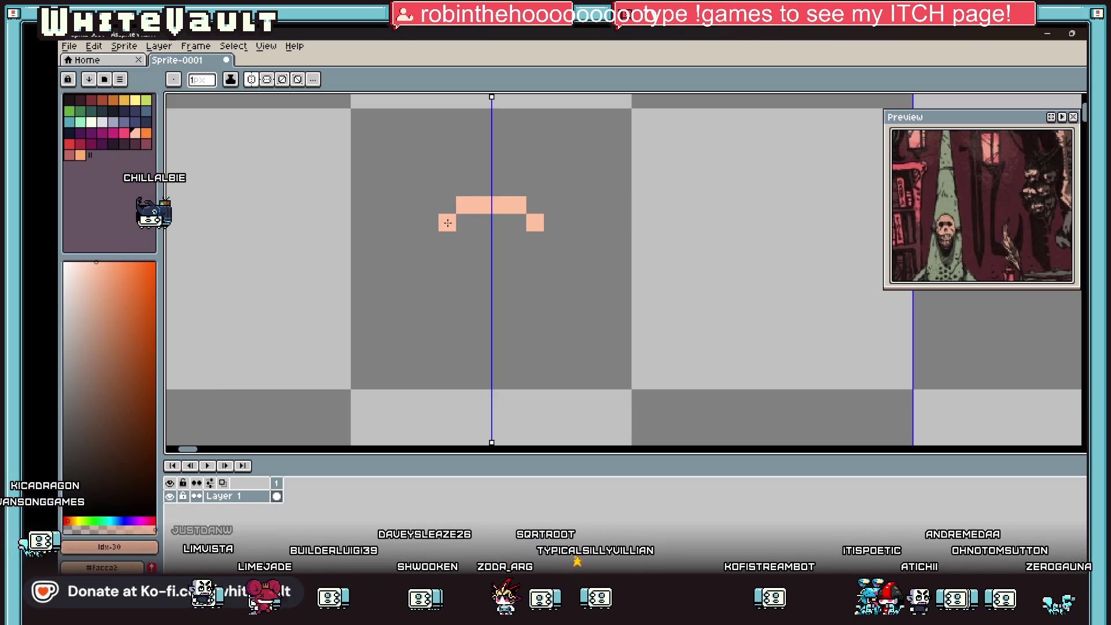
mouse_move(435, 209)
left_mouse_down()
mouse_move(431, 239)
mouse_move(465, 227)
left_mouse_up()
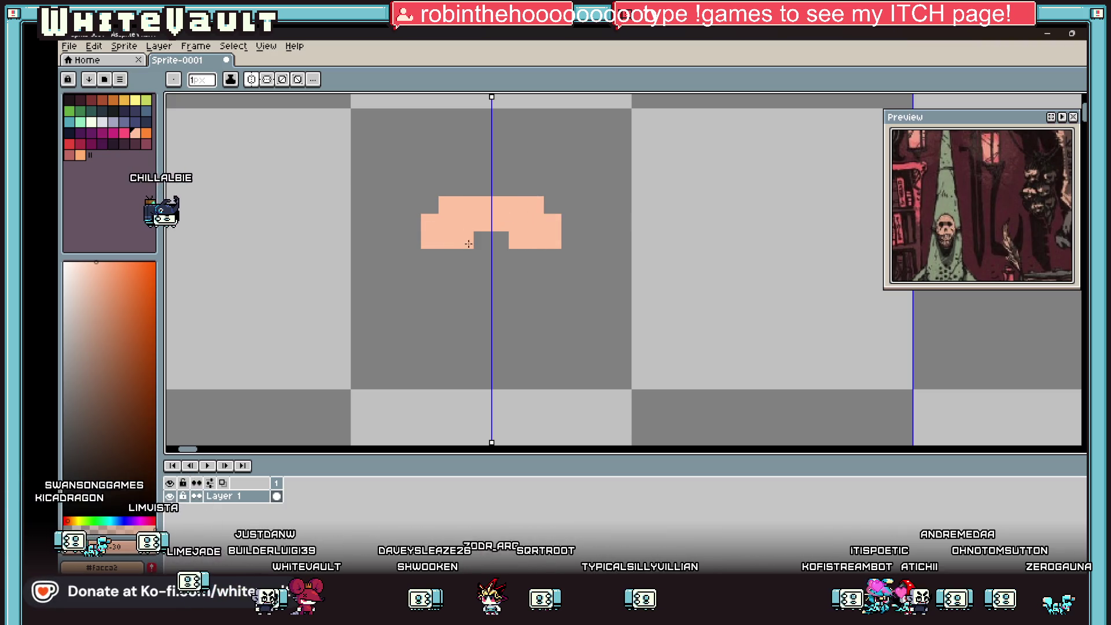
Add crimson pixels below, then draw the black hair outline around the face.
left_click(147, 144)
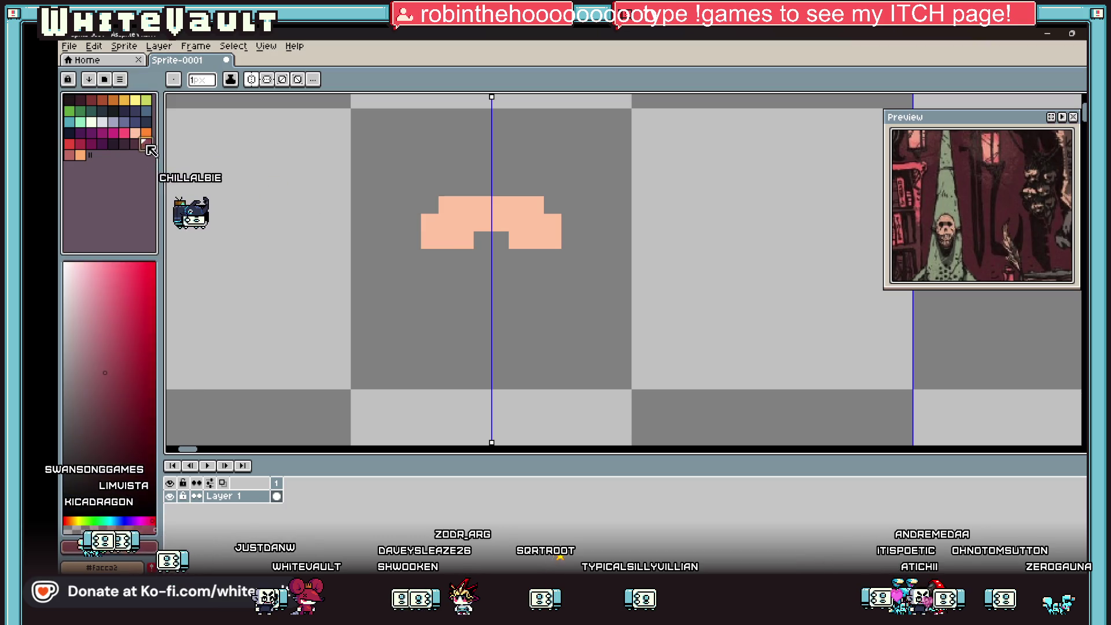
left_click(457, 258)
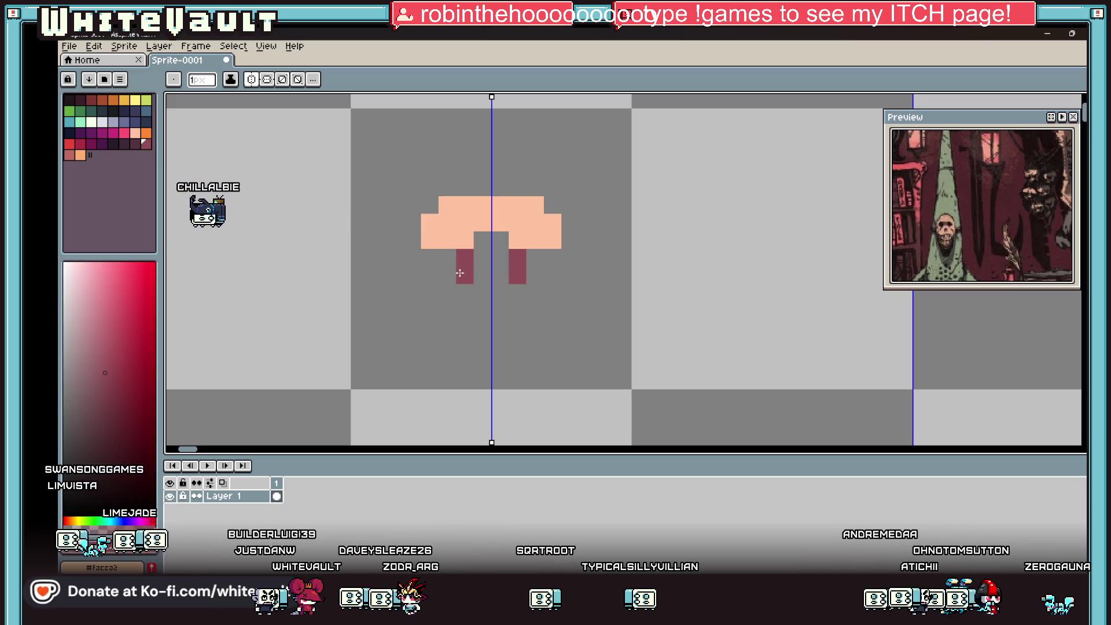
key("i")
key("b")
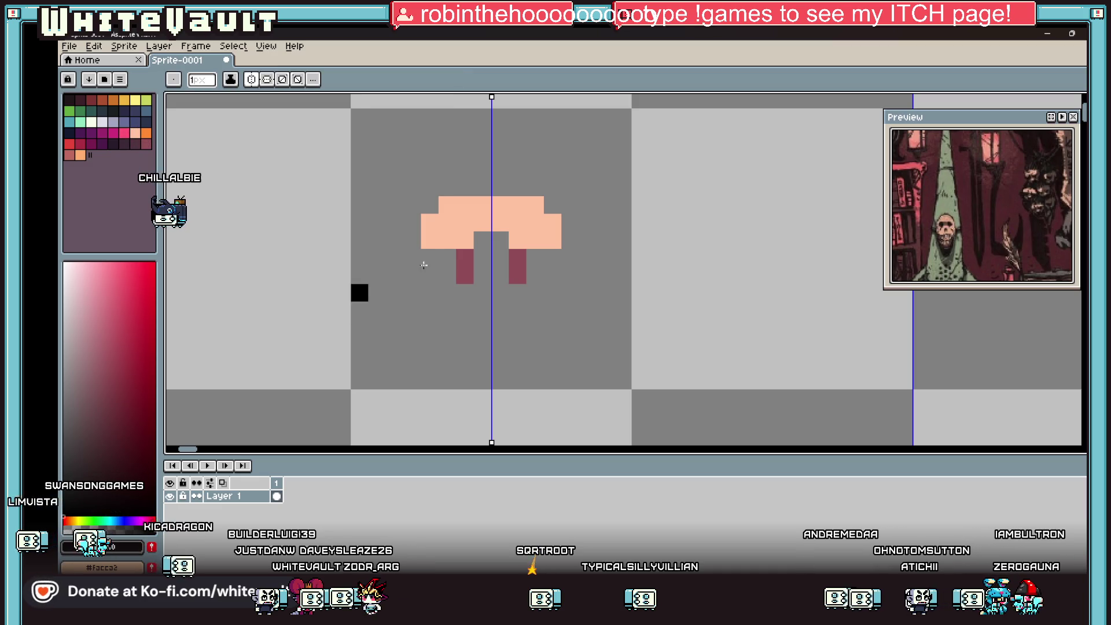
left_click_drag(430, 205, 430, 275)
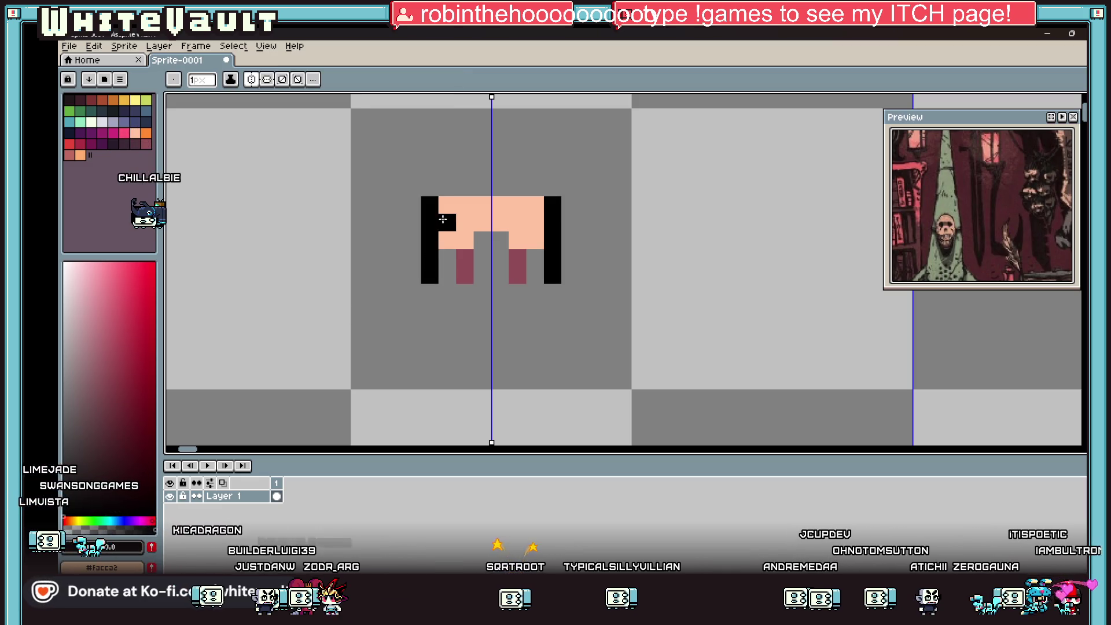
left_click(448, 205)
left_click(465, 187)
left_click(483, 188)
left_click(536, 192)
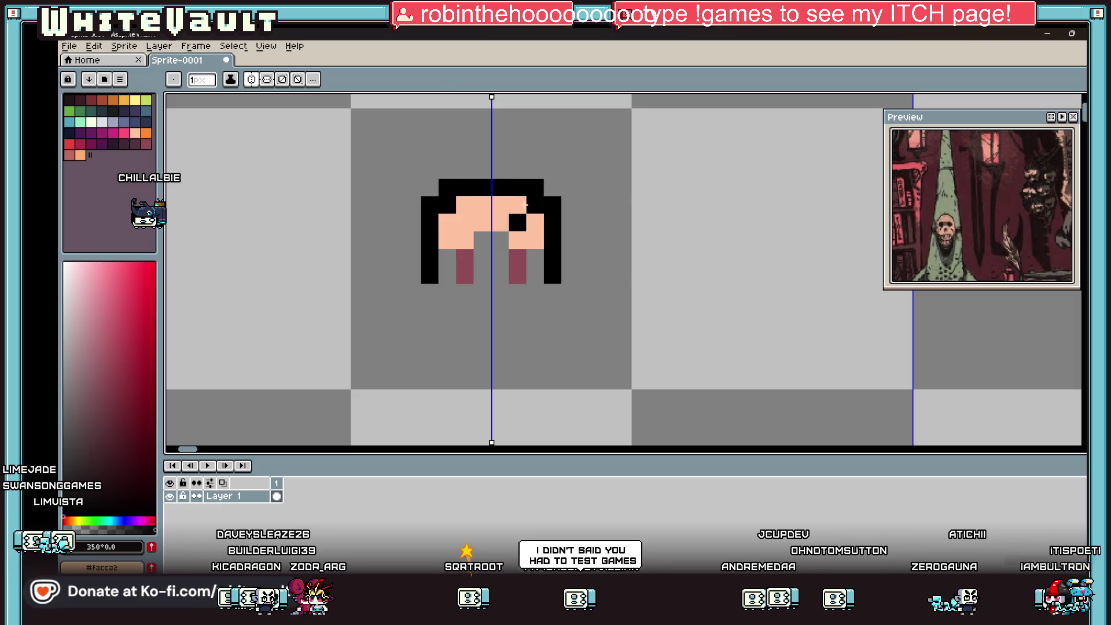
Paint a black pixel in the face and recolour the crimson pixels and bottom block black.
key("i")
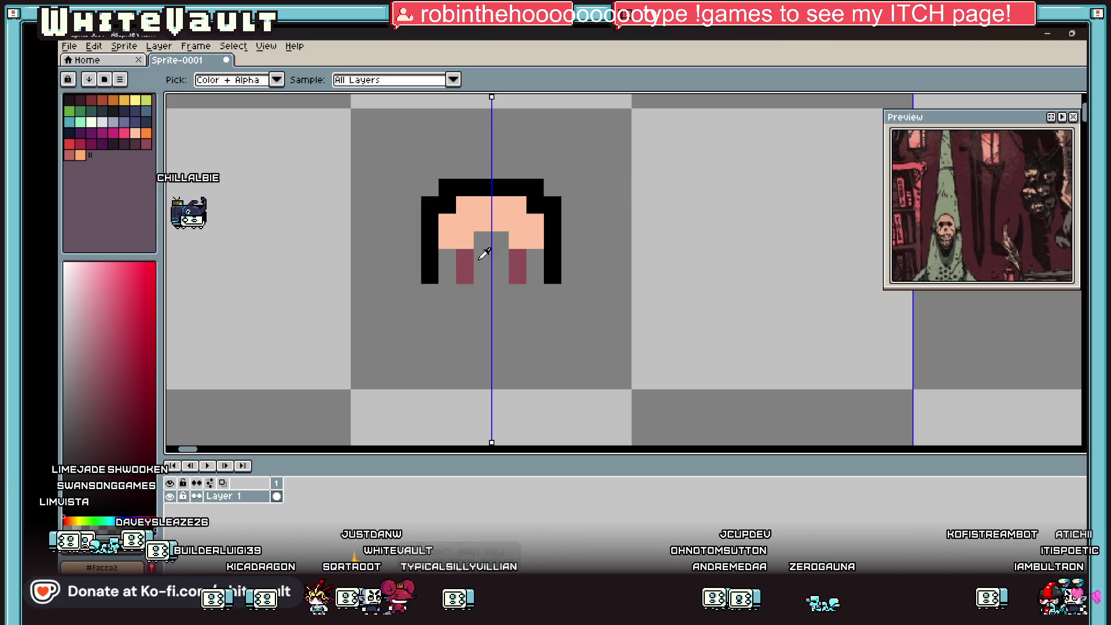
key("b")
left_click(496, 225)
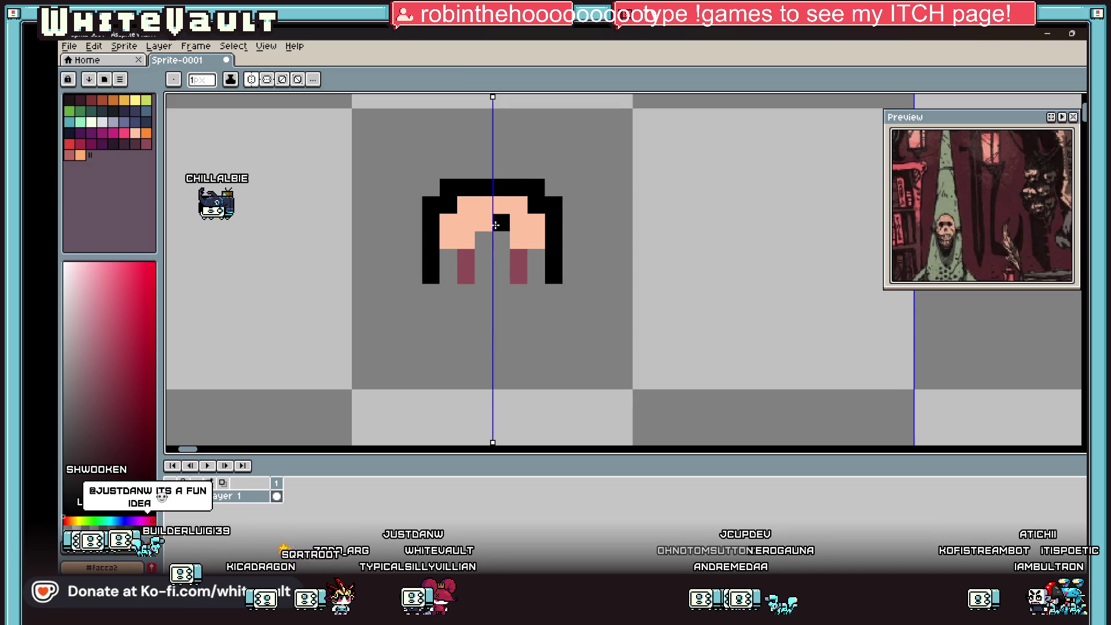
left_click(464, 277)
left_click(501, 293)
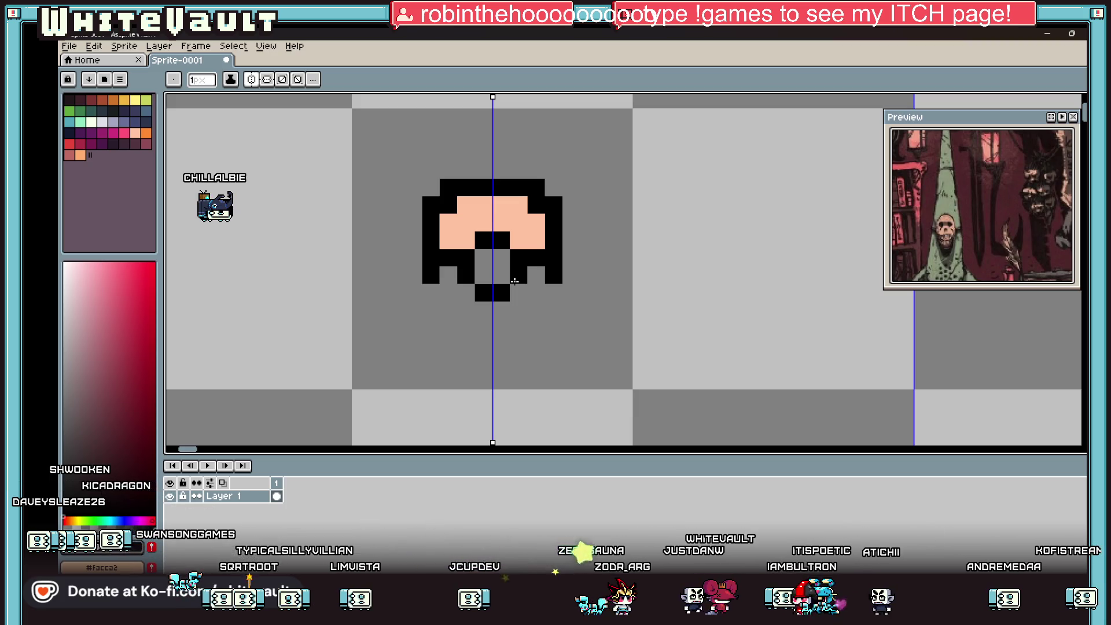
key("i")
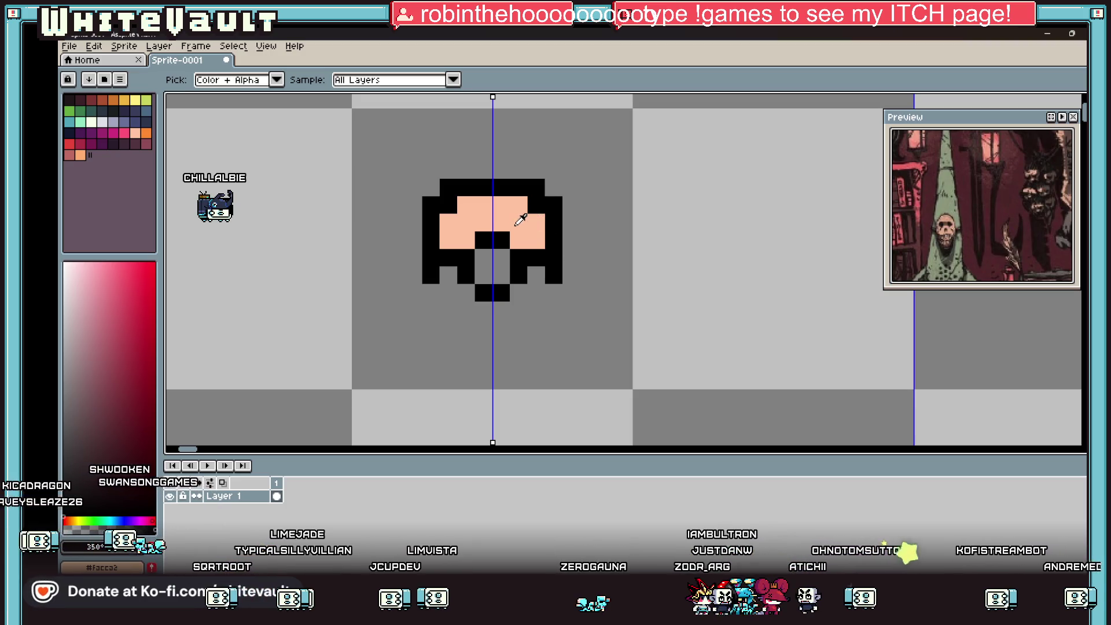
Sample the peach and black colours from the head, trying a dark teal swatch, then resume the Pencil.
left_click(521, 220)
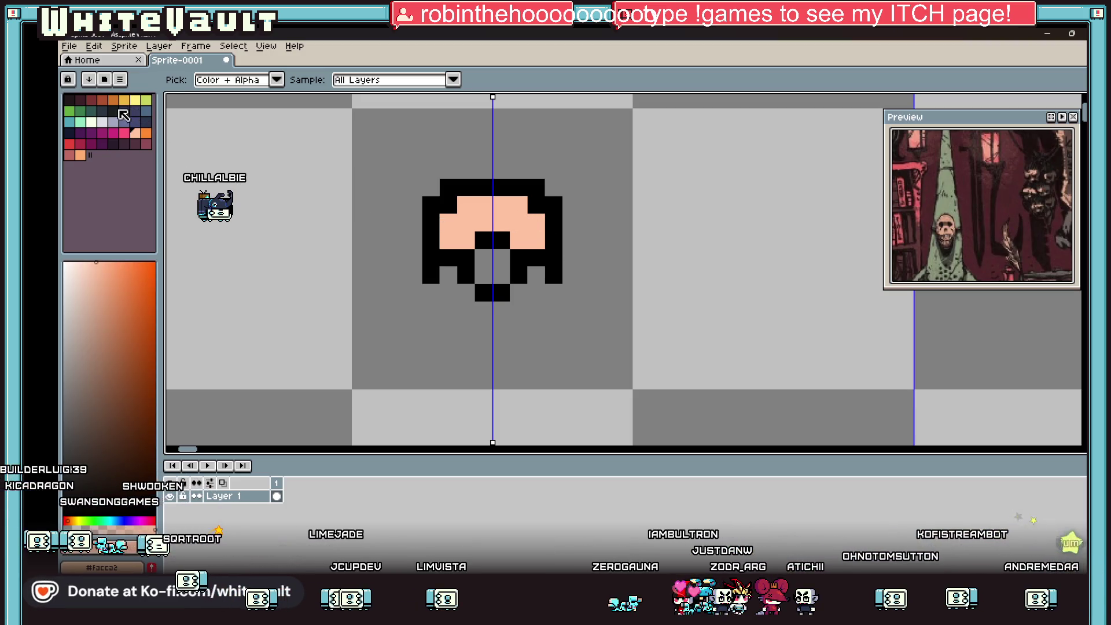
left_click(113, 111)
key("b")
key("i")
scroll(556, 307, "down", 3)
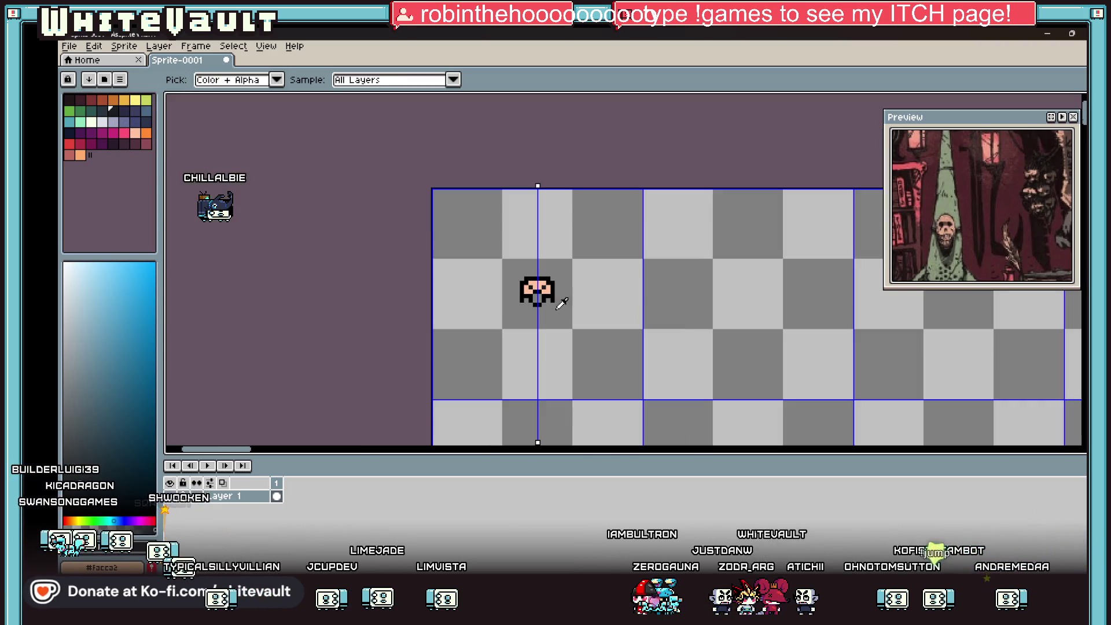
scroll(553, 294, "up", 3)
left_click(553, 284)
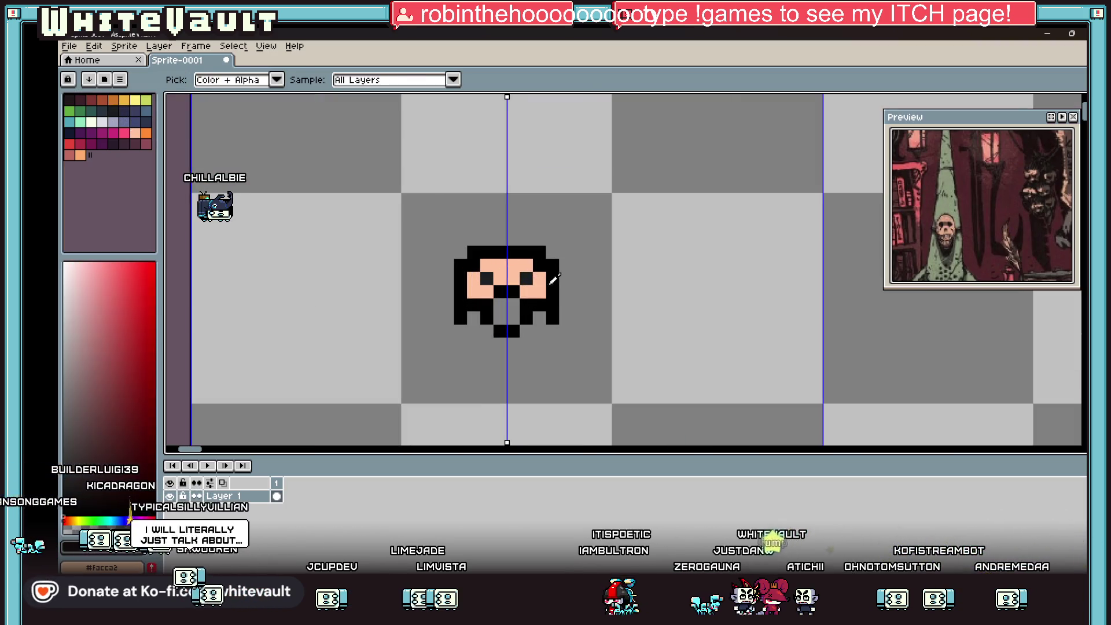
key("b")
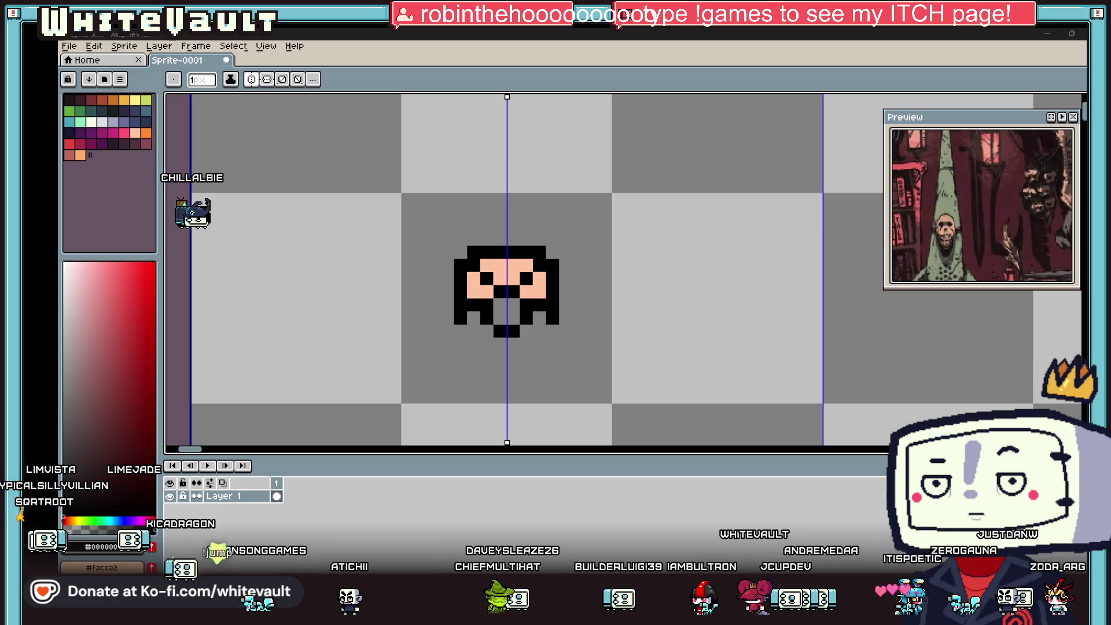
Eyedrop the peach skin, paint it over the mouth row, and remove the chin pixels.
scroll(467, 249, "down", 6)
scroll(468, 248, "up", 4)
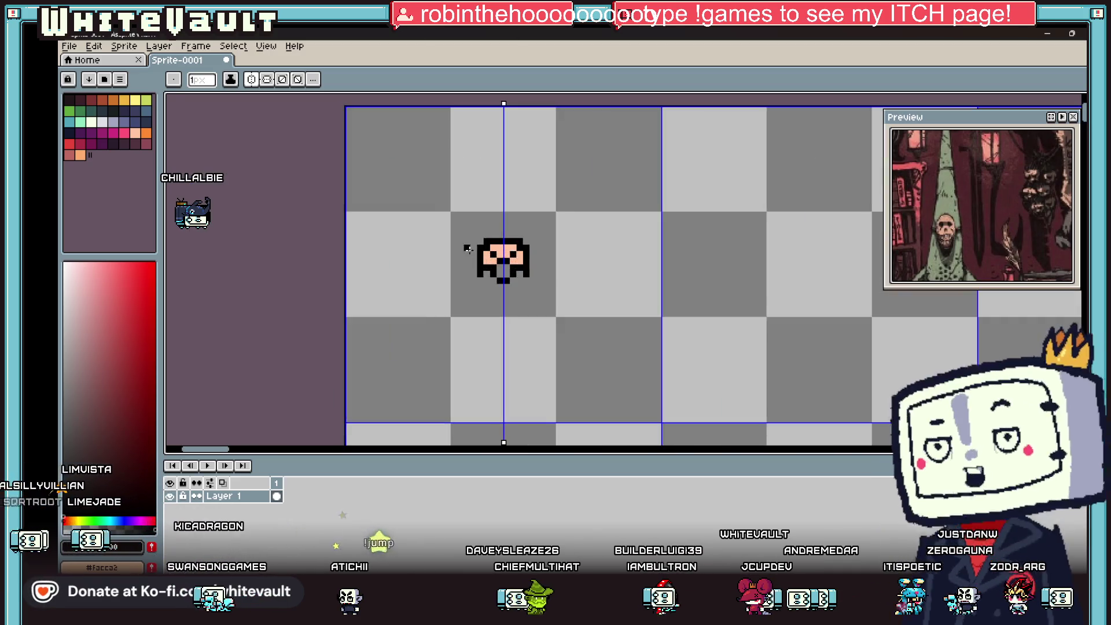
scroll(468, 249, "up", 1)
key("i")
left_click(524, 241, "alt")
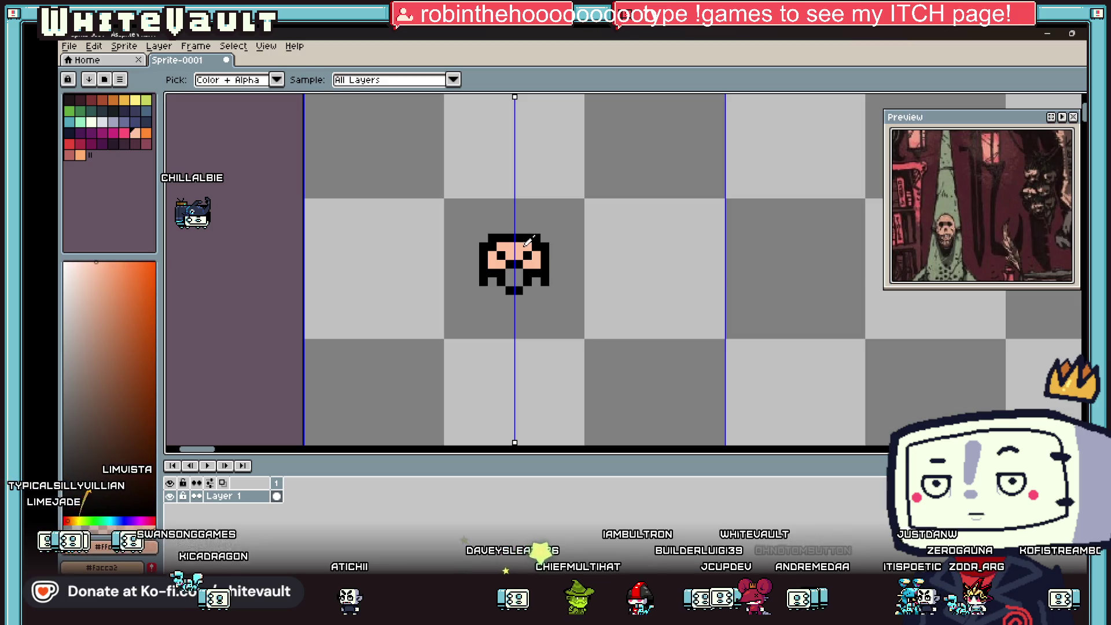
scroll(538, 267, "up", 2)
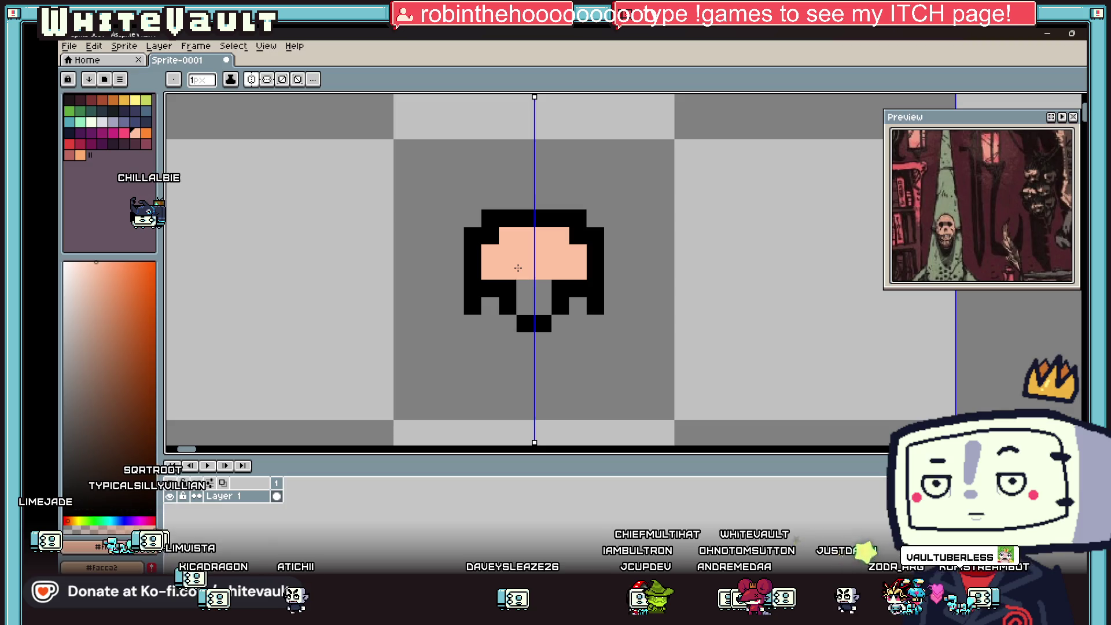
left_click(491, 288)
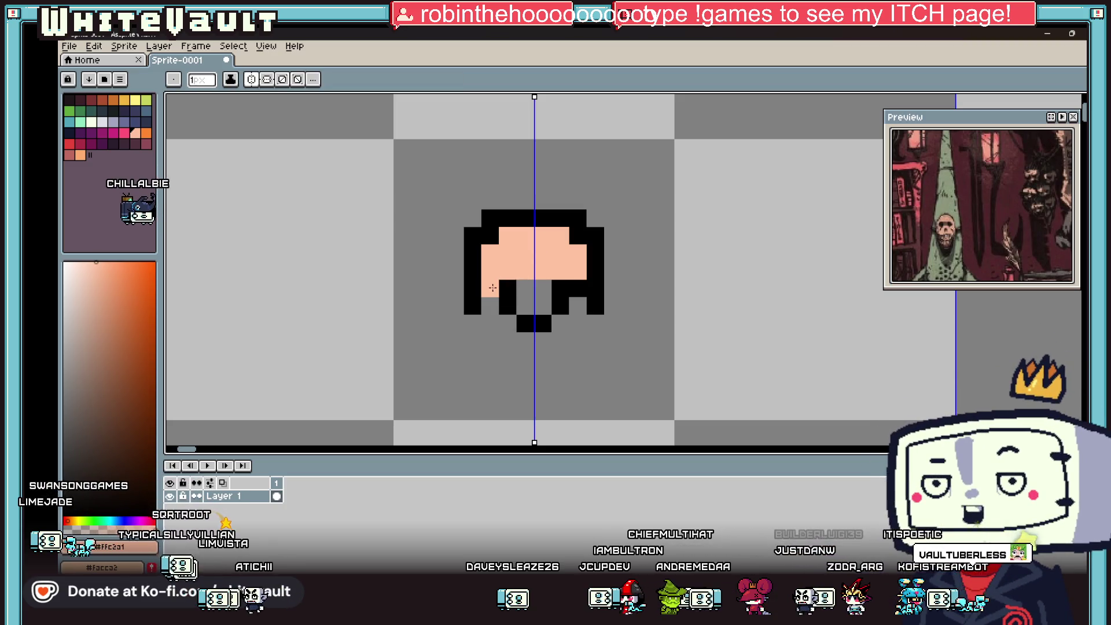
left_click_drag(578, 306, 490, 306)
left_click_drag(560, 324, 521, 323)
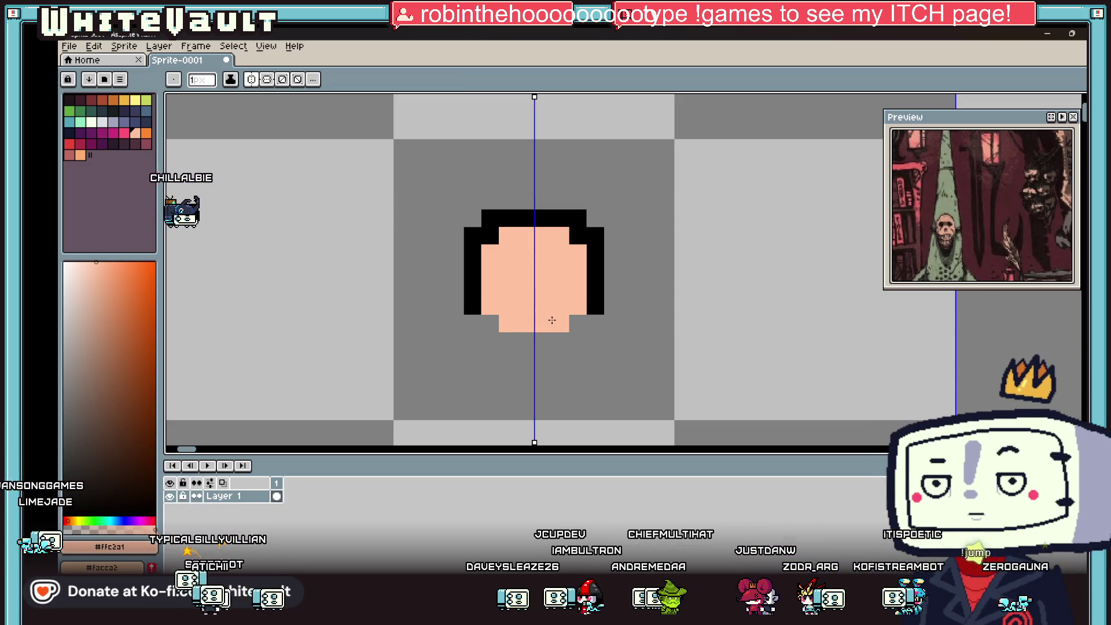
scroll(578, 278, "down", 3)
scroll(577, 278, "up", 2)
Try a magenta mirrored vertical stroke, then undo it.
key("i")
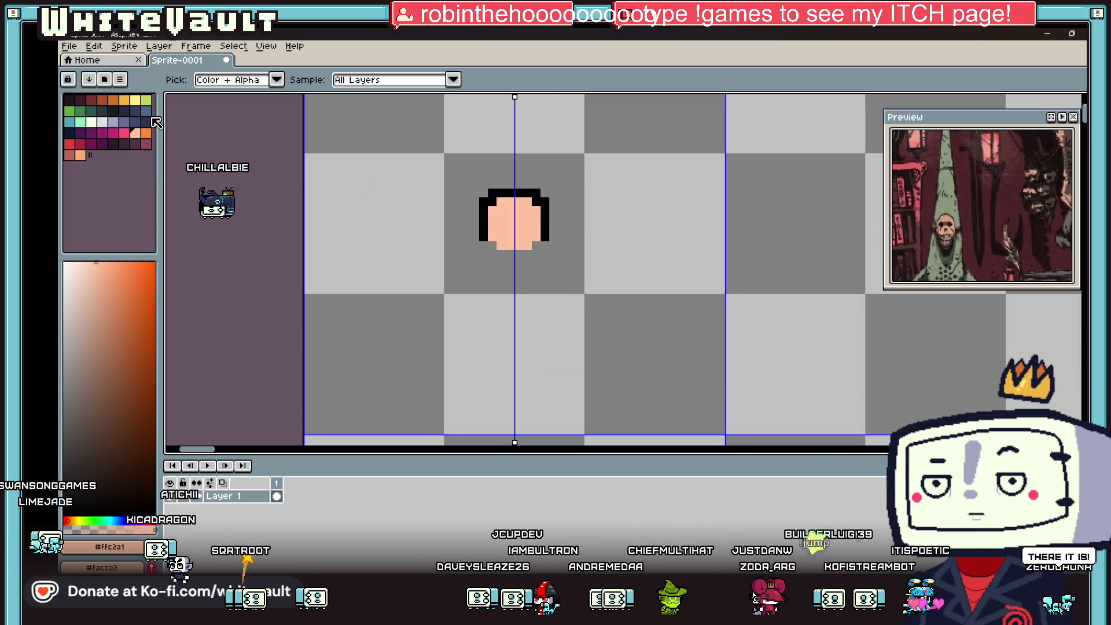
left_click(147, 121)
key("b")
left_click(104, 133)
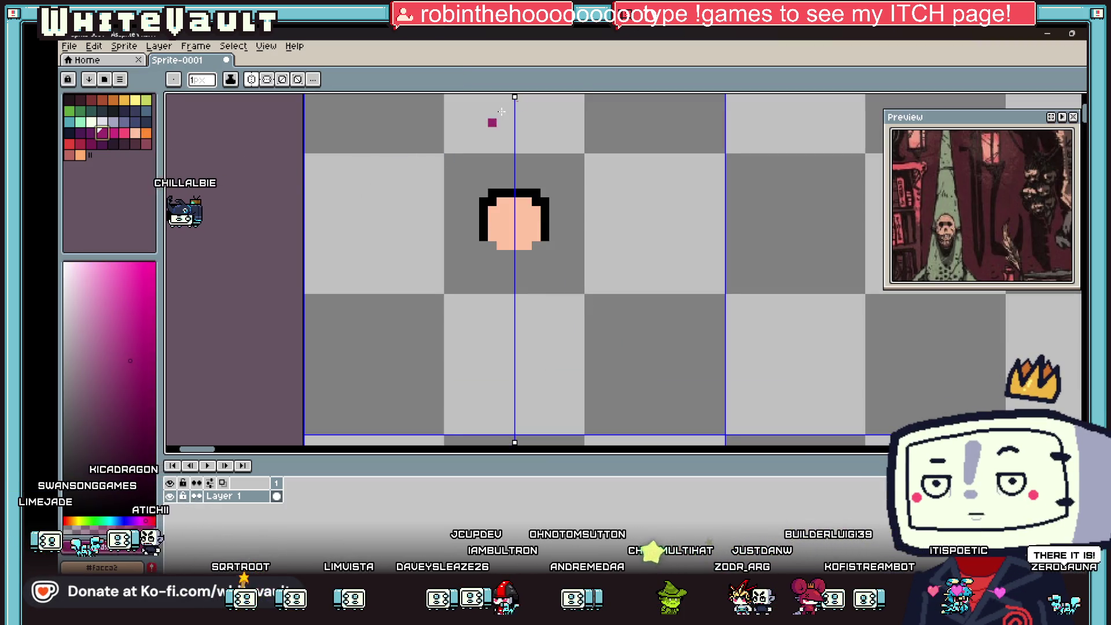
left_click_drag(703, 166, 702, 179)
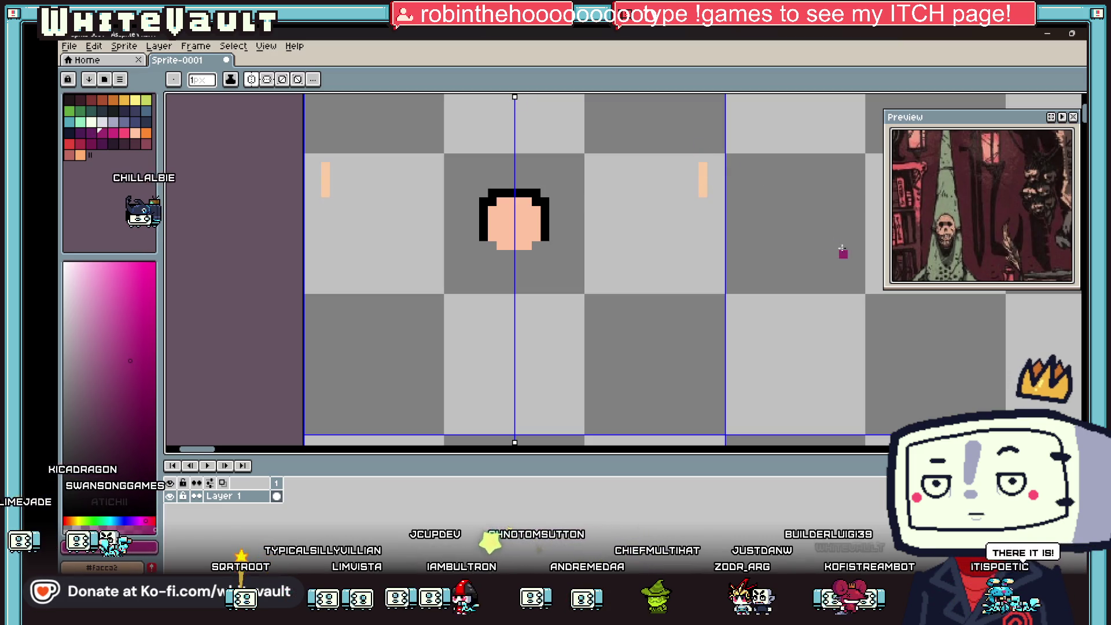
key("ctrl+z")
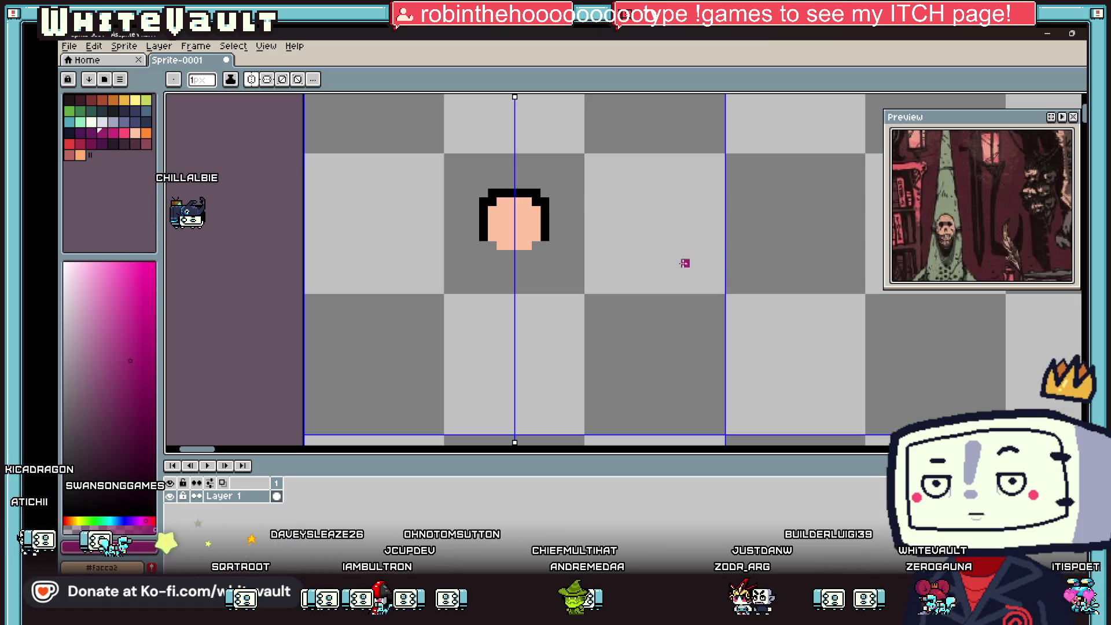
scroll(685, 264, "down", 5)
scroll(660, 262, "up", 3)
Select the small head with the Rectangular Marquee and delete it.
key("i")
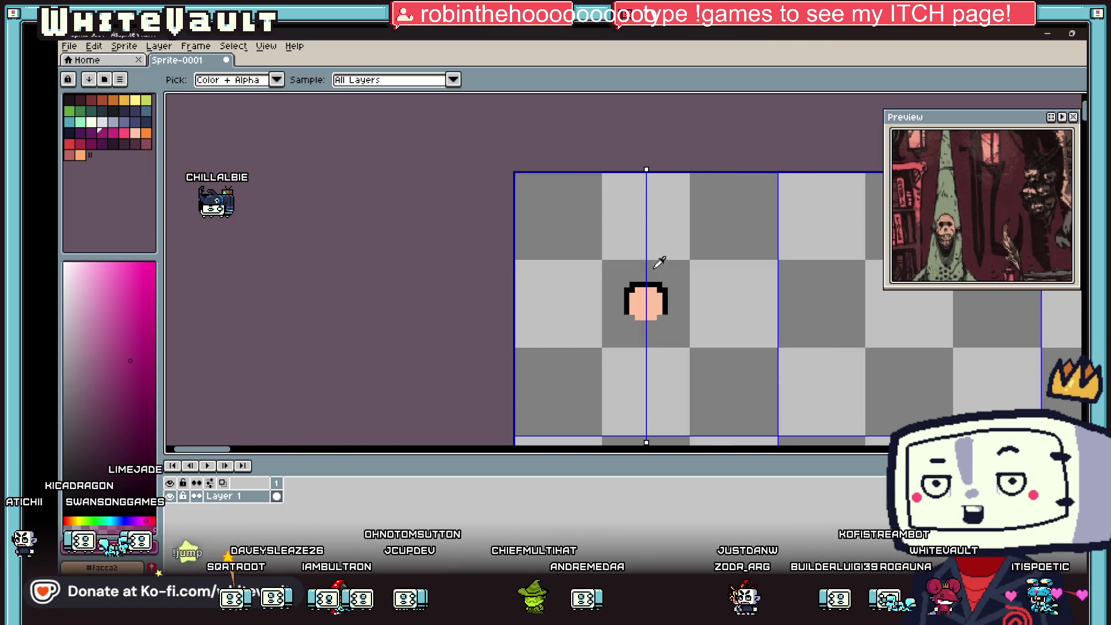
left_click(660, 262)
key("b")
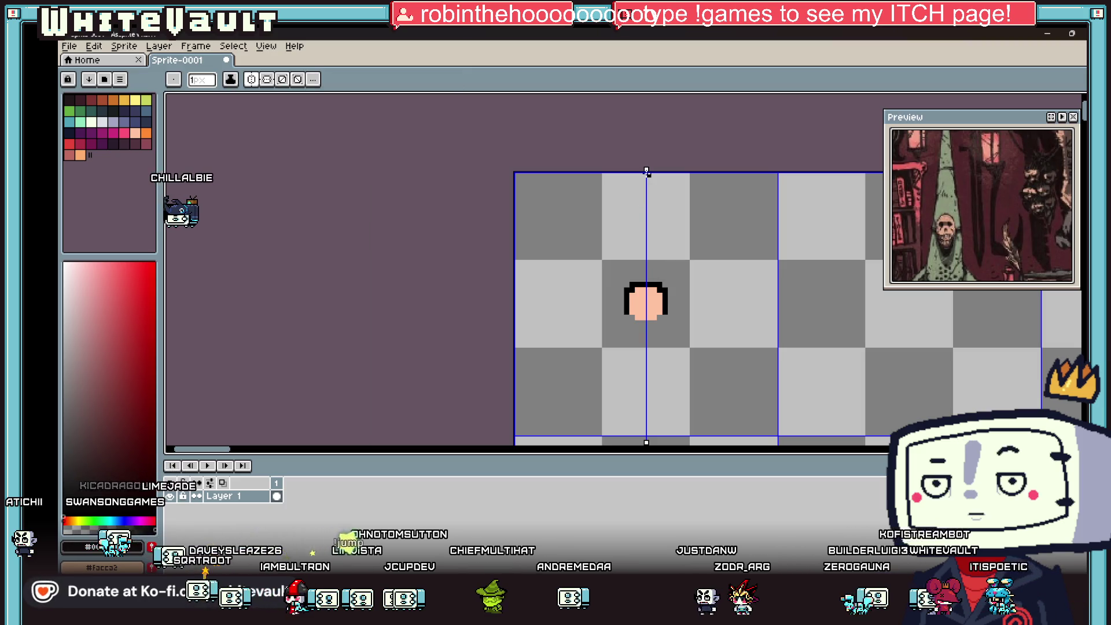
key("m")
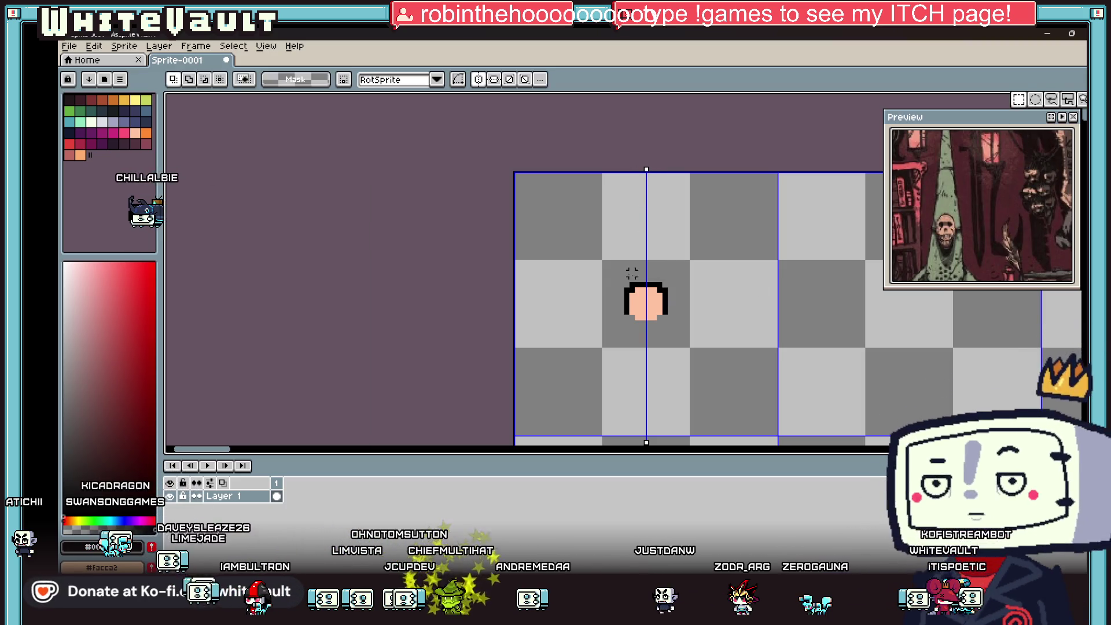
left_click_drag(591, 266, 694, 352)
key("Delete")
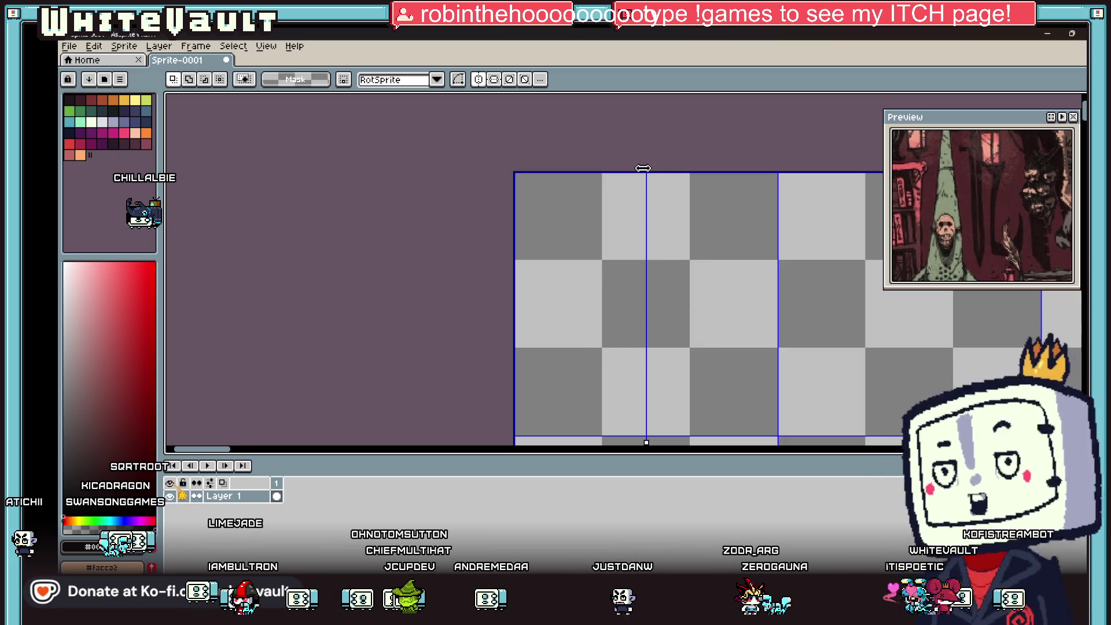
Shift the symmetry axis slightly left and pencil a tall mirrored black figure outline.
left_click_drag(646, 172, 643, 185)
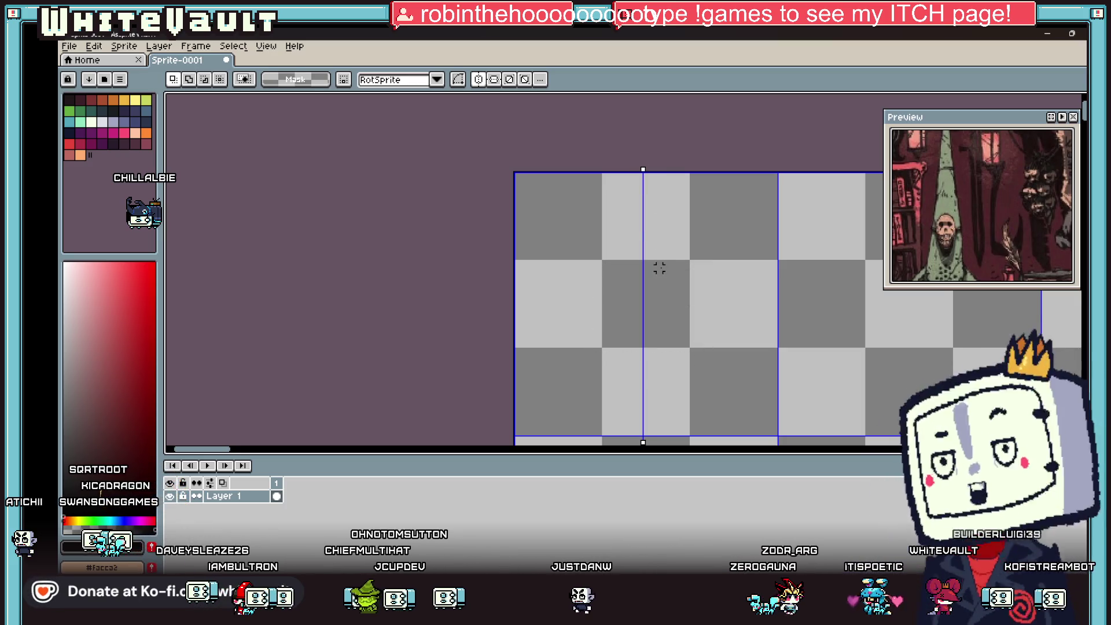
key("b")
scroll(644, 212, "up", 1)
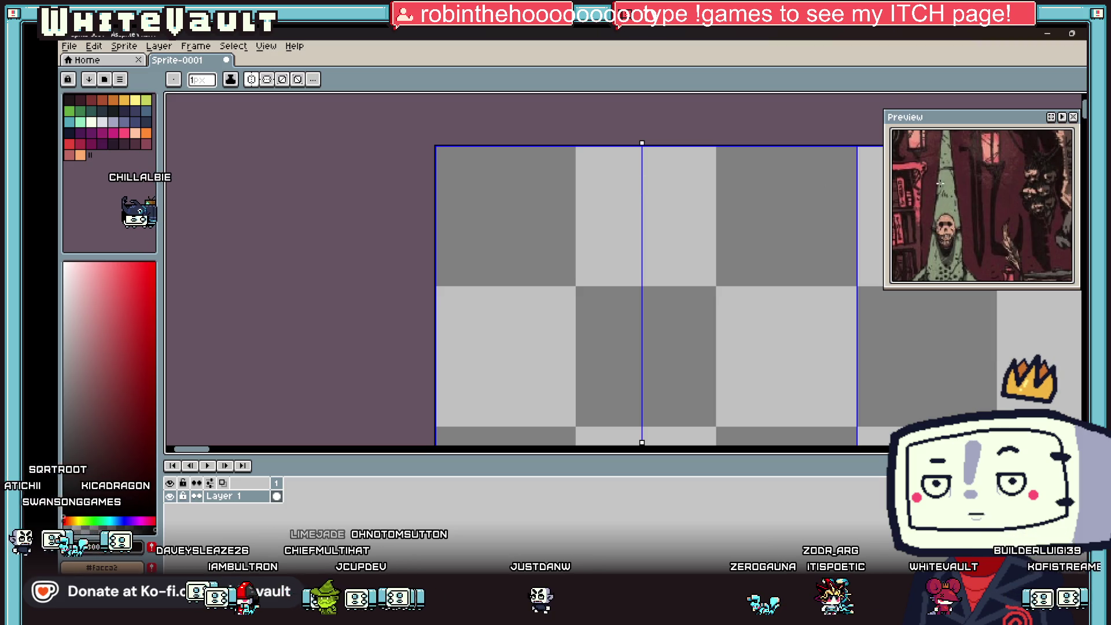
left_click_drag(642, 195, 642, 307)
key("ctrl+z")
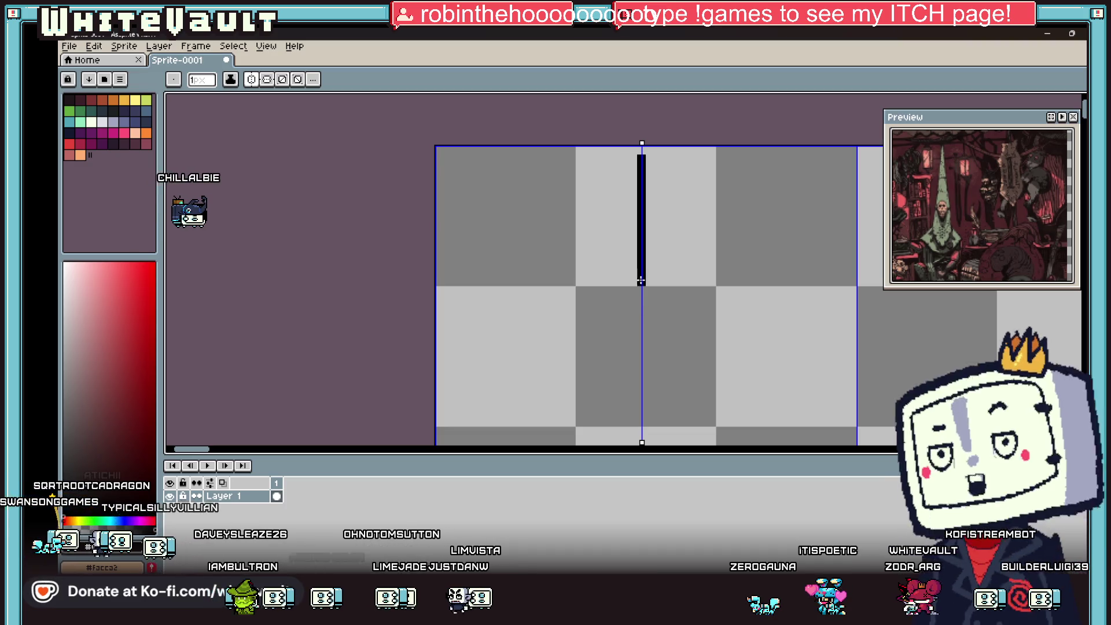
mouse_move(633, 237)
left_mouse_down()
mouse_move(612, 377)
mouse_move(624, 387)
left_mouse_up()
key("ctrl+z")
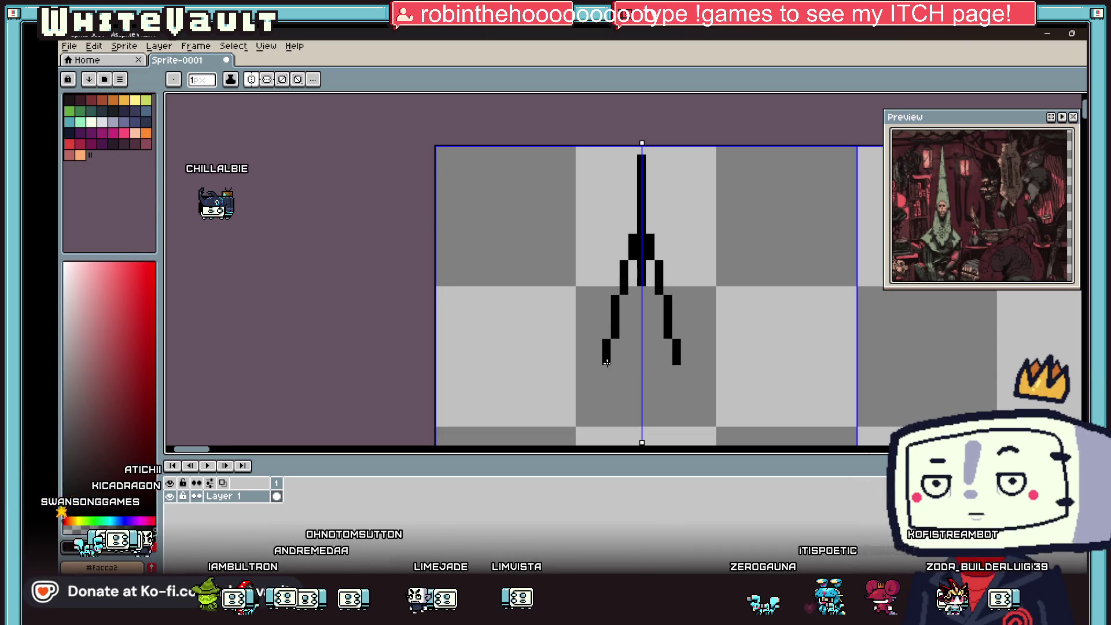
scroll(617, 382, "up", 2)
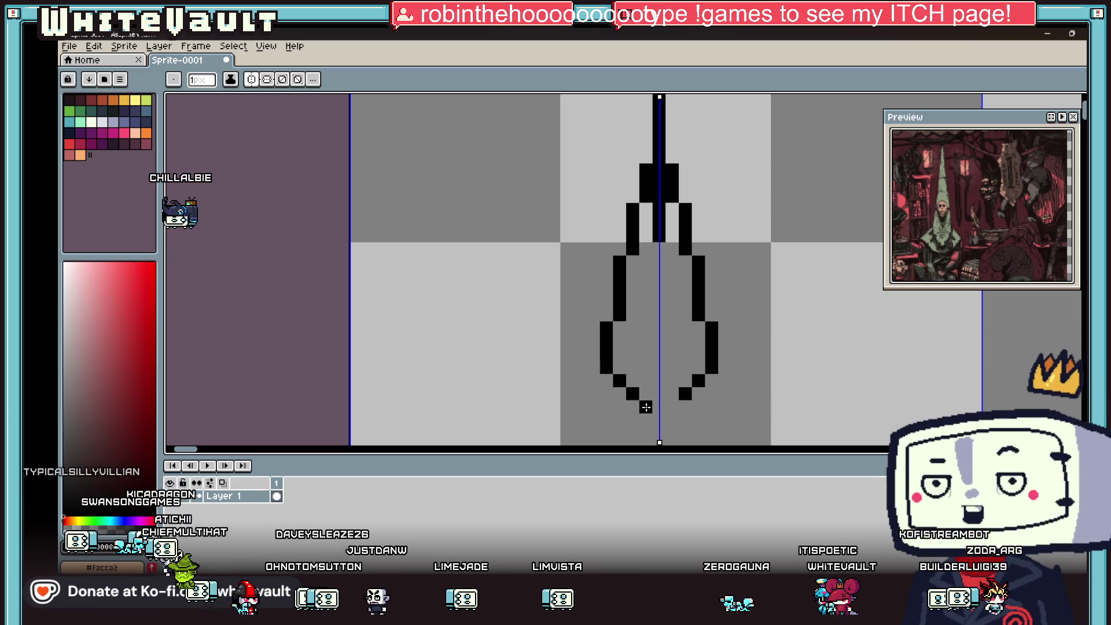
Flood-fill the outlined figure solid black, then try mirrored legs and undo them.
key("g")
left_click(675, 359)
scroll(675, 359, "down", 2)
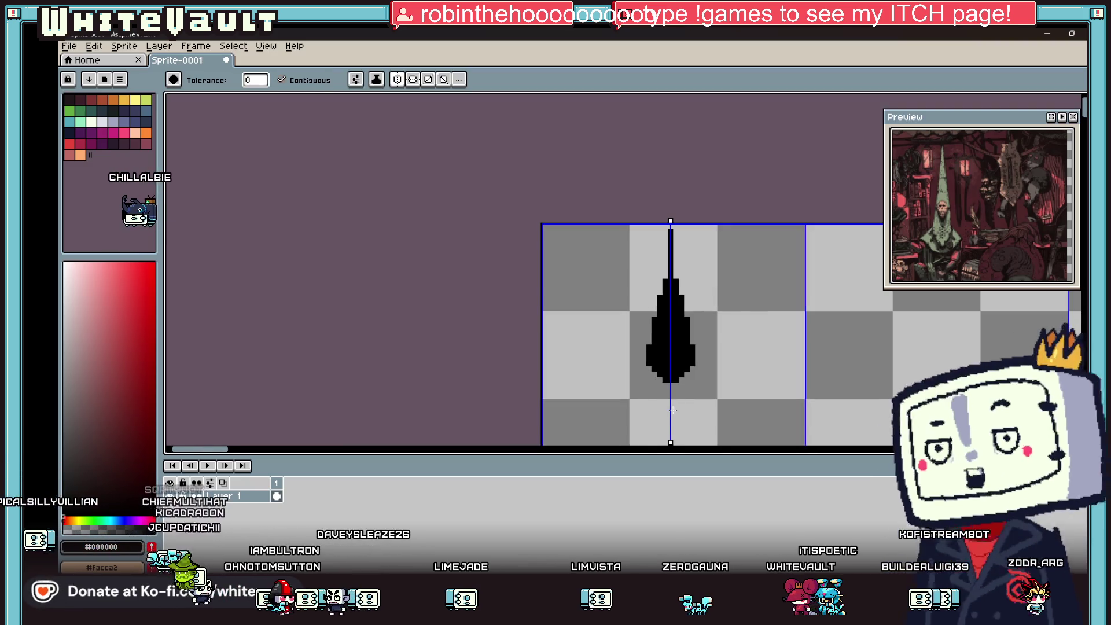
scroll(666, 371, "up", 2)
key("b")
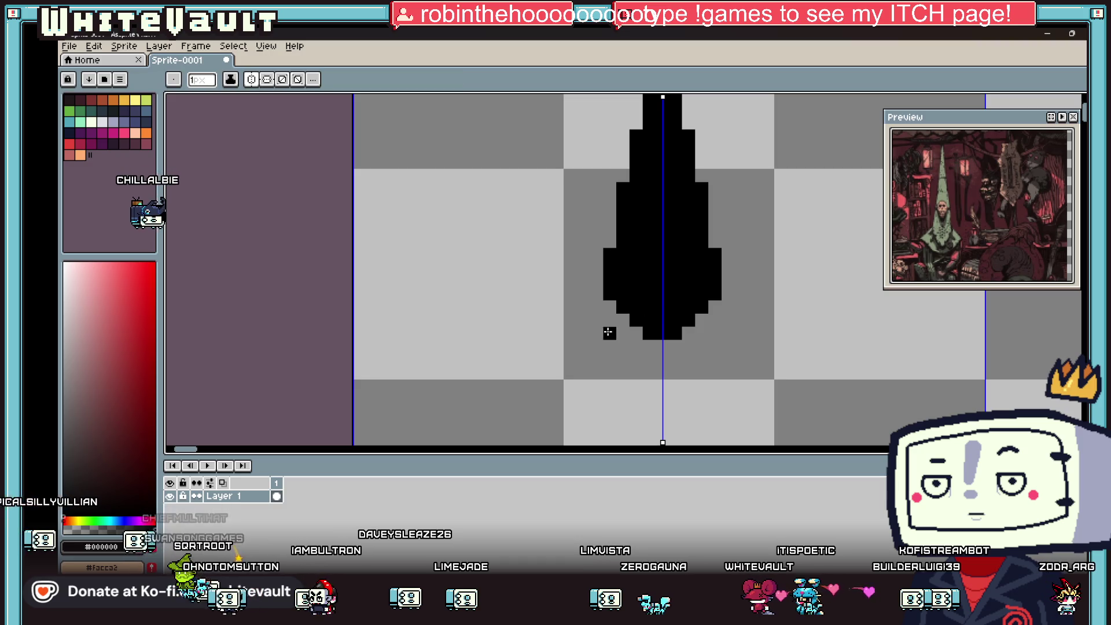
left_click_drag(612, 317, 625, 360)
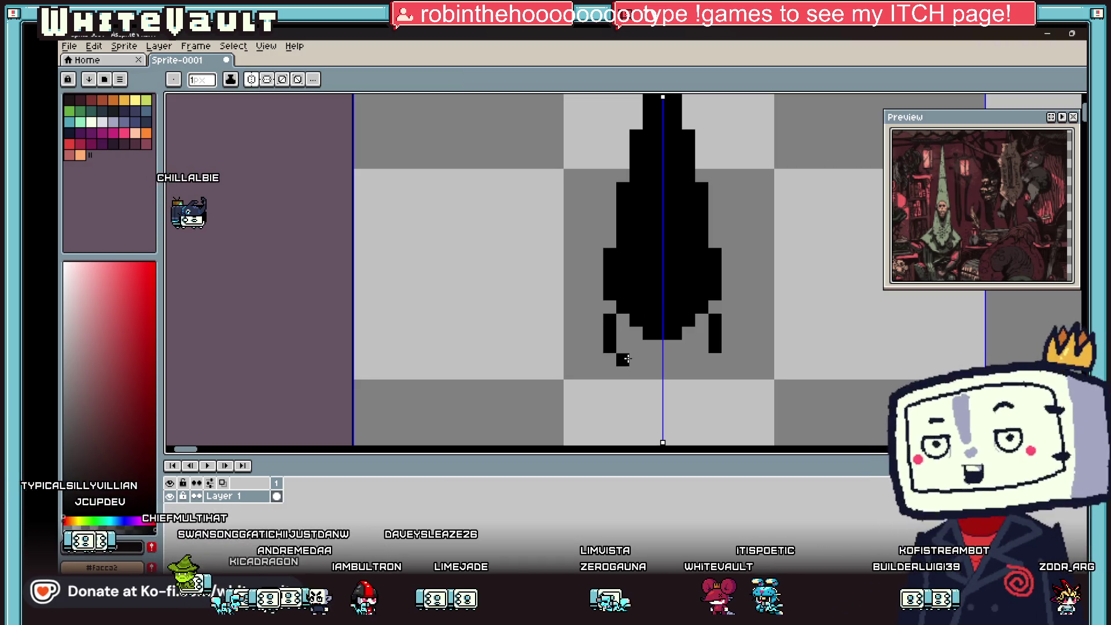
key("ctrl+z")
Pencil a mirrored diagonal outline flaring out below the figure like a cloak.
key("g")
scroll(636, 324, "down", 3)
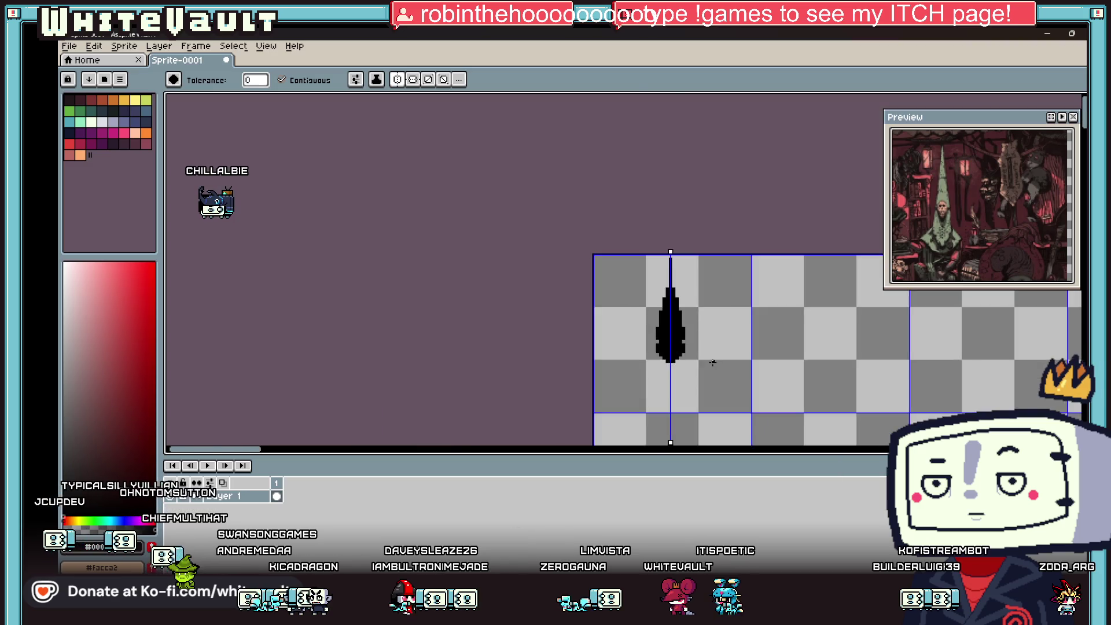
scroll(621, 297, "up", 2)
key("b")
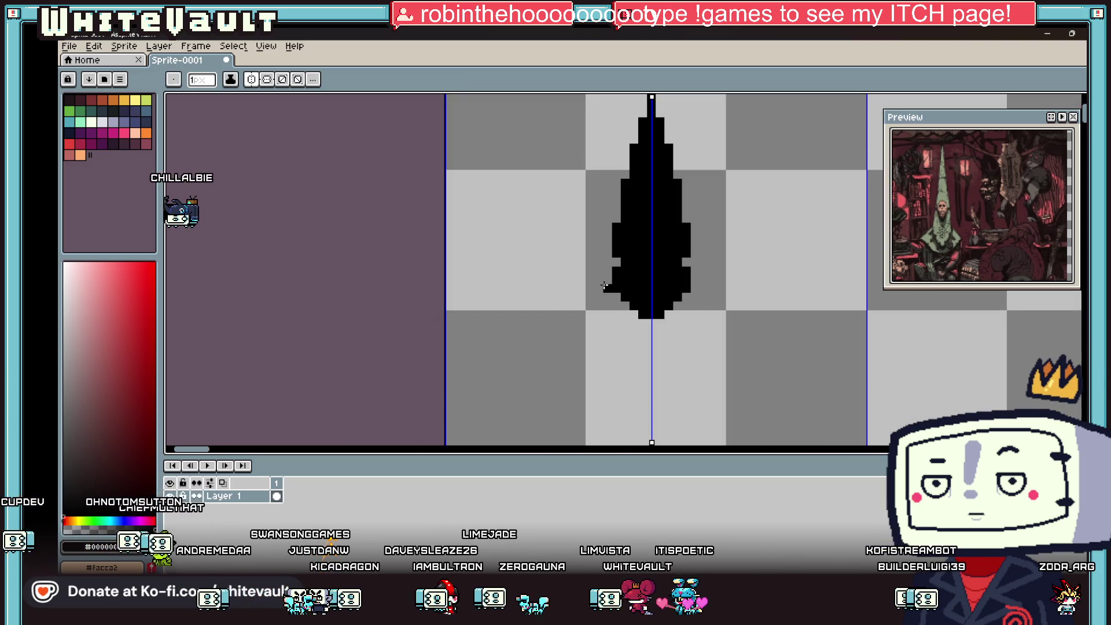
left_click(605, 279)
scroll(606, 280, "up", 2)
left_click(596, 290)
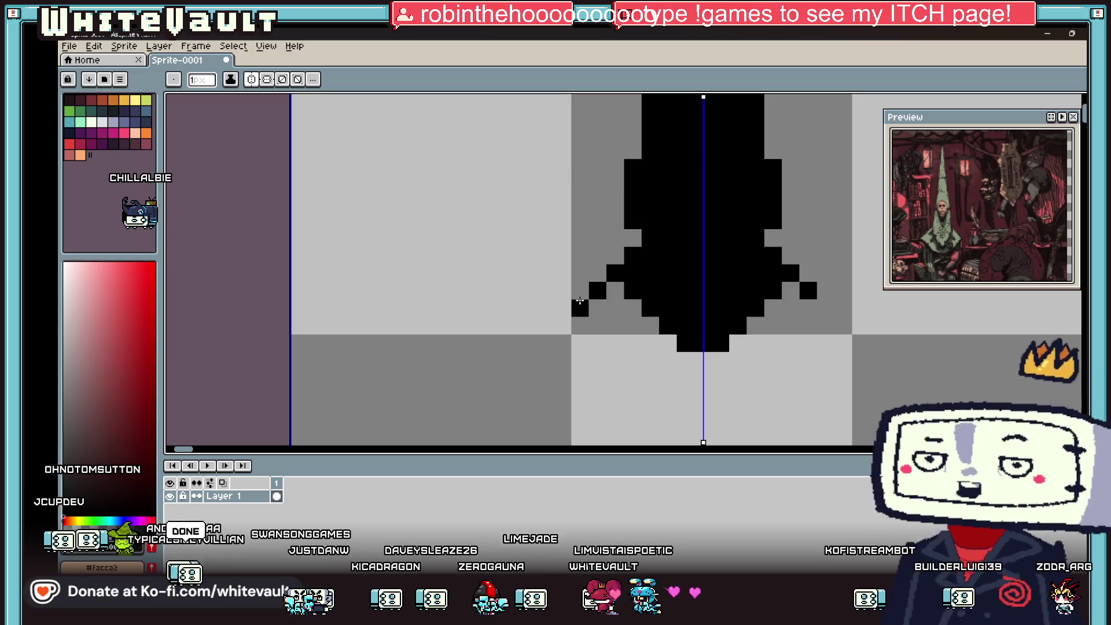
mouse_move(593, 275)
left_mouse_down()
mouse_move(579, 293)
mouse_move(625, 360)
mouse_move(670, 397)
mouse_move(731, 406)
left_mouse_up()
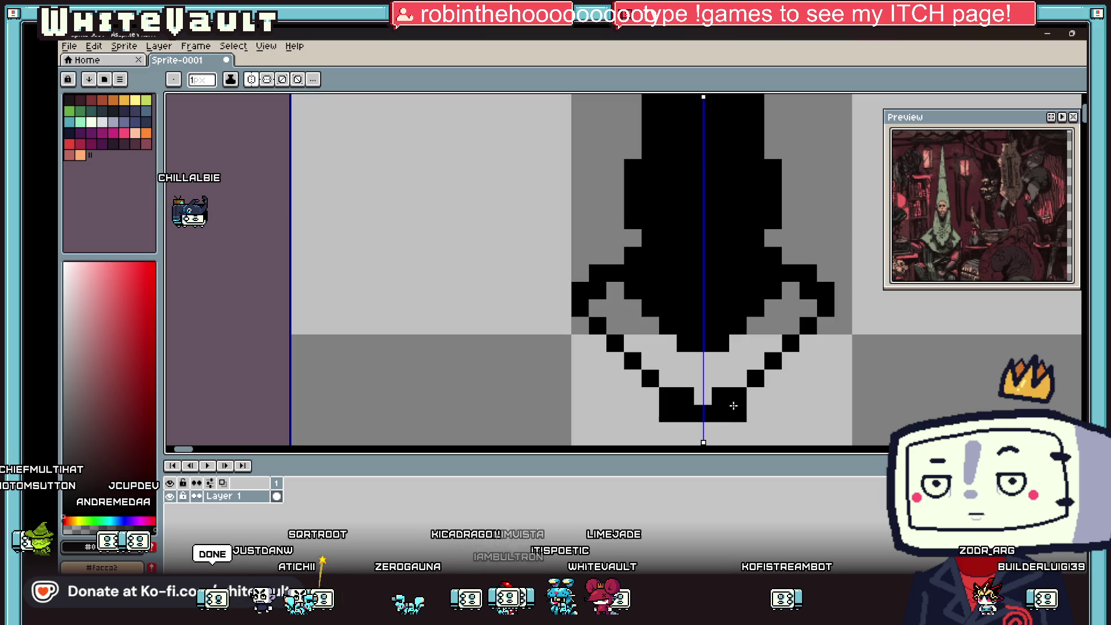
key("i")
key("g")
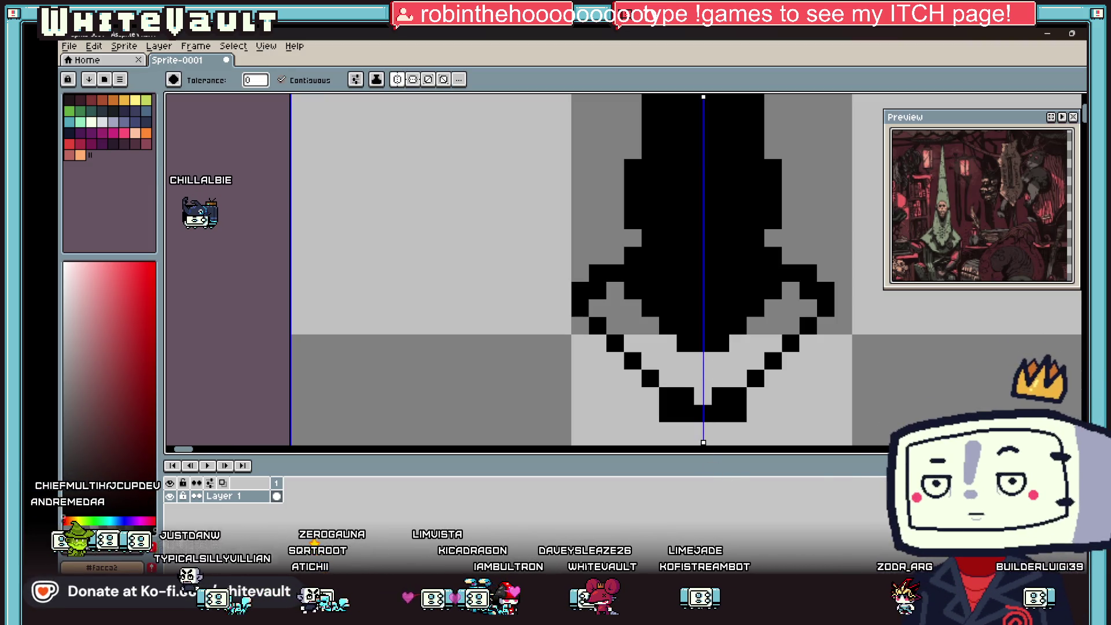
key("alt+Tab")
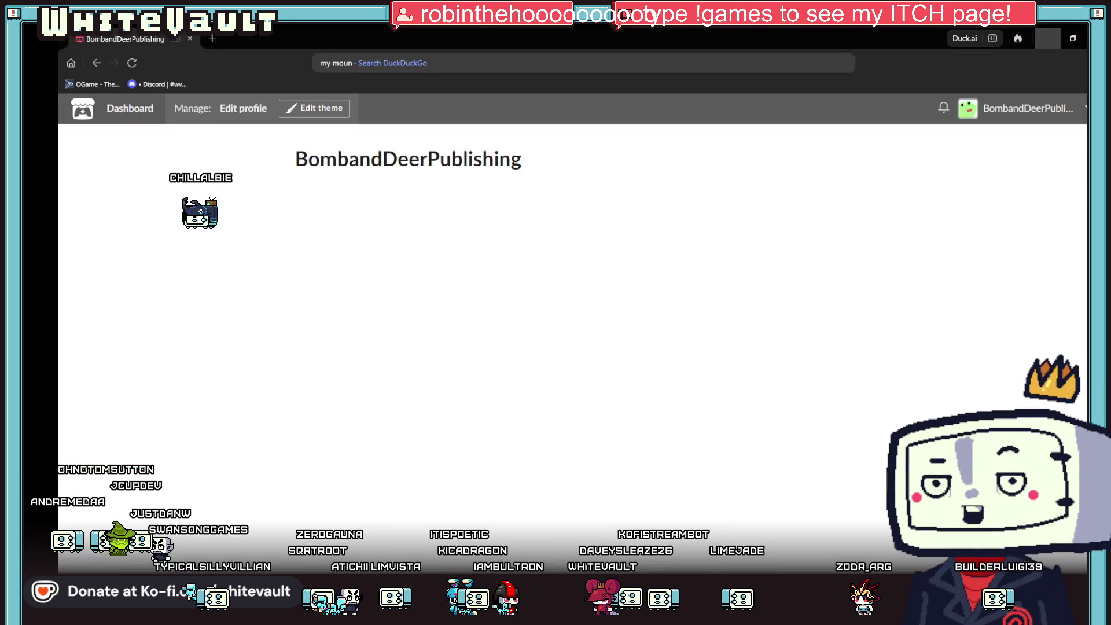
Alt+Tab from the itch.io dashboard back to the Aseprite window.
key("alt+Tab")
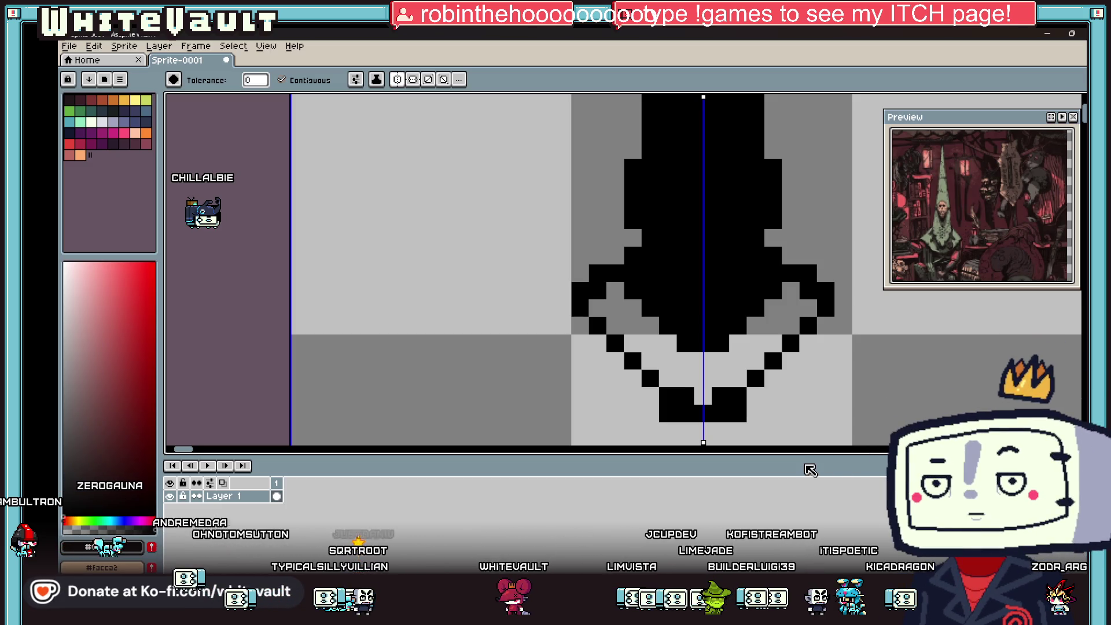
Add mirrored black pixels along the outline's outer edge below the hood.
scroll(774, 311, "down", 2)
scroll(801, 286, "up", 2)
key("i")
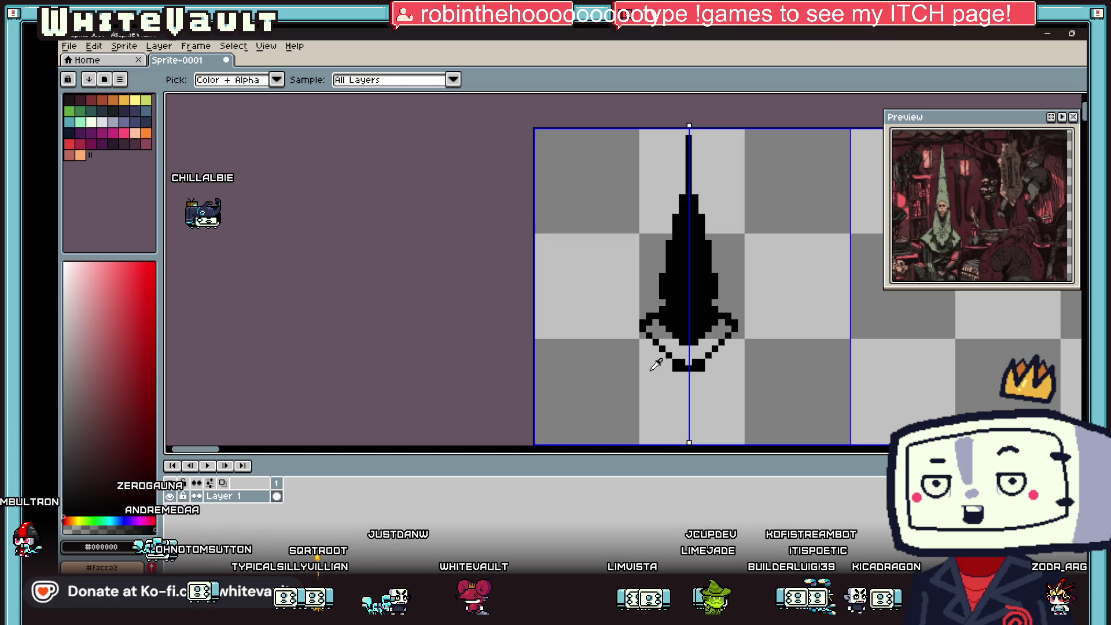
scroll(656, 365, "up", 1)
key("b")
scroll(612, 321, "up", 1)
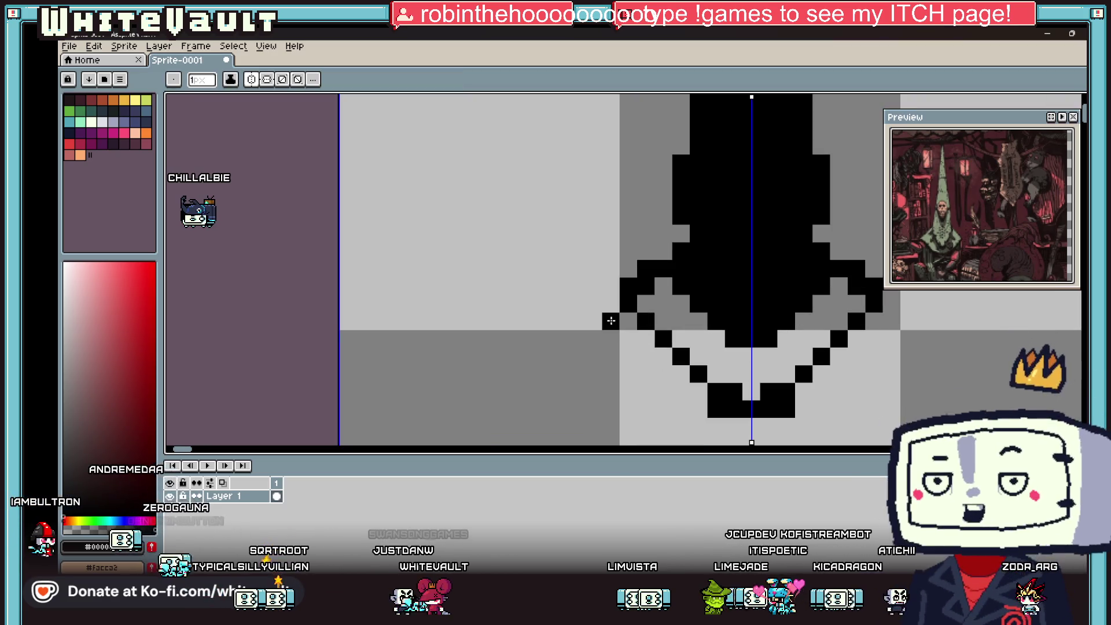
left_click_drag(612, 320, 593, 364)
scroll(593, 365, "down", 1)
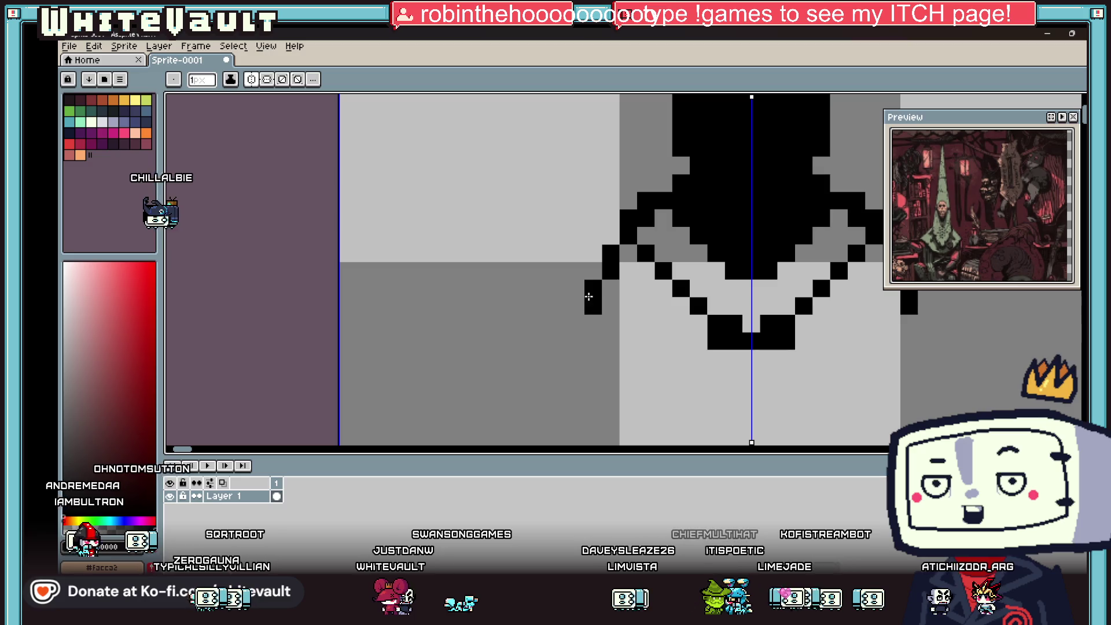
scroll(589, 297, "down", 2)
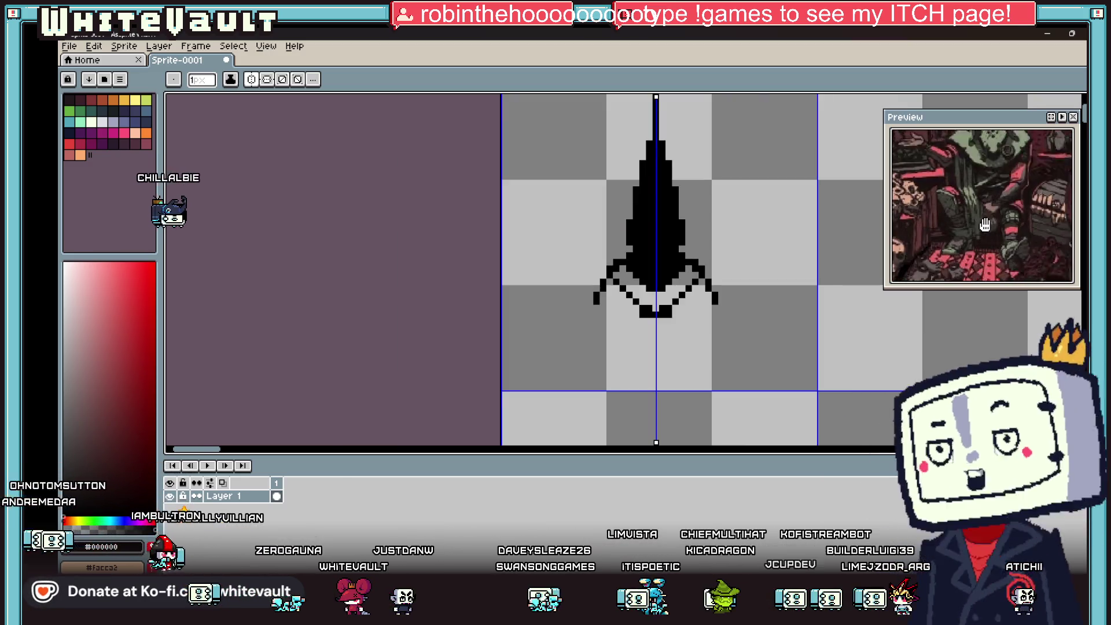
scroll(685, 312, "down", 2)
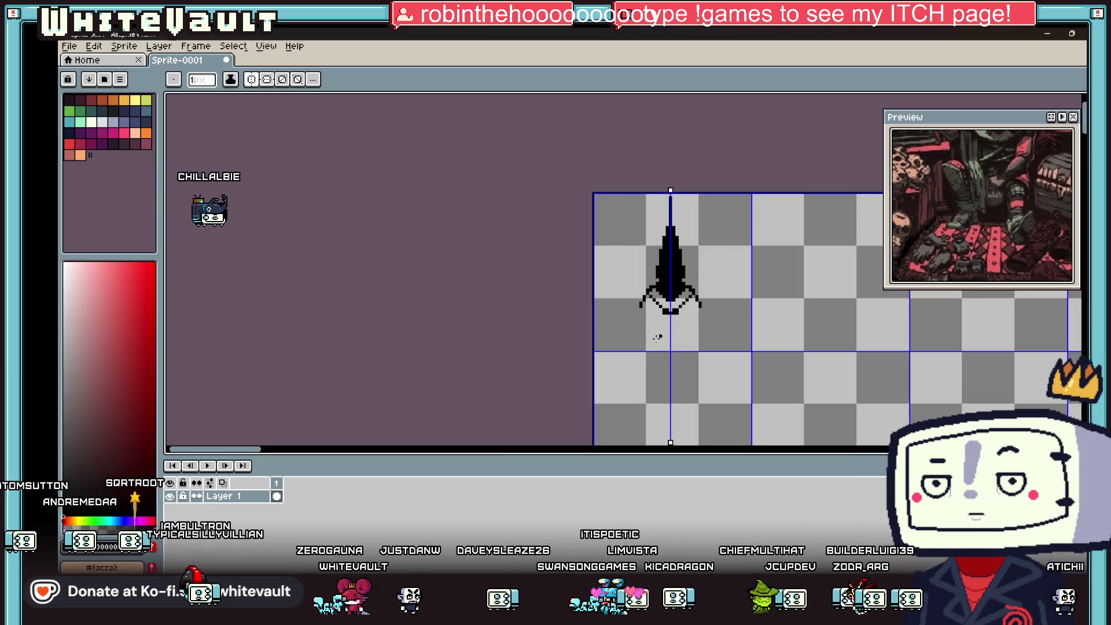
scroll(658, 337, "up", 3)
left_click_drag(606, 246, 607, 335)
key("ctrl+z")
scroll(647, 264, "down", 3)
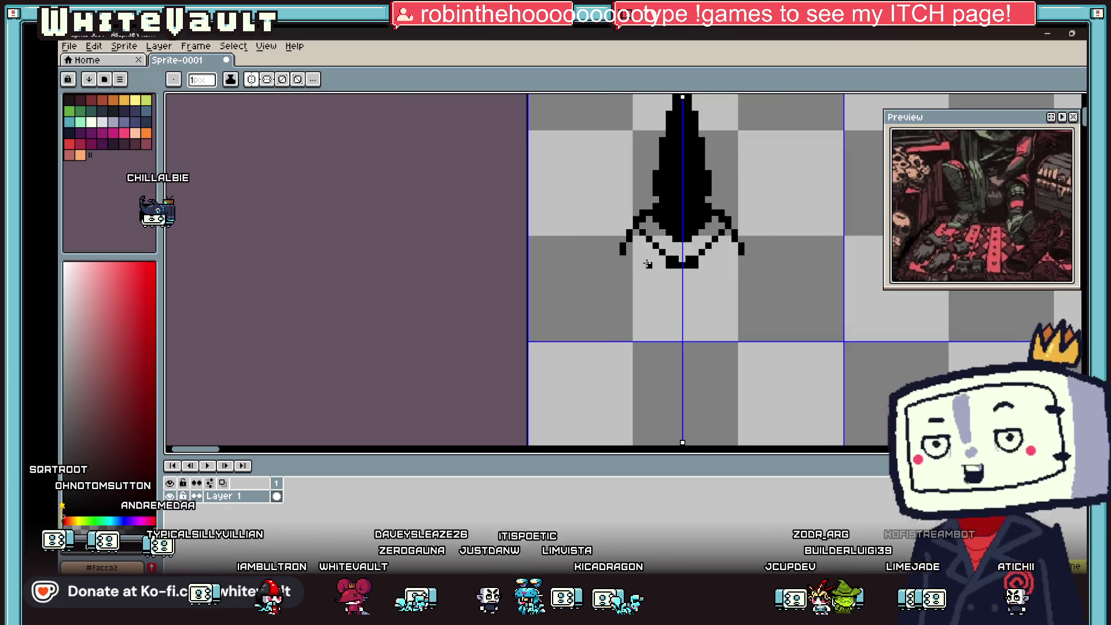
Draw mirrored leg lines below the hood, with a black pixel atop each leg.
mouse_move(648, 264)
left_mouse_down()
mouse_move(643, 296)
mouse_move(722, 336)
left_mouse_up()
scroll(643, 303, "up", 2)
scroll(723, 335, "down", 2)
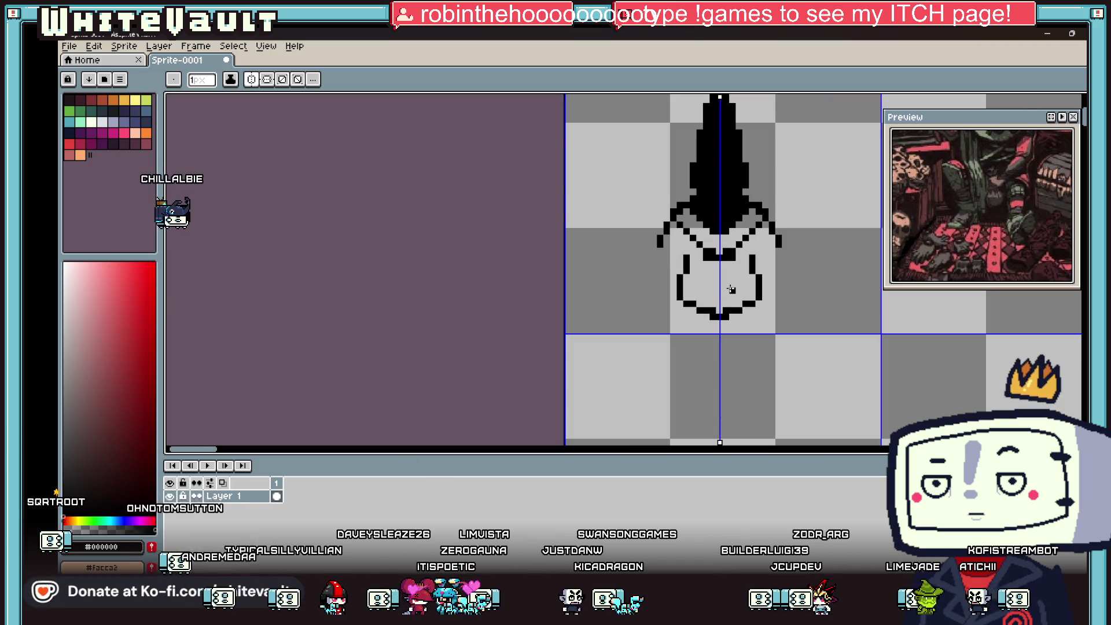
left_click(753, 289)
scroll(758, 272, "up", 2)
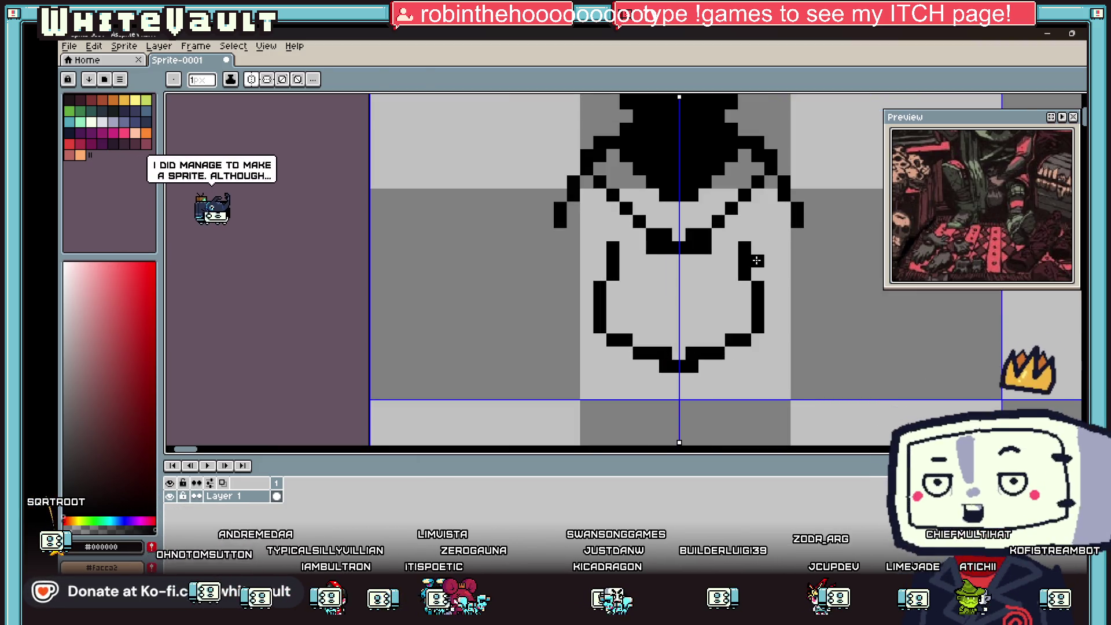
Set brush size to 2, draw mirrored arm edges, and fill the body black.
key("plus")
mouse_move(802, 244)
left_mouse_down()
mouse_move(759, 269)
mouse_move(746, 226)
left_mouse_up()
key("g")
left_click(702, 263)
scroll(703, 262, "down", 5)
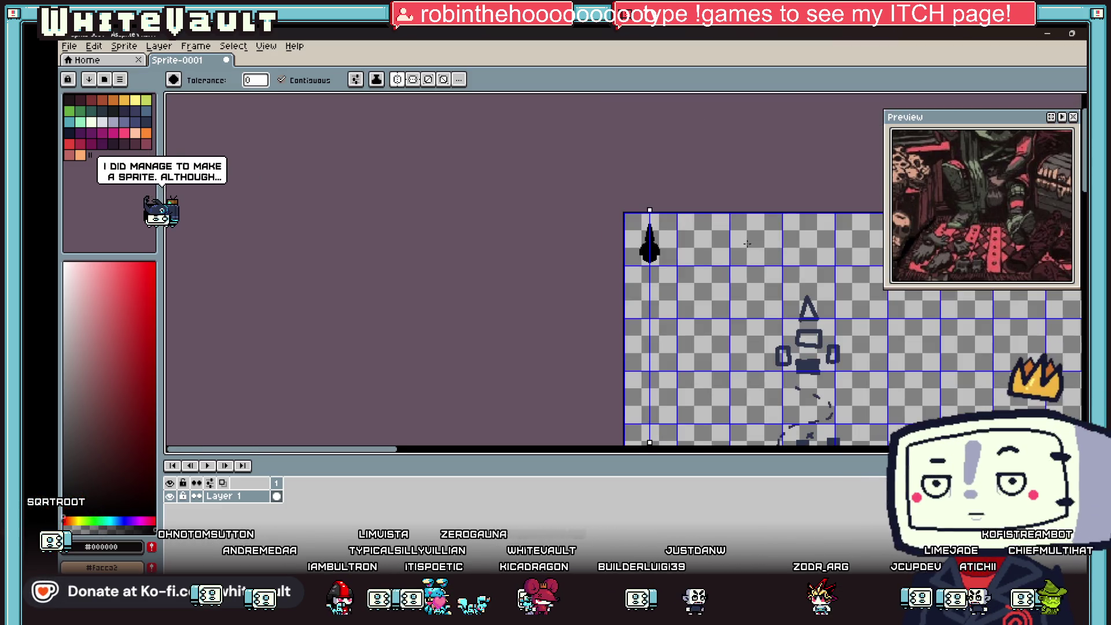
scroll(694, 238, "up", 3)
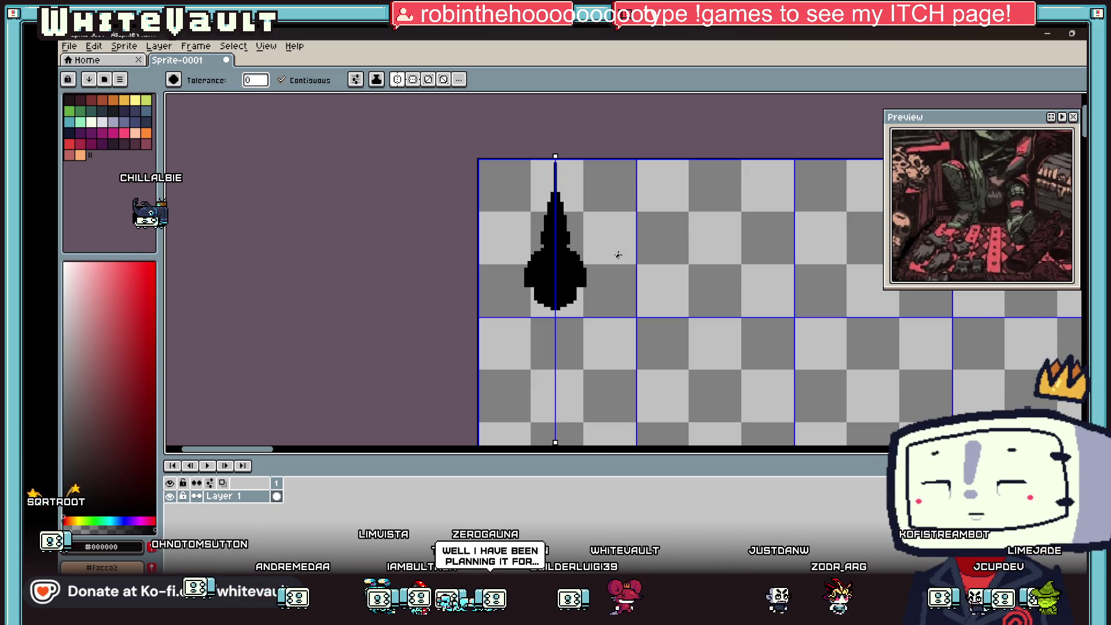
Redraw the black sprite's shoulders as a new diagonal step, keeping black as the colour.
key("i")
scroll(570, 240, "up", 2)
scroll(571, 240, "up", 2)
key("b")
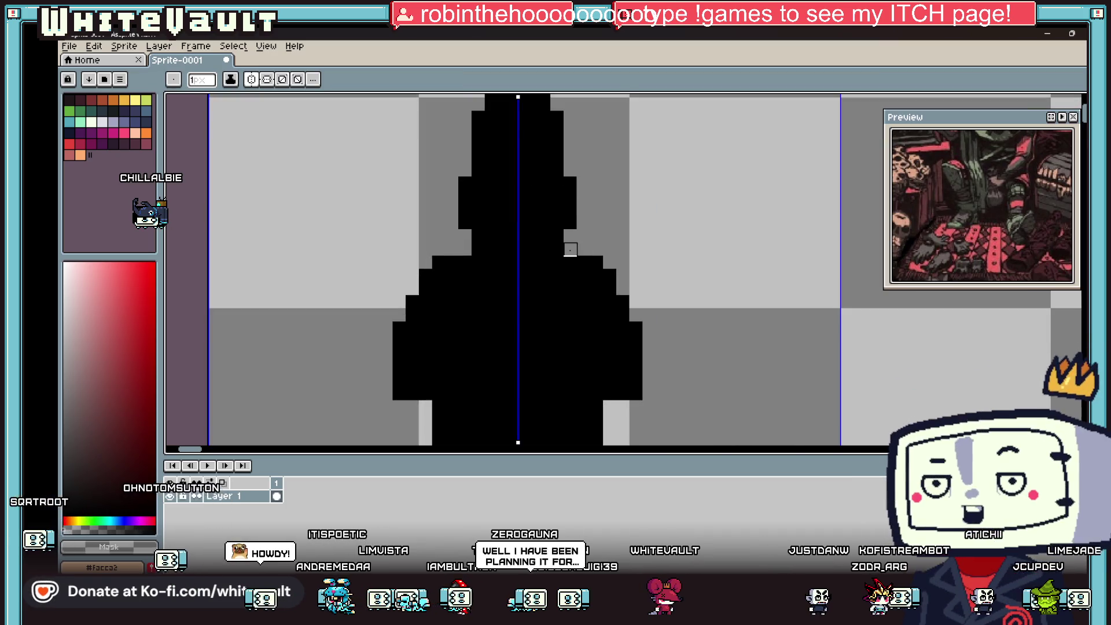
mouse_move(596, 276)
left_mouse_down()
mouse_move(610, 276)
mouse_move(586, 248)
left_mouse_up()
left_click(571, 258, "alt")
Add black pixels along the side of the sprite's pointed tip.
scroll(586, 248, "down", 3)
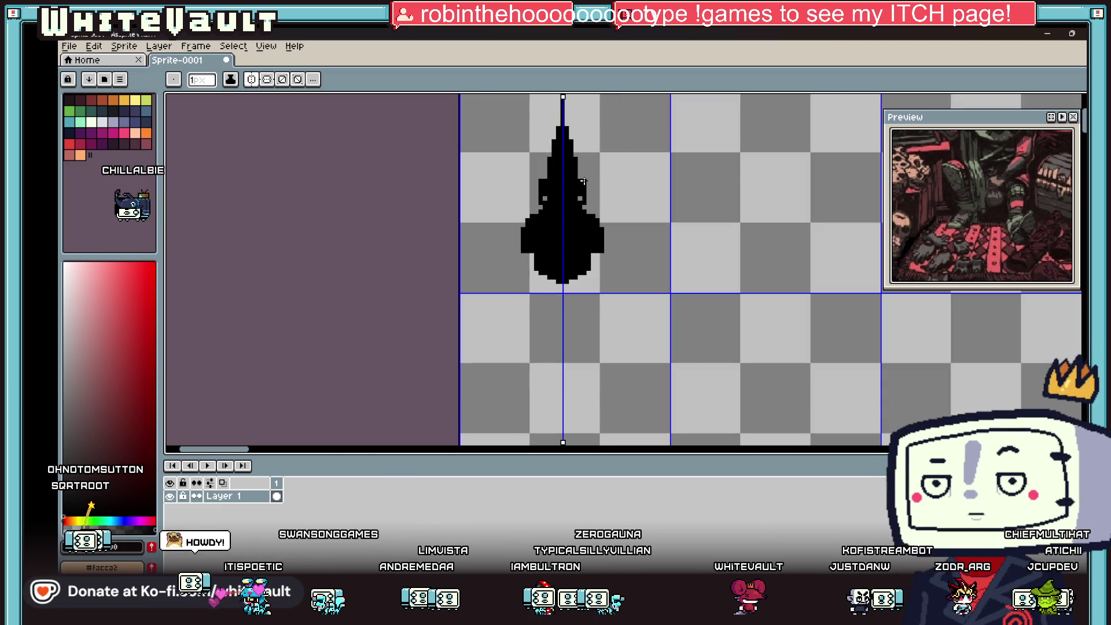
left_click_drag(570, 139, 579, 155)
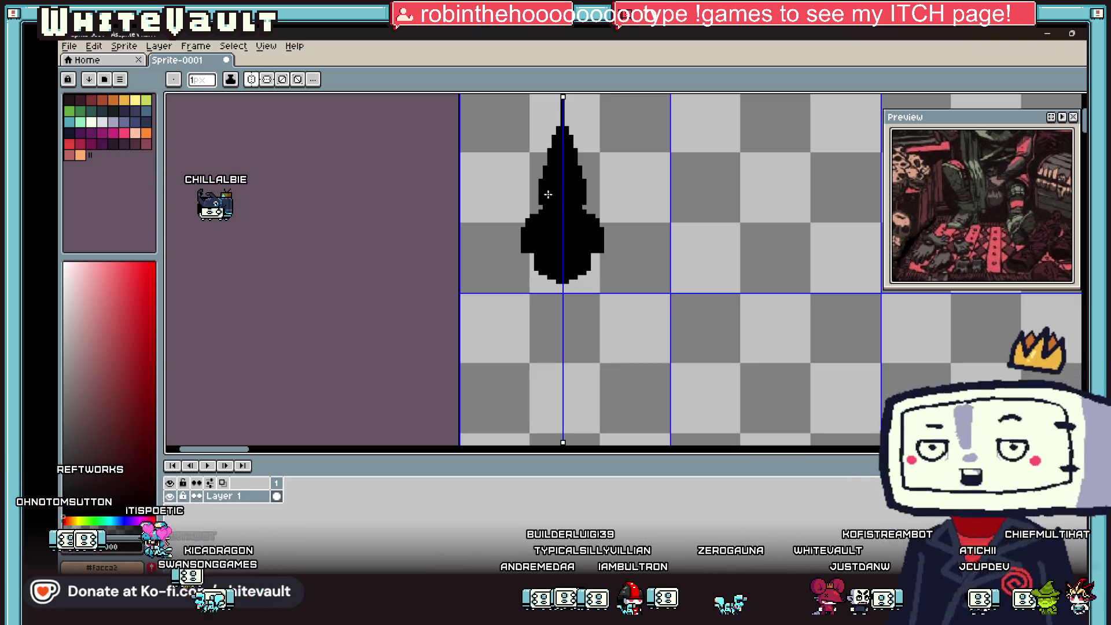
key("i")
scroll(565, 197, "down", 3)
scroll(566, 200, "up", 4)
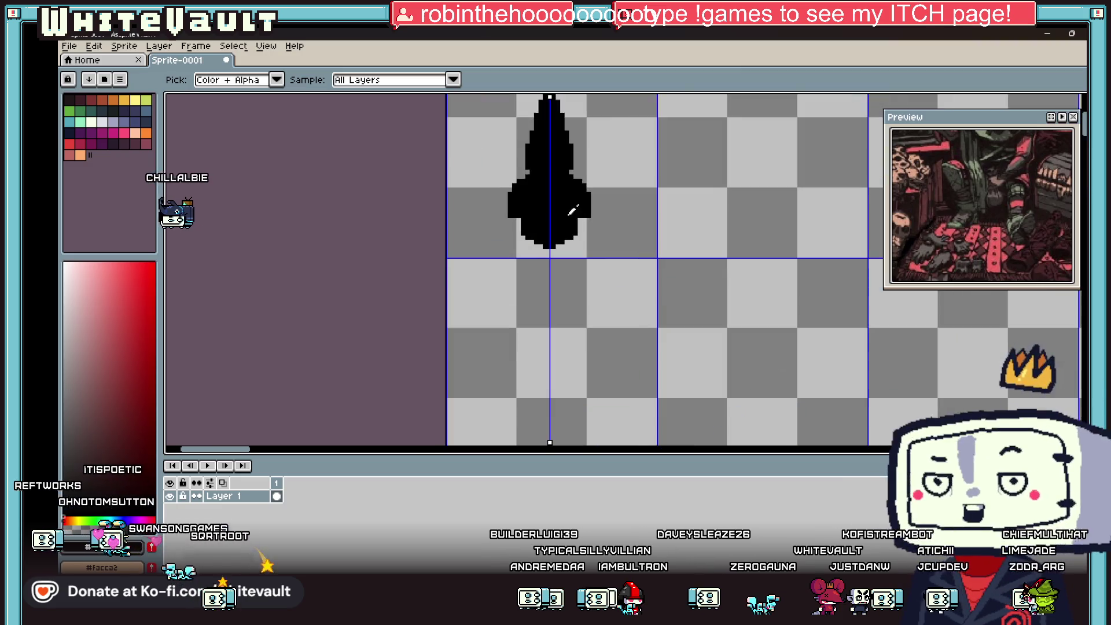
key("b")
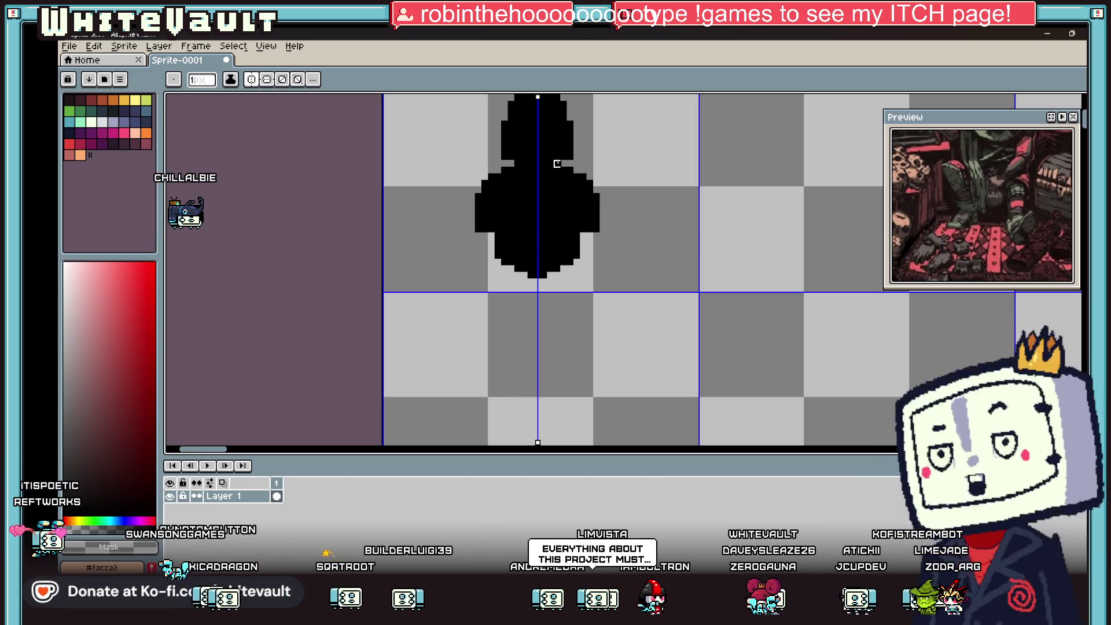
scroll(611, 223, "down", 5)
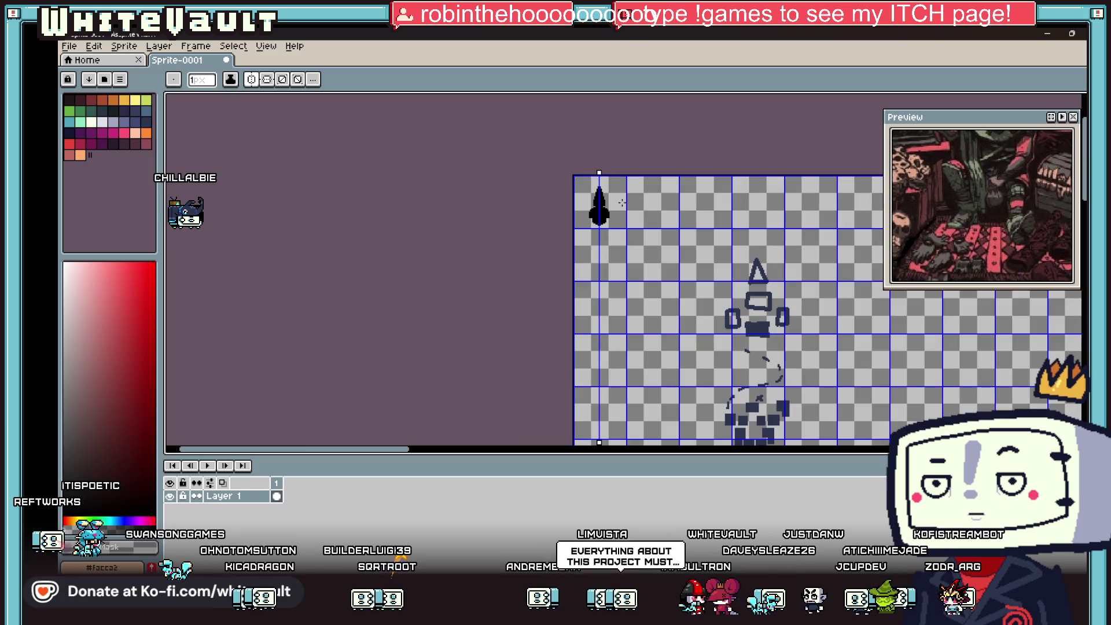
scroll(607, 192, "up", 4)
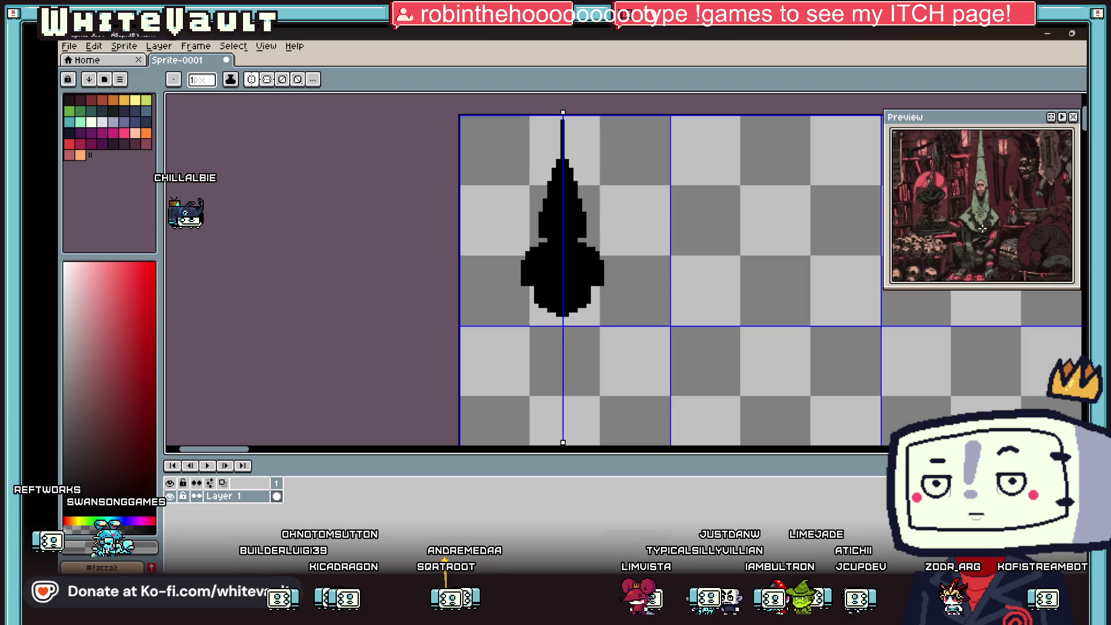
Delete the whole black sprite using a rectangular selection.
key("m")
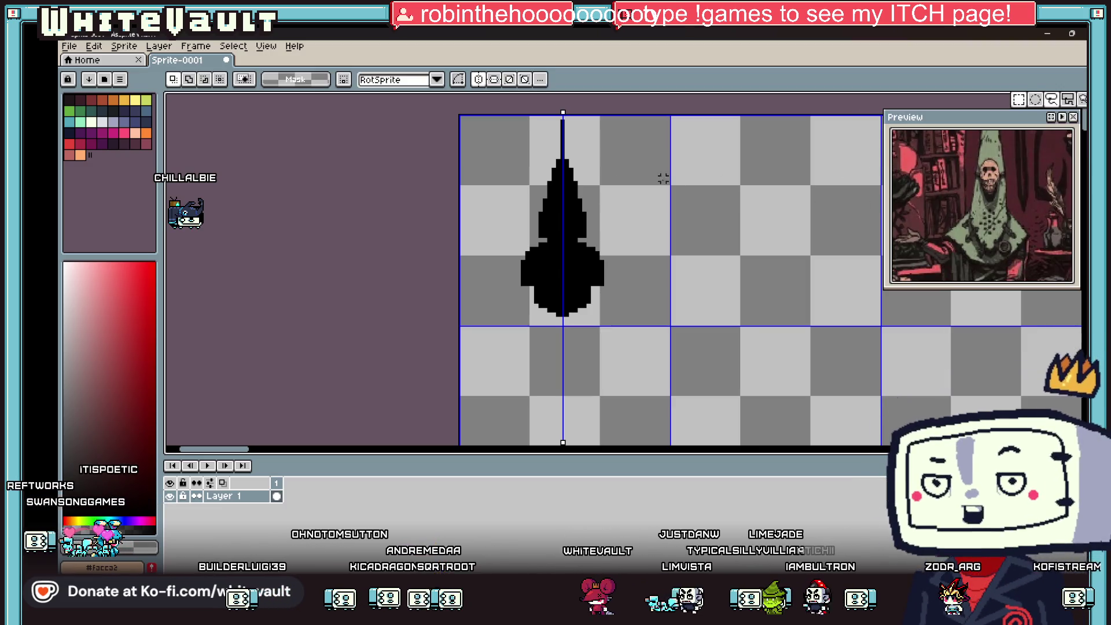
left_click_drag(487, 121, 637, 328)
key("Delete")
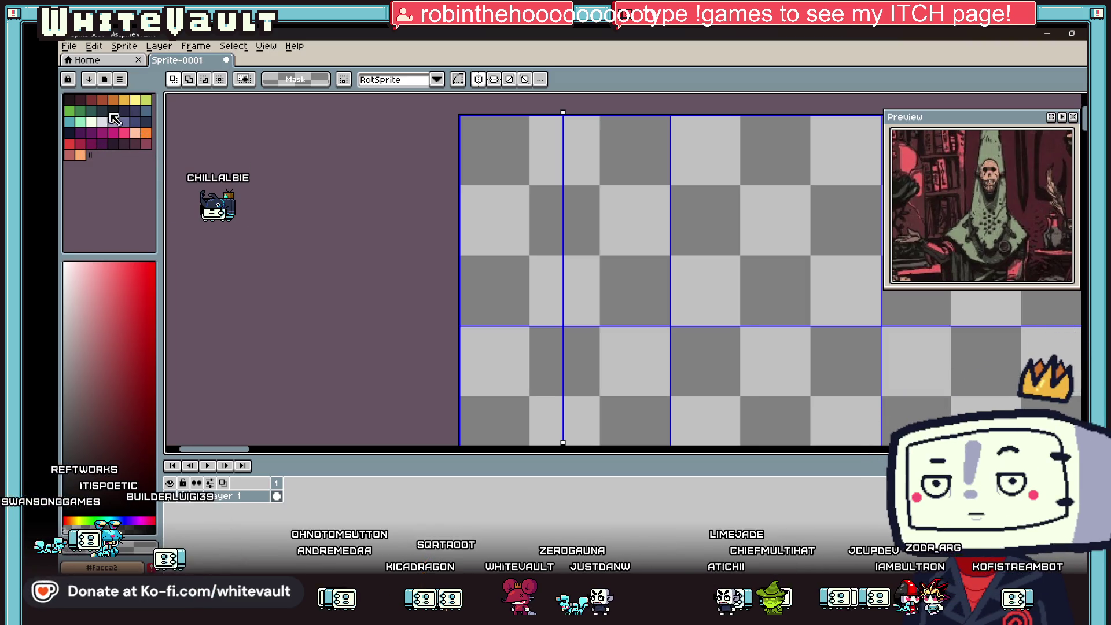
Draw a mirrored magenta circle outline and fill it solid magenta.
left_click(103, 135)
scroll(553, 214, "up", 3)
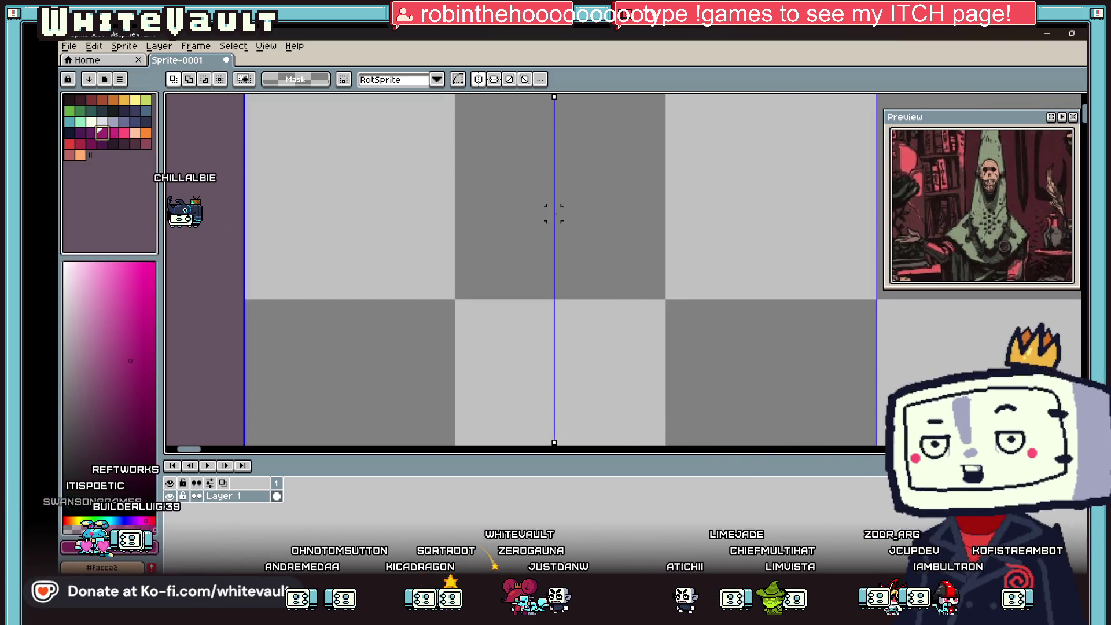
key("b")
left_click(529, 162)
mouse_move(564, 165)
left_mouse_down()
mouse_move(533, 162)
mouse_move(499, 180)
left_mouse_up()
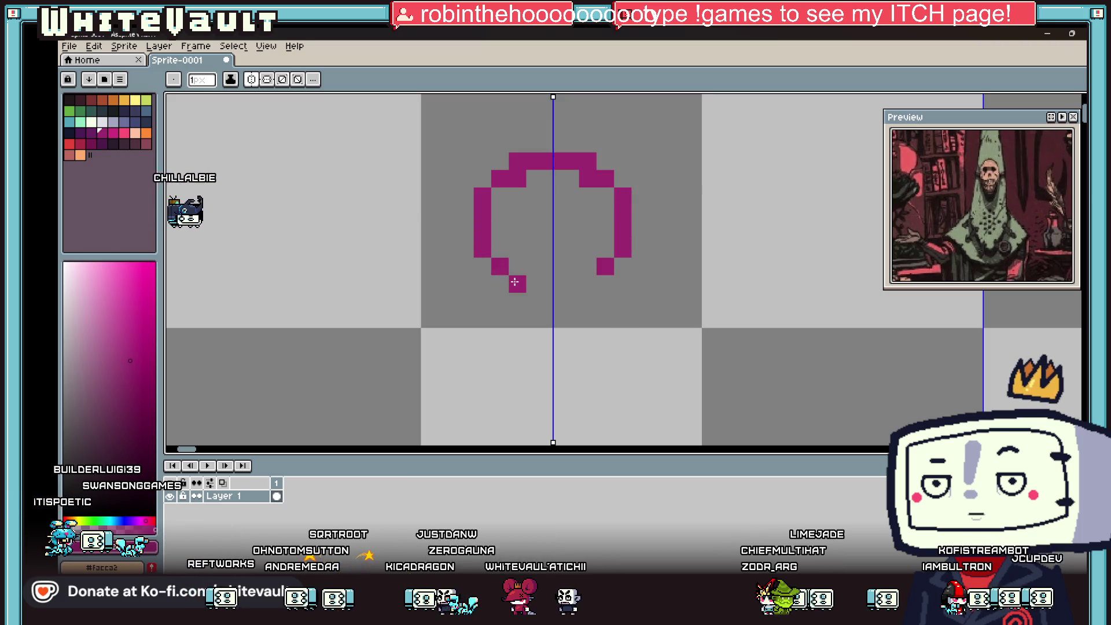
left_click_drag(515, 282, 547, 284)
key("g")
left_click(552, 266)
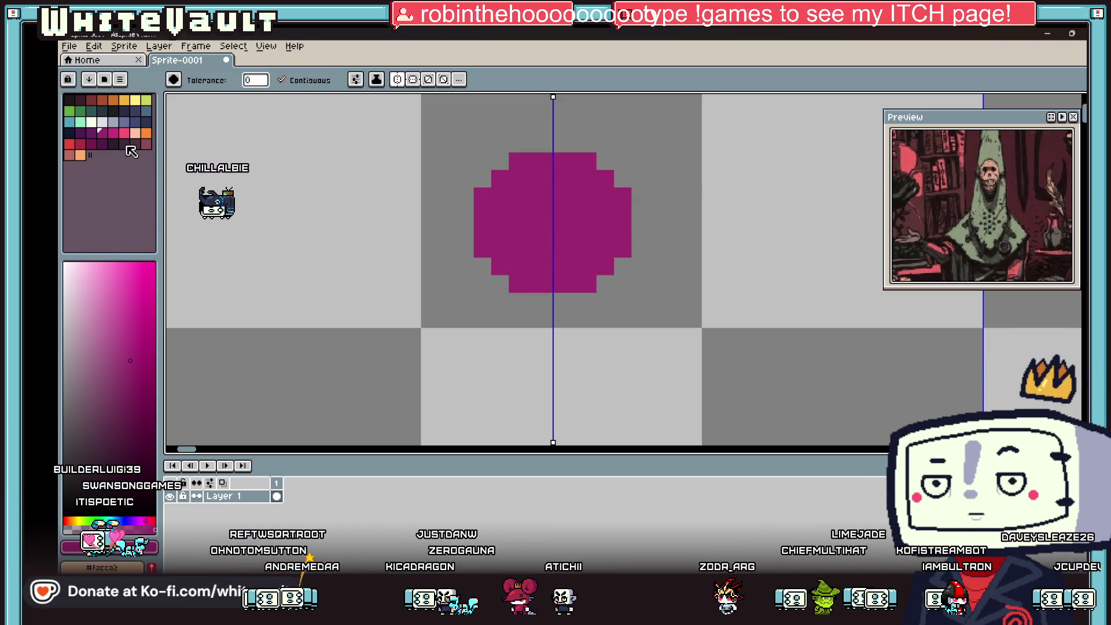
Fill the circle's top area dark purple and place two mirrored dark purple eye pixels.
key("b")
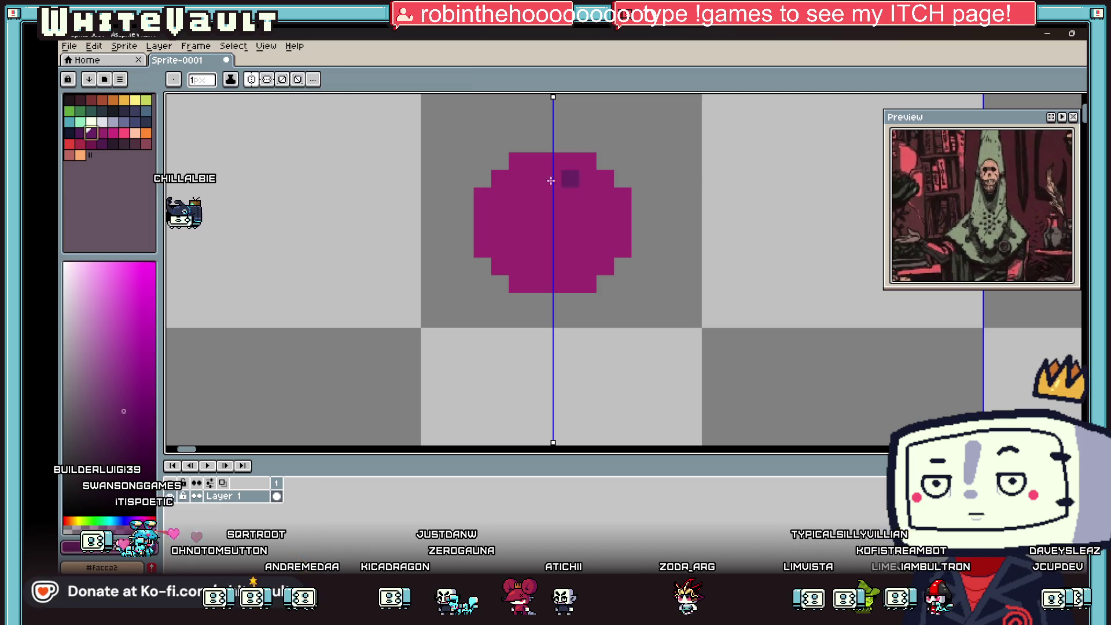
key("g")
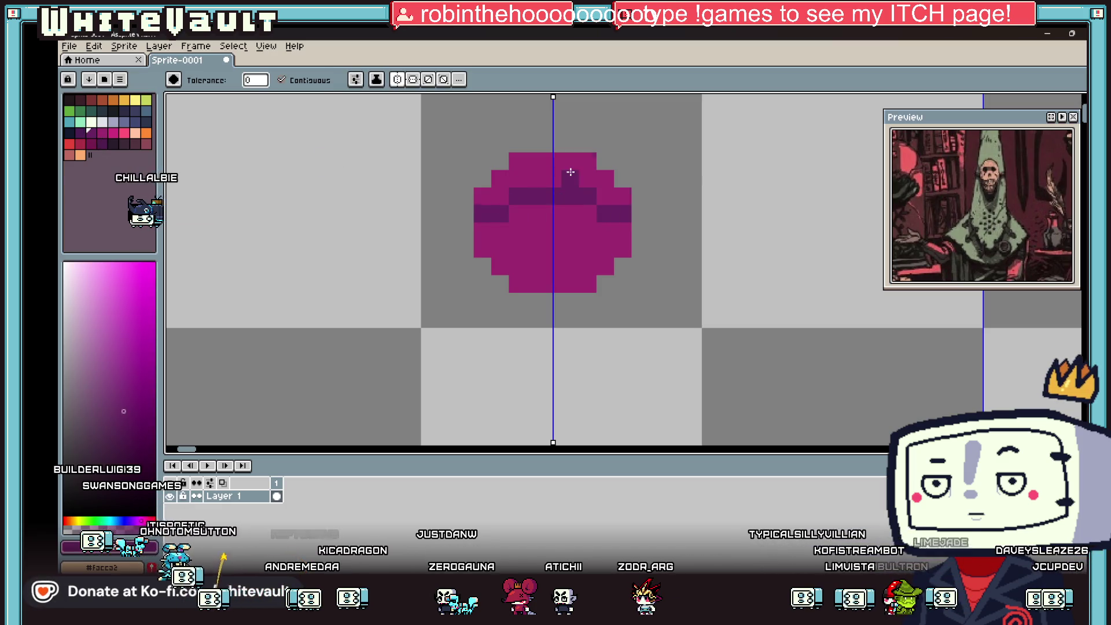
left_click(578, 172)
key("alt")
left_click(119, 137)
left_click(80, 133)
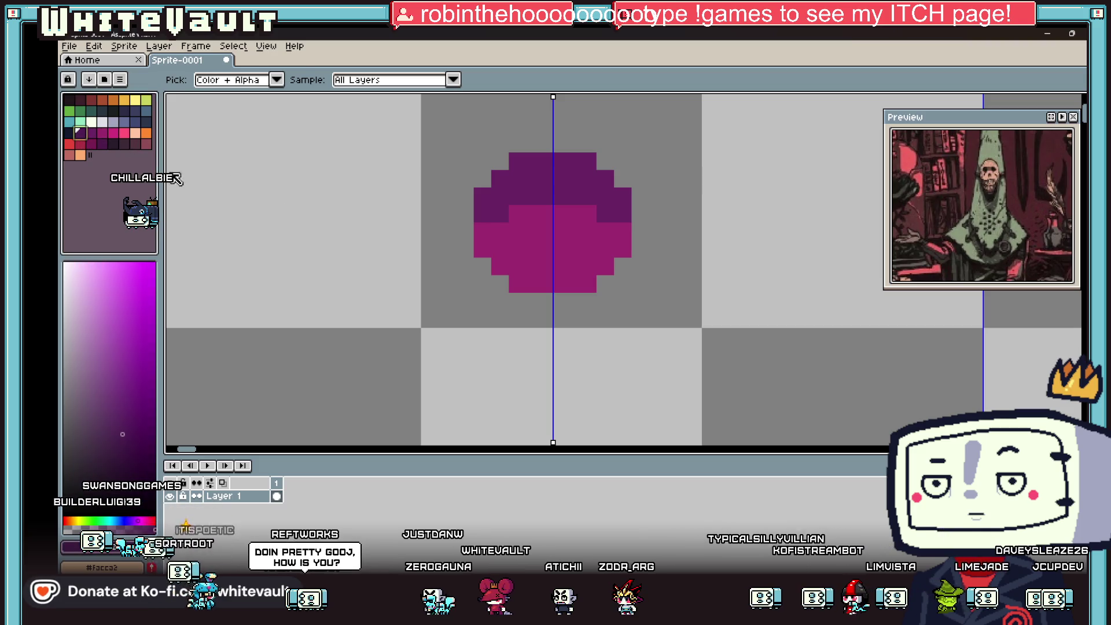
left_click(529, 218)
left_click(588, 214)
Shade below and around the eyes with the hair's mid purple and turn the side pixels magenta.
key("alt")
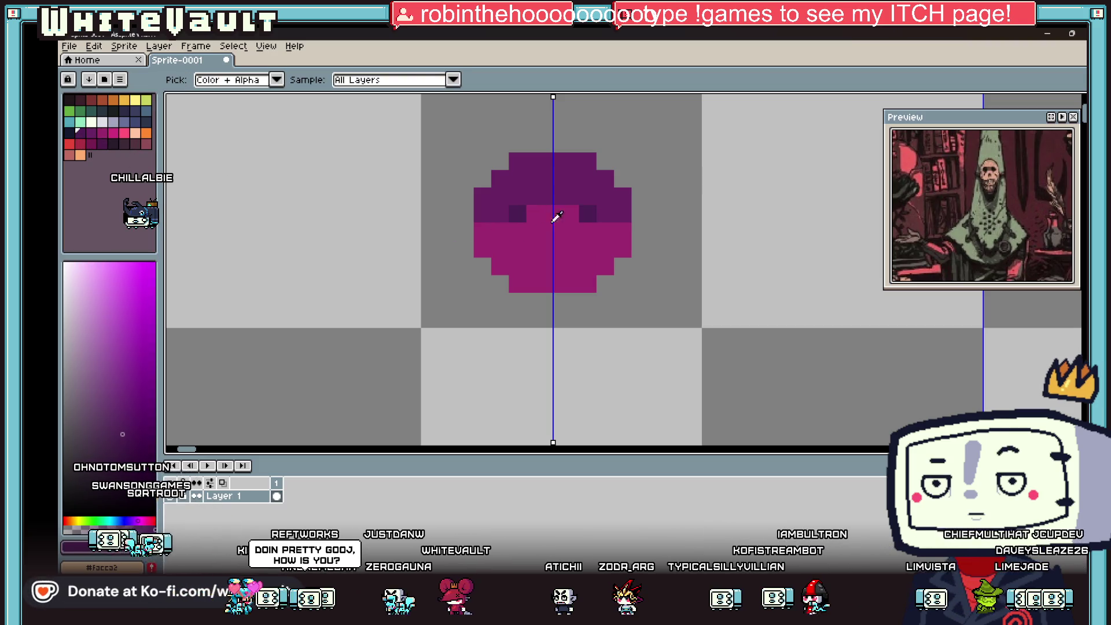
scroll(565, 231, "down", 3)
scroll(580, 225, "up", 5)
left_click(613, 219, "alt")
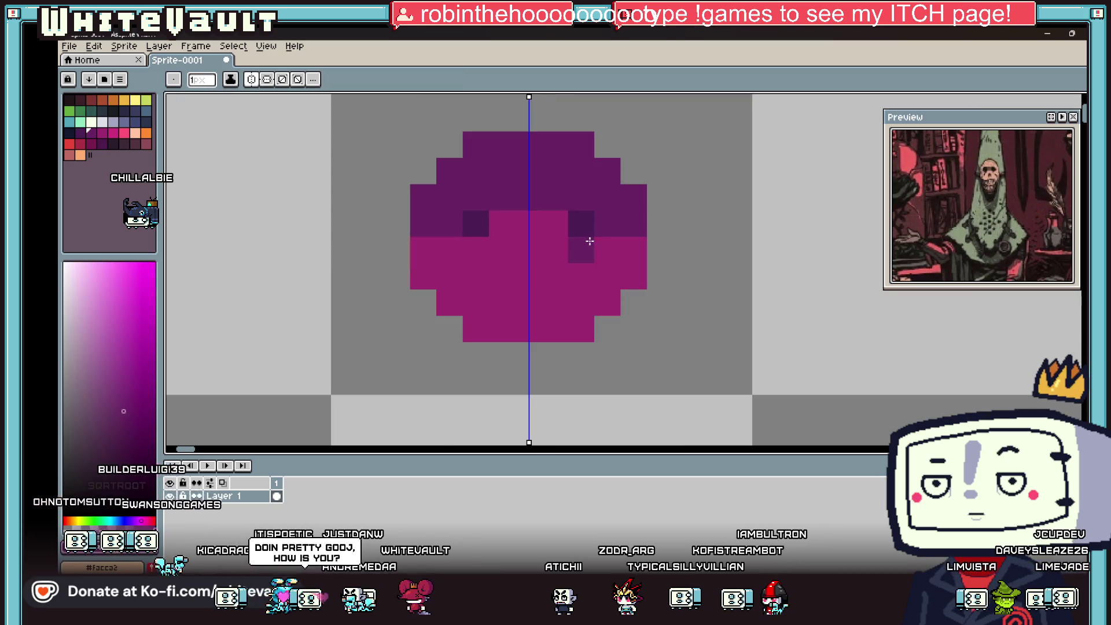
left_click_drag(576, 242, 600, 240)
left_click(561, 225)
key("alt")
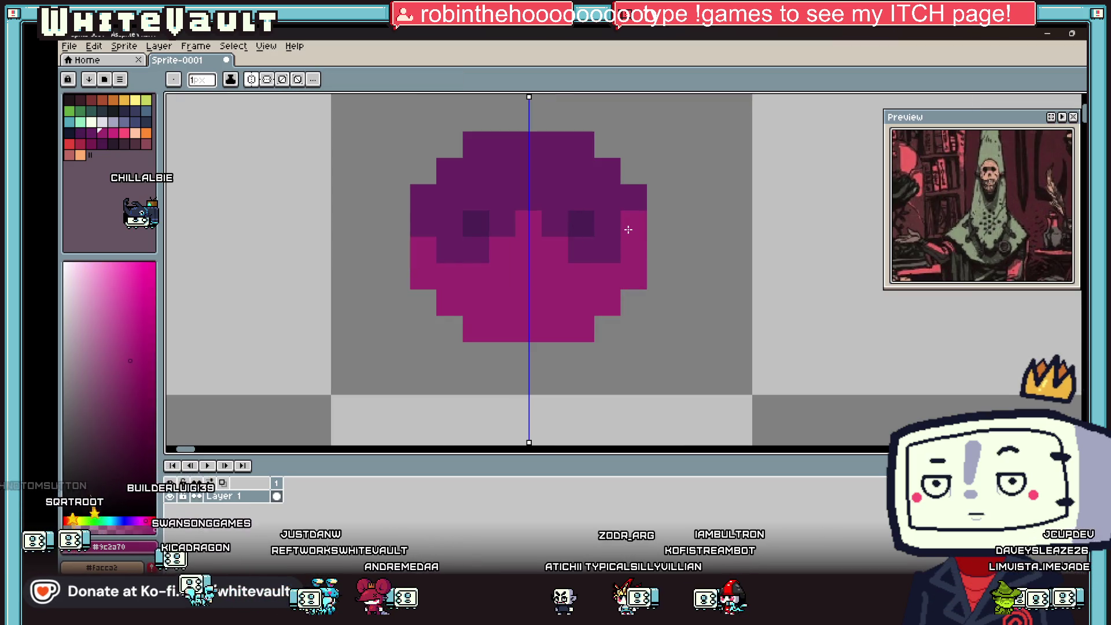
left_click(631, 223)
Colour both eyes dark navy.
key("alt")
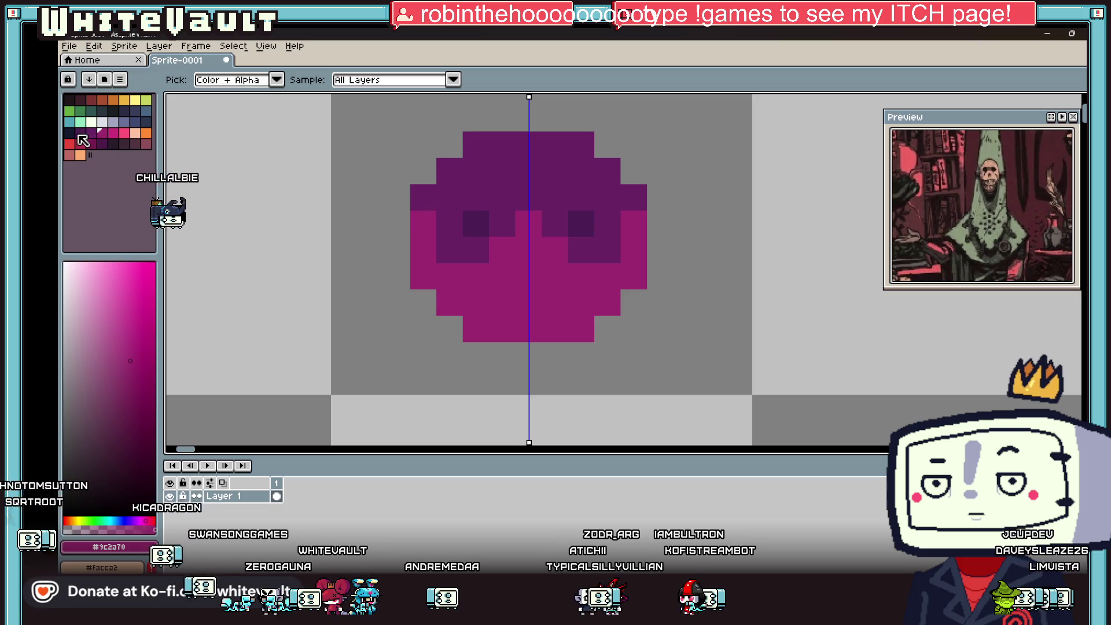
left_click(70, 133)
left_click(498, 244)
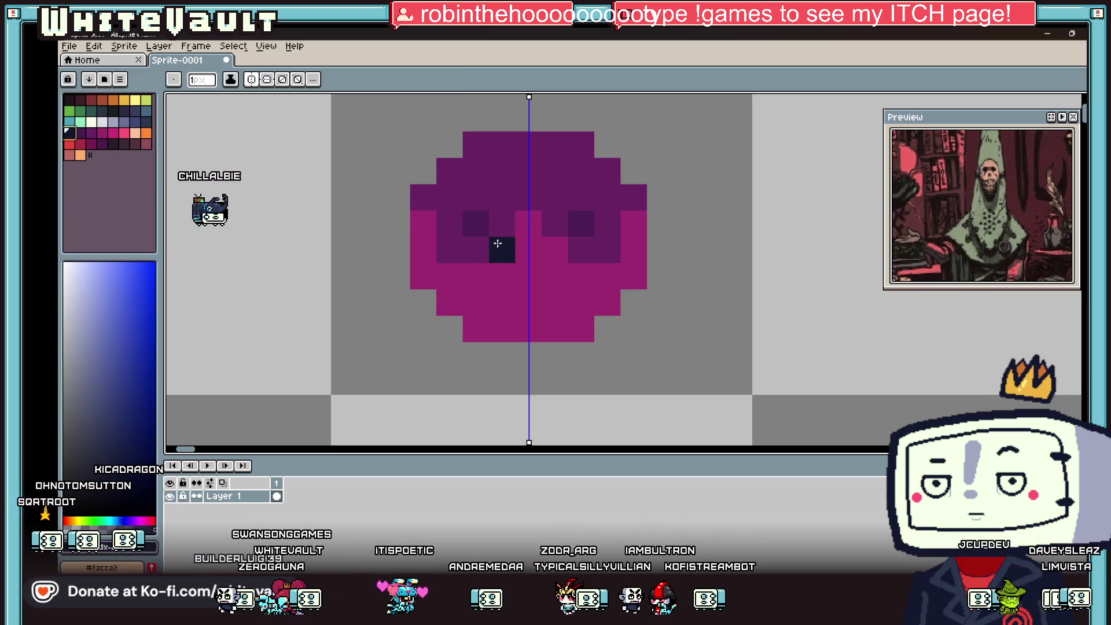
left_click(581, 223)
scroll(580, 250, "down", 3)
scroll(579, 252, "up", 3)
Paint navy at both side edges and across the eye row, then fill the head's top half navy.
key("alt")
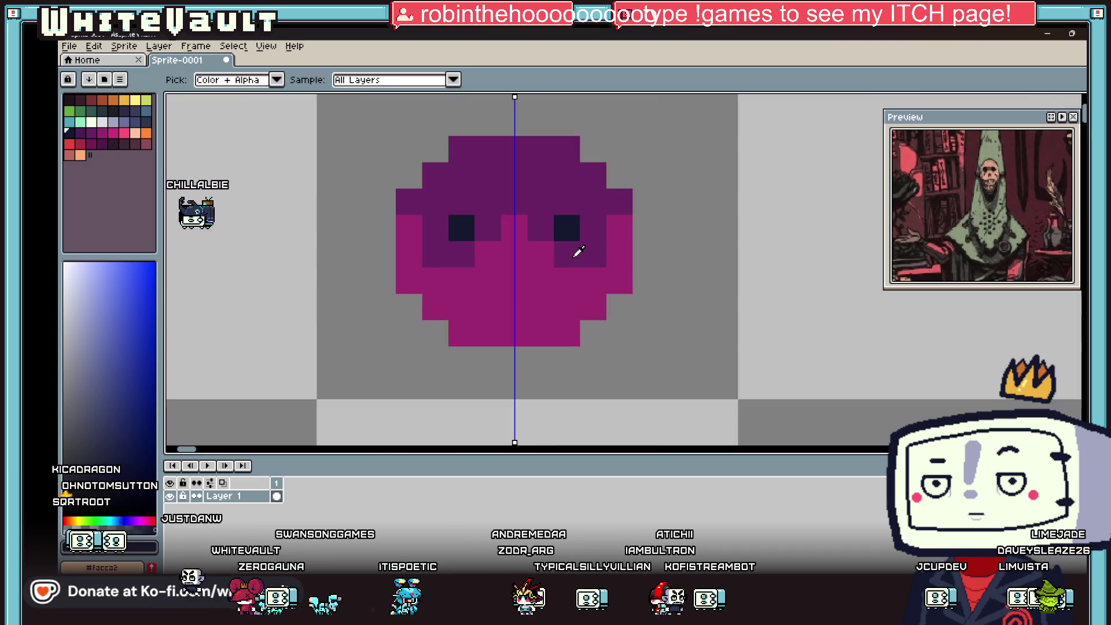
left_click(418, 202)
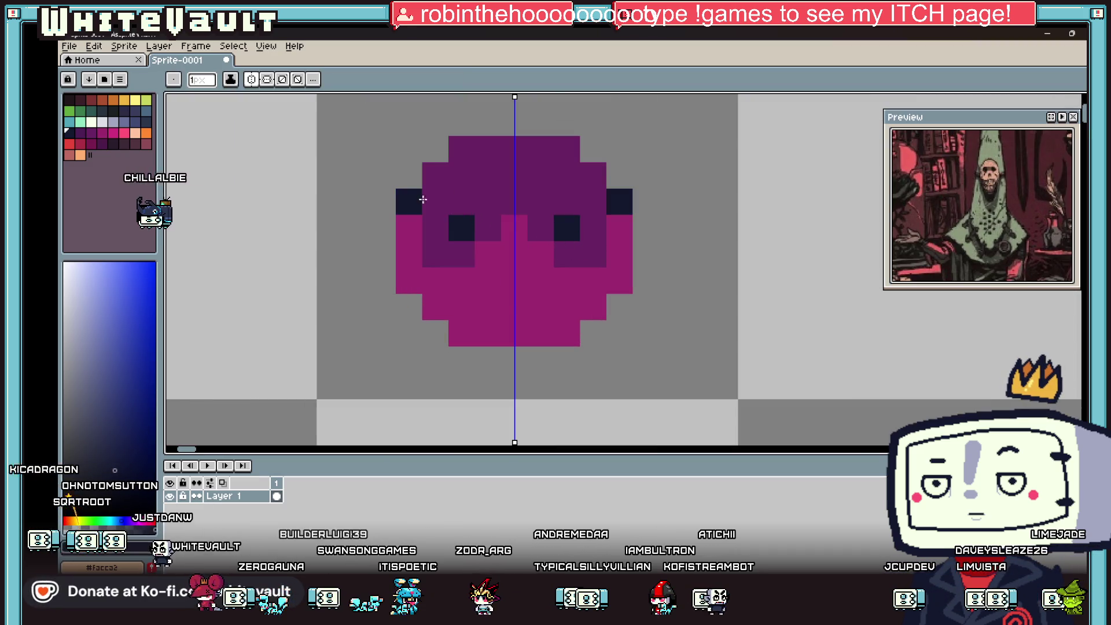
mouse_move(469, 216)
left_mouse_down()
mouse_move(544, 228)
mouse_move(542, 200)
left_mouse_up()
key("g")
left_click(548, 181)
scroll(567, 200, "down", 4)
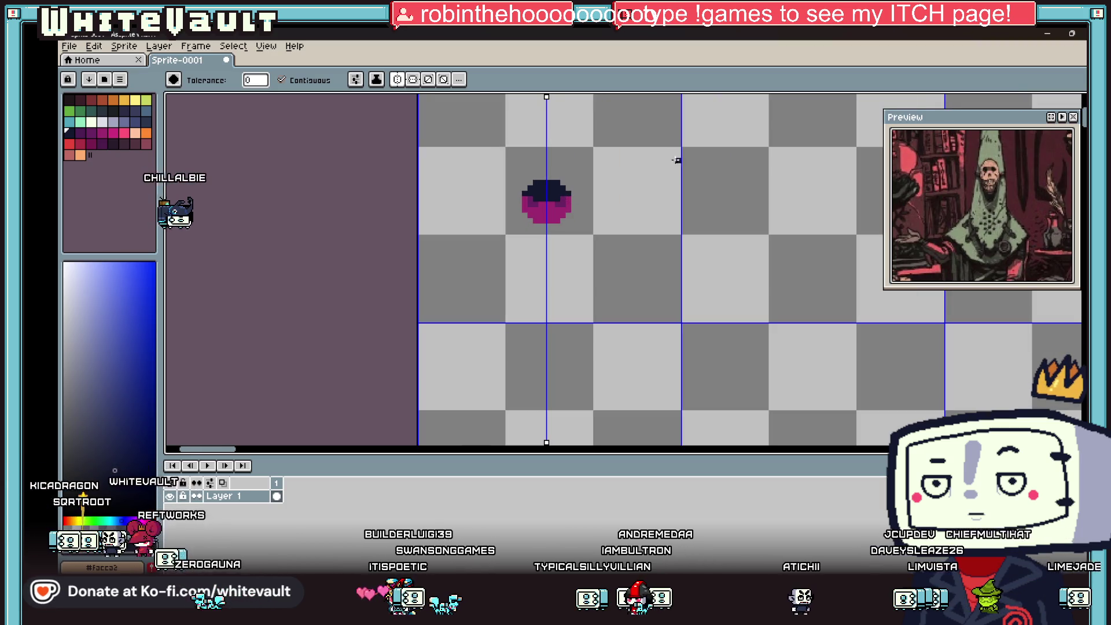
Undo the navy fill on the head's top.
left_click_drag(963, 216, 1012, 203)
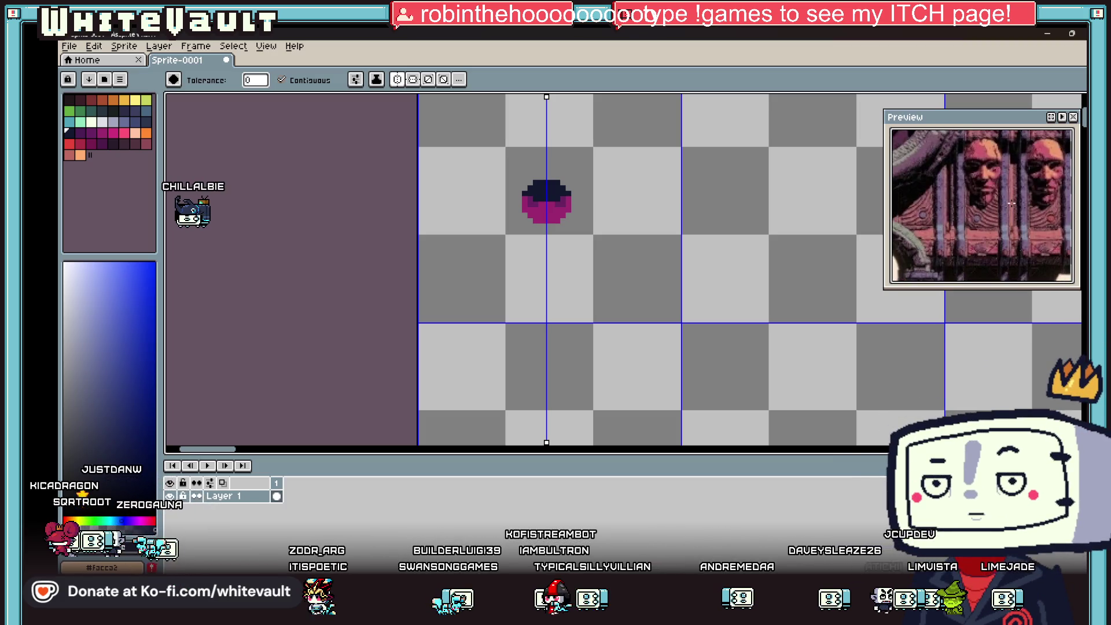
scroll(550, 185, "up", 1)
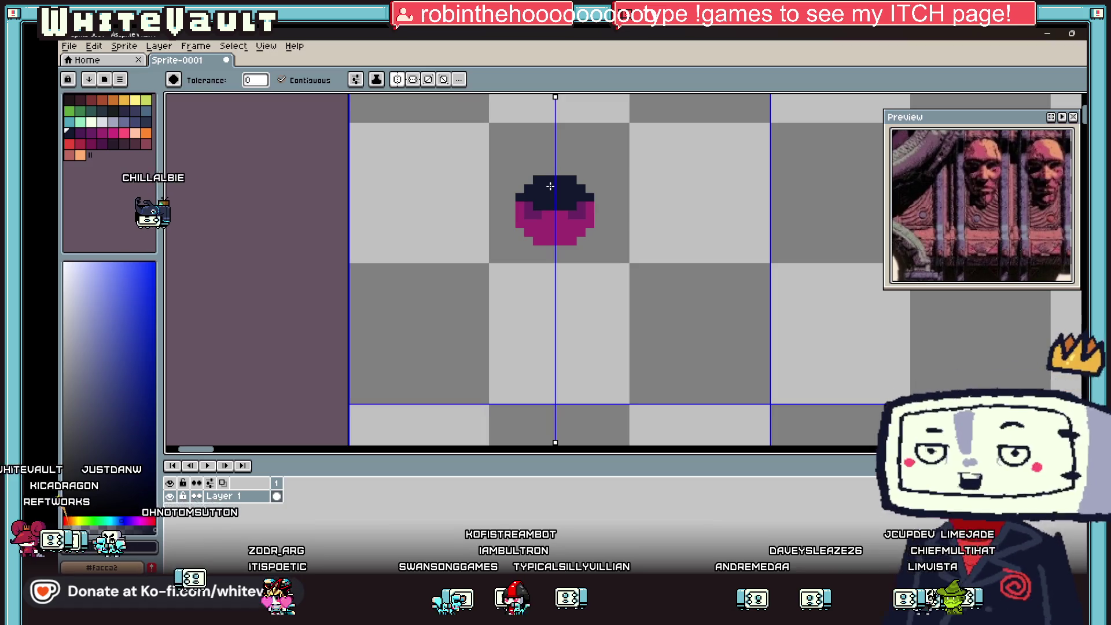
key("super")
key("Escape")
key("ctrl+z")
key("g")
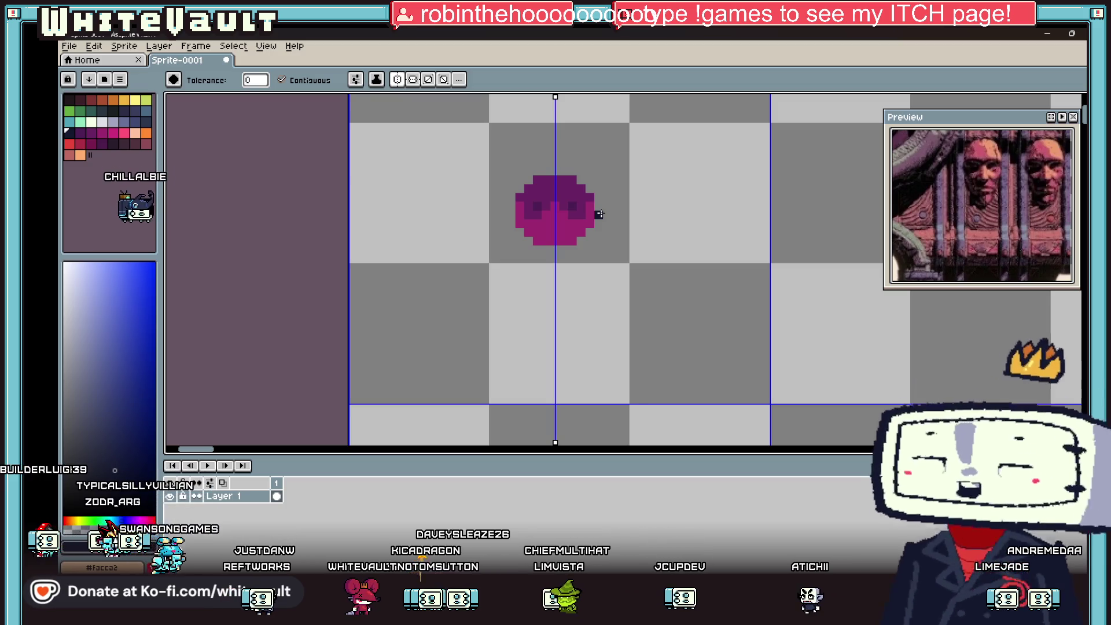
scroll(600, 215, "down", 3)
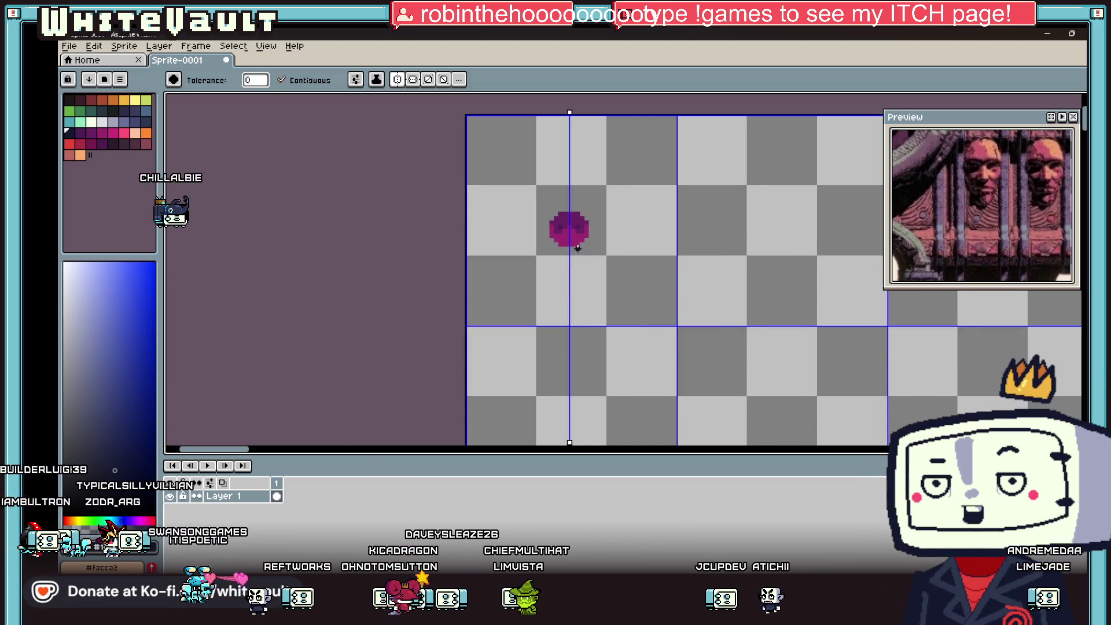
scroll(582, 246, "up", 2)
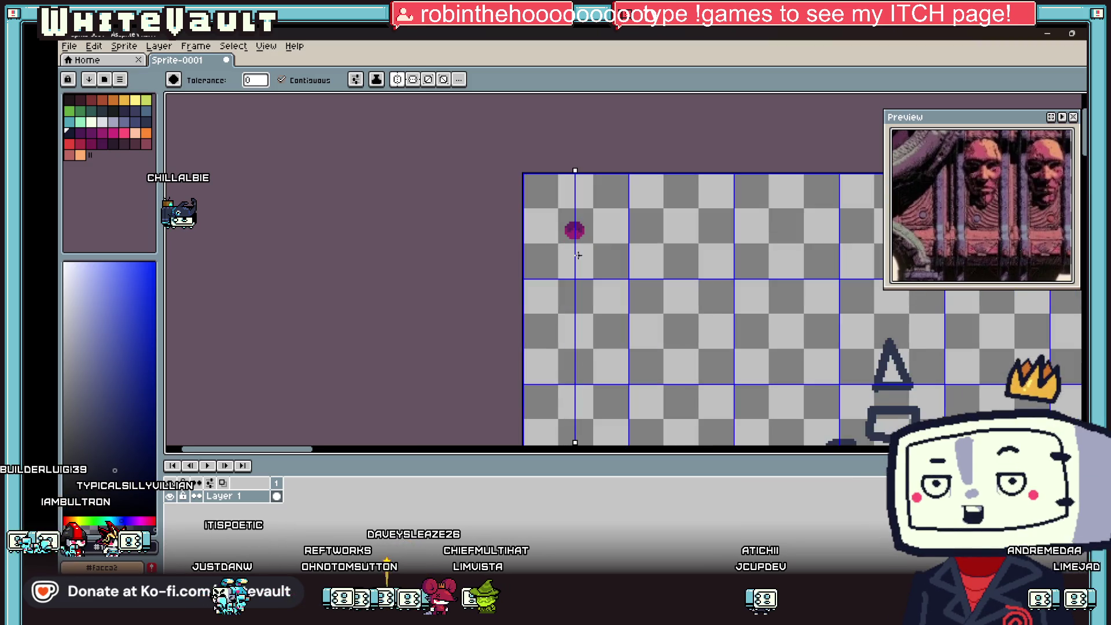
Switch back to the RPG Developer Bakin map editor.
key("i")
scroll(602, 237, "down", 2)
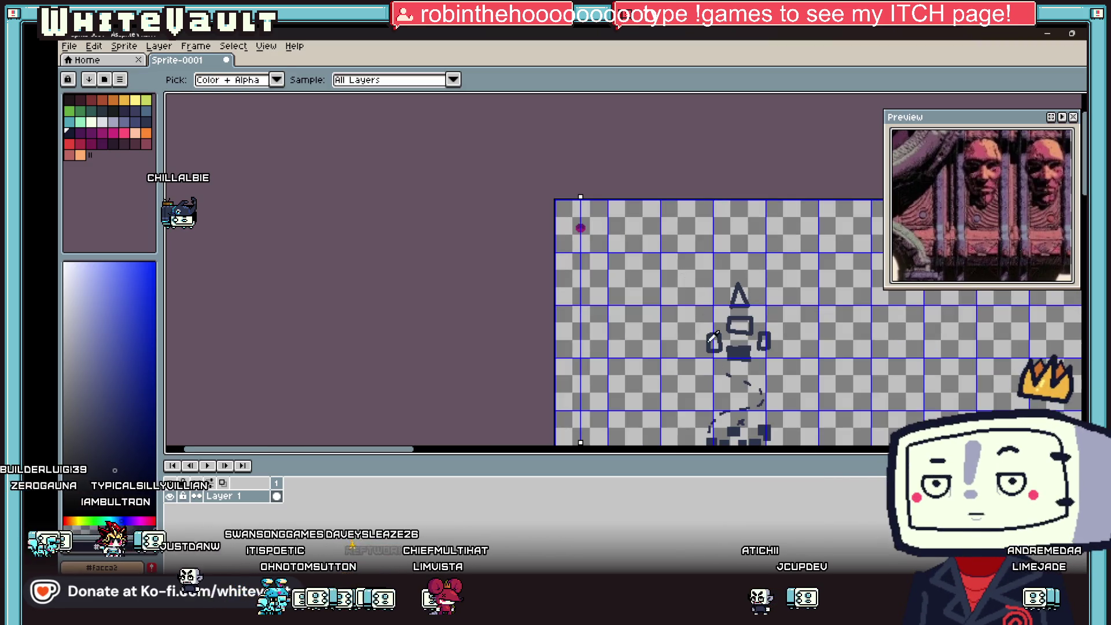
mouse_move(657, 617)
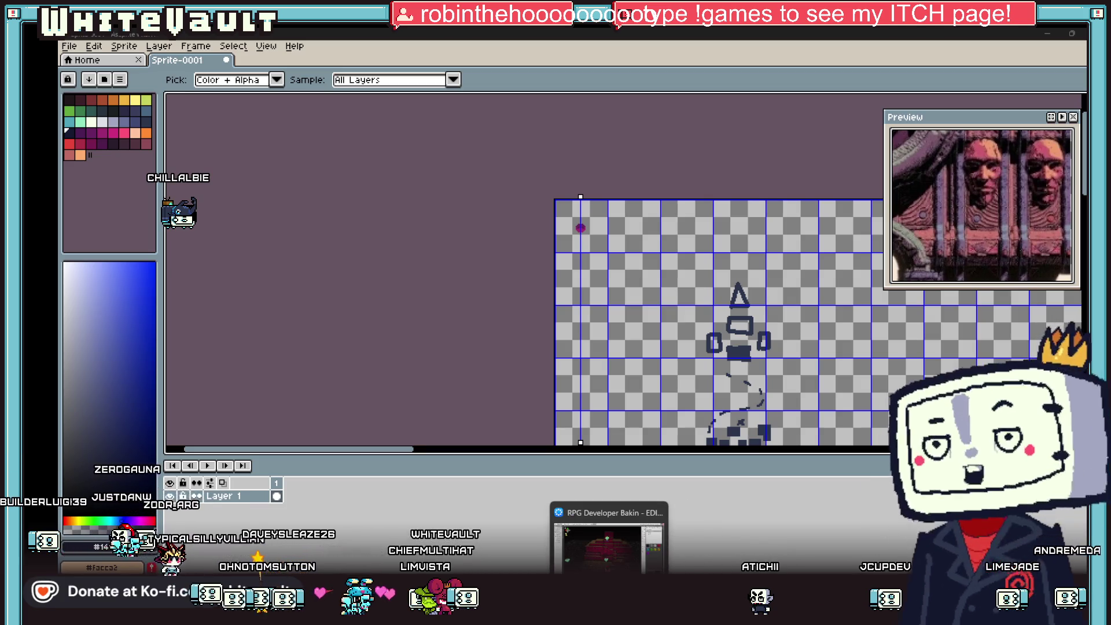
left_click(635, 536)
left_click(353, 38)
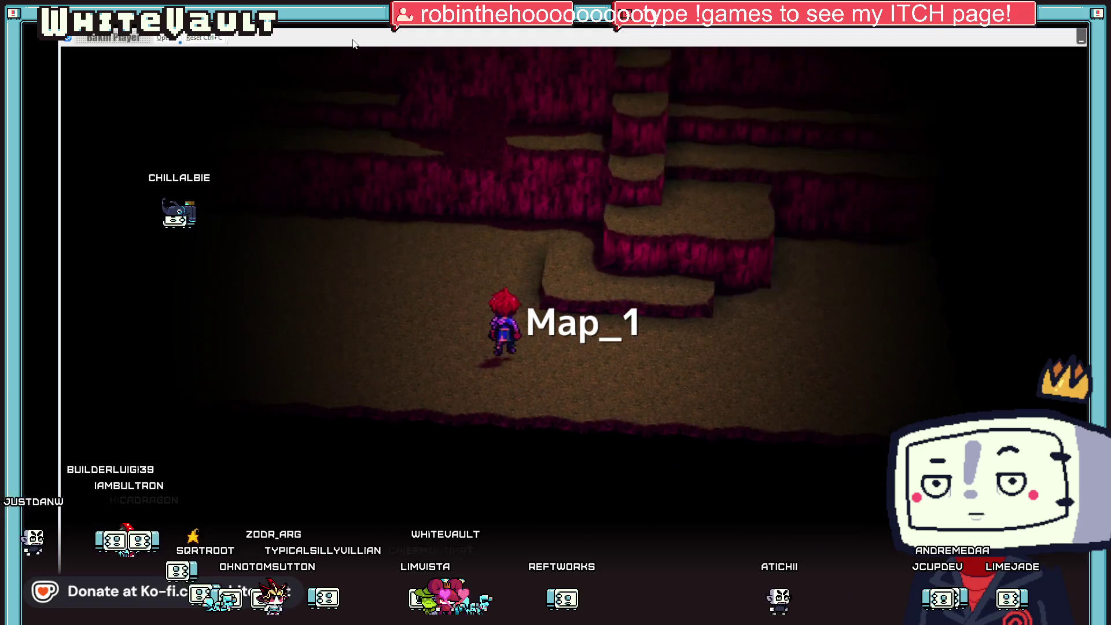
key("Up")
key("Up")
key("Up")
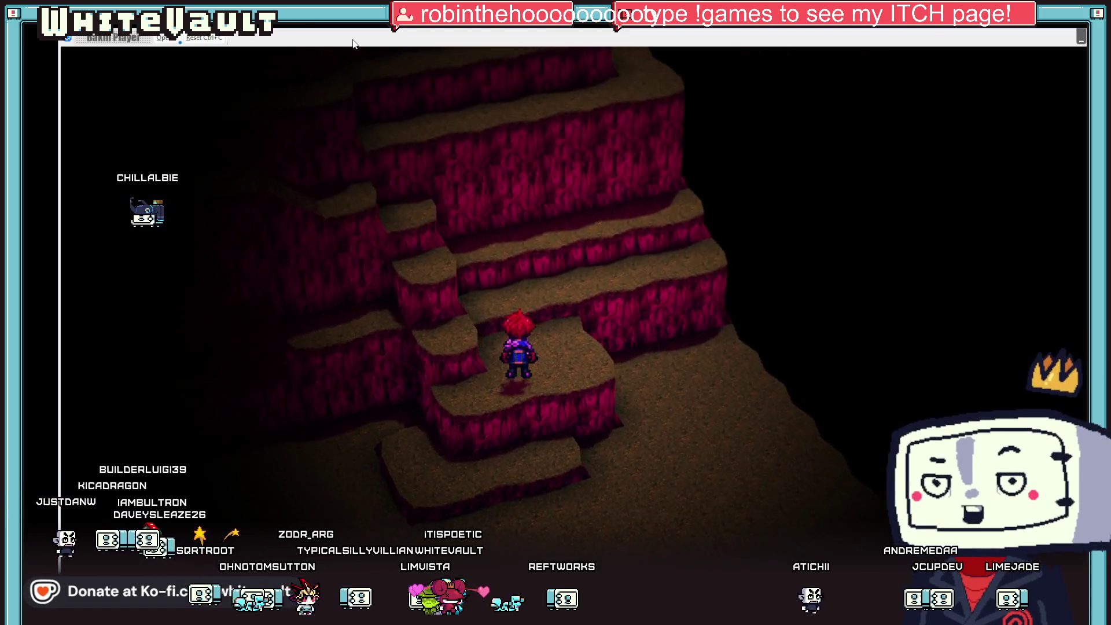
key("Up")
key("Up")
key("Up")
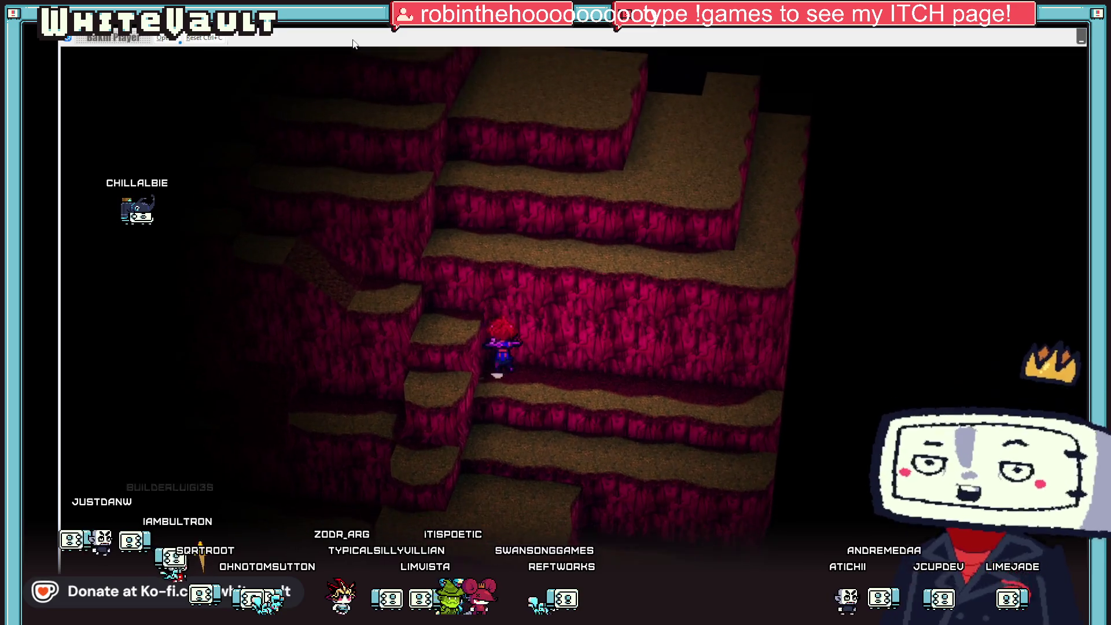
key("Up")
key("Up")
key("Up")
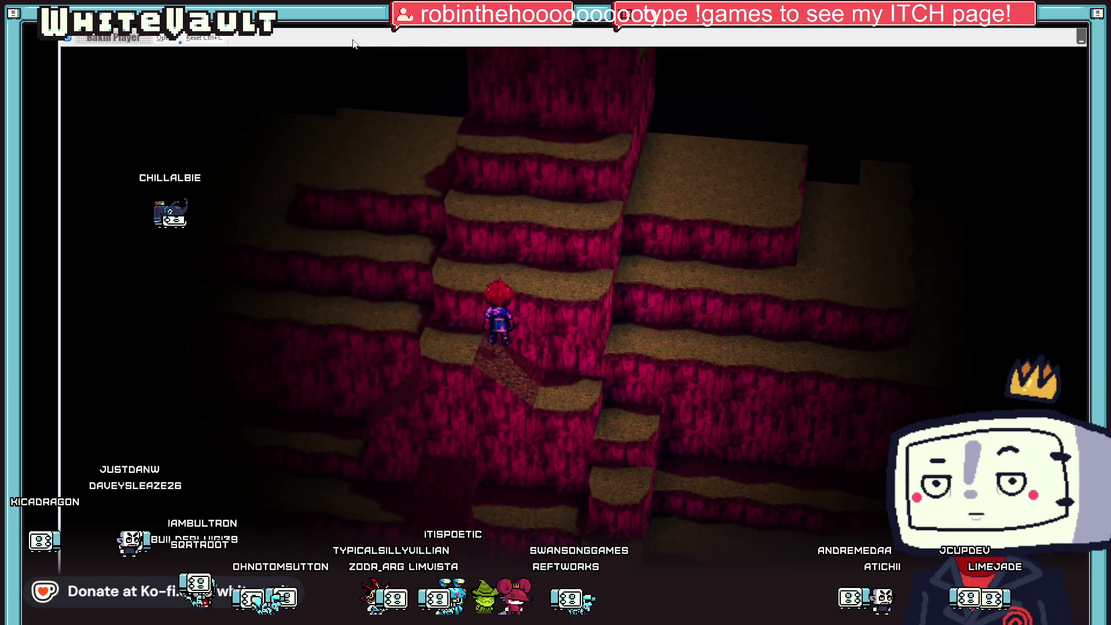
key("Up")
key("Up")
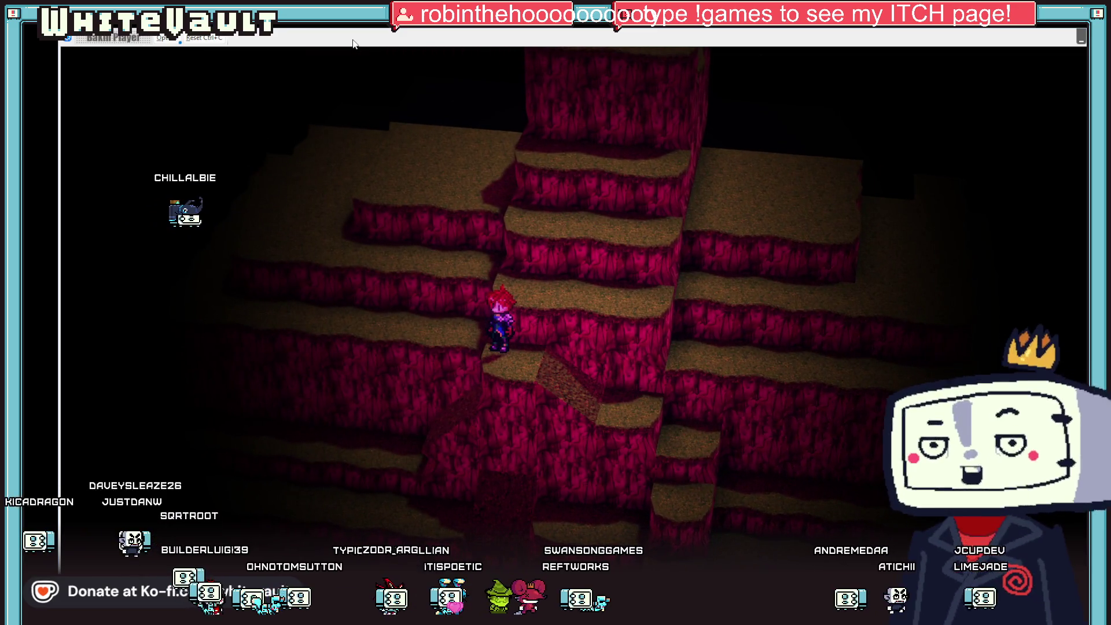
key("Up")
key("Up")
key("Up")
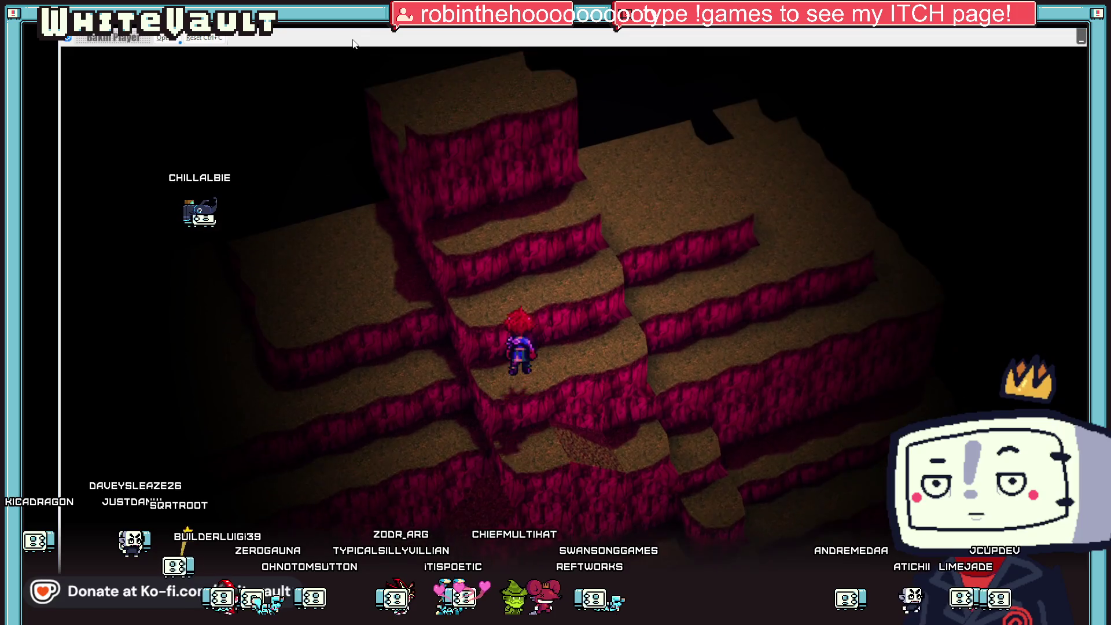
key("Up")
key("Up")
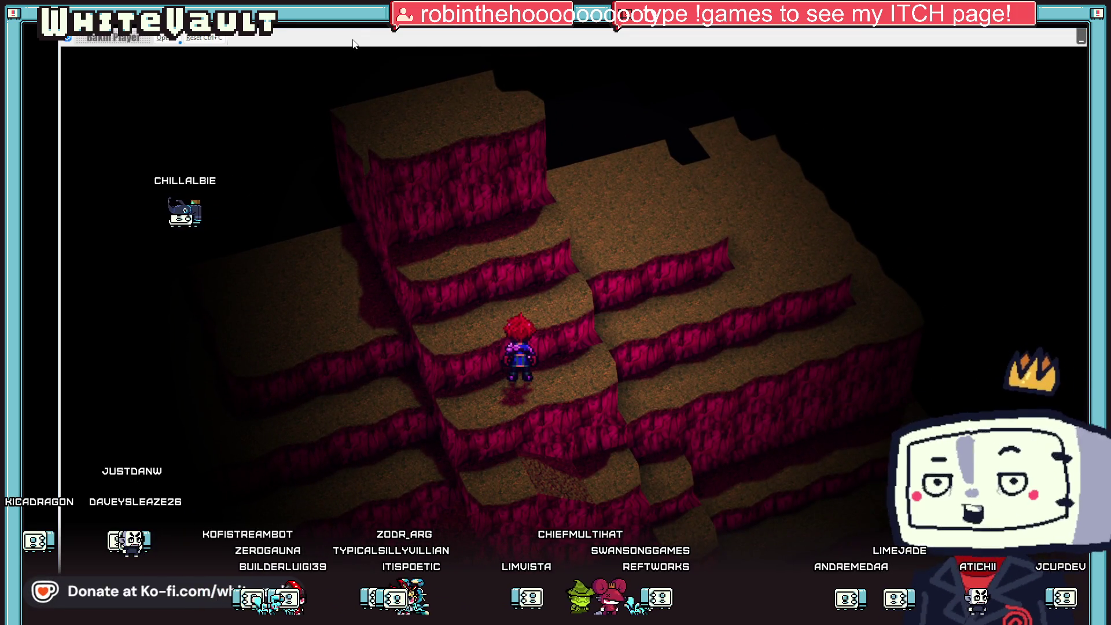
key("Up")
key("Up")
key("Up")
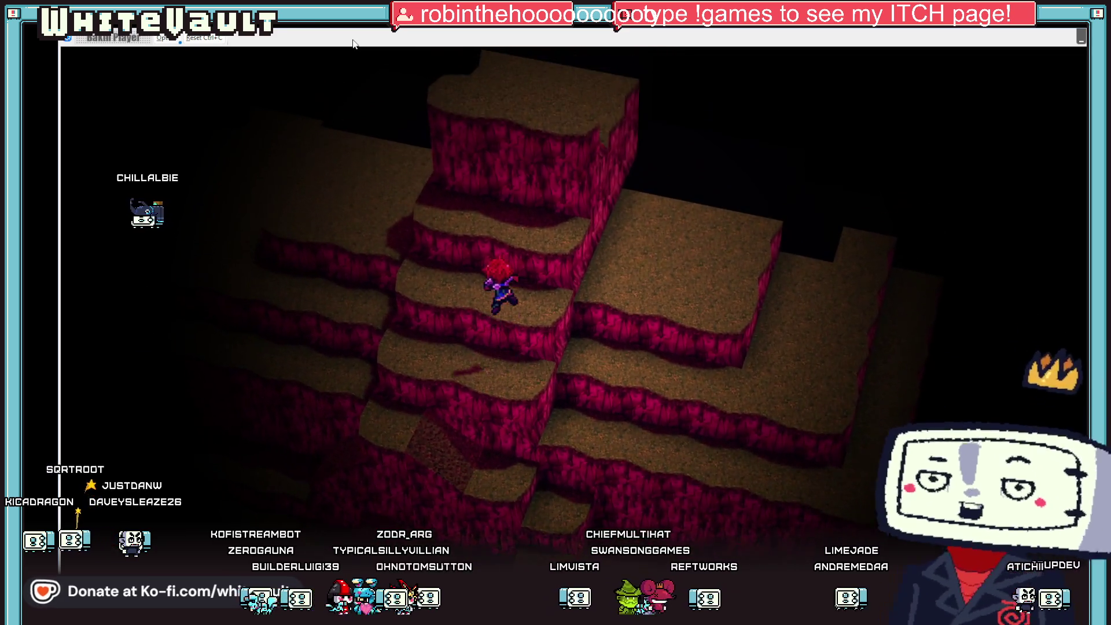
key("Up")
key("Up")
key("Up")
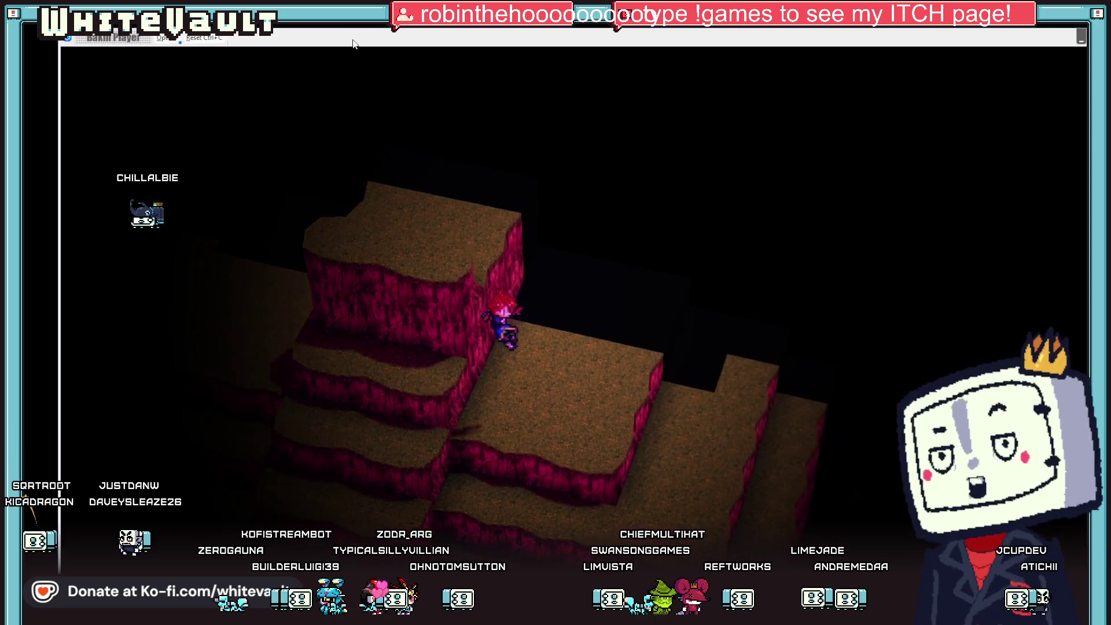
key("Up")
key("Up")
key("Up")
key("Up")
key("Up")
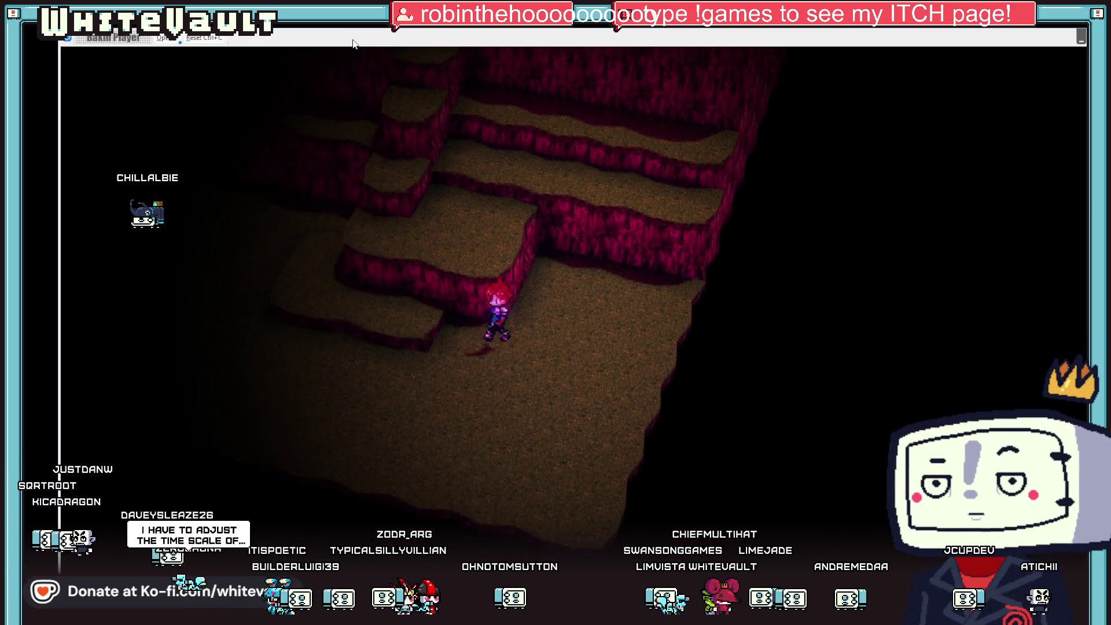
key("Up")
key("Up")
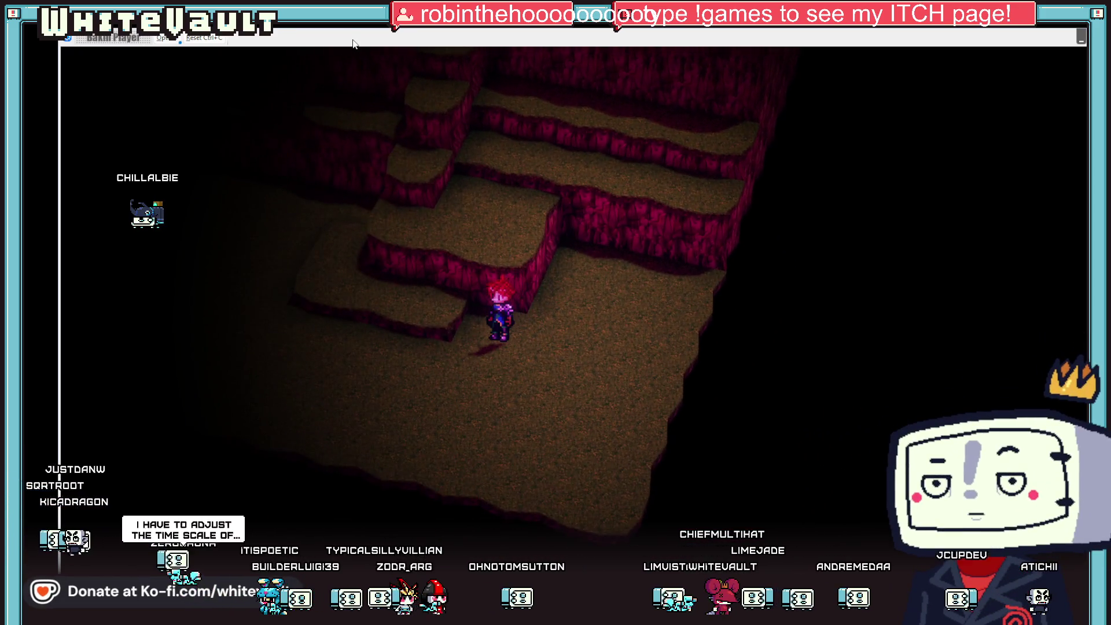
key("Up")
key("Up")
key("Up")
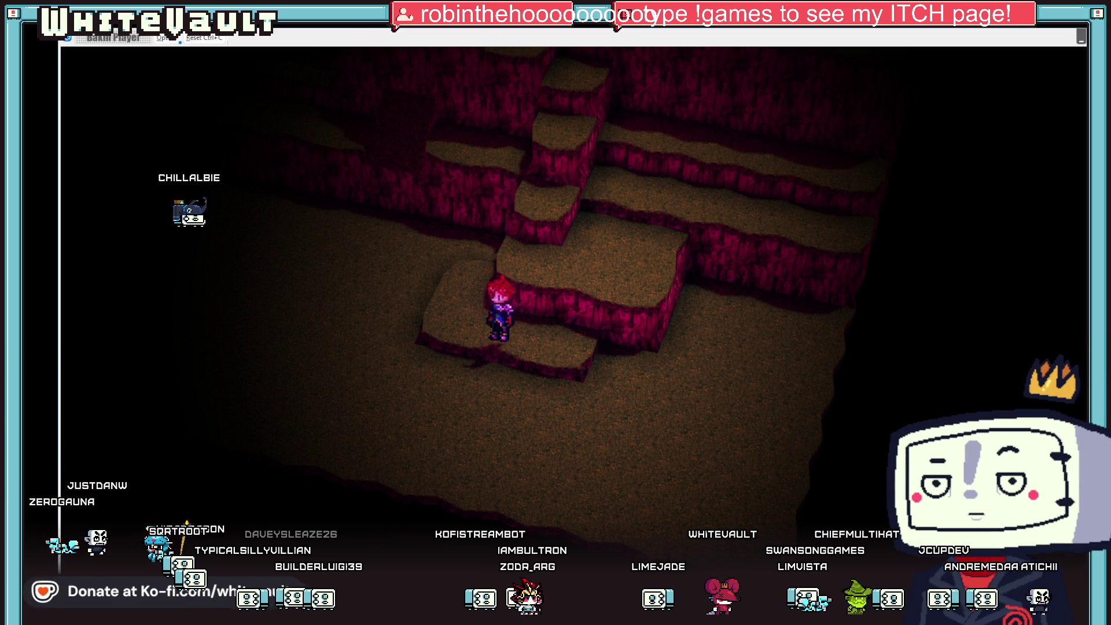
key("Escape")
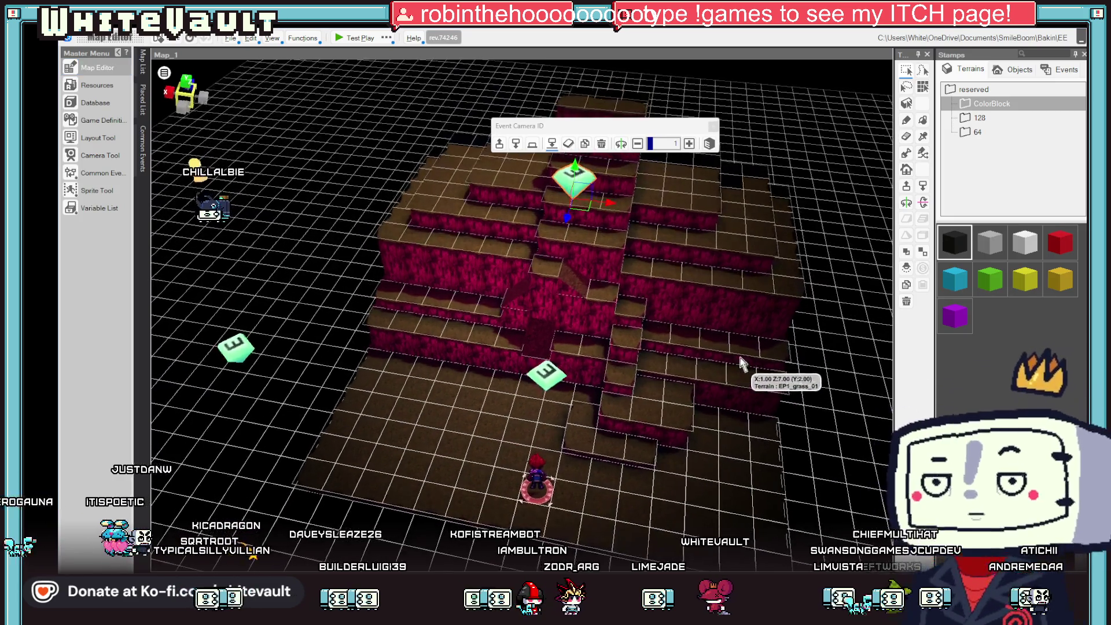
Move the camera ID event to the upper left and Camera_1 left of the stairs to X 24.
mouse_move(593, 218)
left_mouse_down()
mouse_move(330, 191)
mouse_move(367, 197)
left_mouse_up()
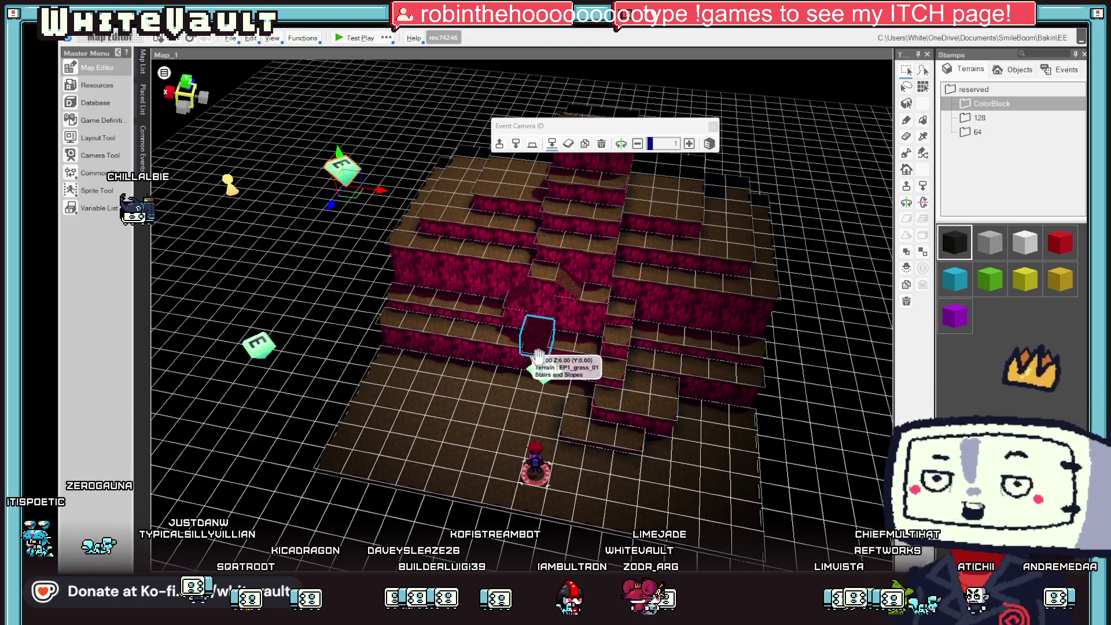
left_click(545, 370)
left_click(347, 177)
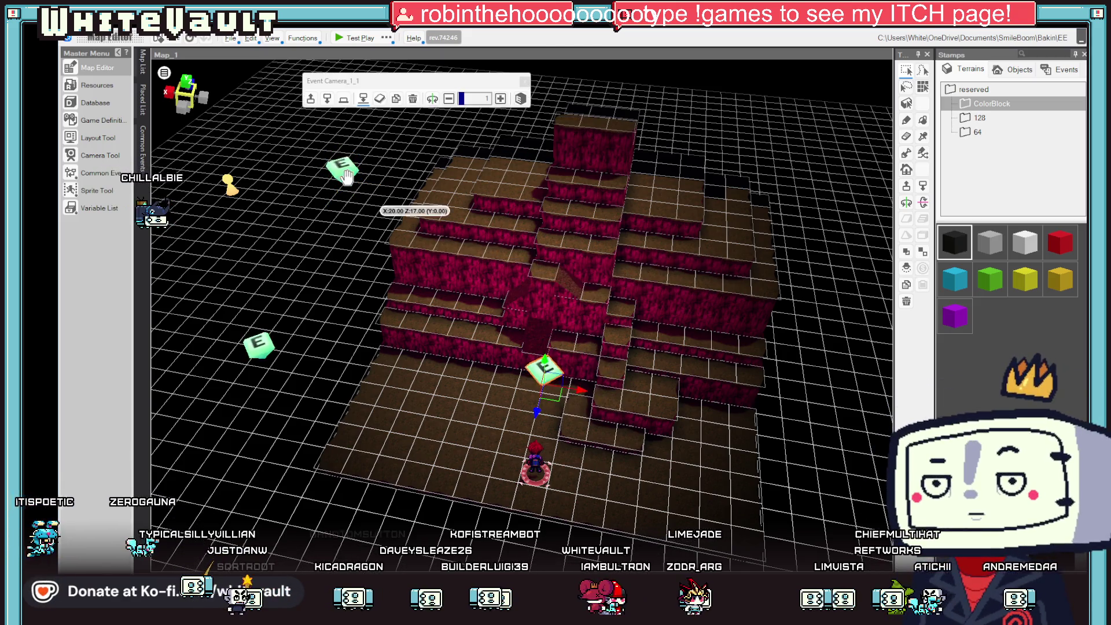
scroll(602, 307, "down", 2)
left_click(585, 384)
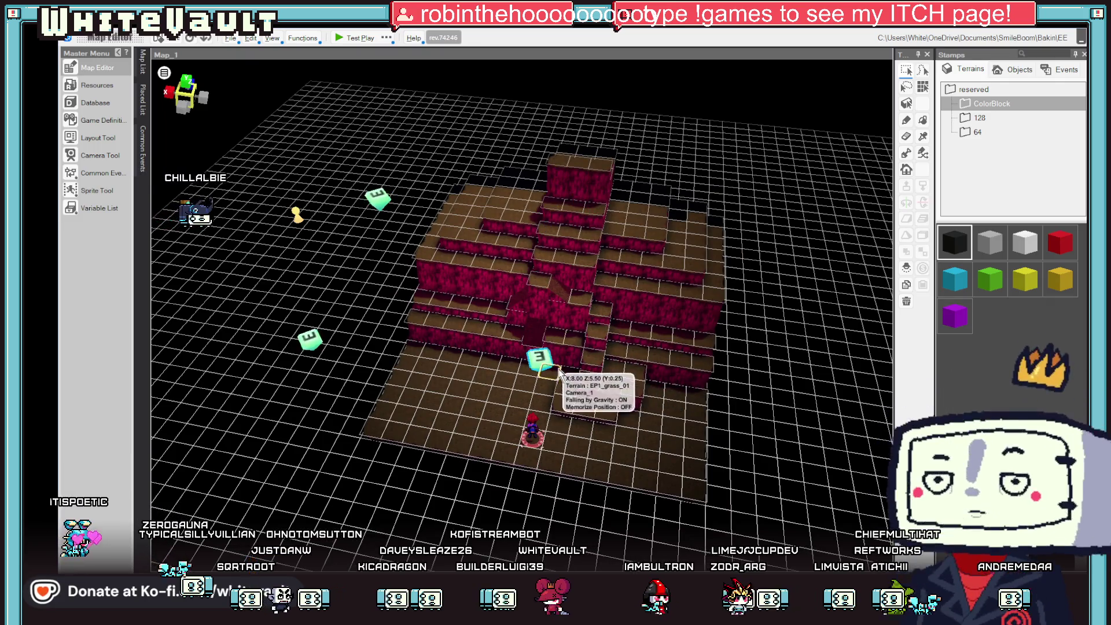
left_click(539, 359)
left_click_drag(505, 364, 288, 300)
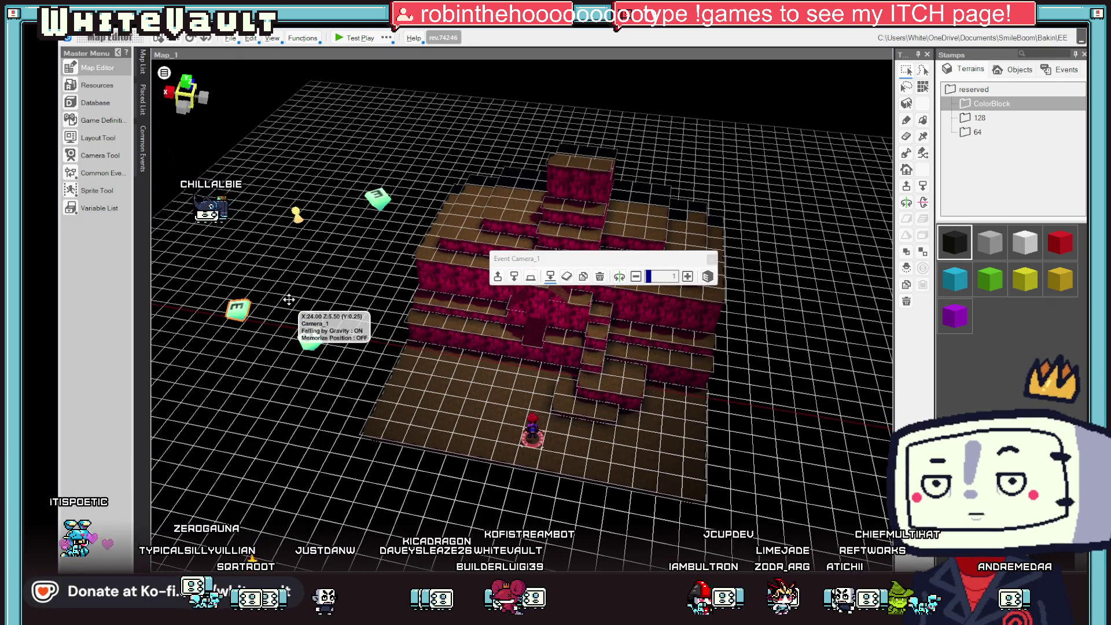
scroll(499, 191, "down", 3)
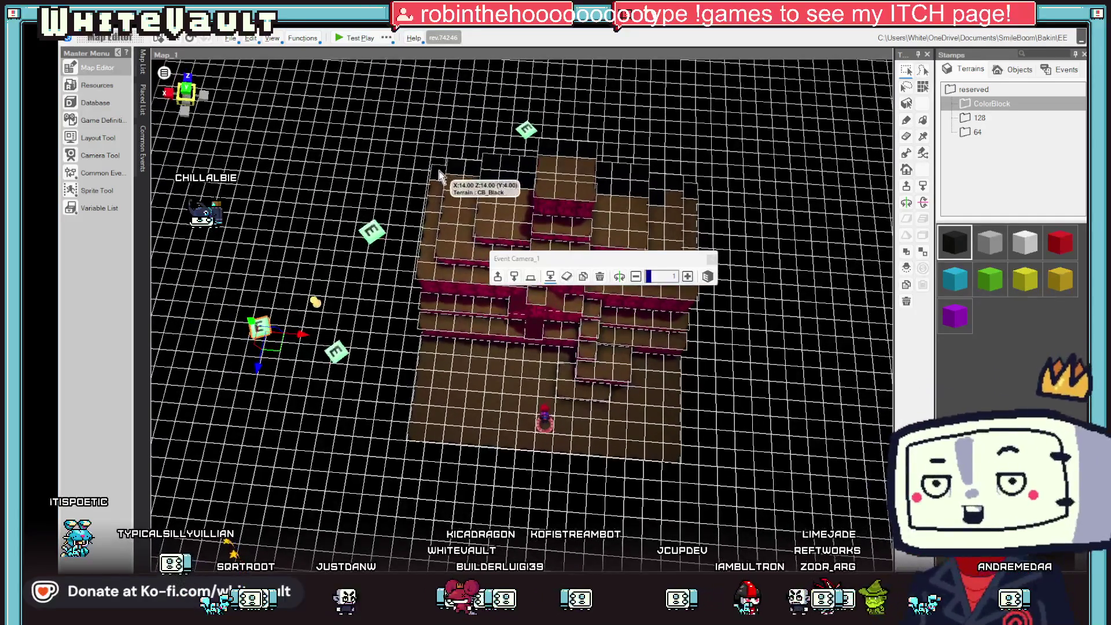
Lower the selected stair blocks level by level into flat floor and delete the leftover block.
mouse_move(660, 321)
left_mouse_down()
mouse_move(709, 385)
mouse_move(710, 405)
mouse_move(689, 399)
left_mouse_up()
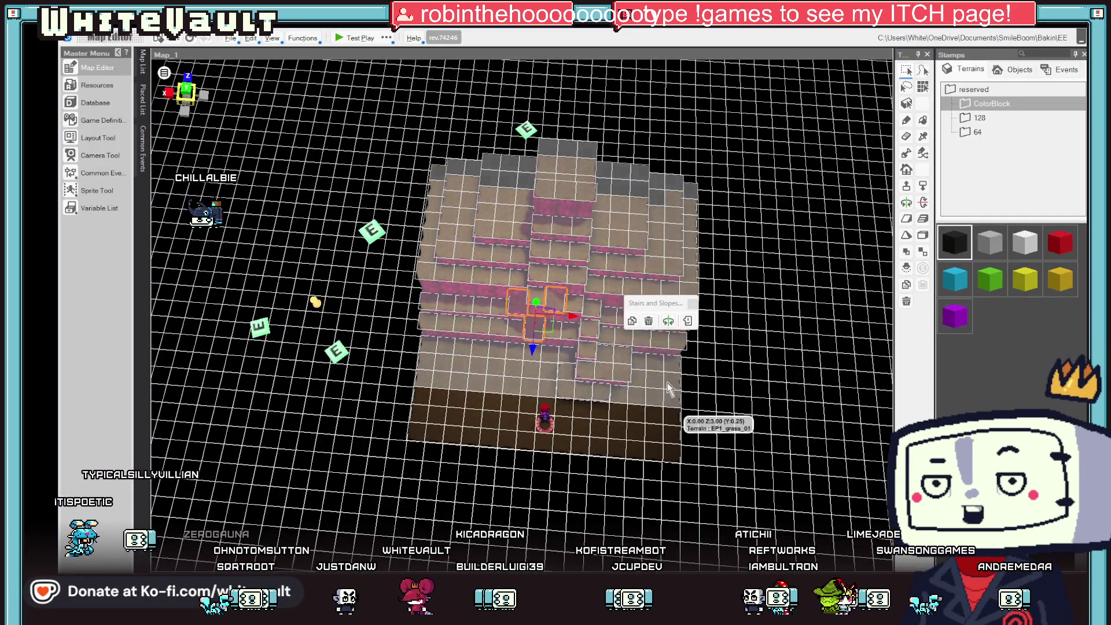
left_click(923, 186)
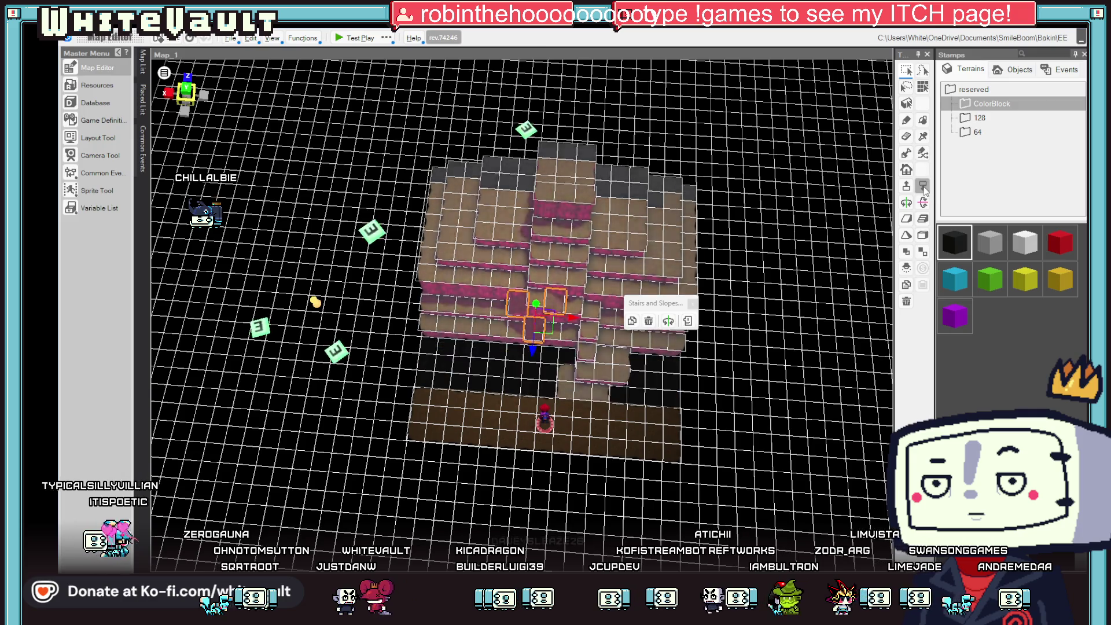
left_click(923, 186)
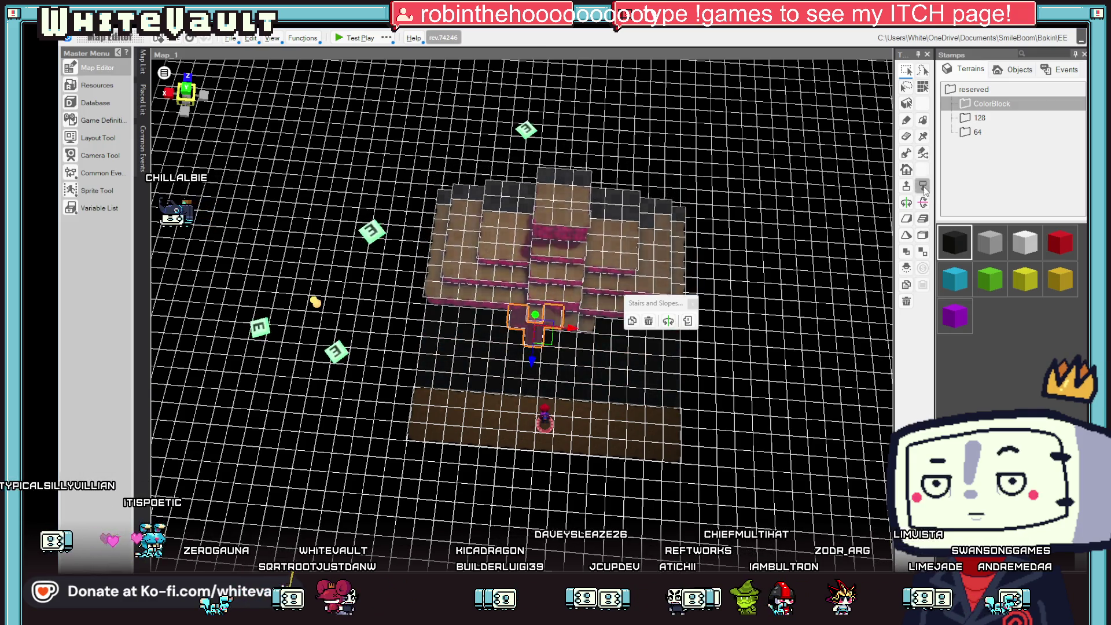
left_click(923, 187)
left_click(923, 186)
left_click(923, 186)
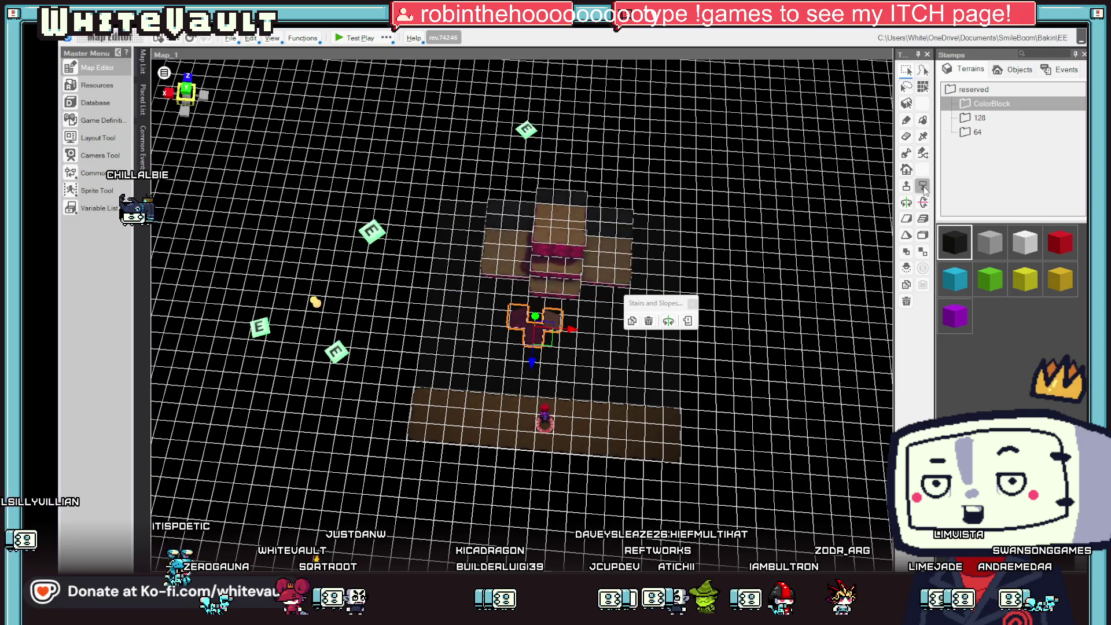
left_click(923, 186)
left_click(924, 186)
left_click(923, 187)
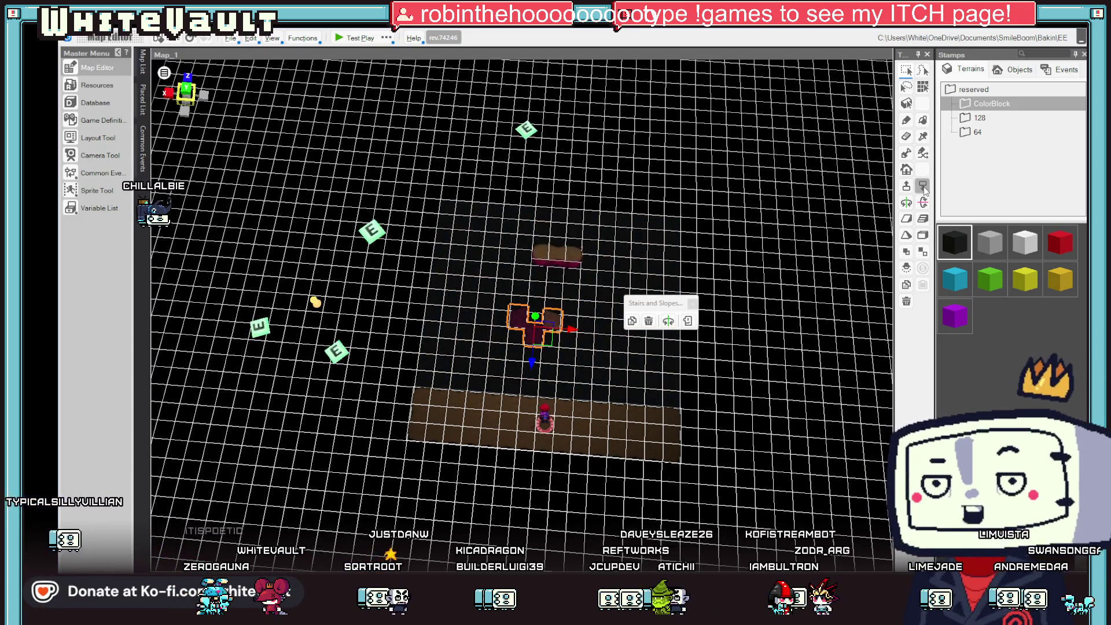
left_click(923, 186)
left_click(923, 186)
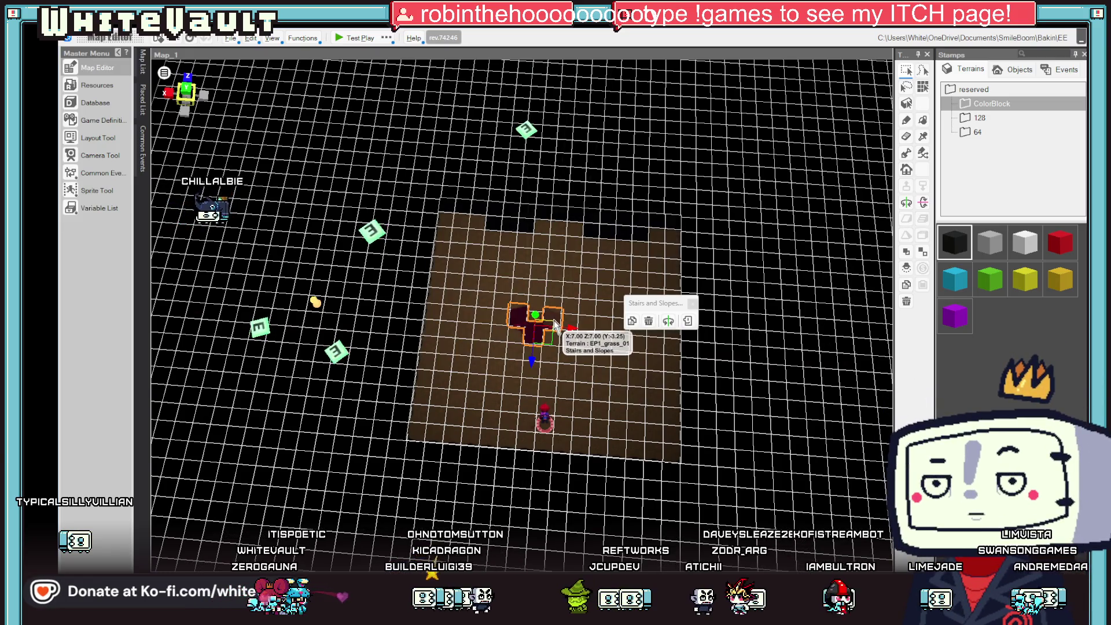
key("Delete")
scroll(579, 324, "up", 2)
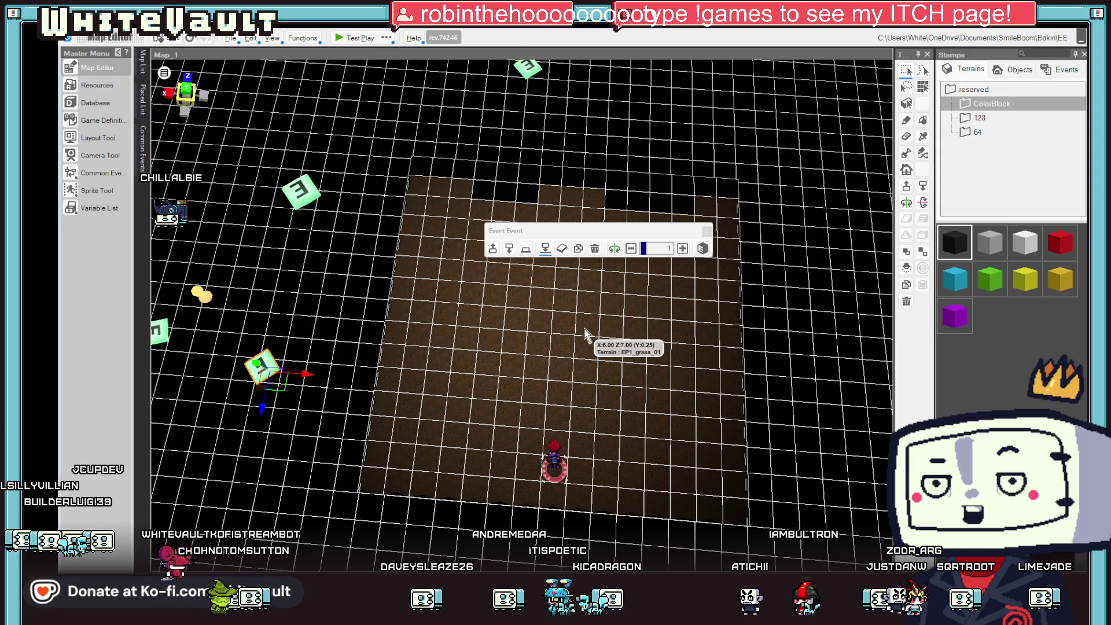
Deselect the event and select a single floor tile on Map_1.
scroll(585, 329, "down", 5)
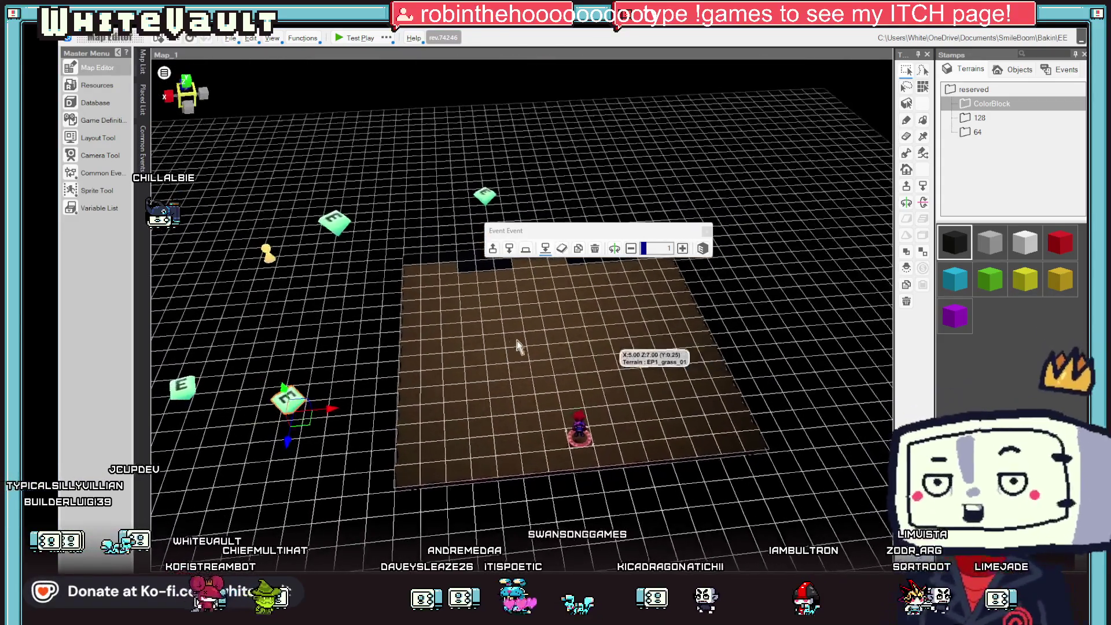
left_click(463, 321)
left_click(648, 358)
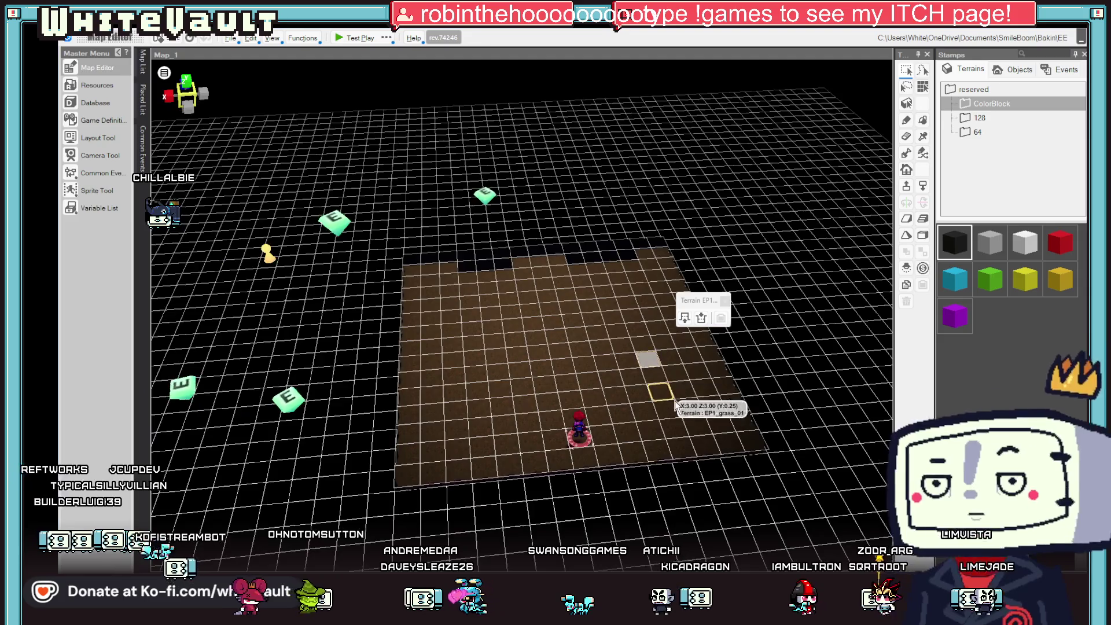
Raise the upper area of the floor into a terrain block.
scroll(676, 406, "up", 2)
scroll(522, 318, "up", 2)
mouse_move(483, 320)
left_mouse_down()
mouse_move(620, 397)
mouse_move(625, 342)
mouse_move(660, 347)
left_mouse_up()
left_click_drag(454, 245, 742, 330)
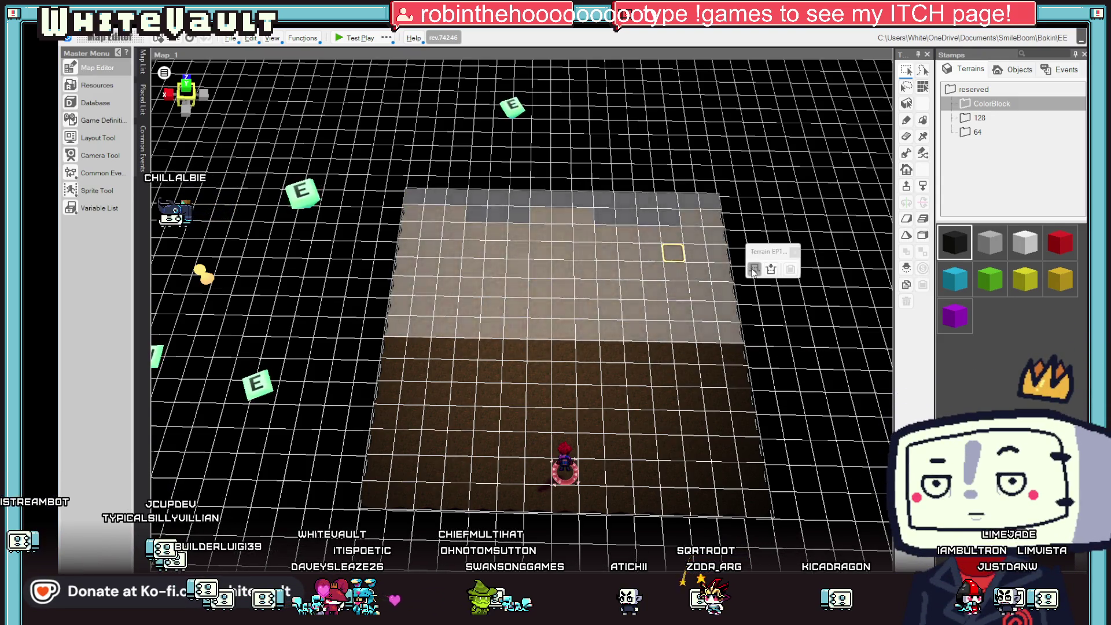
left_click(753, 270)
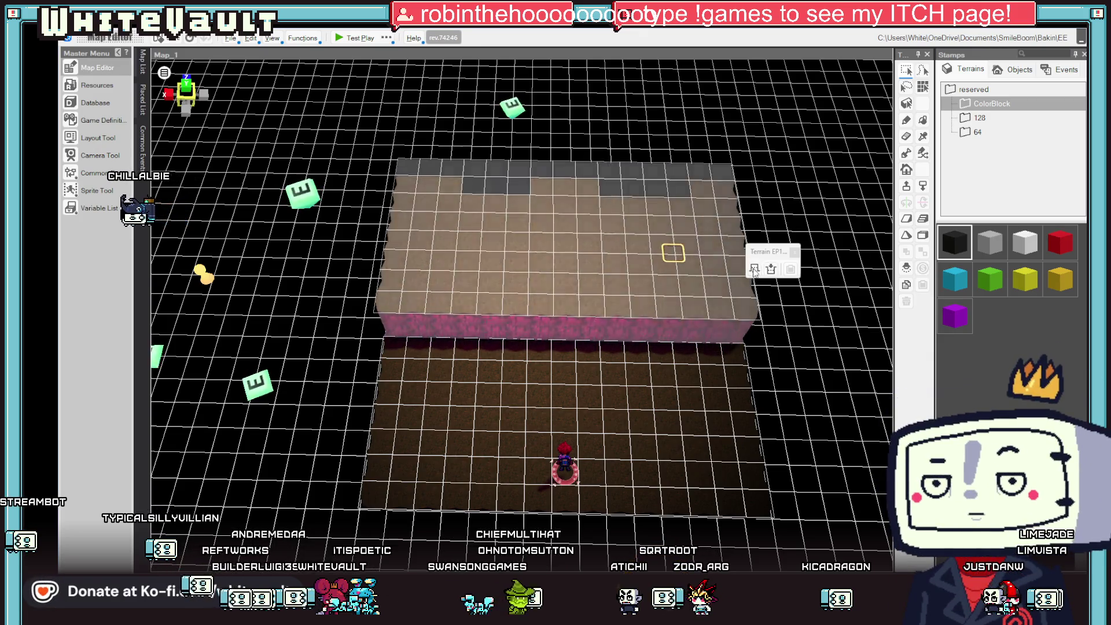
left_click(660, 371)
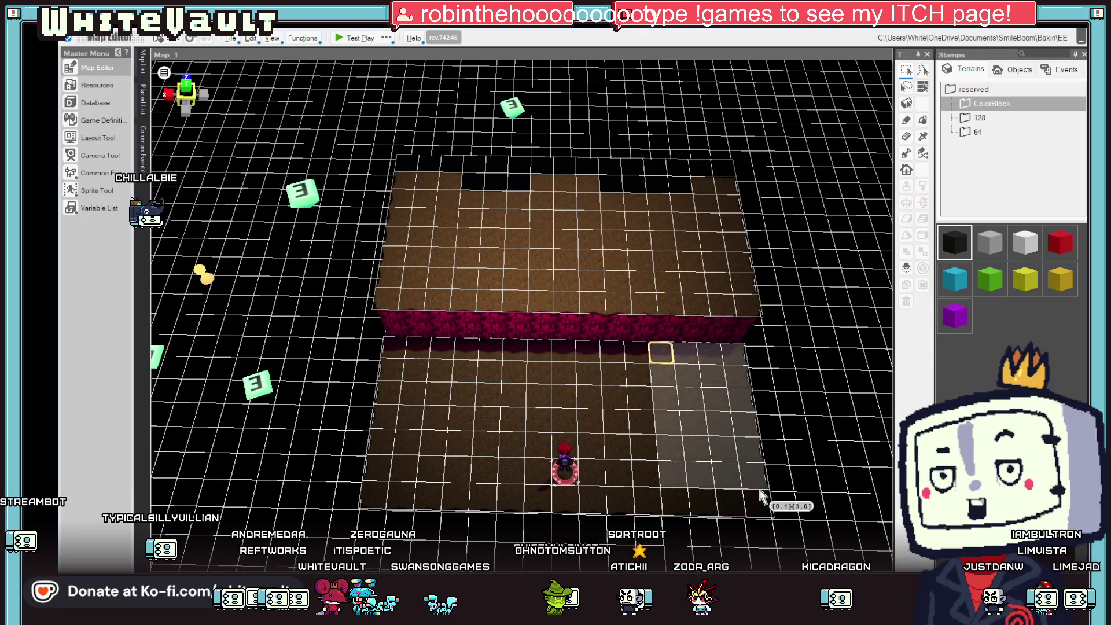
Extend the raised block down the right side into an L-shaped wall.
left_click_drag(761, 495, 763, 492)
left_click(773, 431)
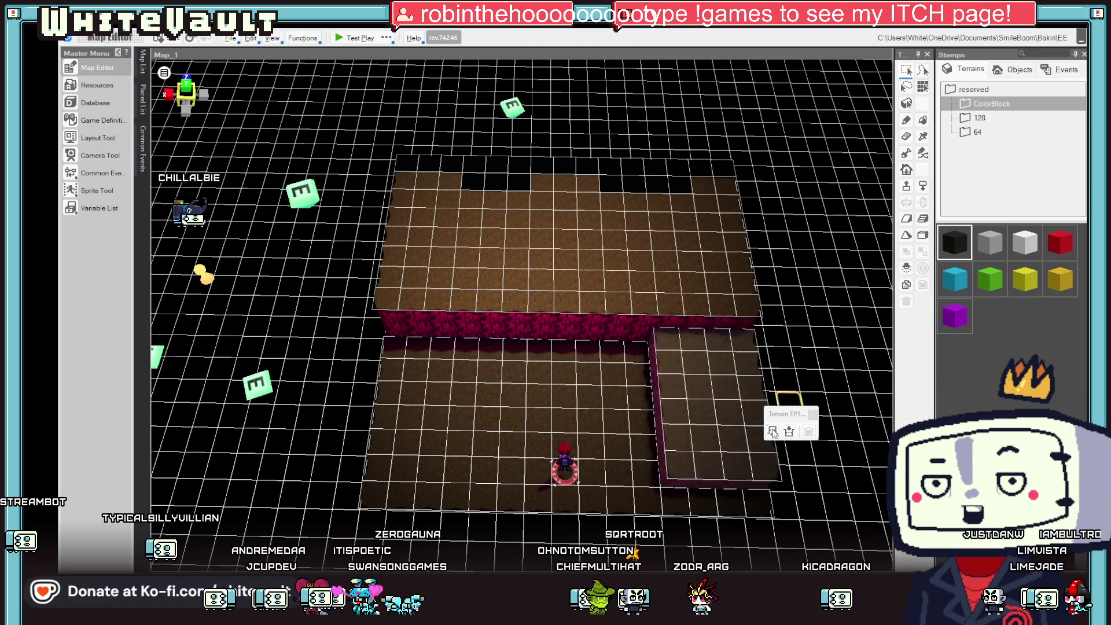
mouse_move(776, 431)
left_mouse_down()
mouse_move(834, 290)
mouse_move(823, 278)
left_mouse_up()
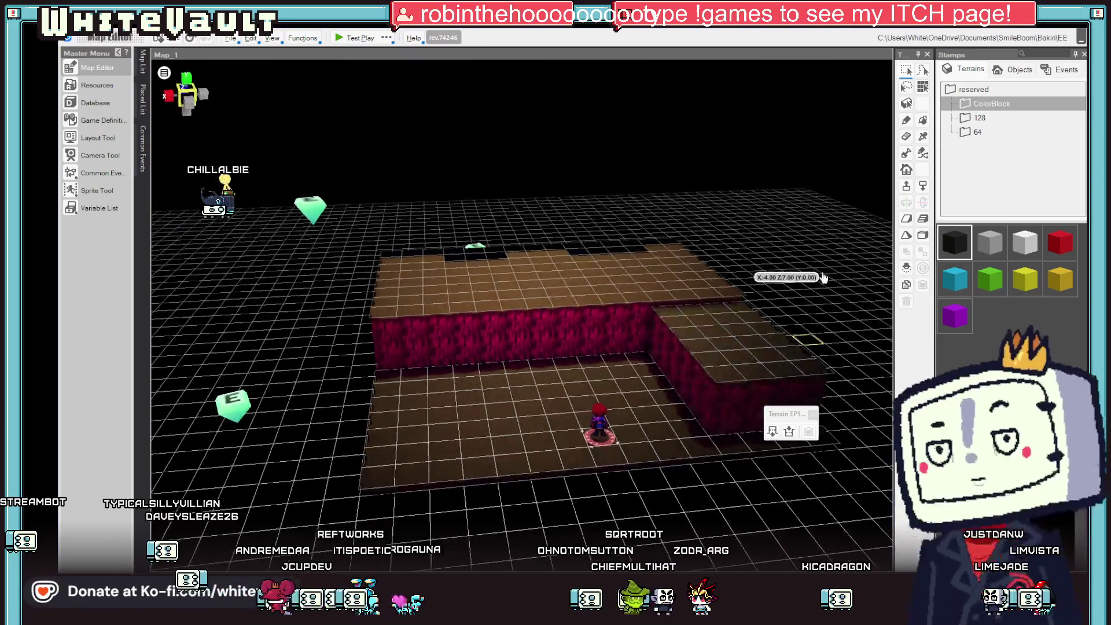
left_click_drag(805, 359, 798, 382)
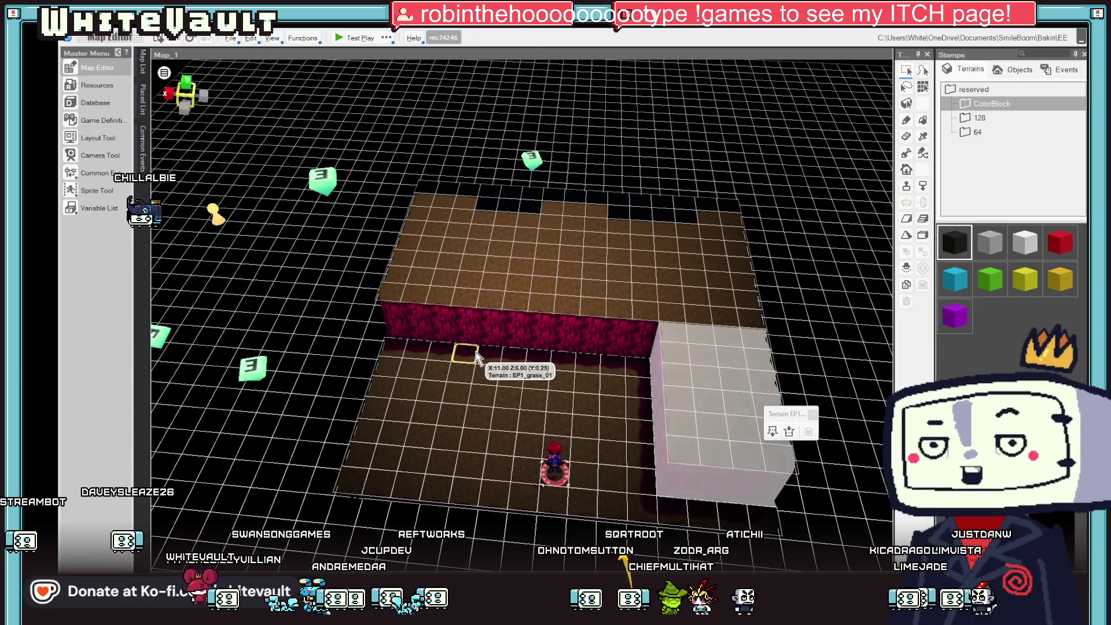
left_click(571, 271)
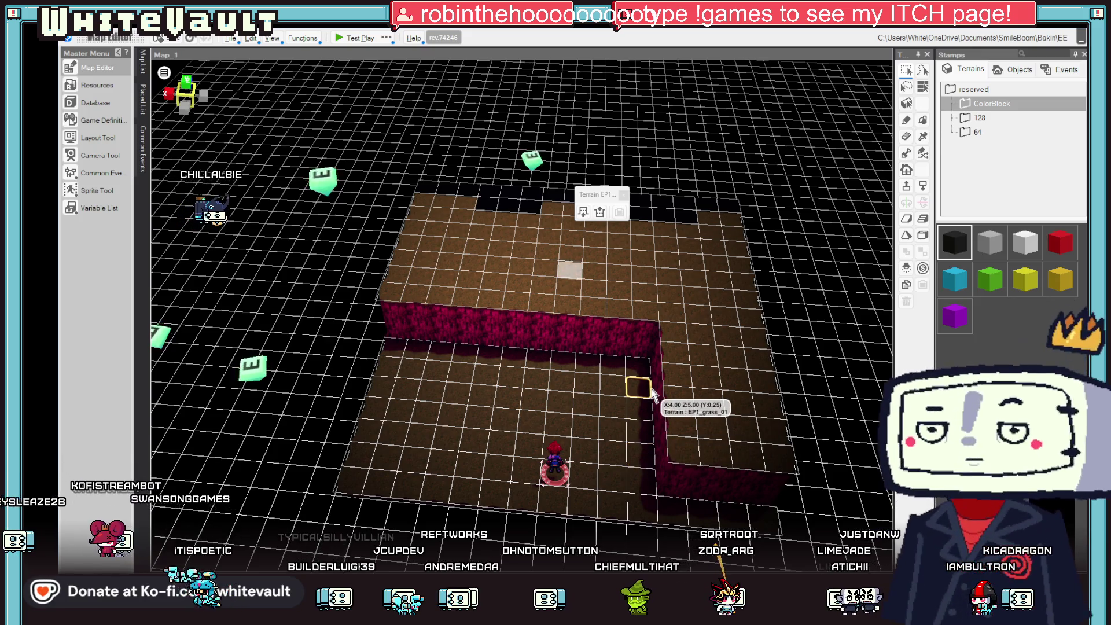
scroll(579, 440, "down", 3)
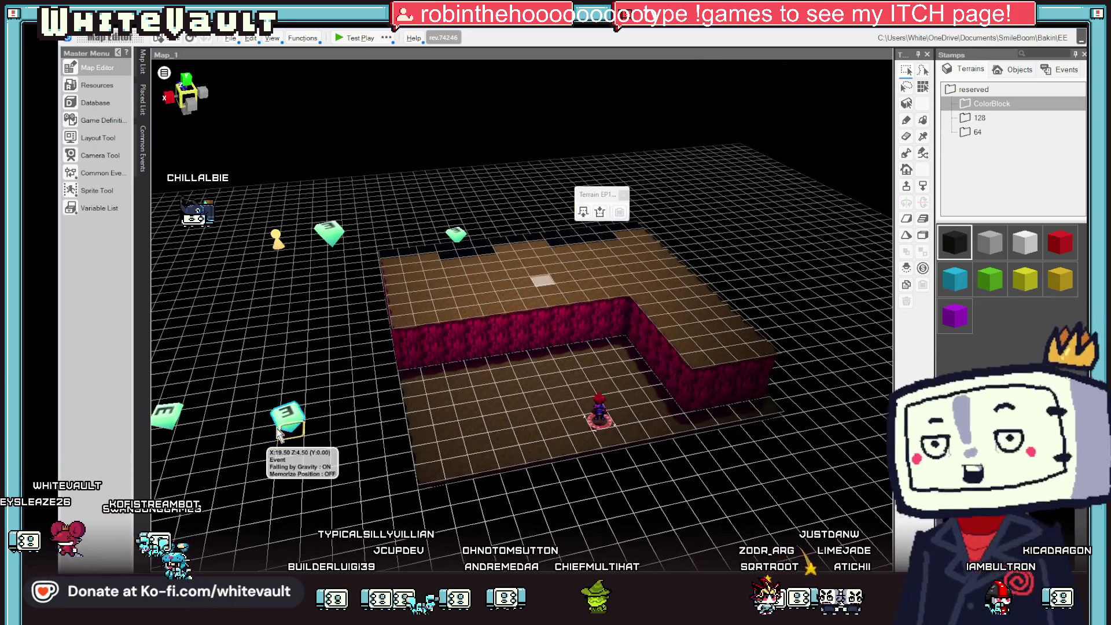
left_click(294, 421)
scroll(293, 421, "down", 1)
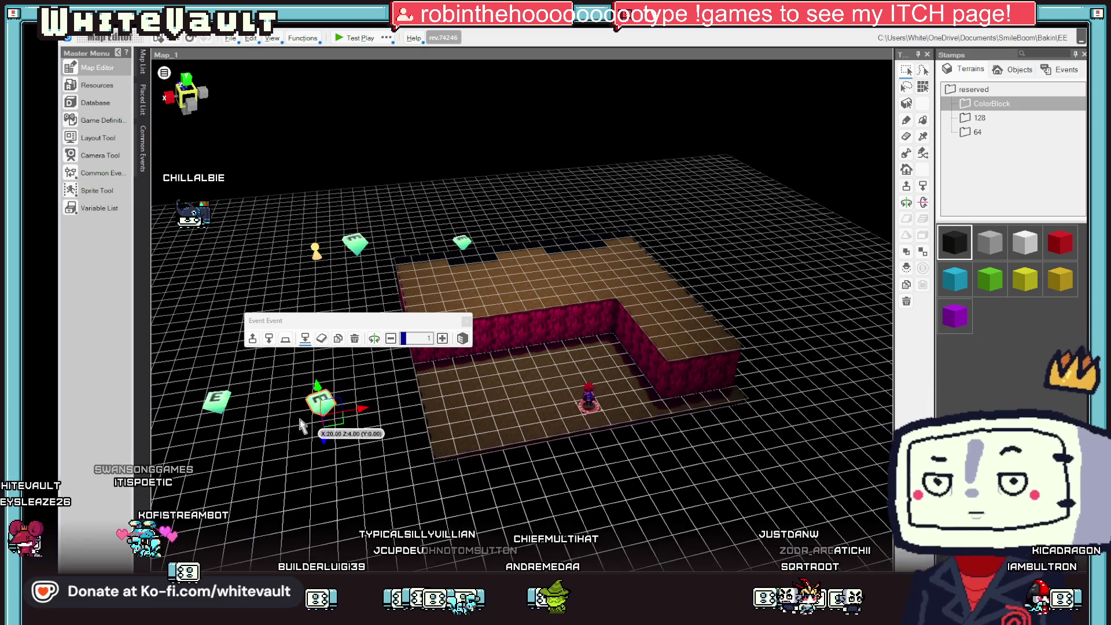
Open Camera_1's event script to check it, then close the Event Editor.
left_click(224, 398)
double_click(224, 398)
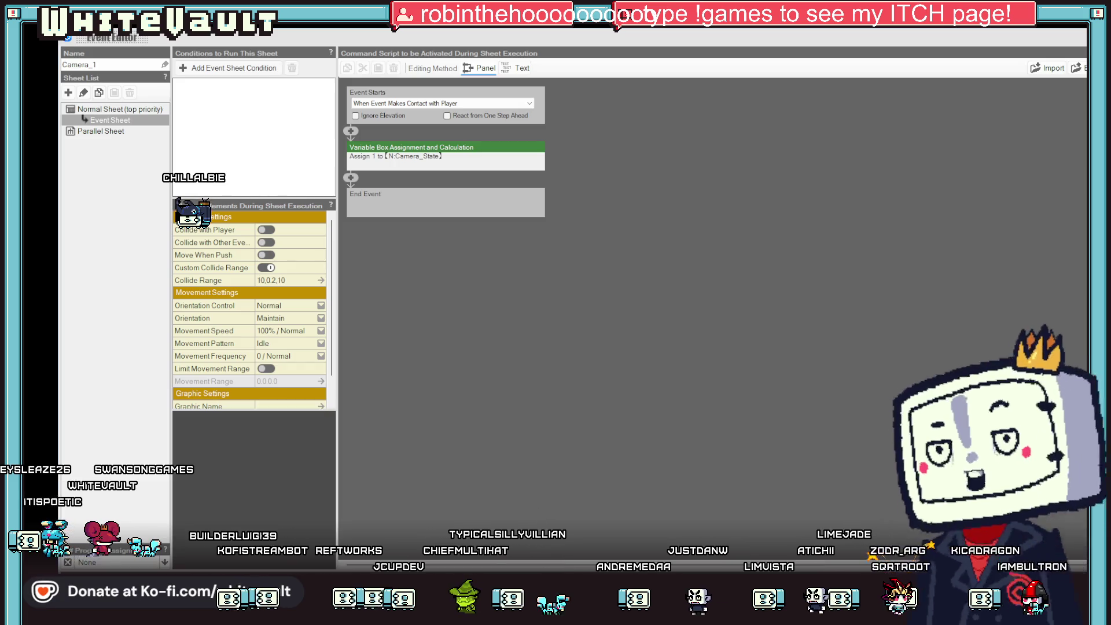
key("Escape")
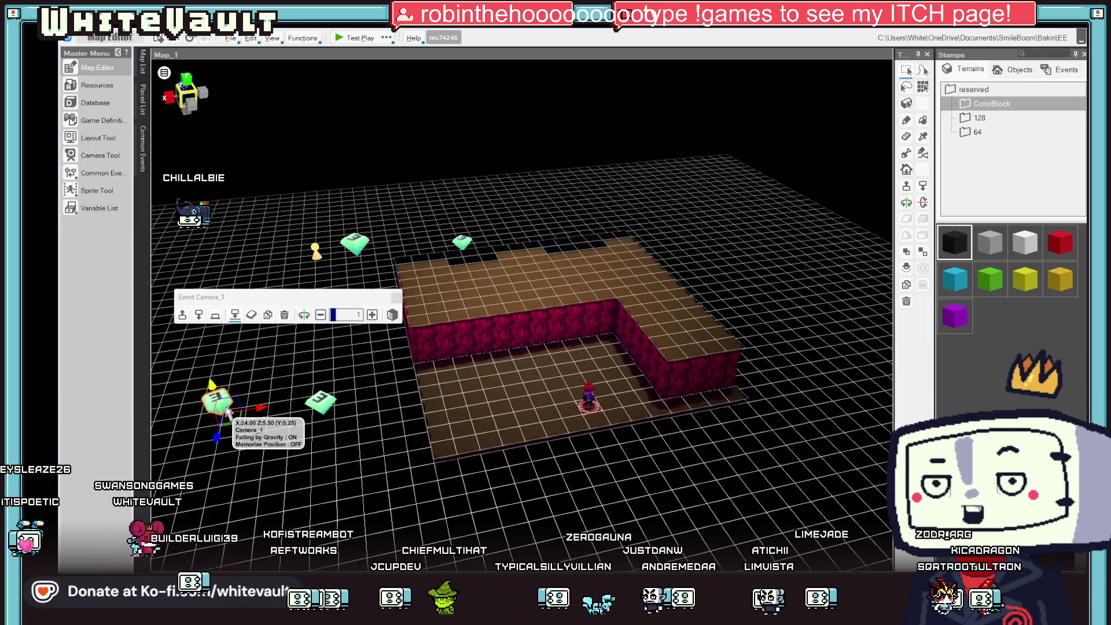
Move the Local Light farther out to the left of the raised block.
left_click(316, 252)
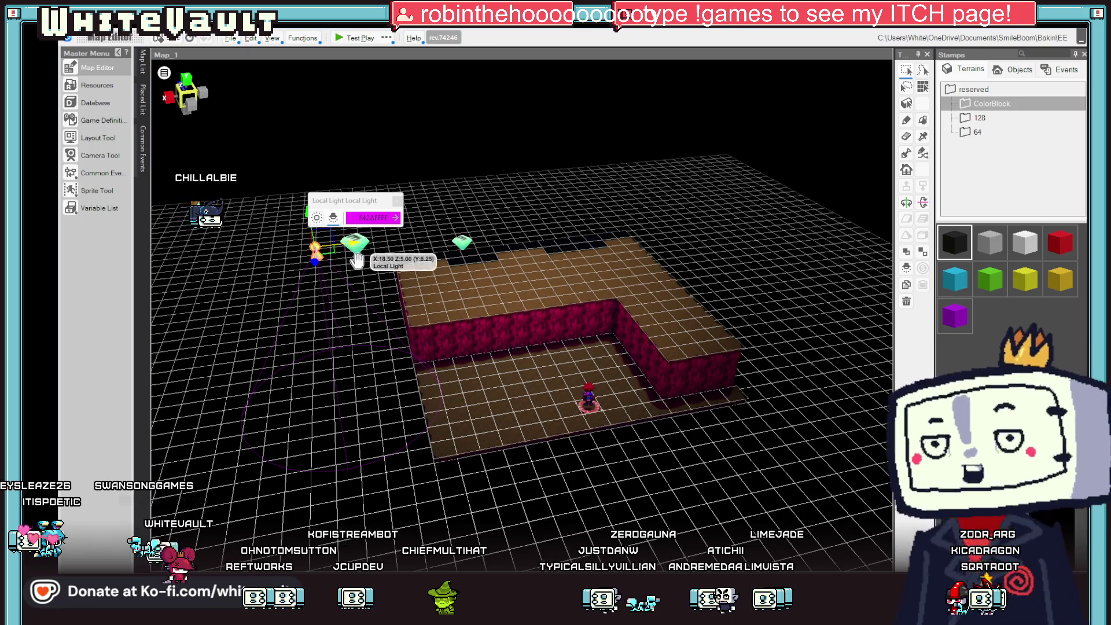
mouse_move(355, 243)
left_mouse_down()
mouse_move(463, 248)
mouse_move(615, 302)
left_mouse_up()
scroll(663, 423, "up", 1)
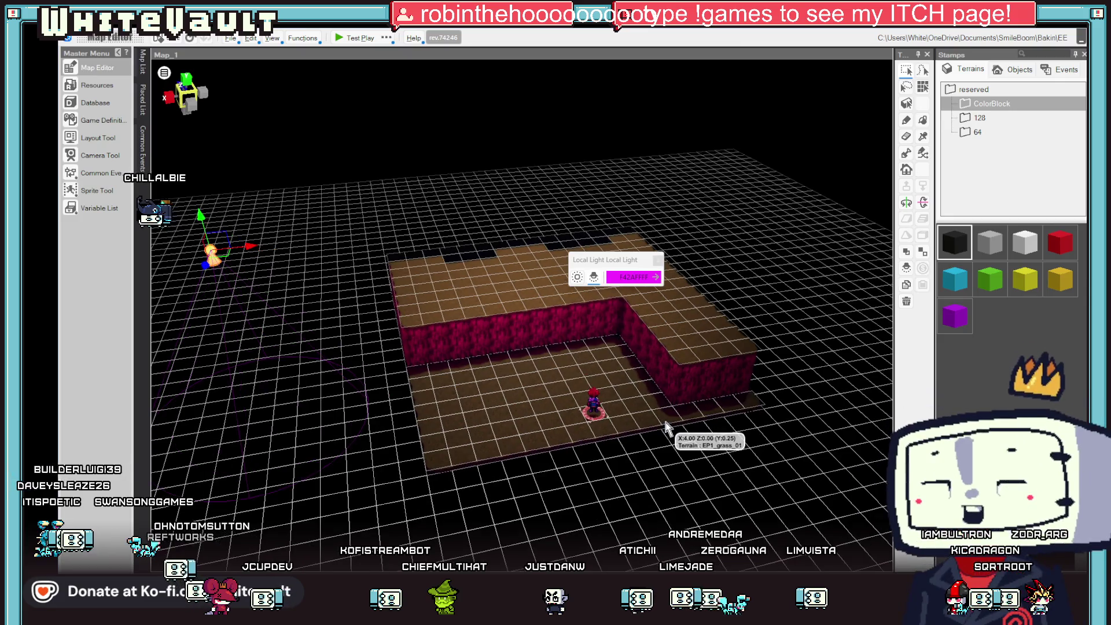
scroll(666, 428, "up", 2)
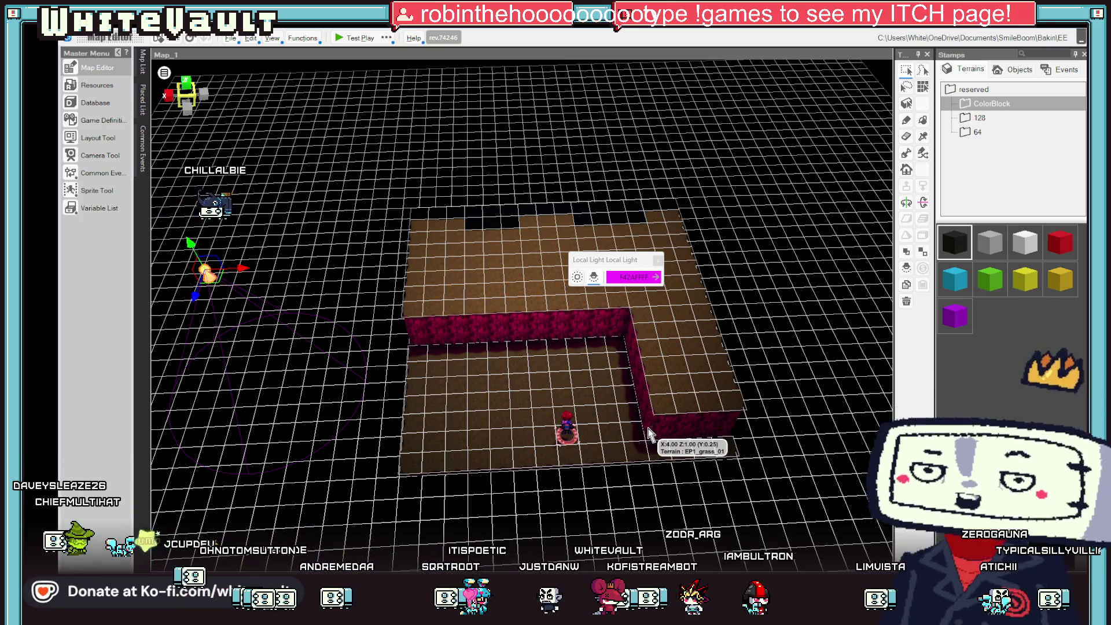
Raise two stepped blocks against the pink wall and launch a test play.
scroll(596, 388, "up", 5)
scroll(597, 390, "up", 2)
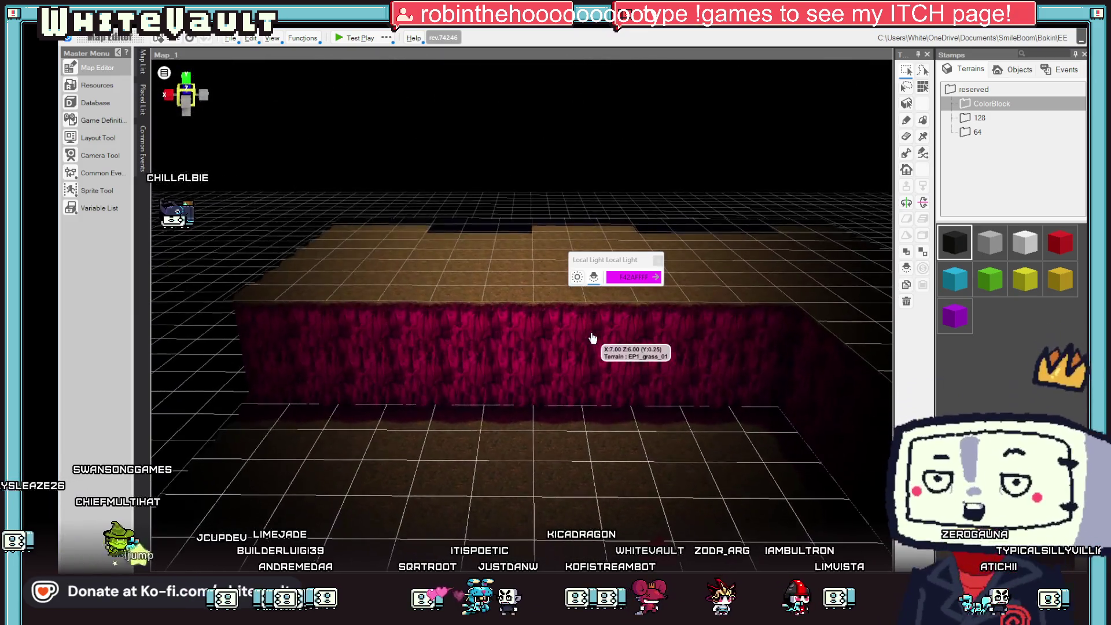
left_click(597, 342)
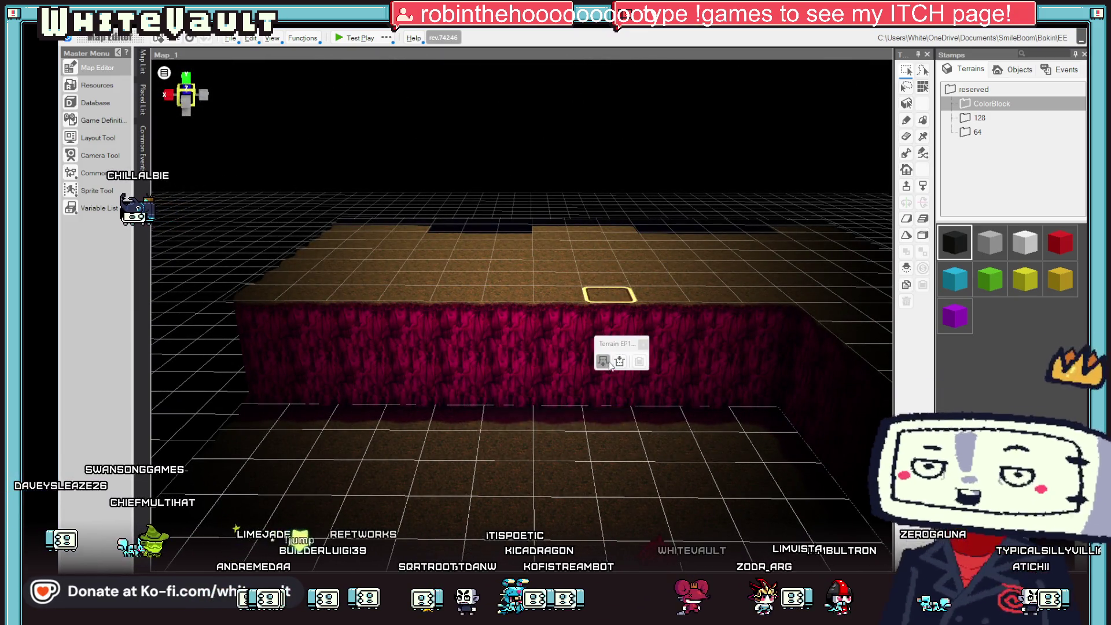
left_click(603, 362)
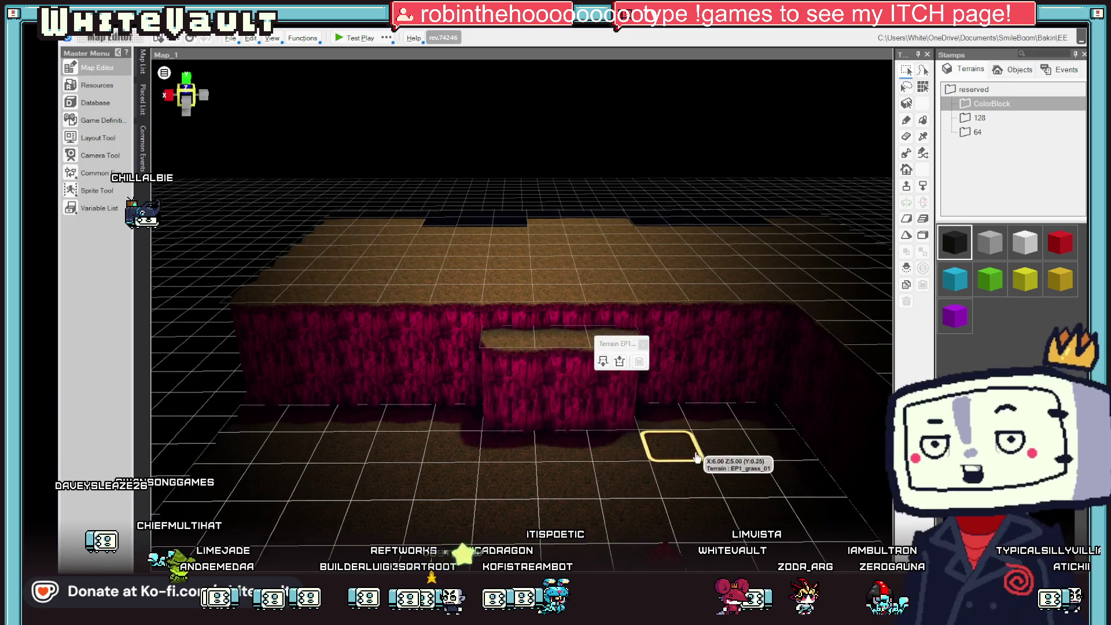
left_click(552, 395)
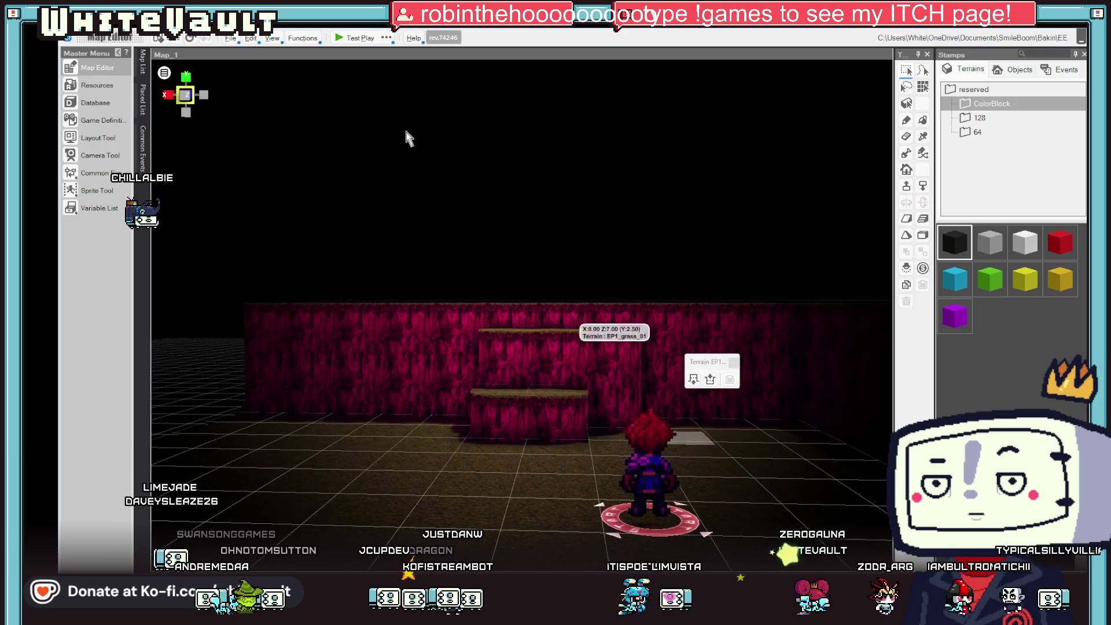
left_click(342, 41)
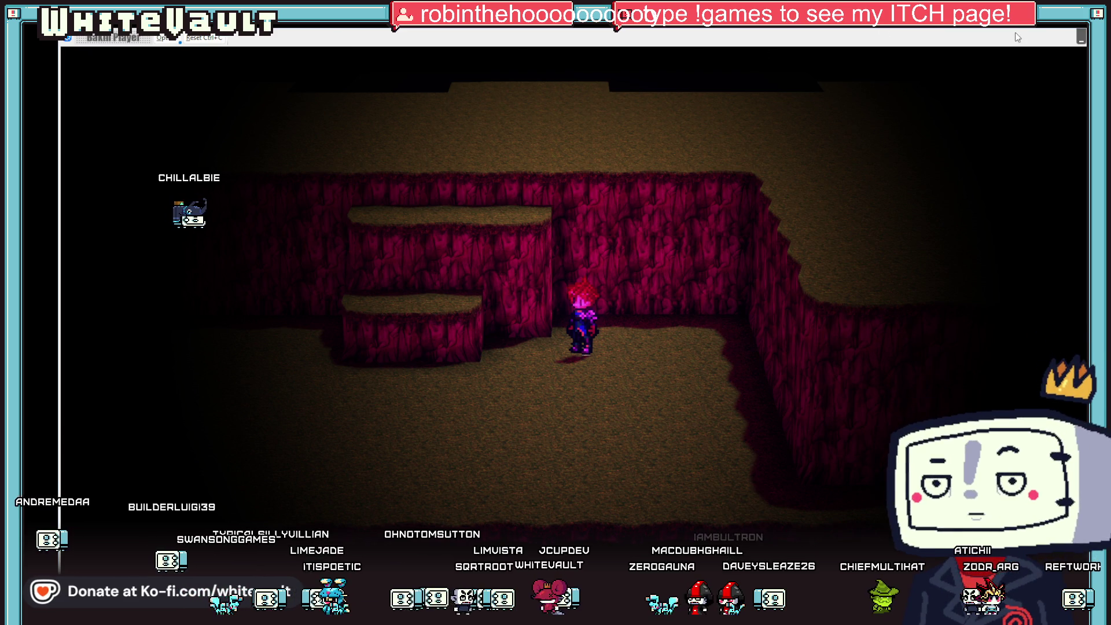
Close the test play with Alt+F4 to return to the Map_1 editor.
key("alt+F4")
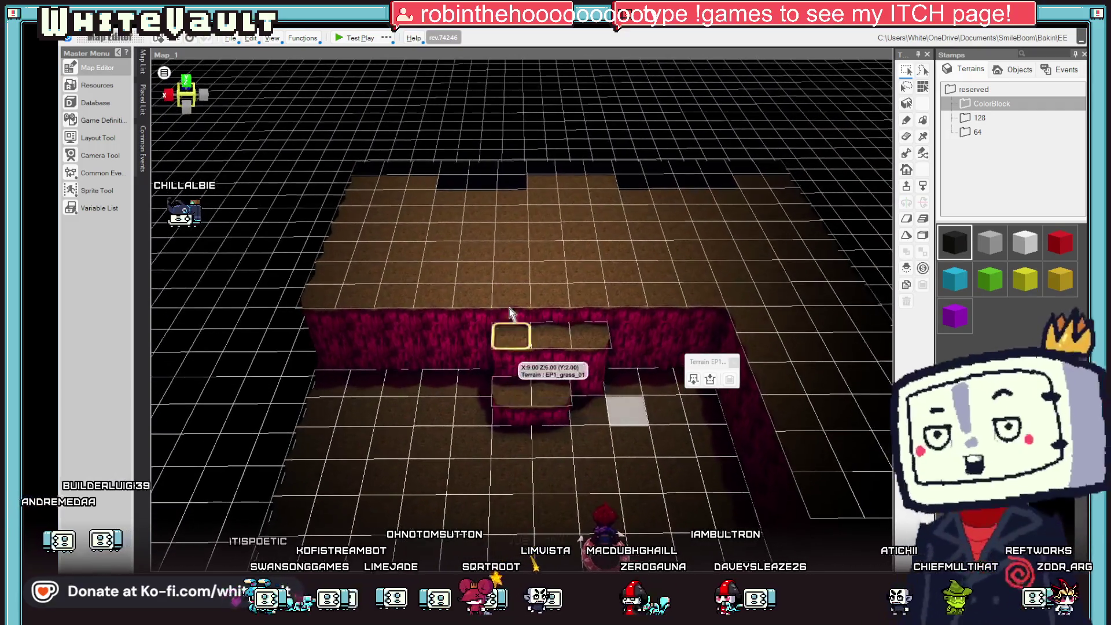
In the Camera Tool, set Map_R's Gazing Target to Center of the Map.
left_click(102, 158)
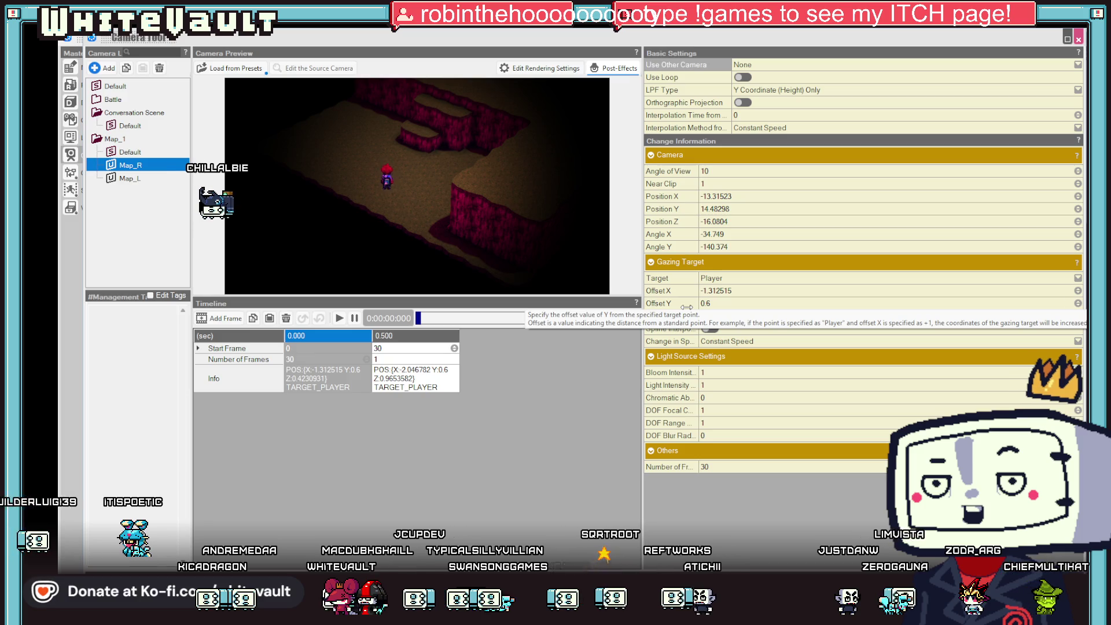
left_click(741, 279)
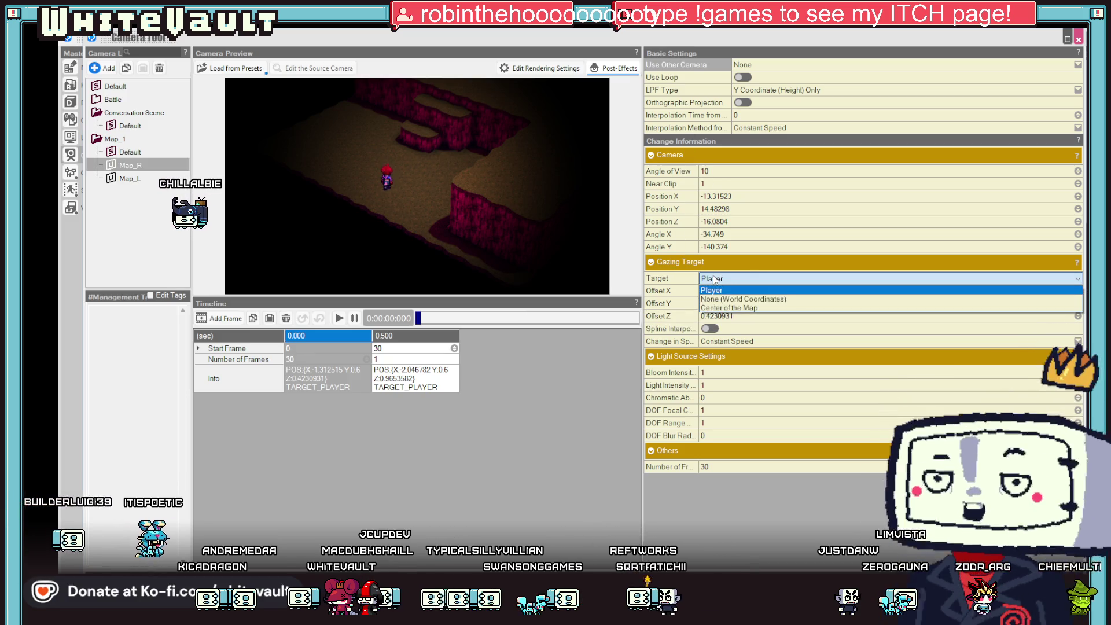
left_click(743, 308)
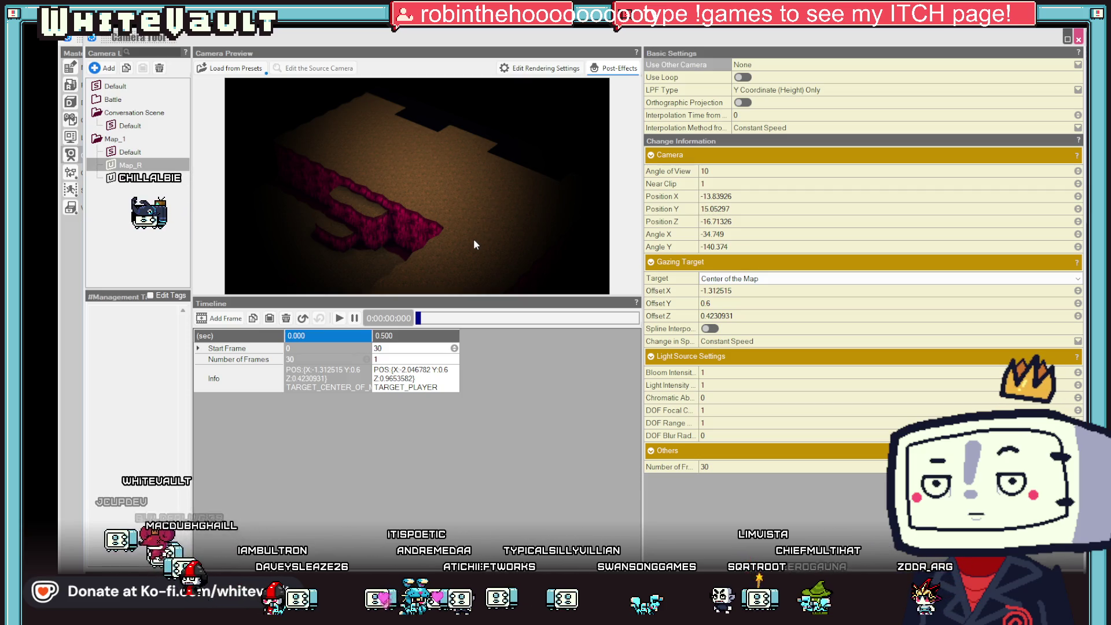
Zoom out and tilt Map_R's view steeper, check the 0.500 and 0.000 keyframes, then close the tool.
scroll(506, 235, "down", 1)
mouse_move(504, 234)
left_mouse_down()
mouse_move(504, 212)
mouse_move(492, 241)
mouse_move(472, 225)
mouse_move(483, 193)
left_mouse_up()
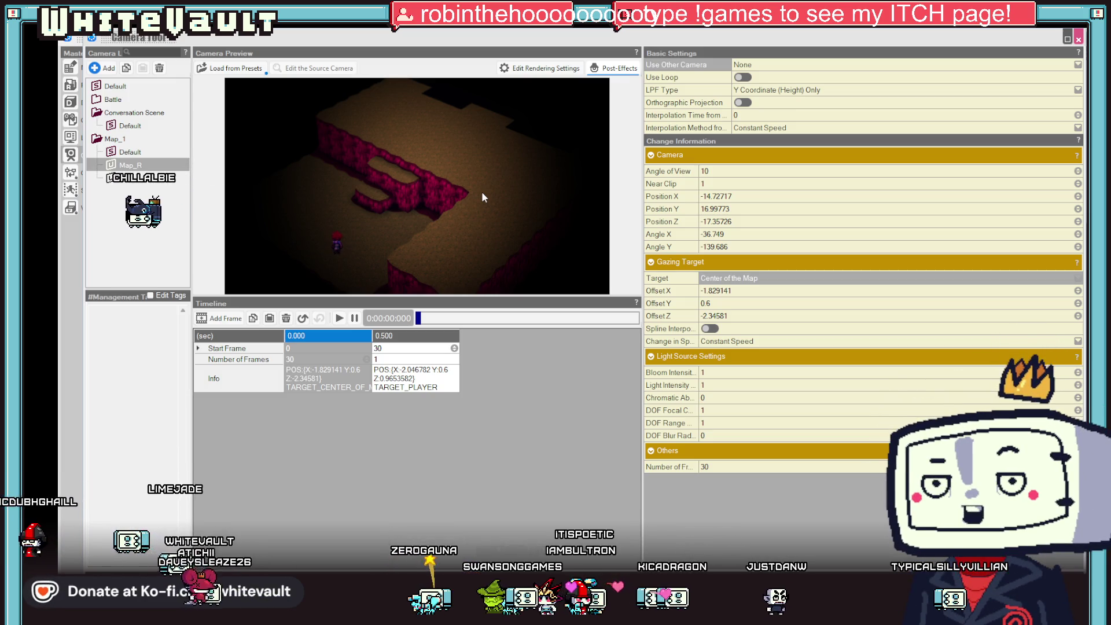
left_click(382, 379)
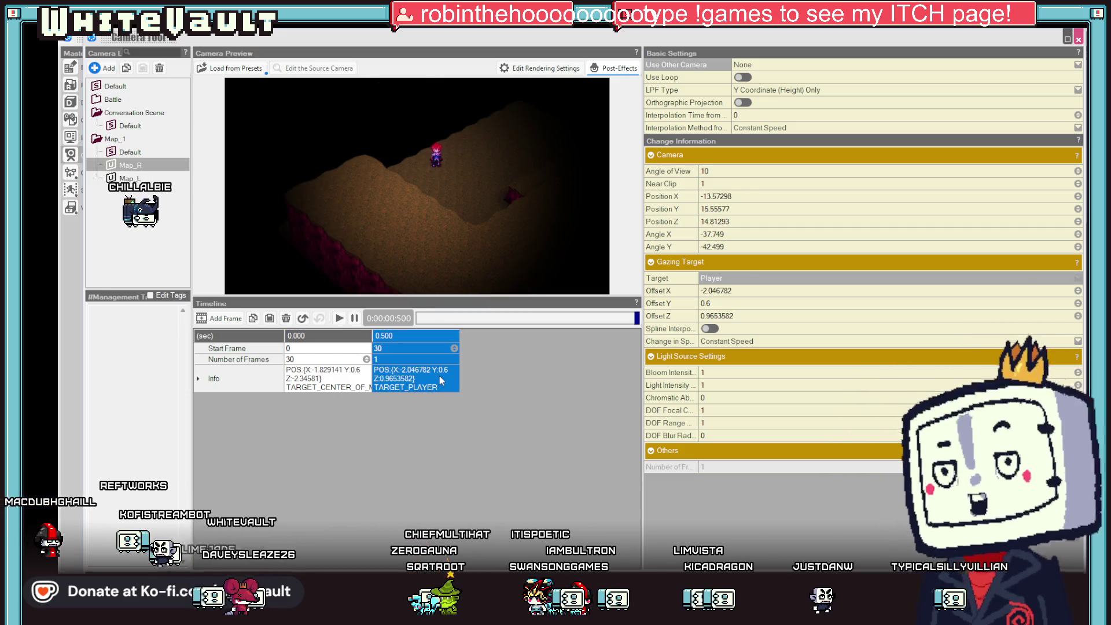
left_click(350, 377)
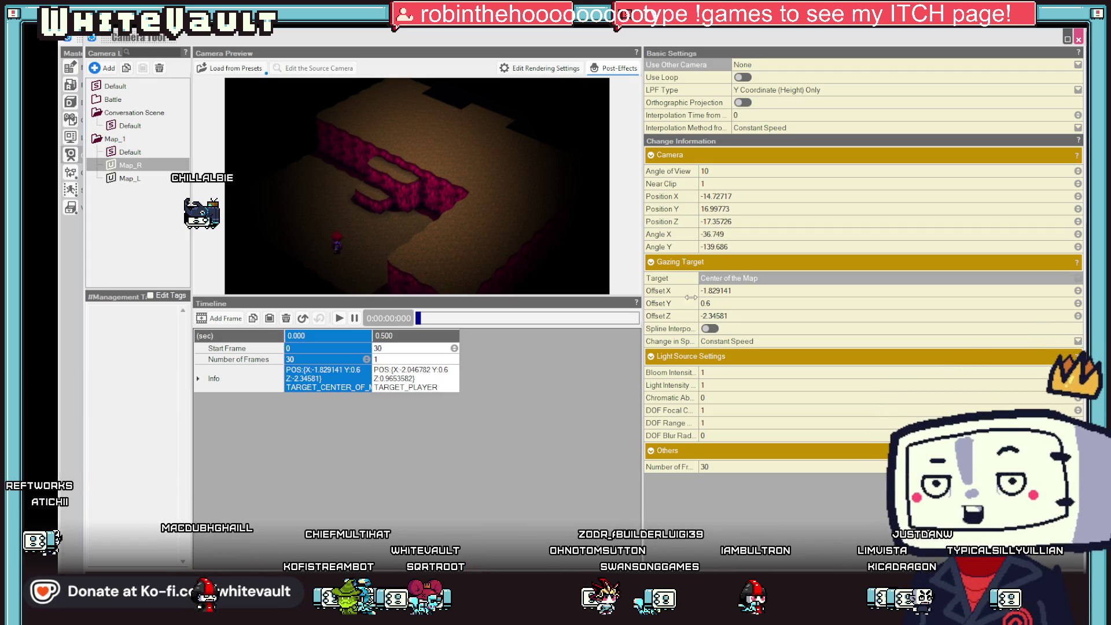
key("Escape")
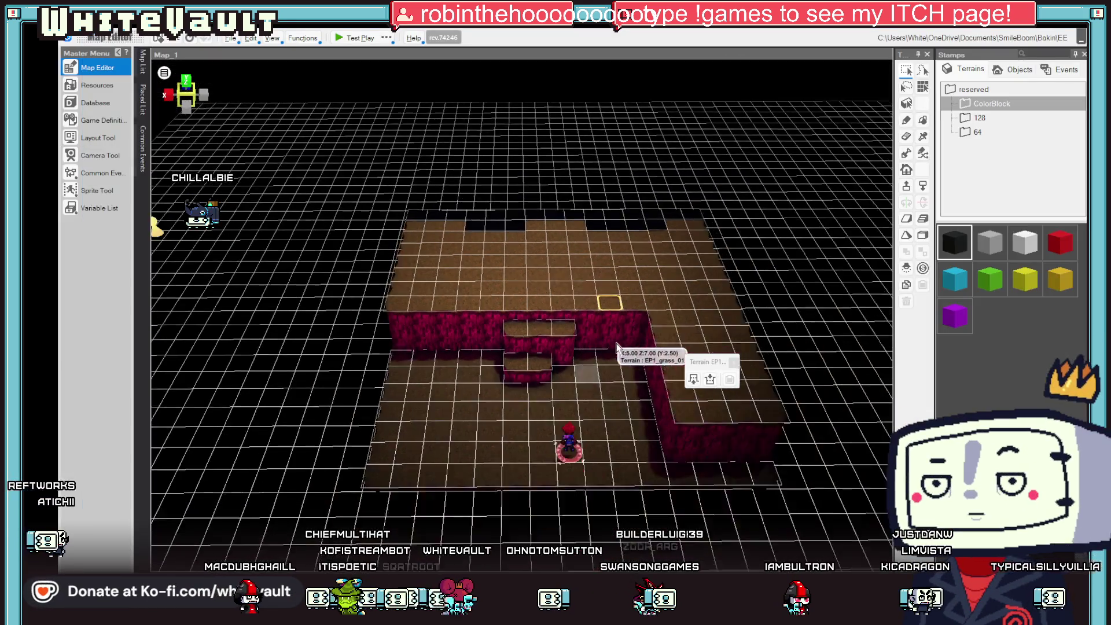
key("Left")
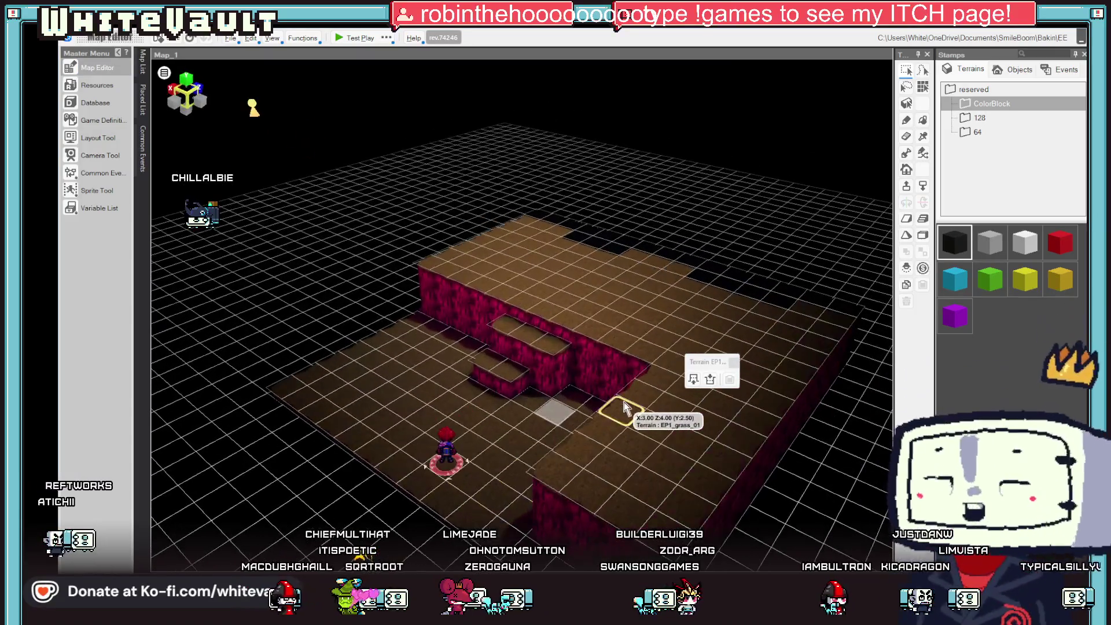
scroll(641, 422, "up", 1)
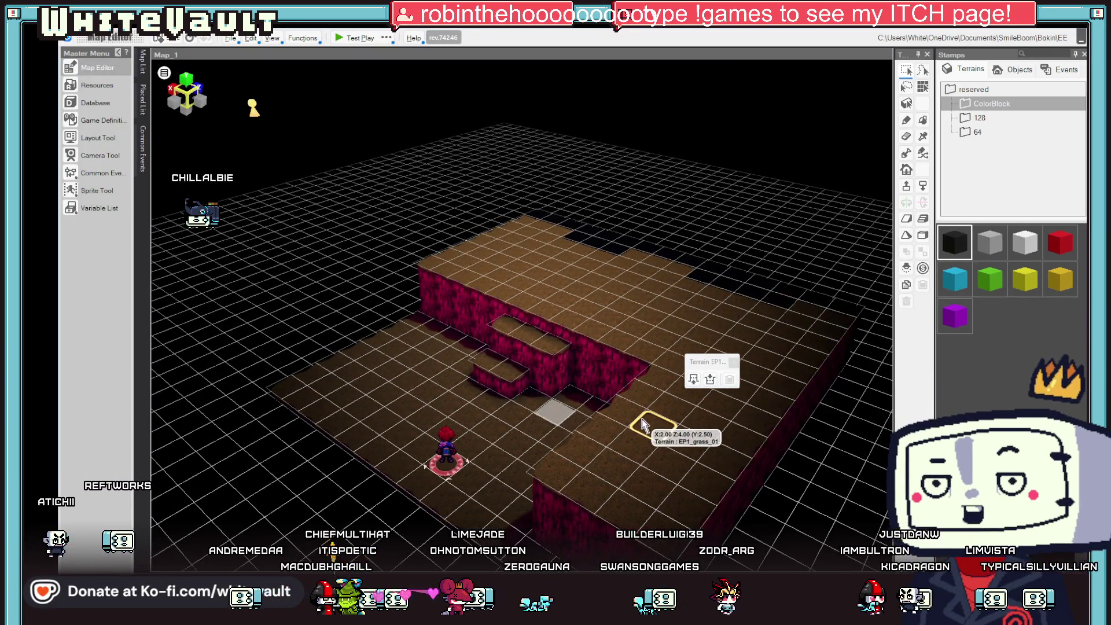
left_click_drag(643, 426, 635, 410)
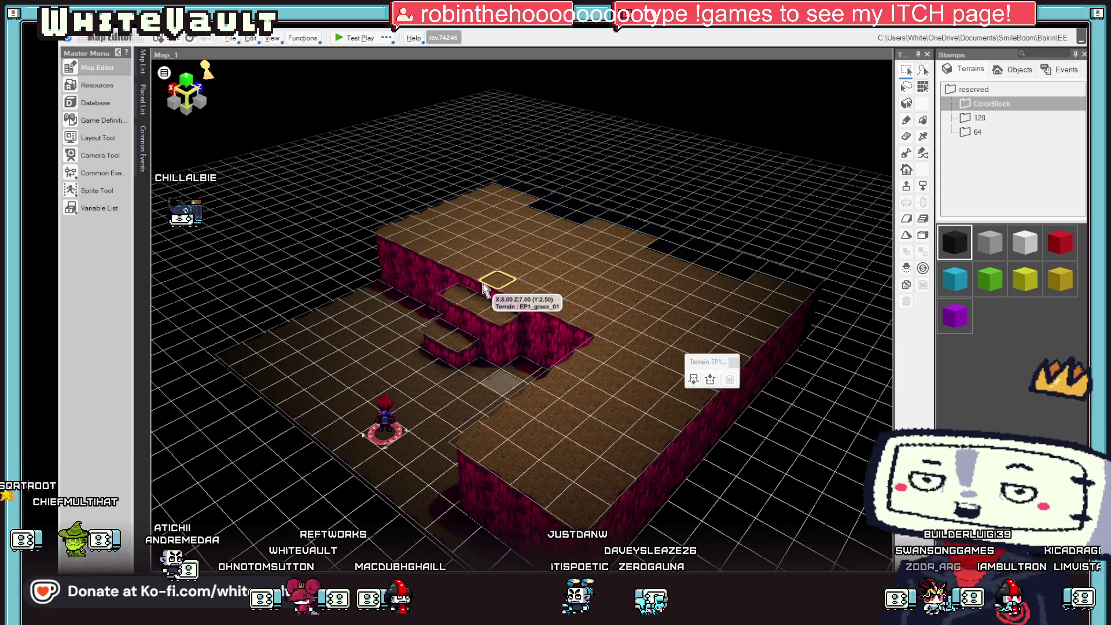
Reopen the Camera Tool and play back Map_R's camera animation from the 0.000 keyframe.
left_click(100, 155)
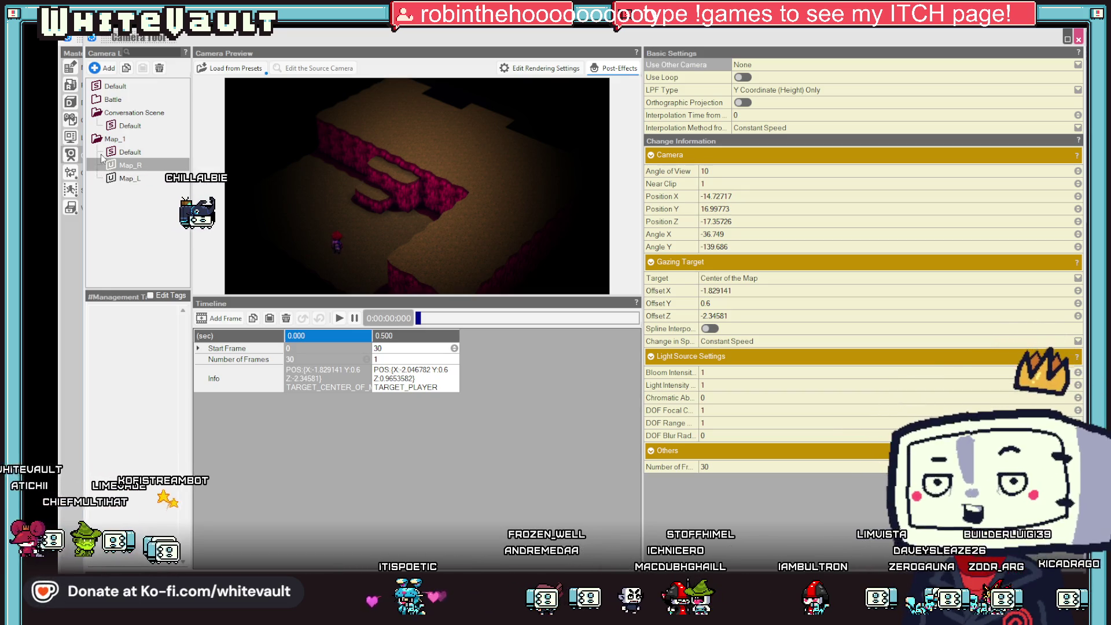
left_click_drag(328, 380, 328, 348)
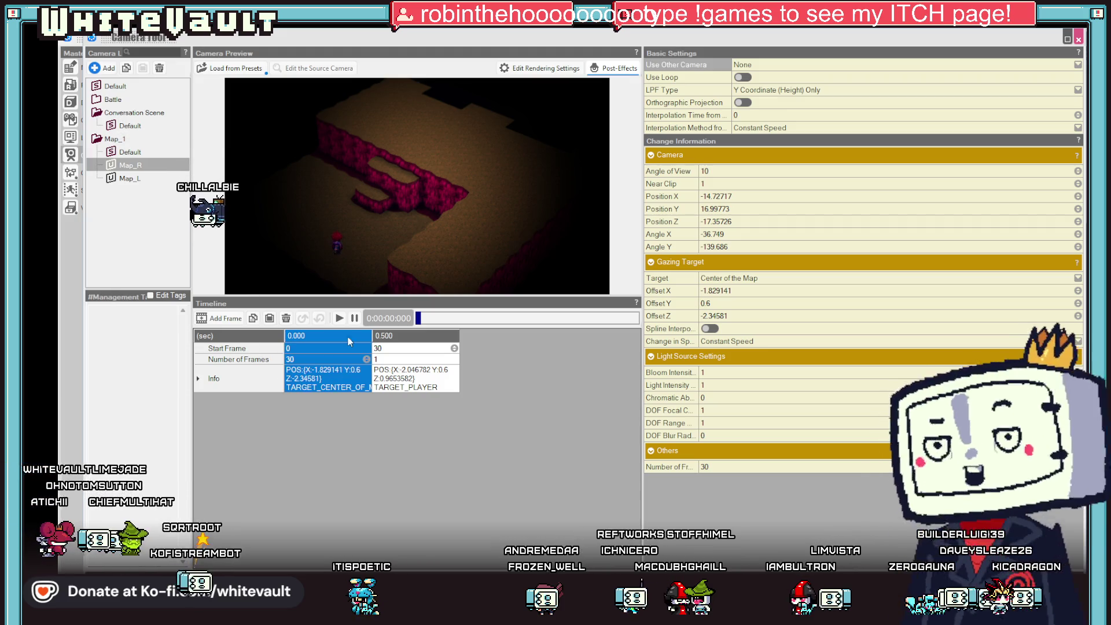
left_click(339, 318)
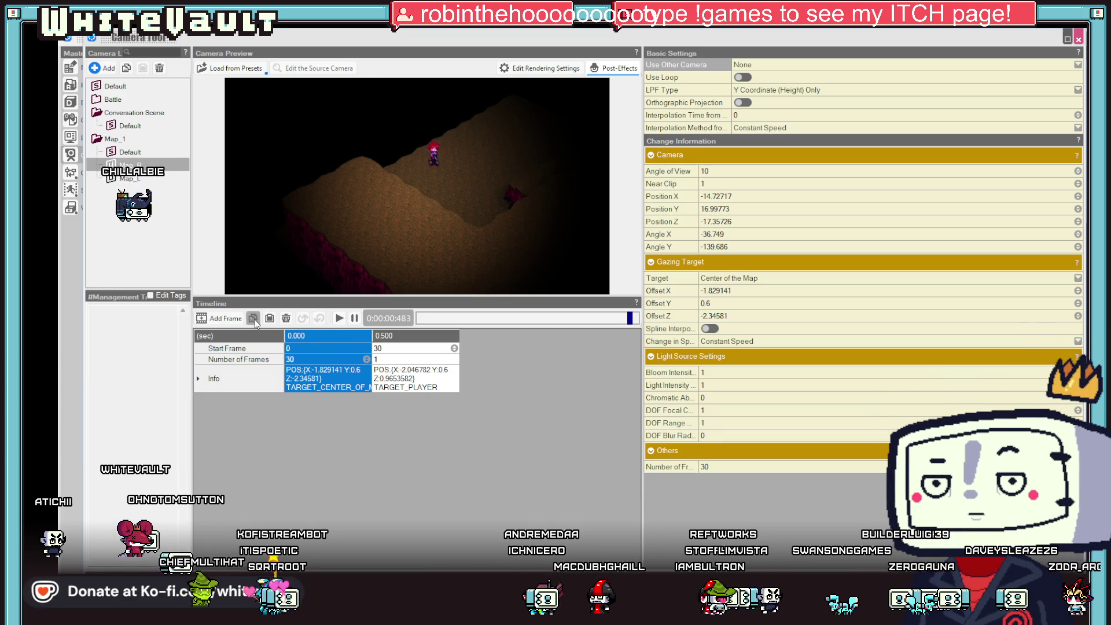
right_click(139, 165)
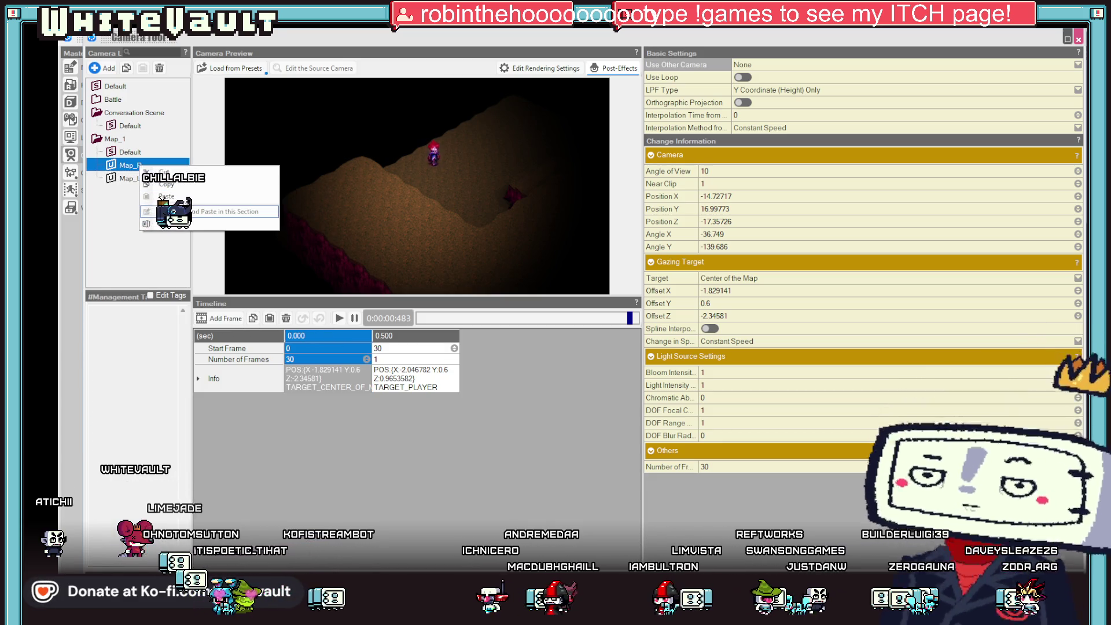
left_click(126, 179)
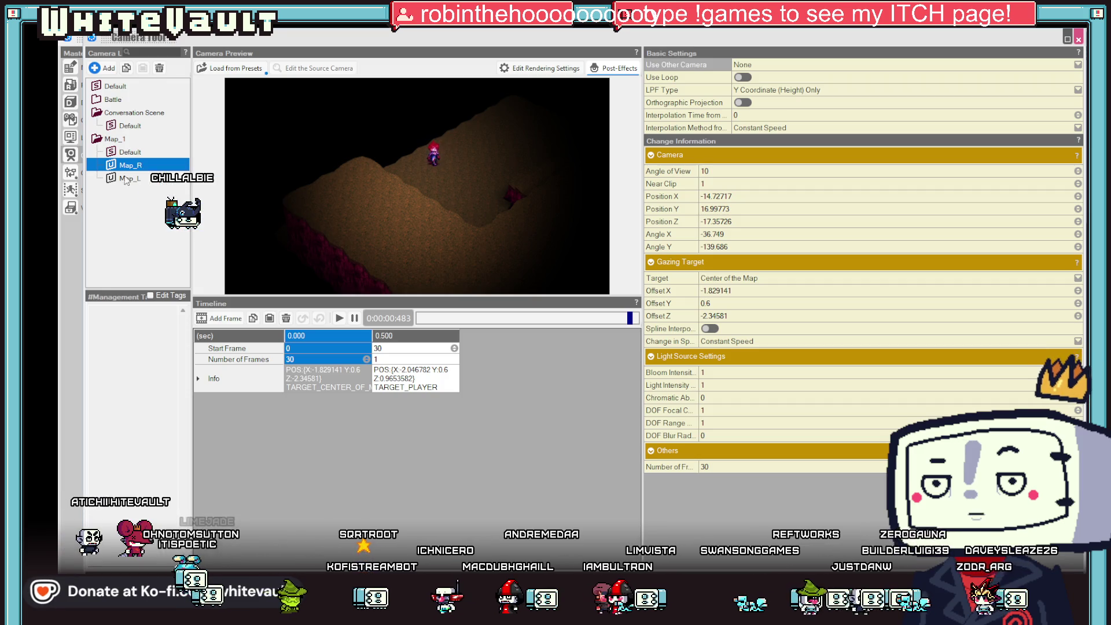
Delete the Map_R and Map_L cameras, confirming each warning.
left_click(161, 69)
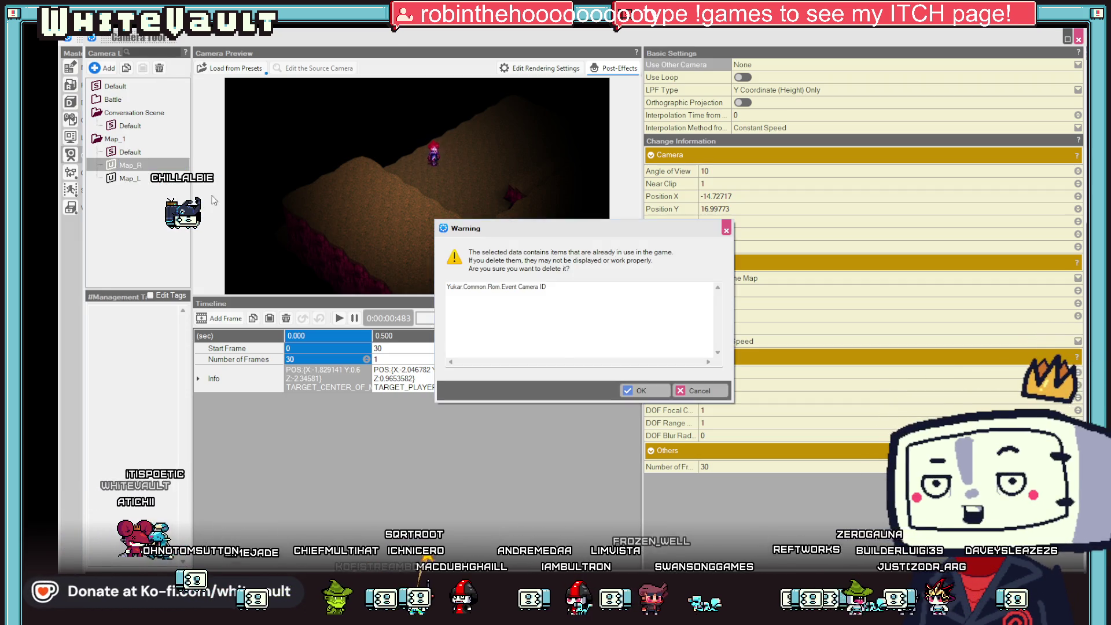
left_click(651, 393)
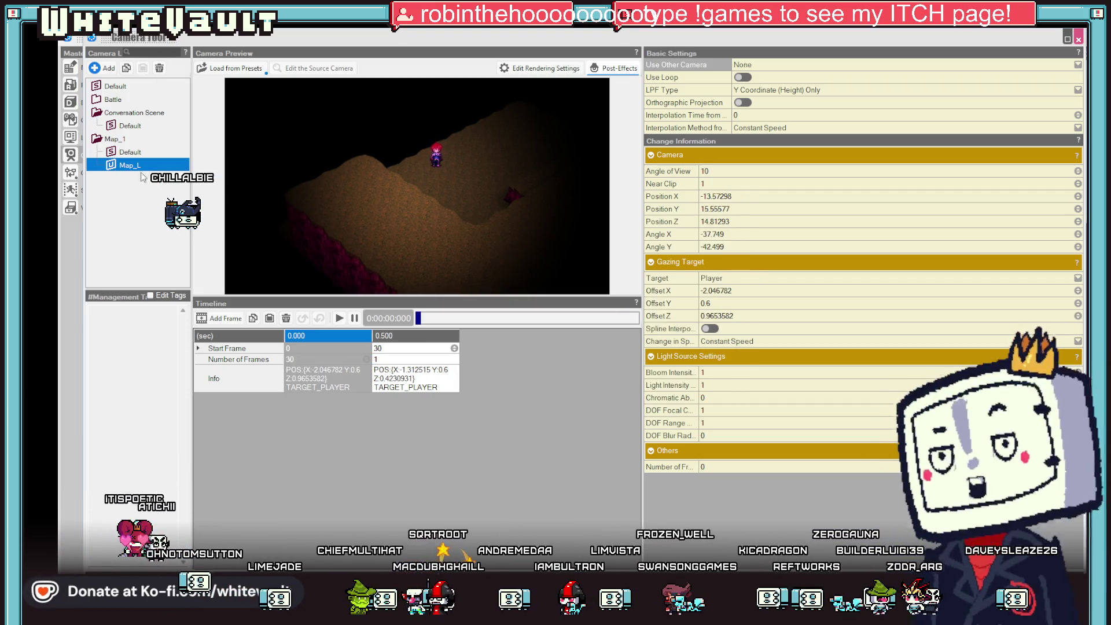
left_click(166, 73)
left_click(652, 394)
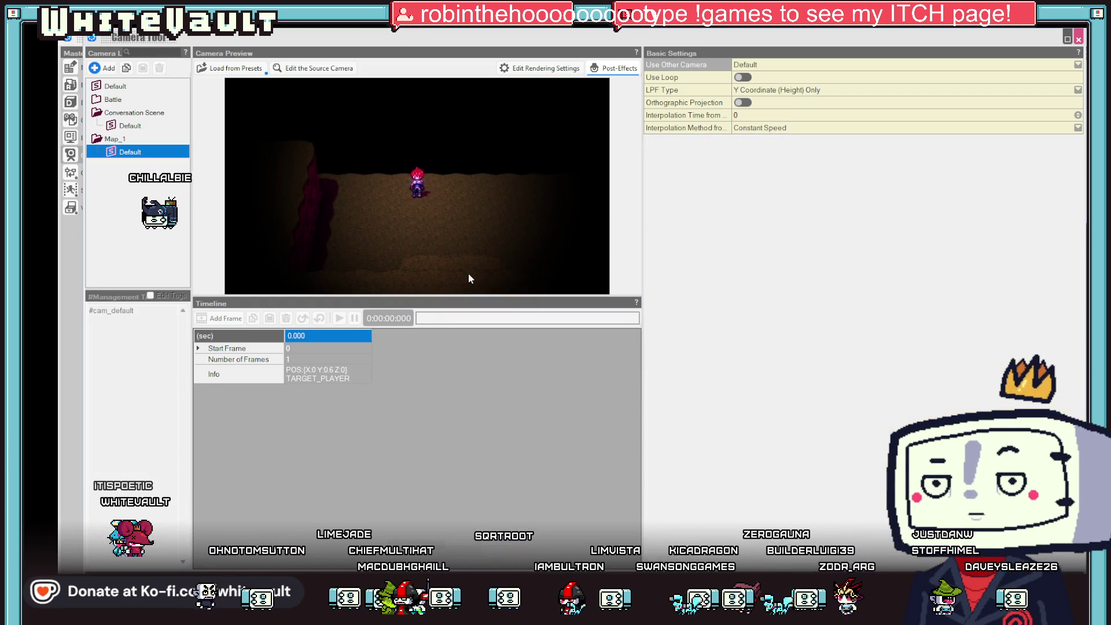
Orbit and zoom the top Default camera closer behind the player, then add a new camera under Map_1.
left_click(115, 87)
mouse_move(578, 217)
left_mouse_down()
mouse_move(435, 226)
mouse_move(442, 216)
mouse_move(558, 206)
left_mouse_up()
scroll(462, 186, "up", 1)
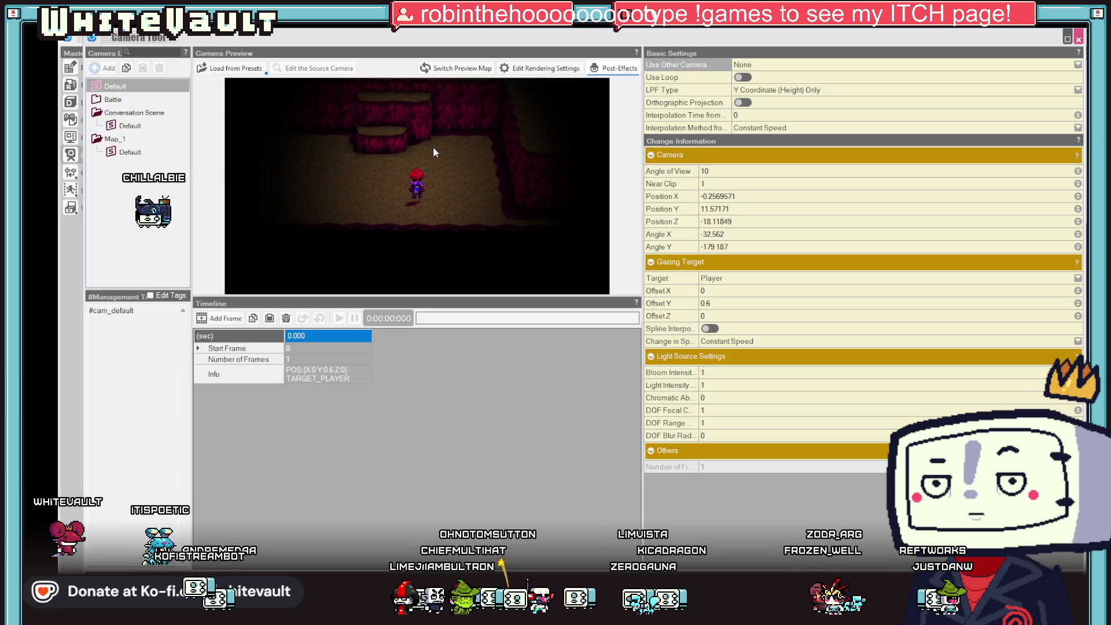
scroll(403, 171, "up", 3)
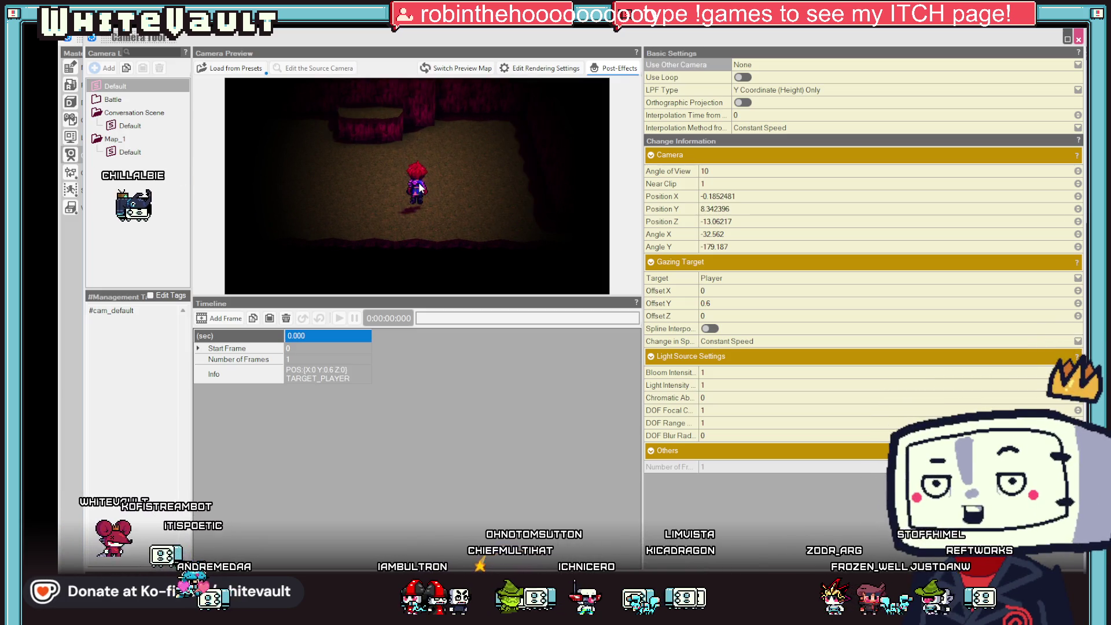
mouse_move(444, 173)
left_mouse_down()
mouse_move(466, 179)
mouse_move(448, 241)
left_mouse_up()
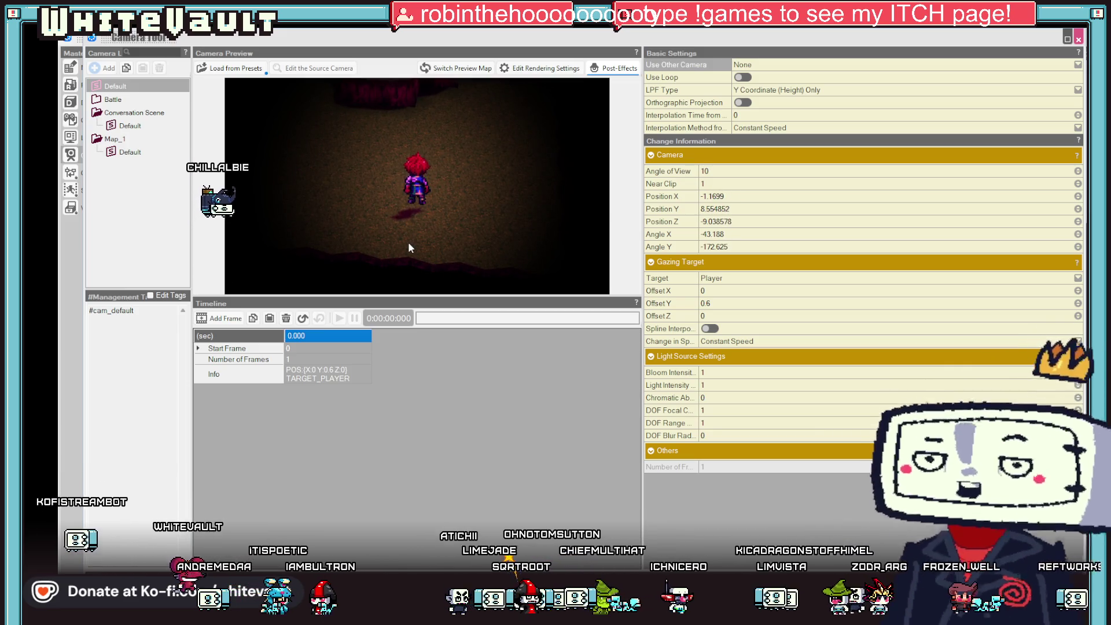
mouse_move(408, 242)
left_mouse_down()
mouse_move(391, 238)
mouse_move(421, 235)
left_mouse_up()
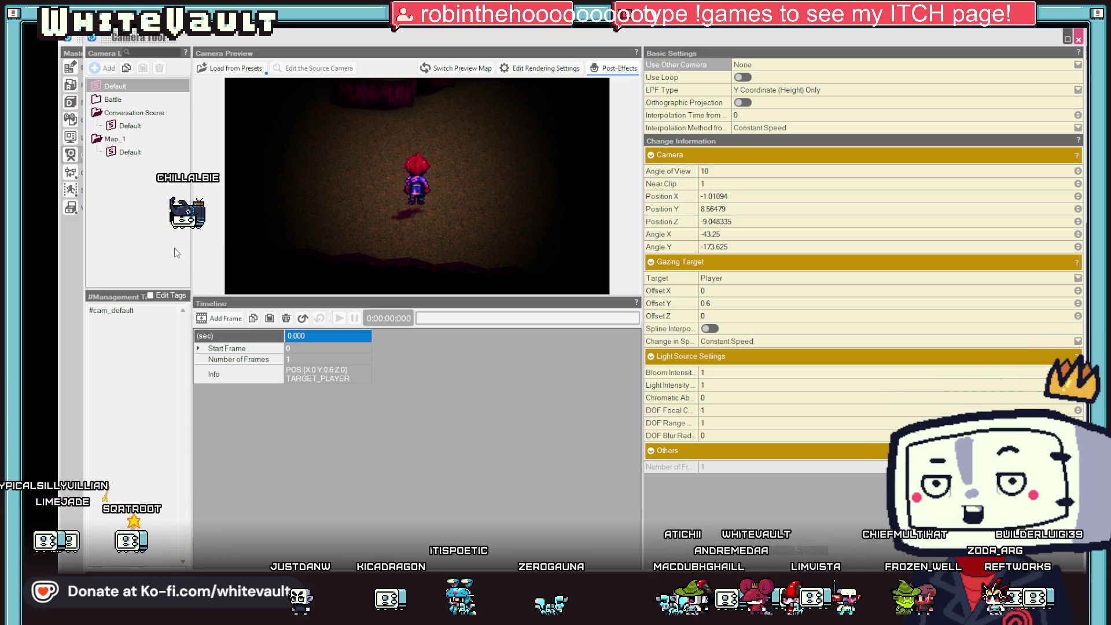
left_click(131, 151)
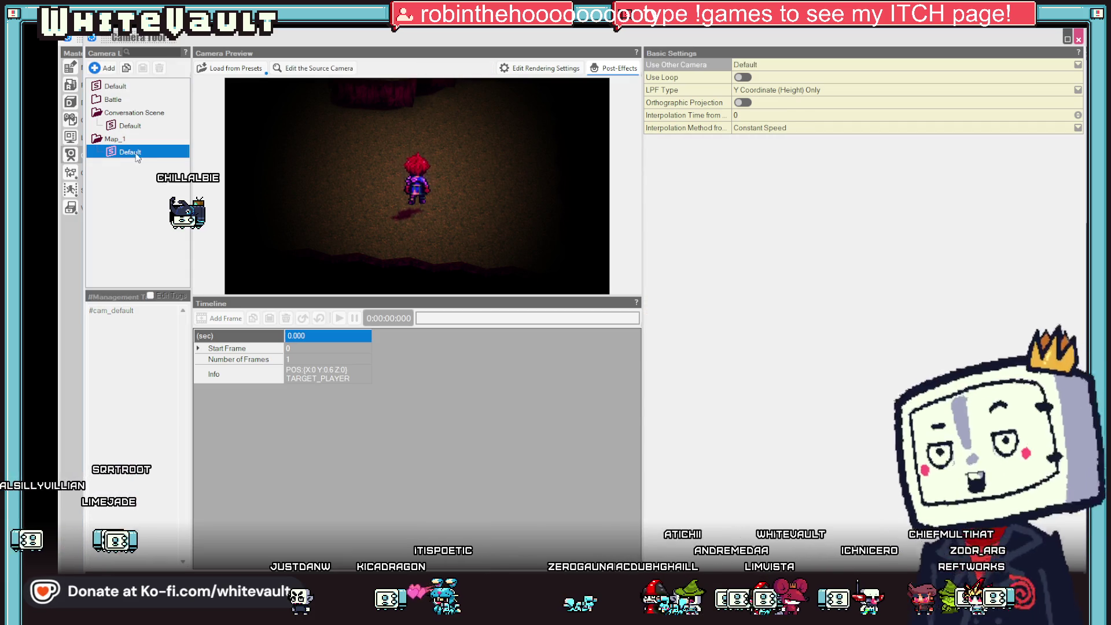
left_click(104, 68)
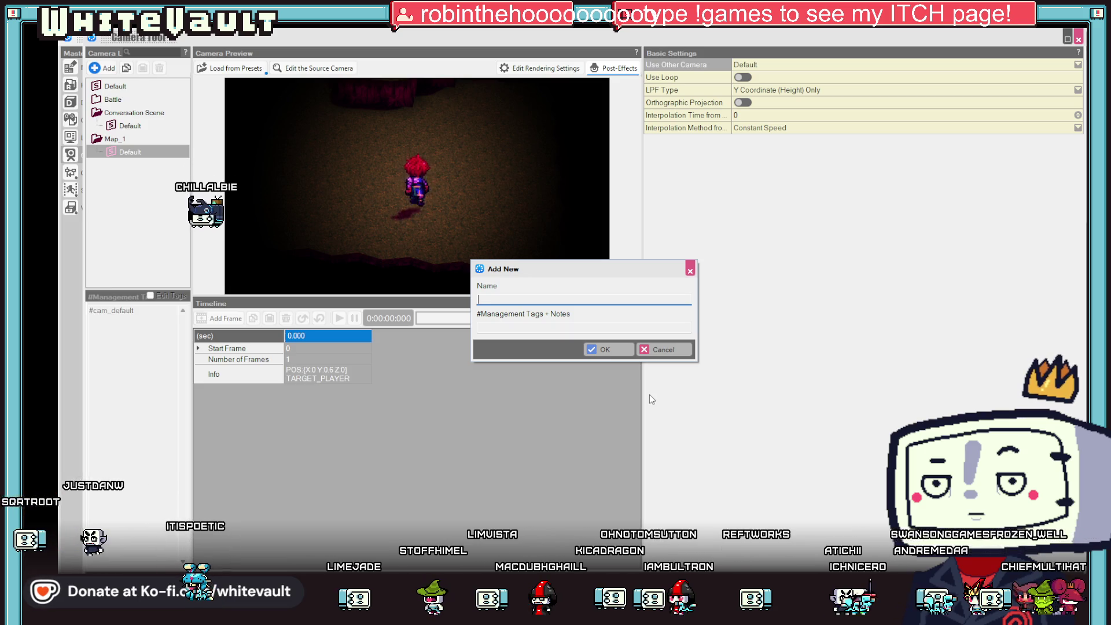
Create the new camera named Front_Left under Map_1.
type("Front_")
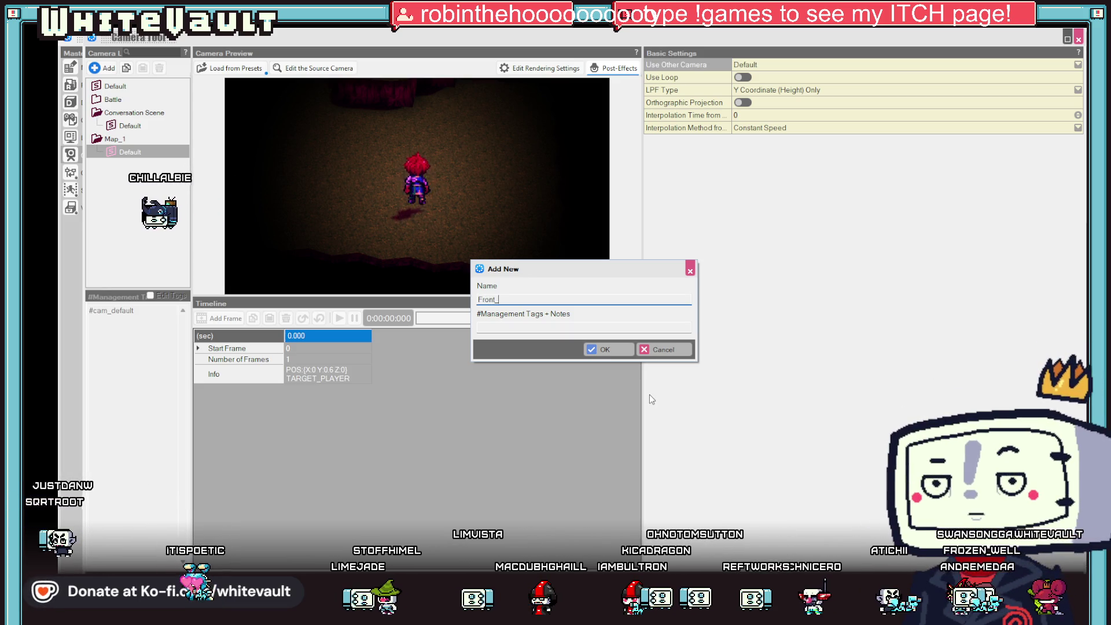
type("Left")
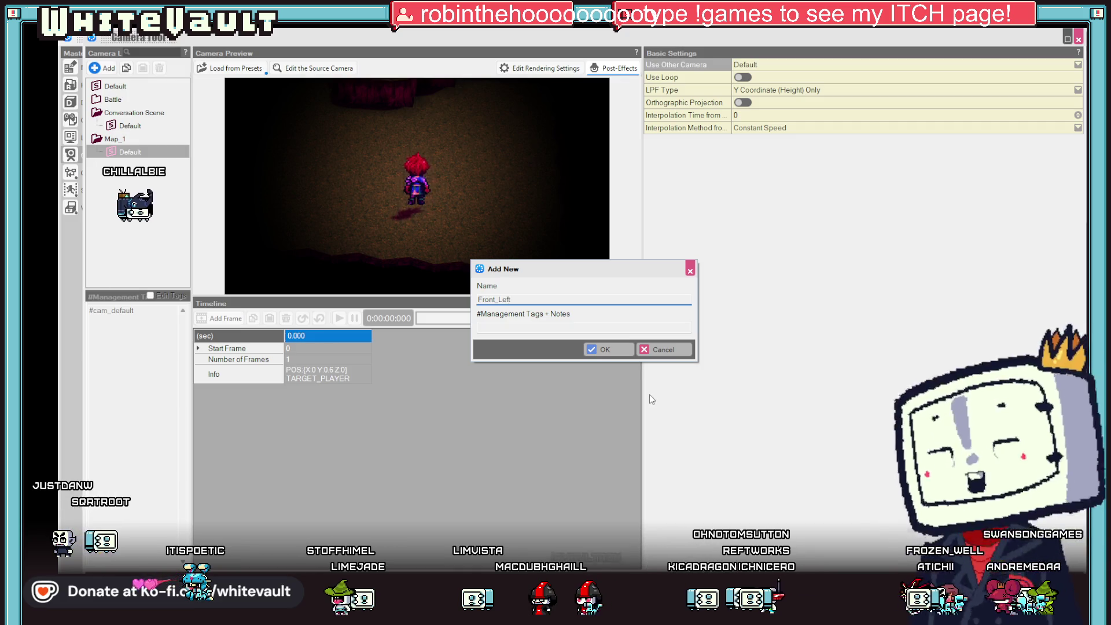
left_click(606, 346)
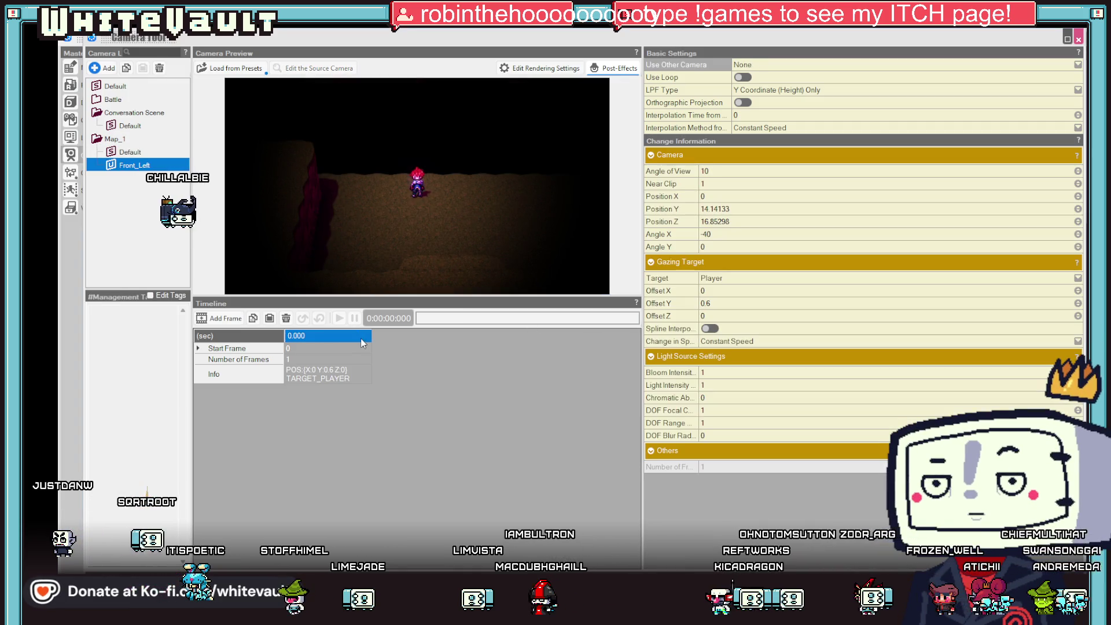
left_click(129, 153)
Copy the top Default camera's keyframe and paste it into Front_Left's keyframe.
left_click(131, 88)
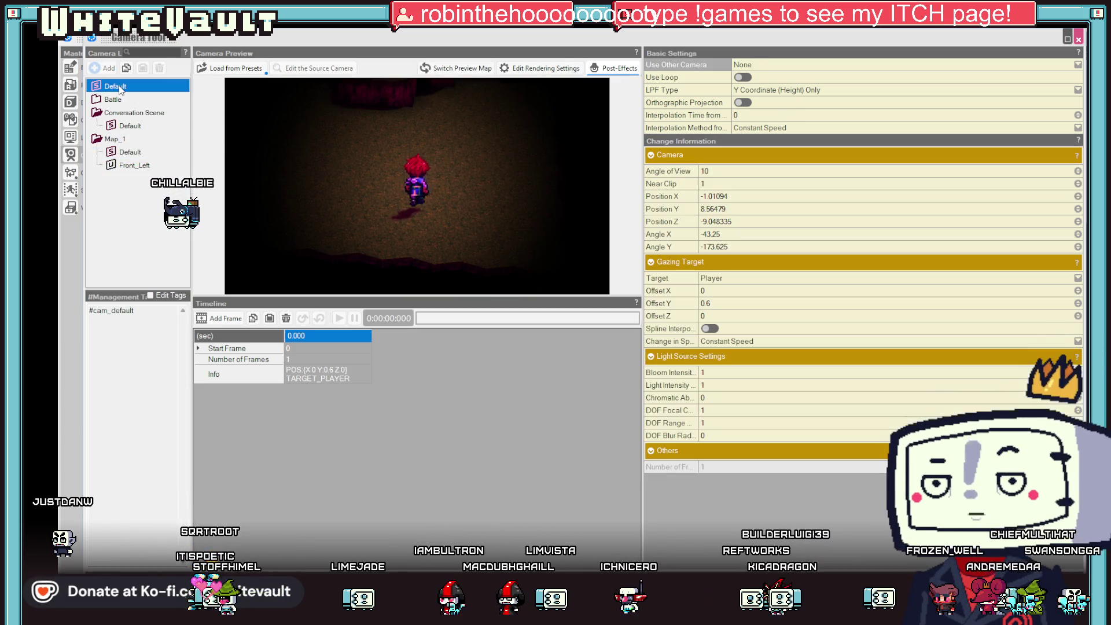
left_click(335, 378)
right_click(335, 377)
left_click(385, 411)
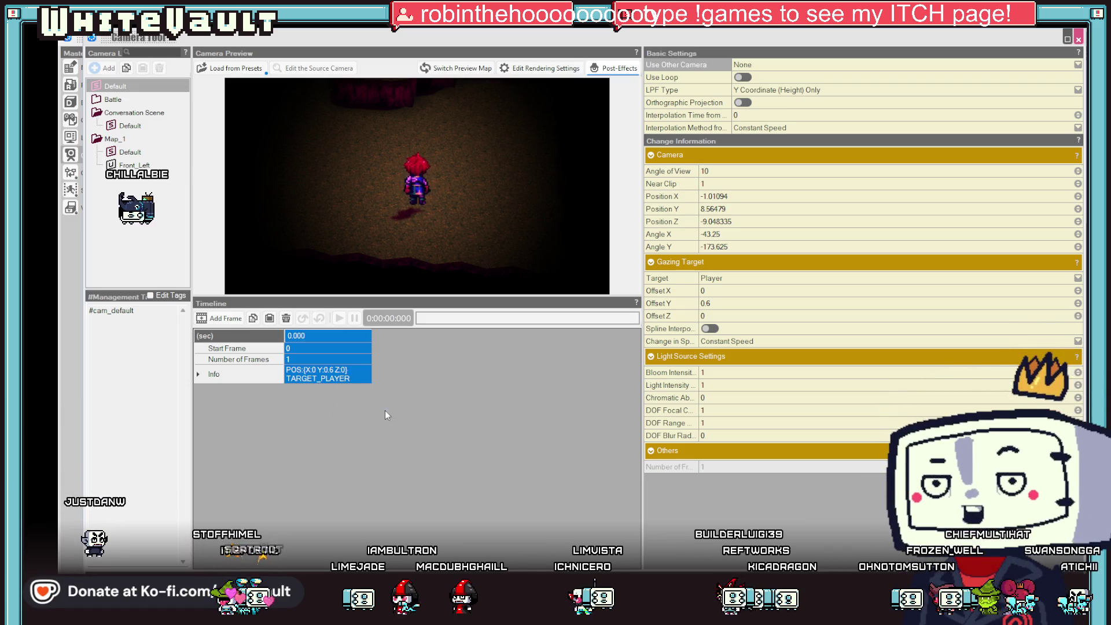
left_click(136, 166)
left_click(321, 379)
right_click(320, 380)
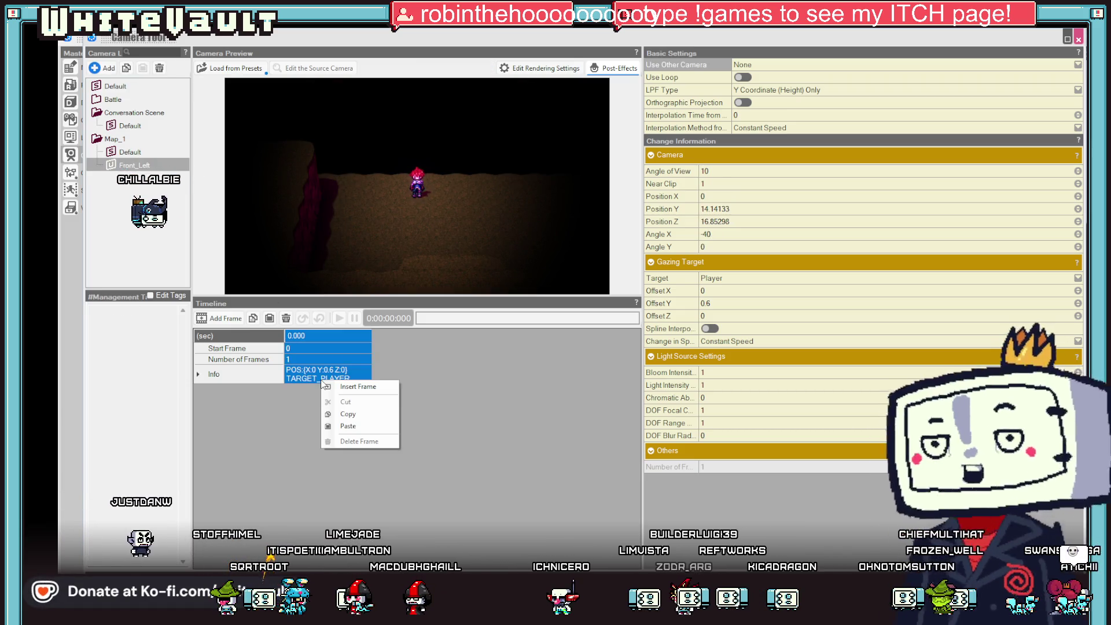
left_click(347, 426)
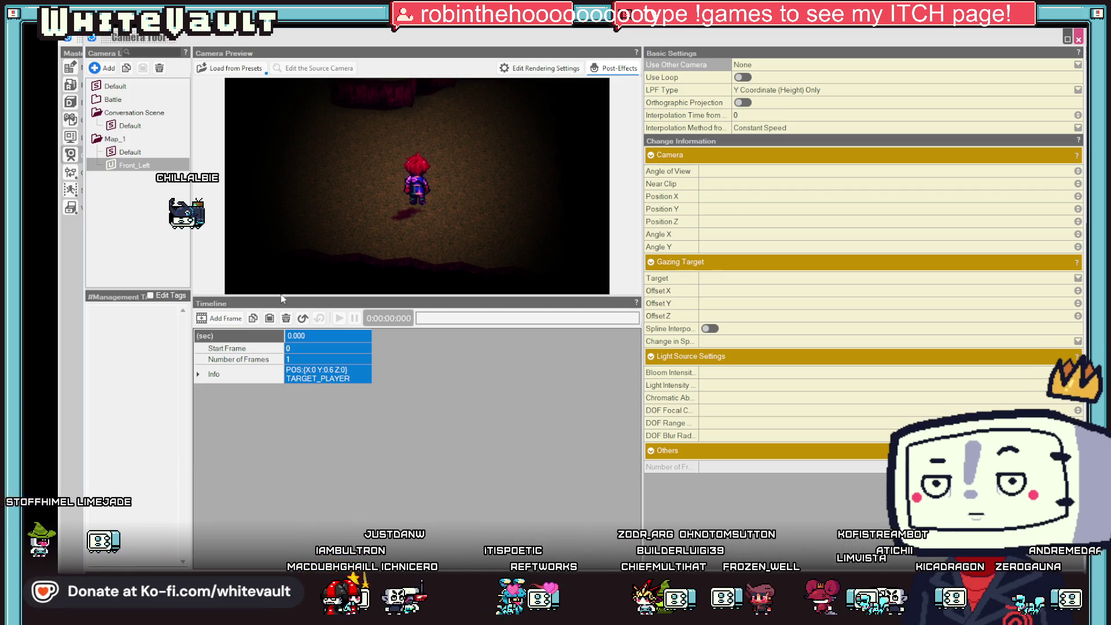
Add a second Front_Left keyframe with its view swung toward the right wall.
left_click(212, 321)
left_click(543, 380)
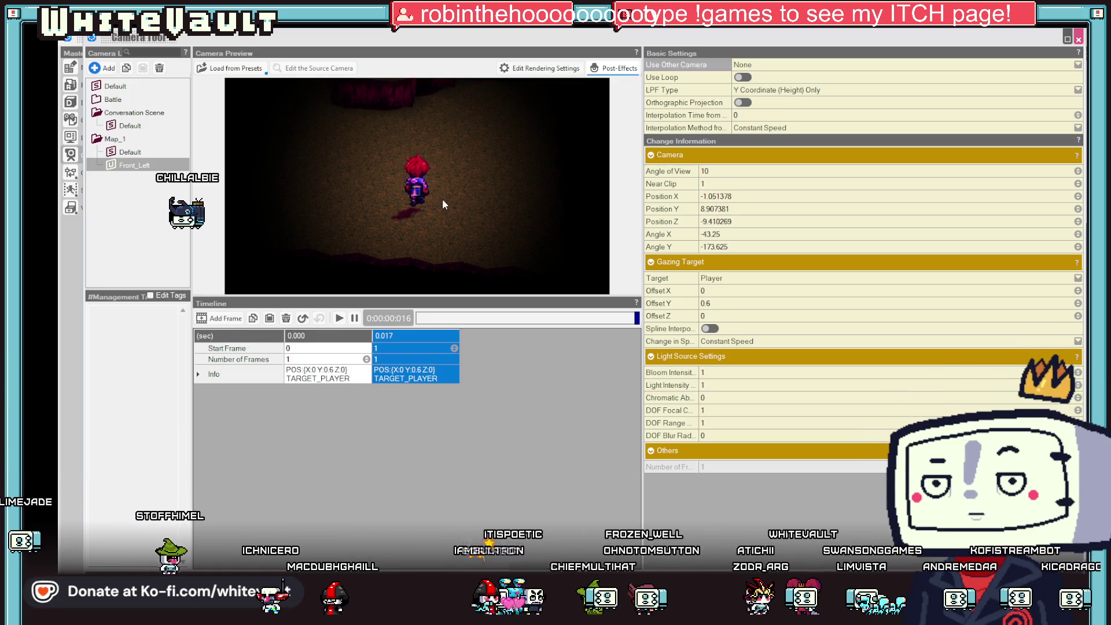
scroll(443, 202, "down", 5)
mouse_move(444, 200)
left_mouse_down()
mouse_move(530, 154)
mouse_move(589, 152)
mouse_move(442, 141)
mouse_move(456, 171)
mouse_move(470, 156)
mouse_move(501, 156)
mouse_move(466, 169)
left_mouse_up()
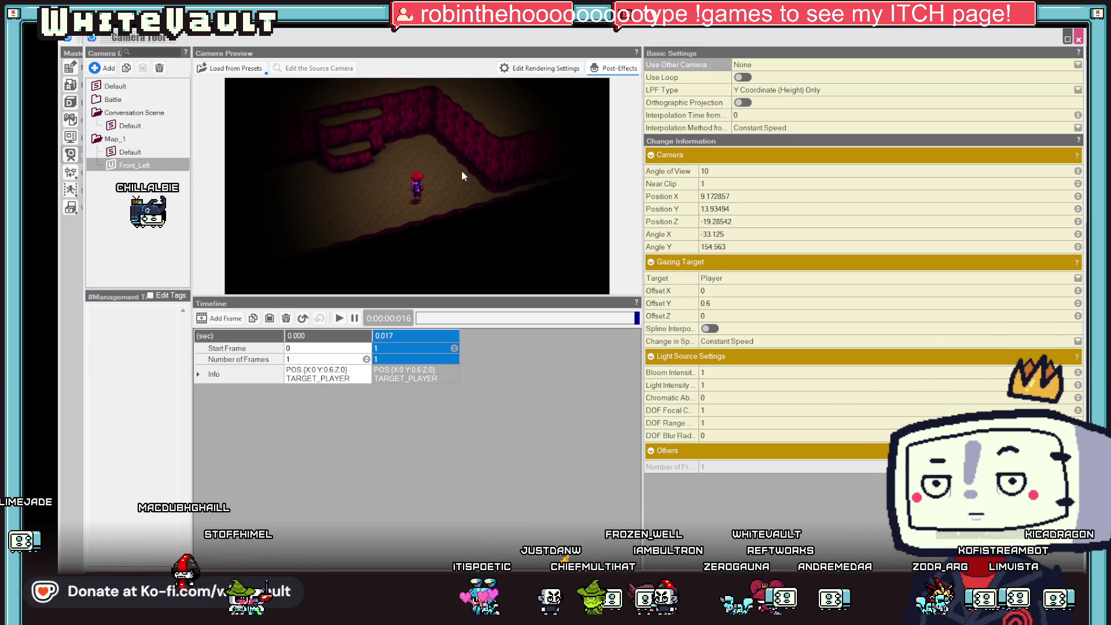
Give the first keyframe a 30-frame duration and play back the swing.
left_click(330, 363)
type("30")
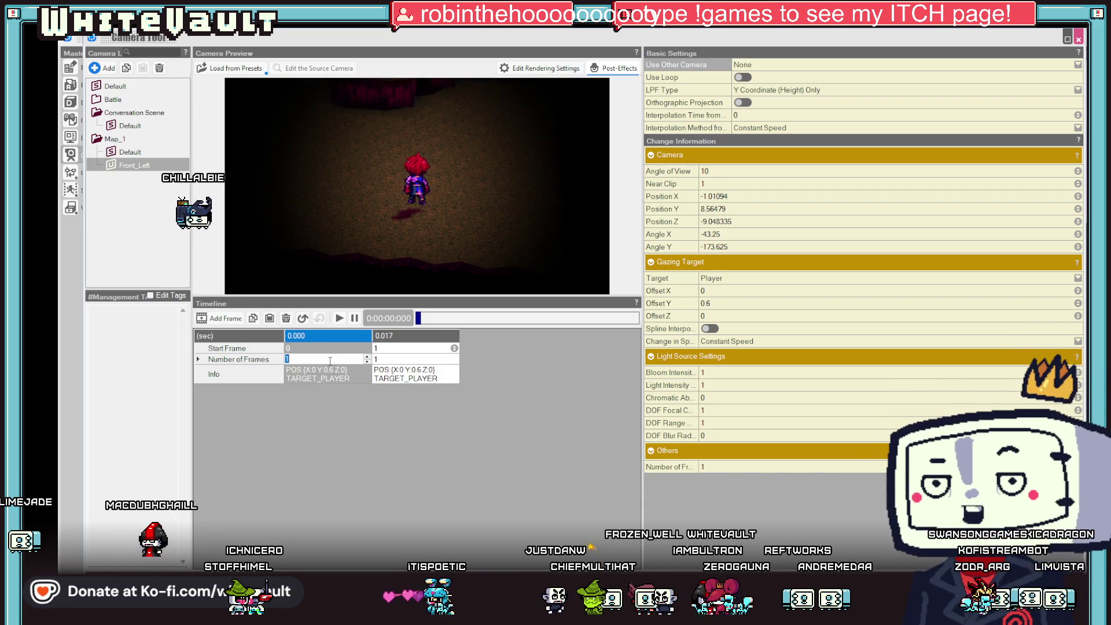
key("Return")
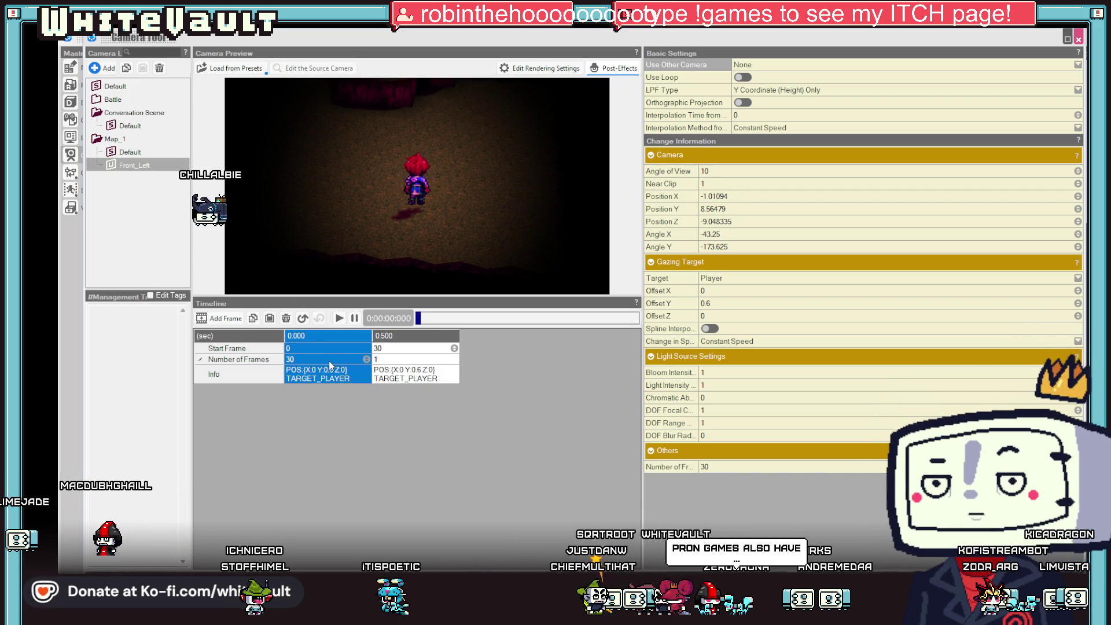
left_click(341, 321)
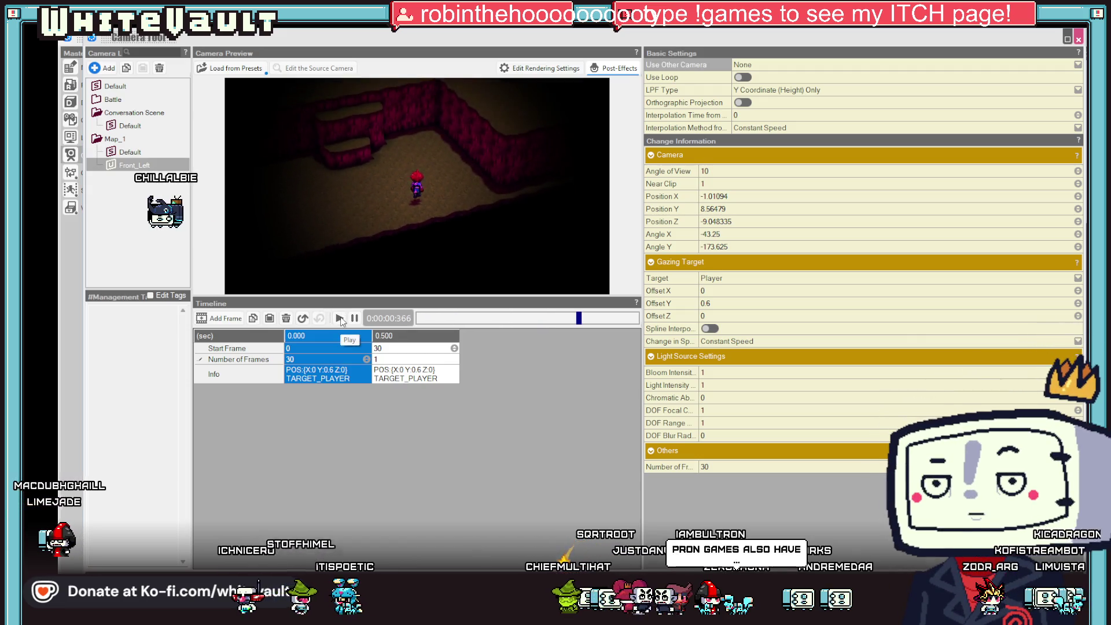
left_click(341, 320)
left_click(341, 320)
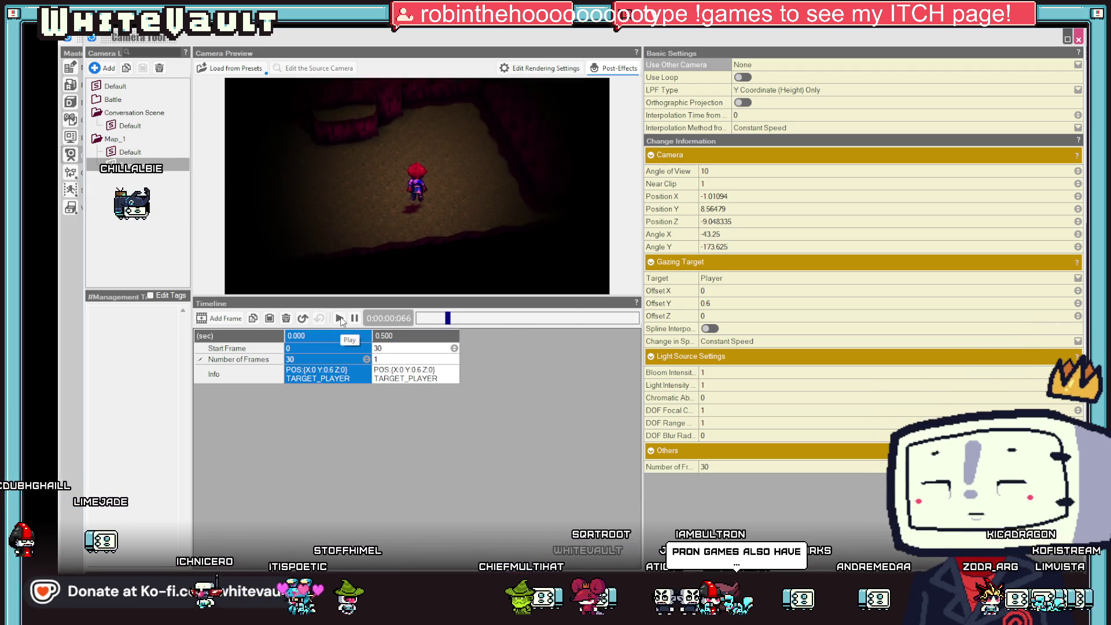
Lengthen the first keyframe to 50 frames, replay the swing, and duplicate the Front_Left camera.
left_click(333, 359)
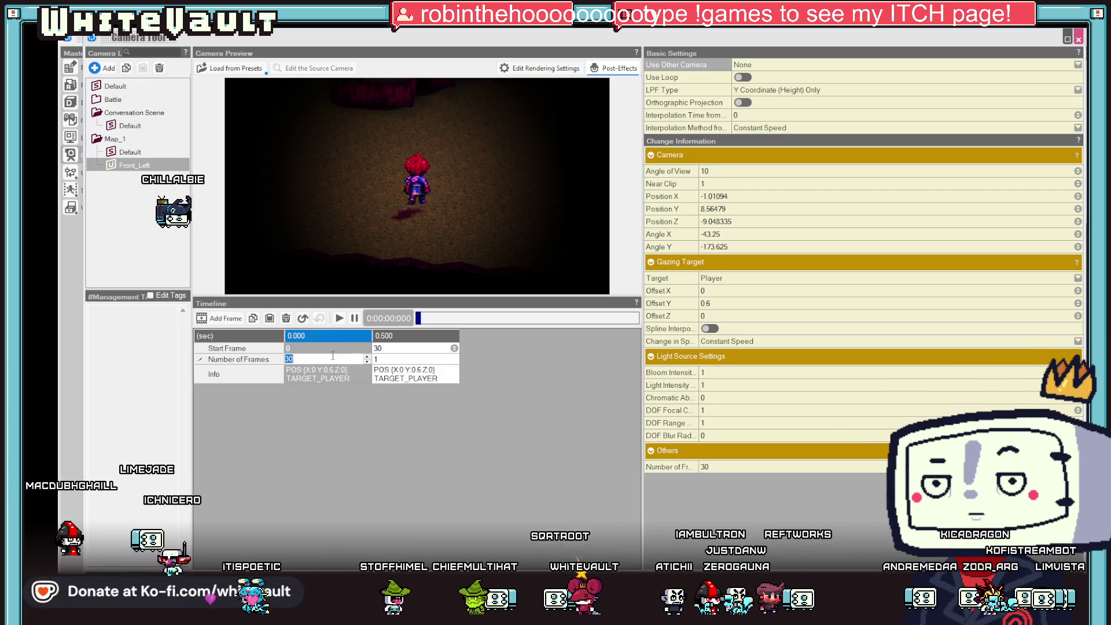
type("50")
key("Return")
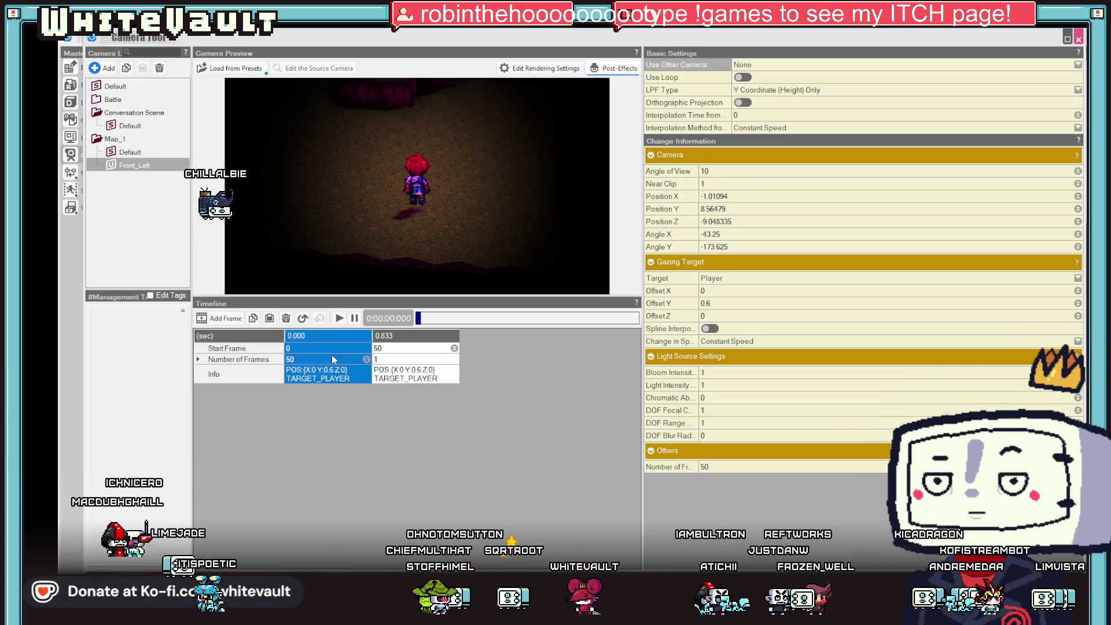
left_click(341, 320)
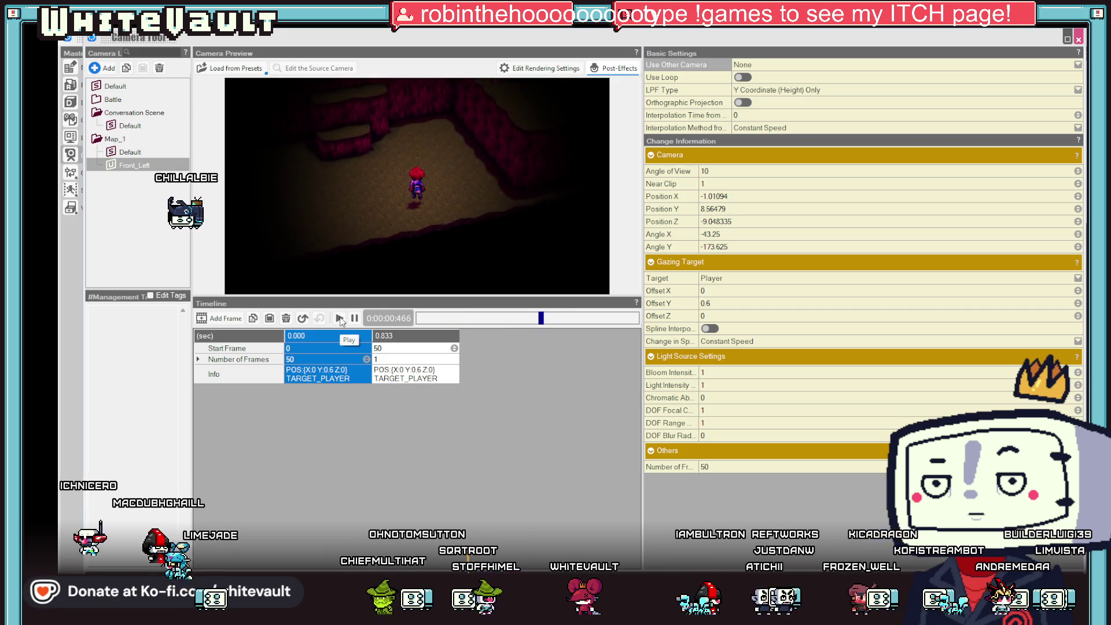
left_click(340, 320)
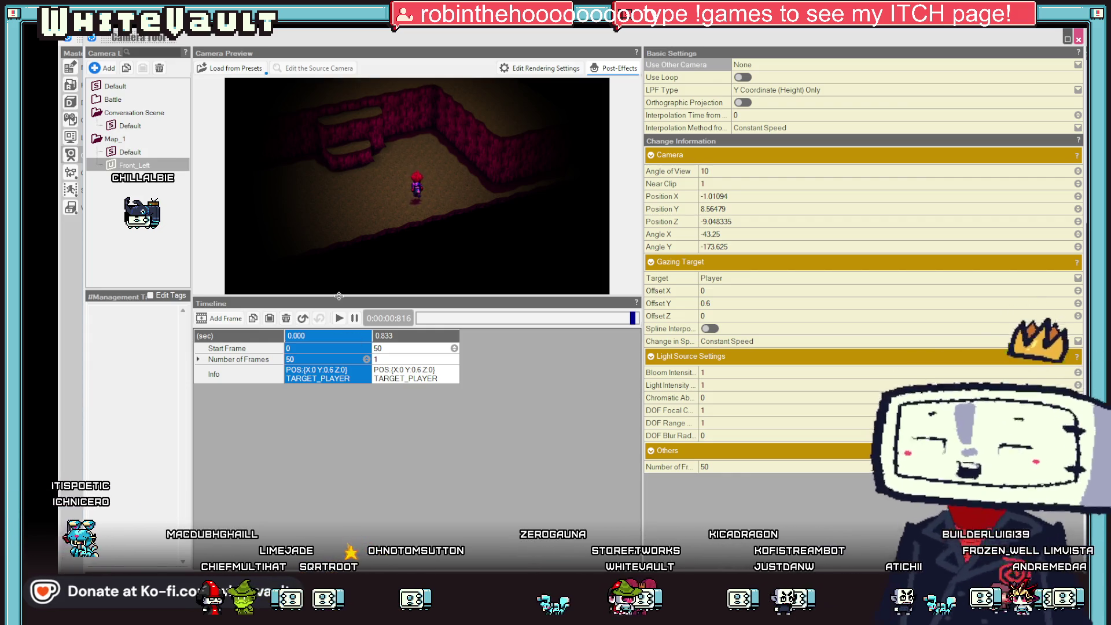
right_click(140, 174)
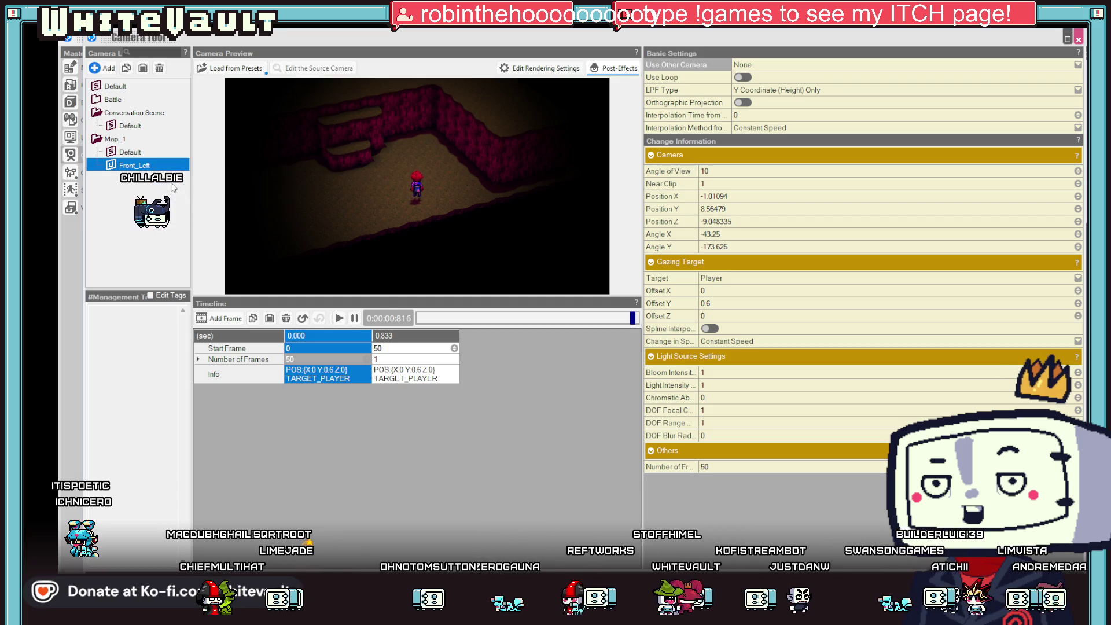
left_click(173, 220)
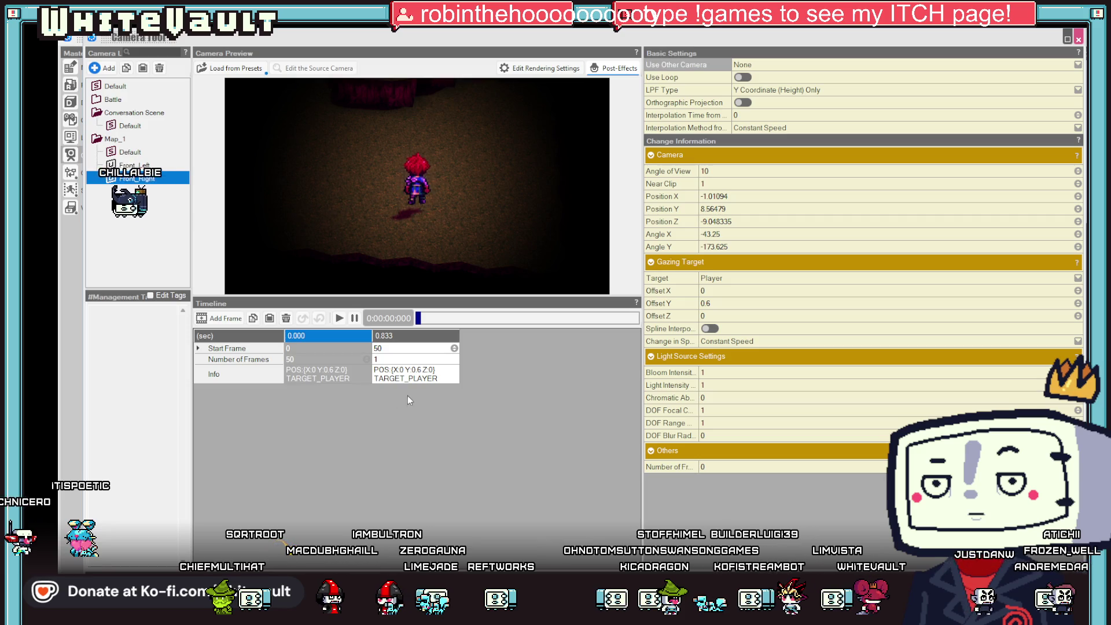
Swing Front_Right's 0.833 keyframe view to the opposite side and play it back.
left_click(414, 378)
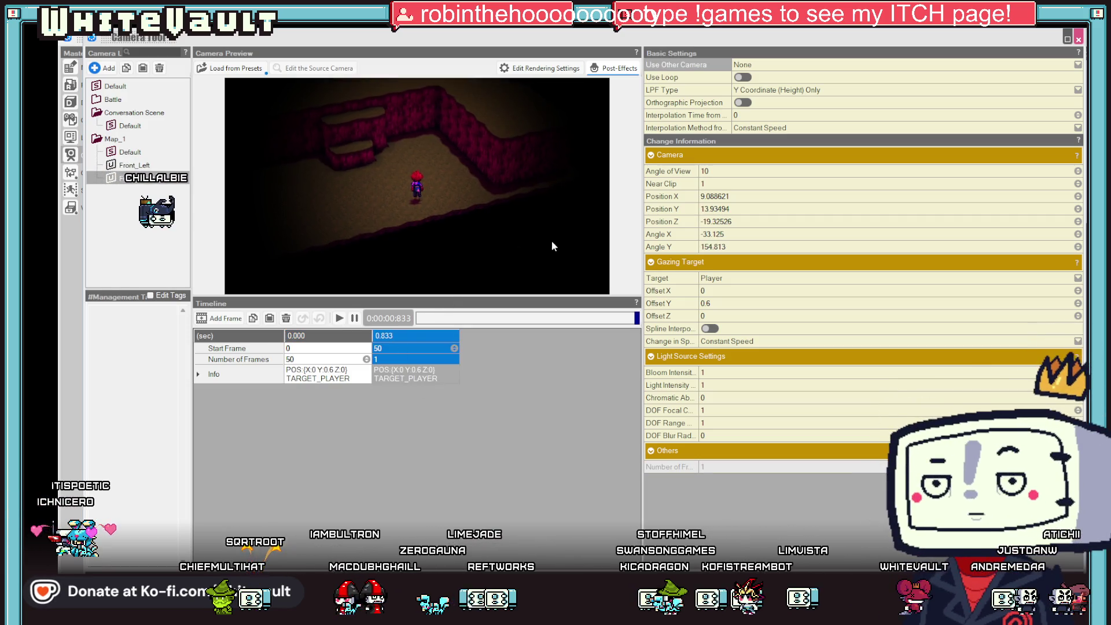
left_click_drag(534, 233, 417, 262)
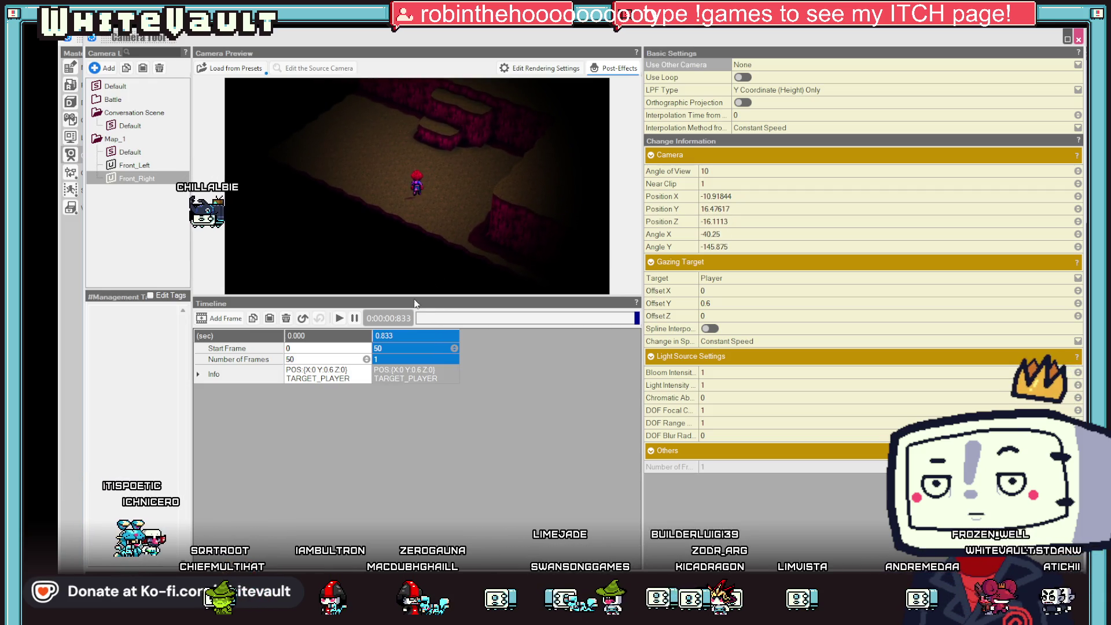
left_click(340, 318)
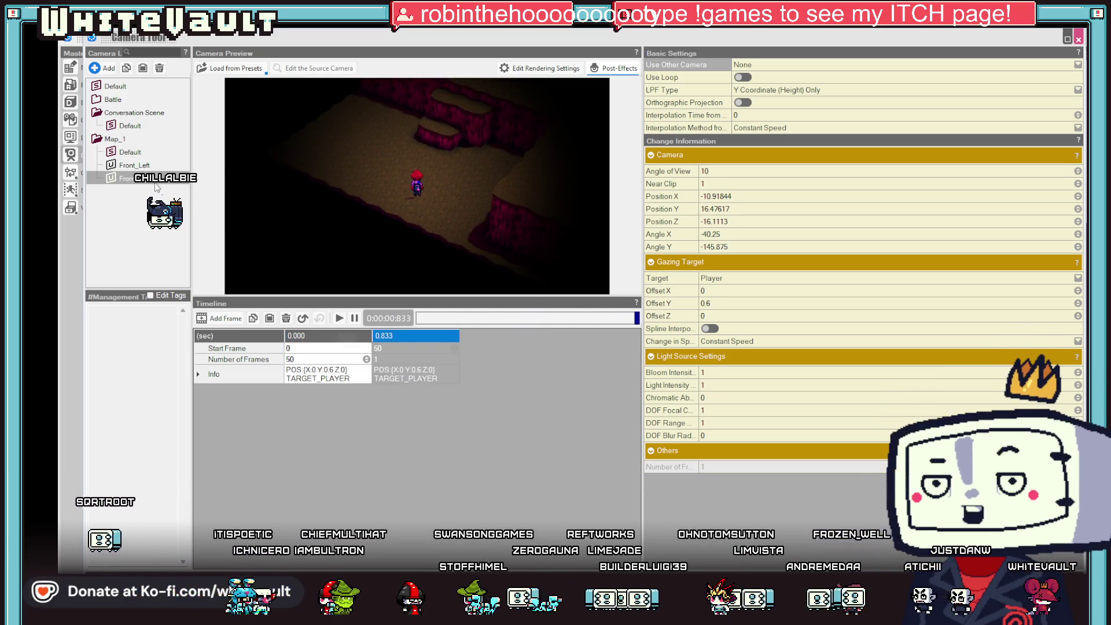
Play Front_Left's swing, then Front_Right's, ending on the 0.833 keyframe.
left_click(134, 165)
left_click(340, 322)
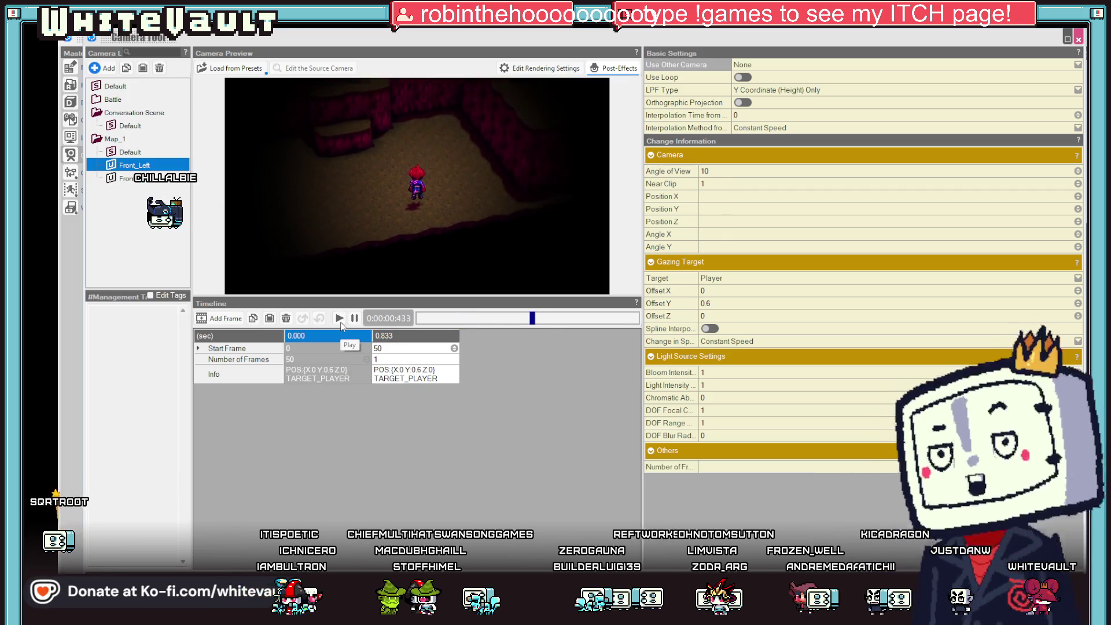
left_click(138, 182)
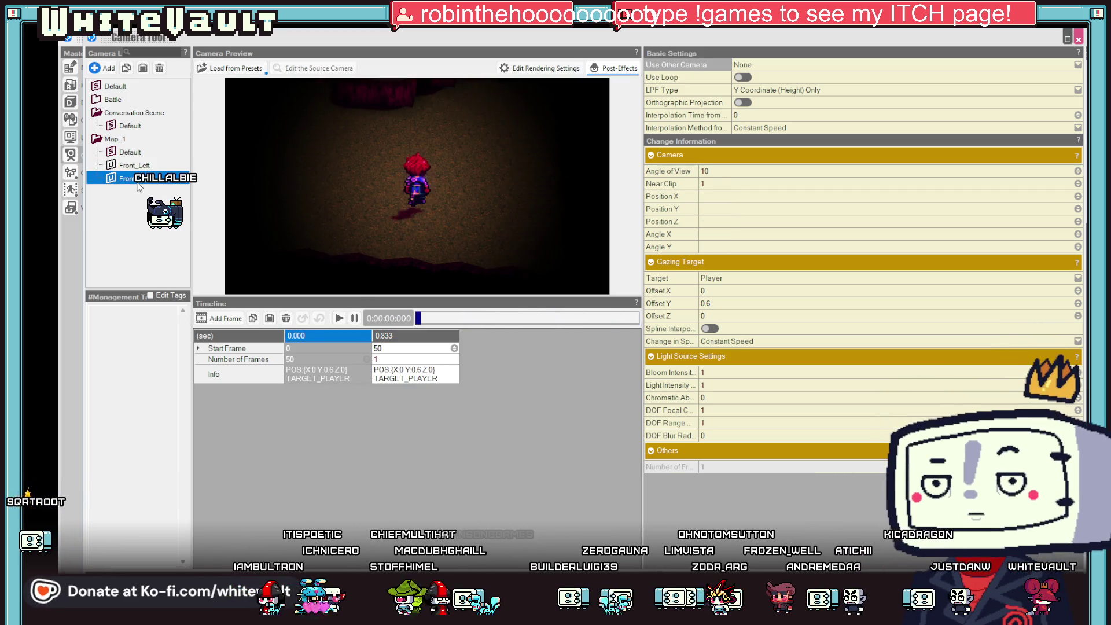
left_click(339, 319)
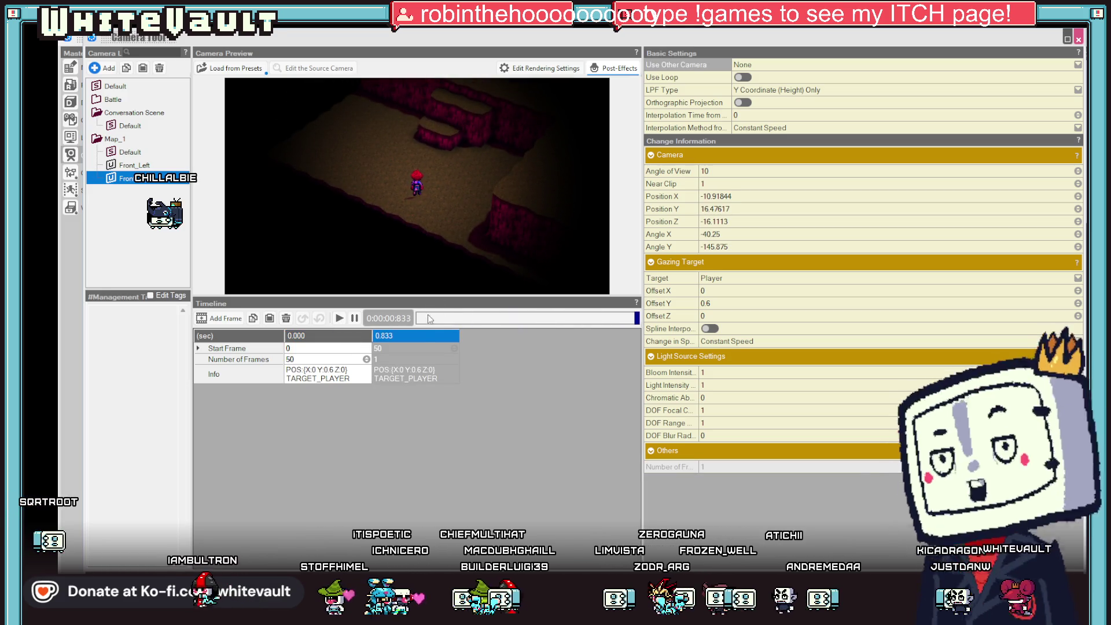
left_click(420, 372)
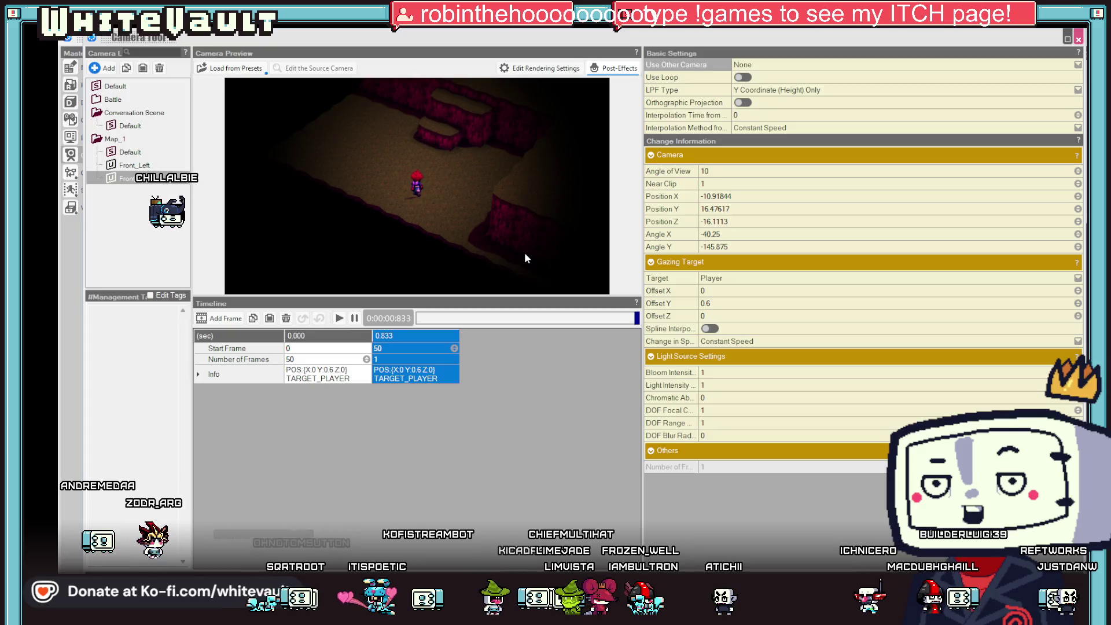
right_click(161, 177)
Paste a copy of the Front_Right camera and rename it Left_Right.
left_click(186, 196)
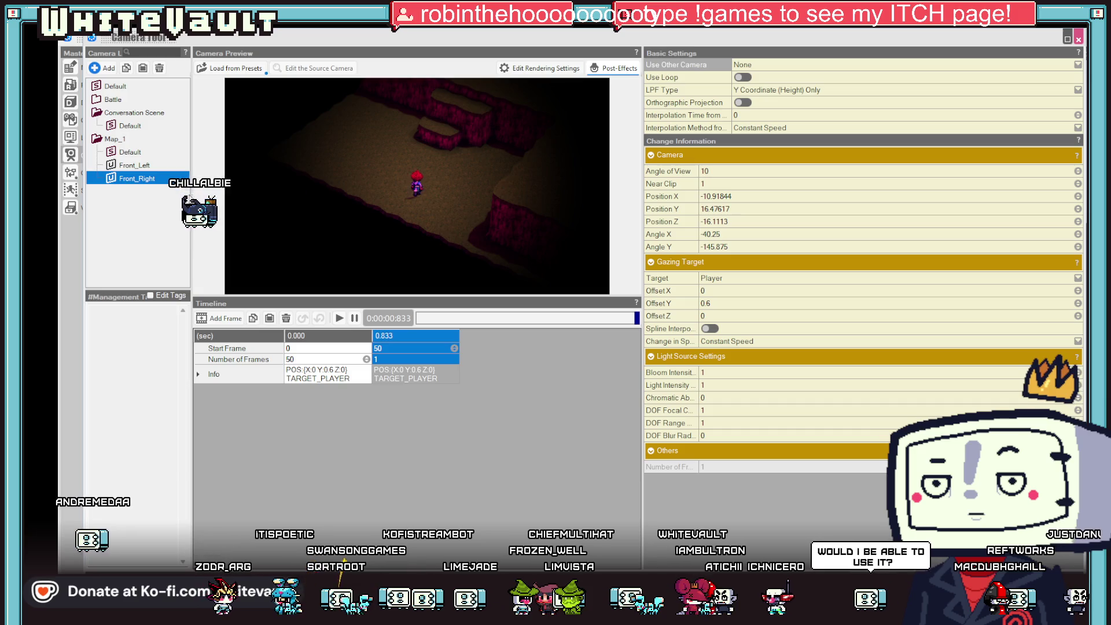
right_click(146, 181)
left_click(172, 212)
left_click(147, 166)
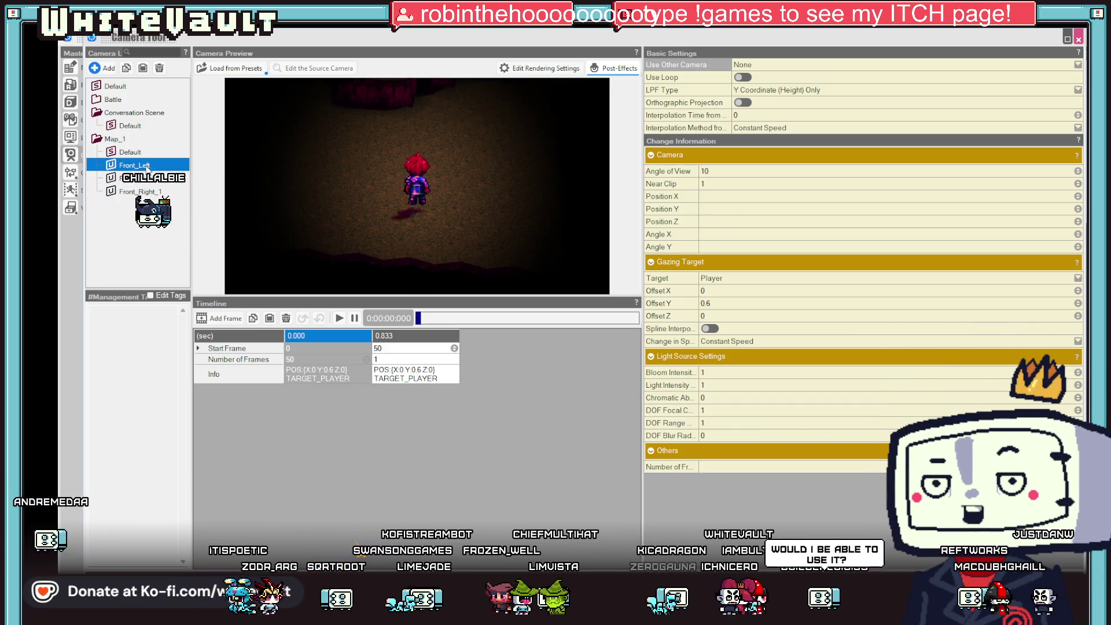
right_click(321, 380)
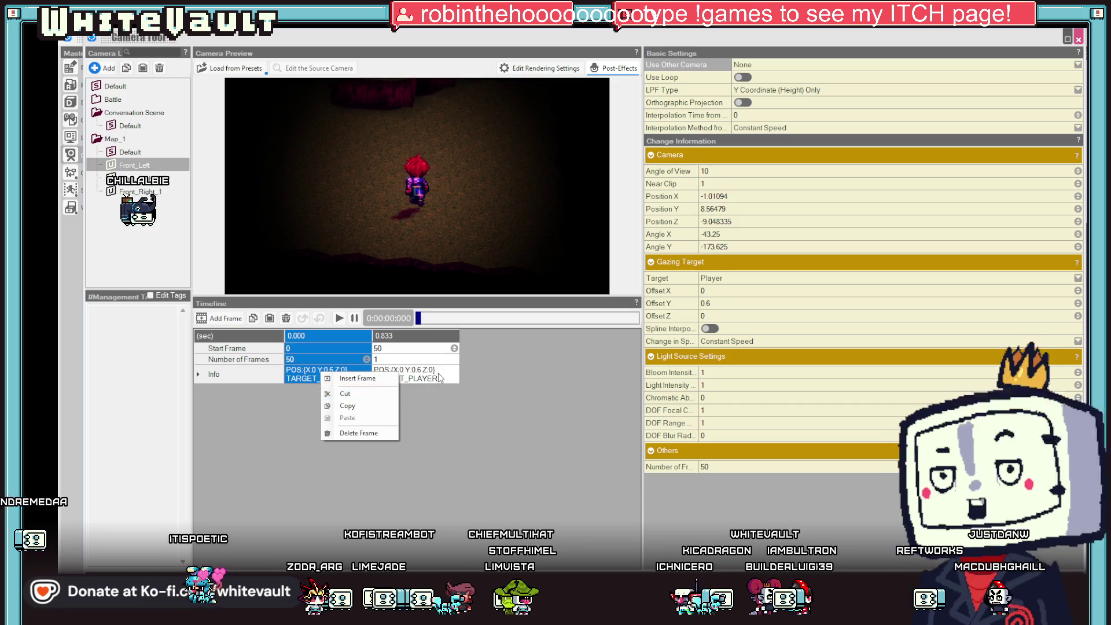
left_click(437, 376)
right_click(438, 377)
left_click(463, 394)
left_click(139, 193)
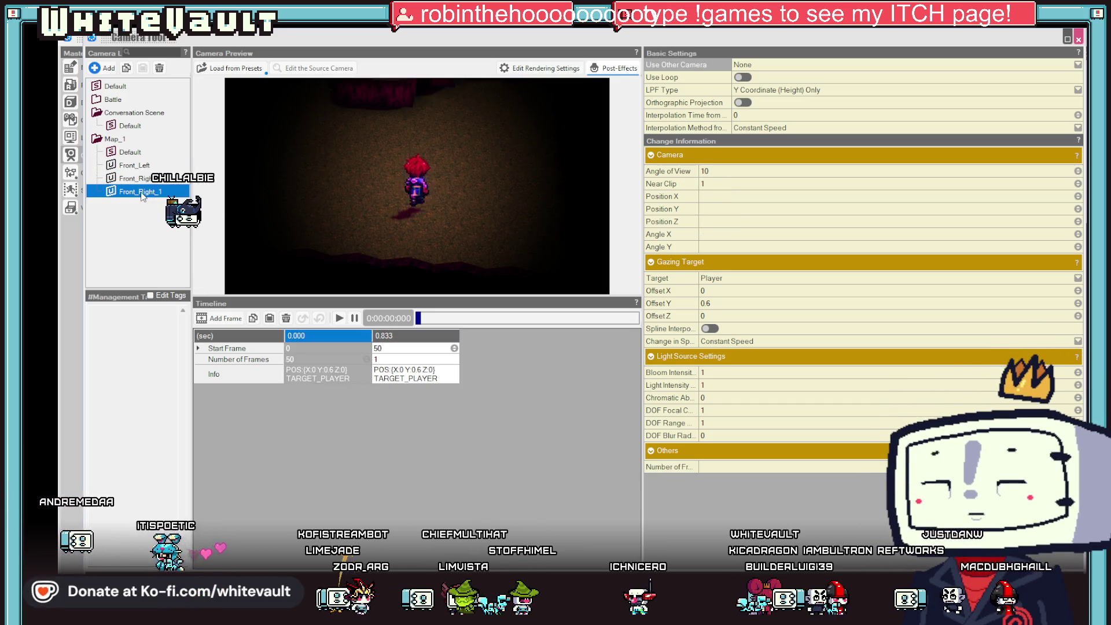
left_click(138, 194)
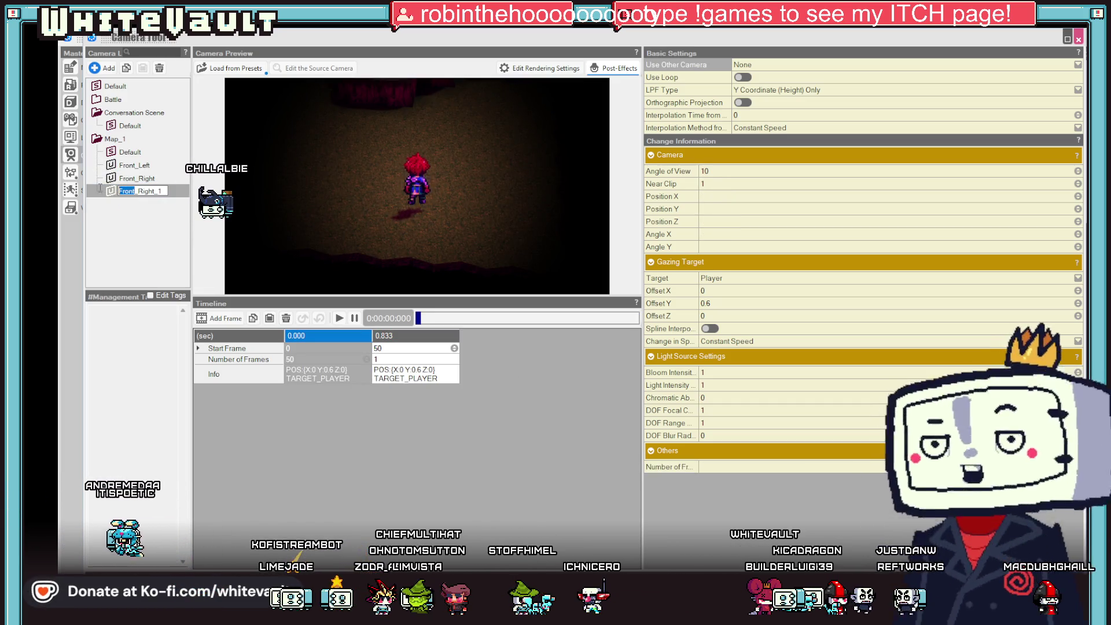
type("Left")
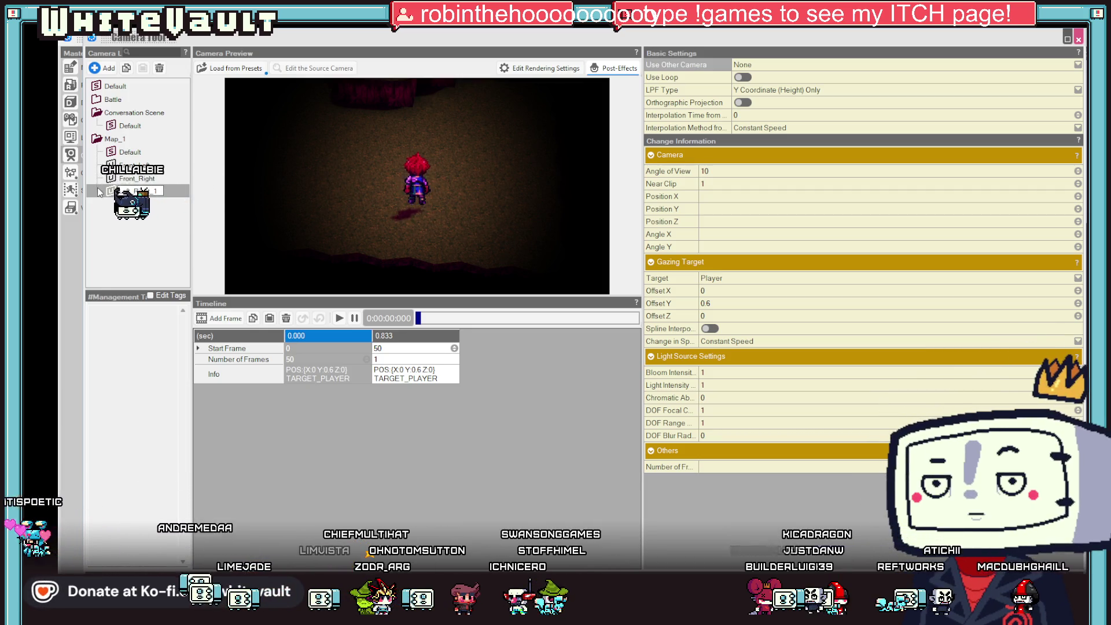
left_click(327, 361)
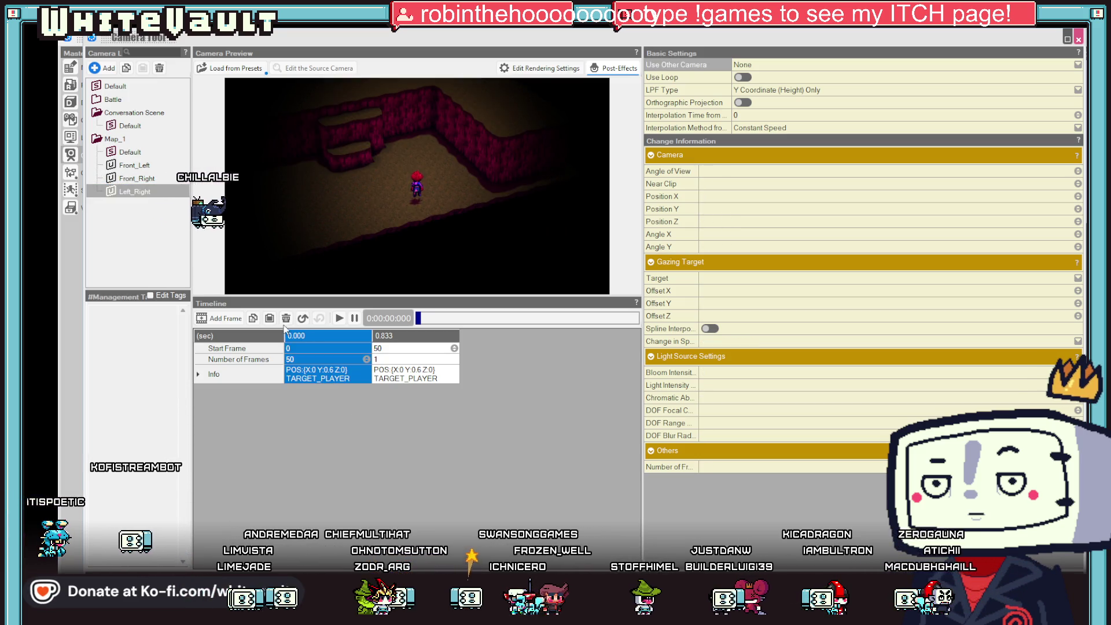
Copy and paste Front_Right again, renaming the new copy Right_Left.
right_click(132, 193)
left_click(128, 180)
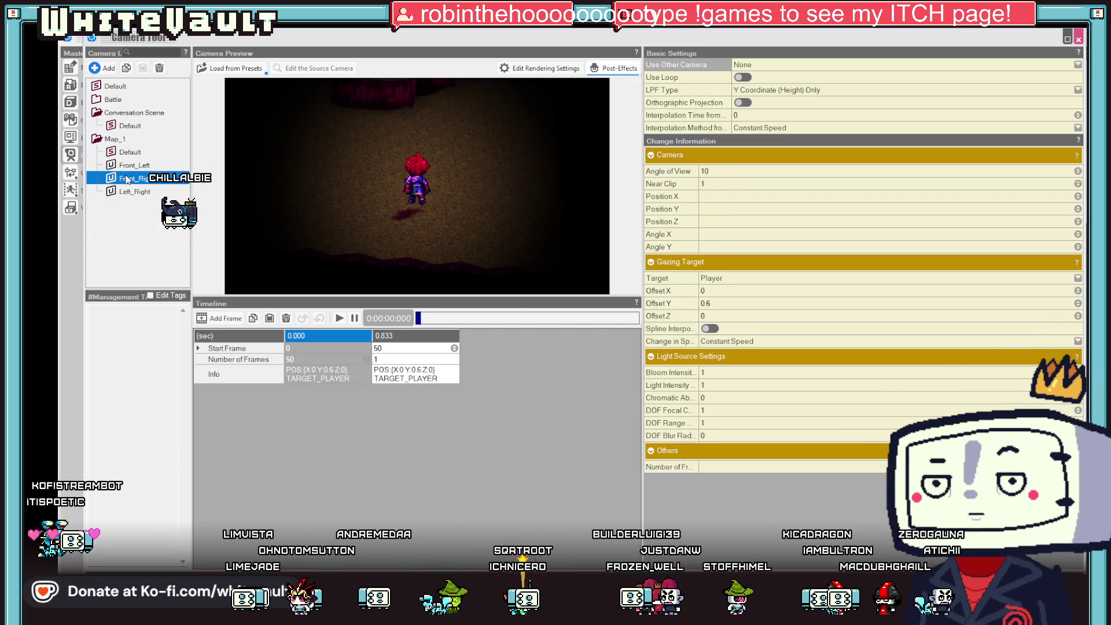
right_click(149, 184)
left_click(137, 209)
right_click(132, 198)
left_click(145, 208)
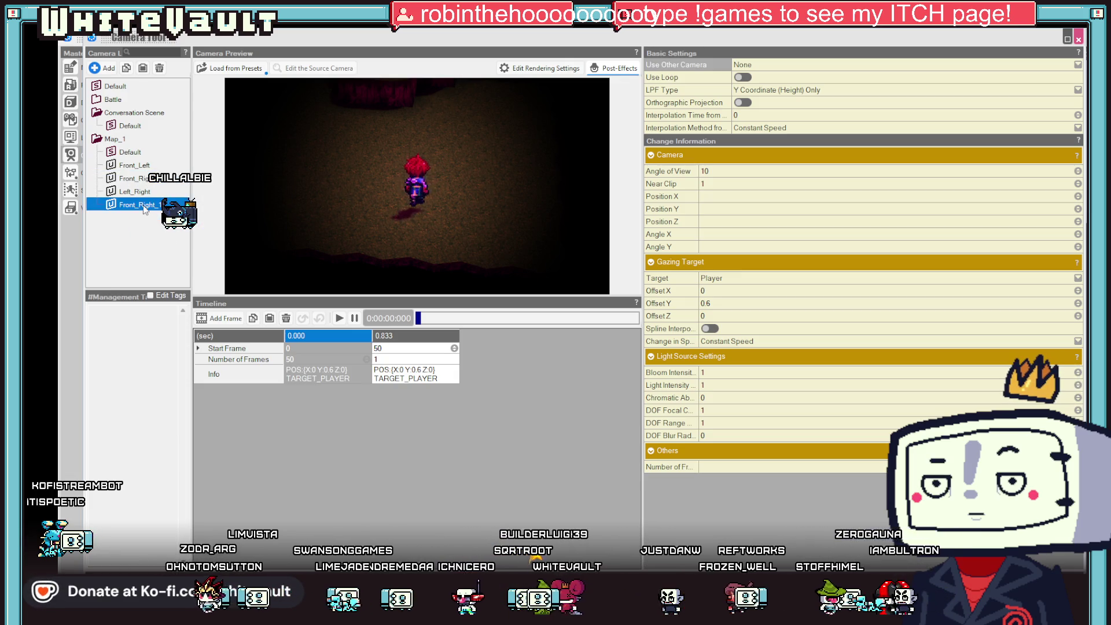
left_click_drag(134, 205, 100, 203)
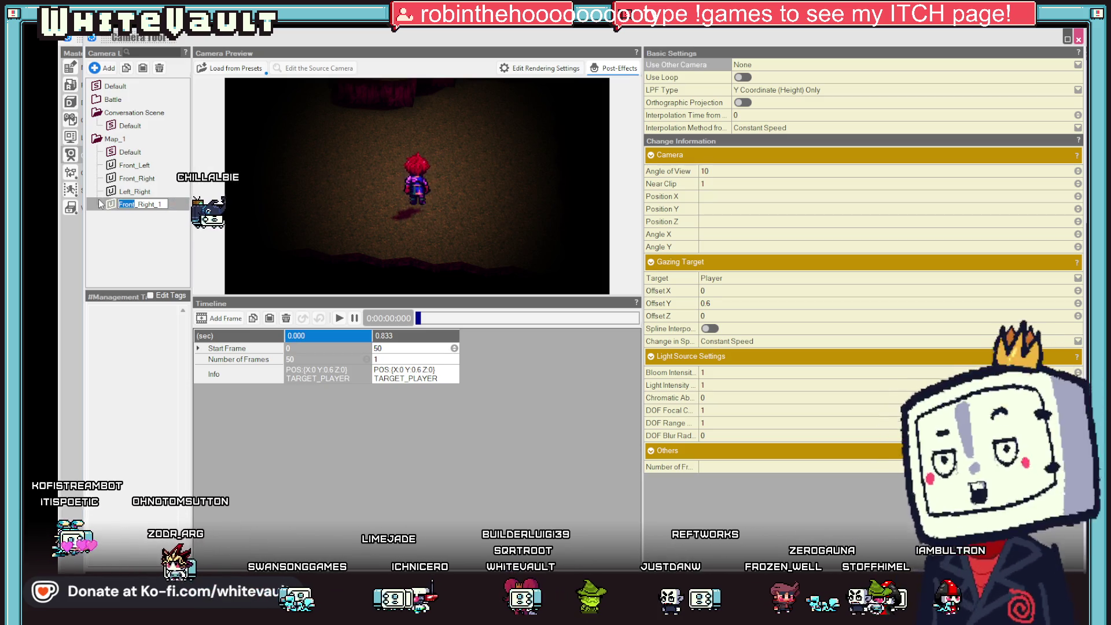
type("Right")
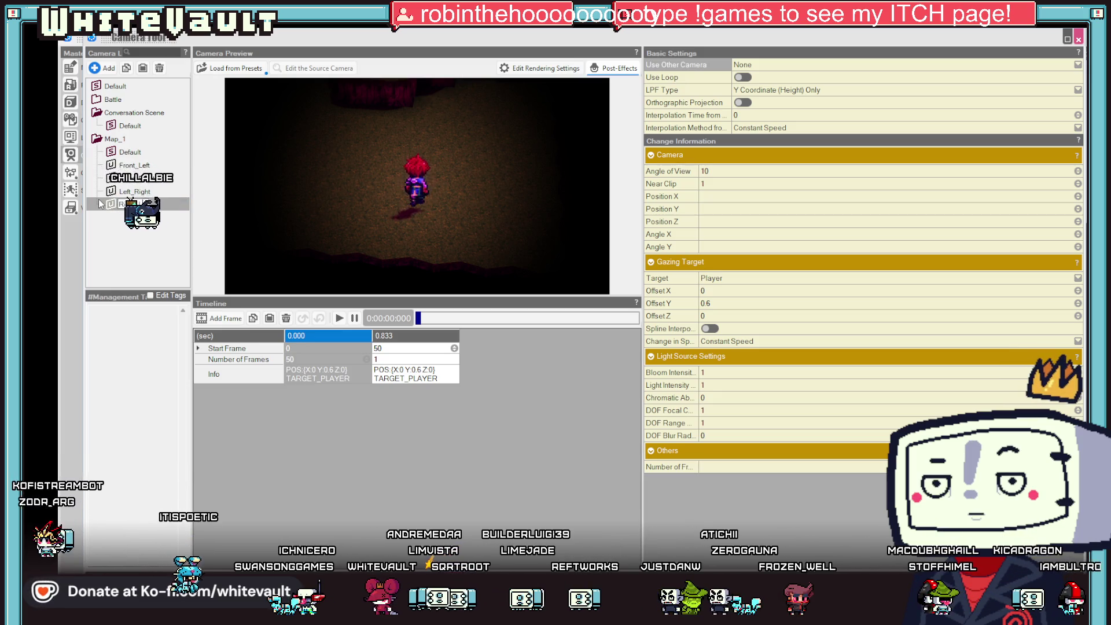
key("Return")
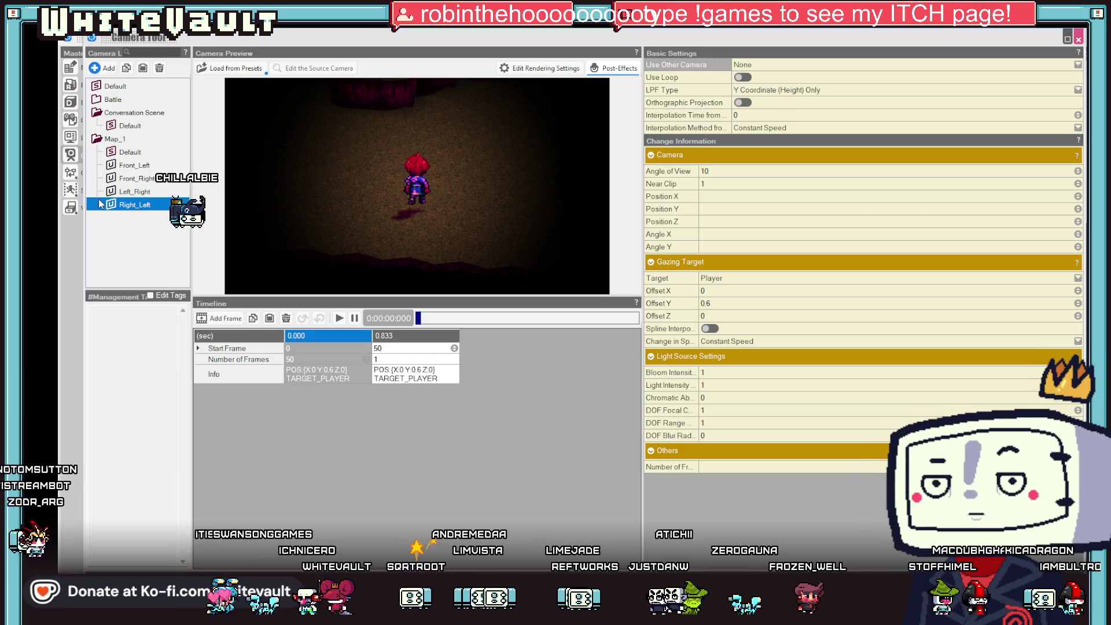
left_click(340, 379)
Copy Front_Right's 0.833 keyframe.
left_click(142, 196)
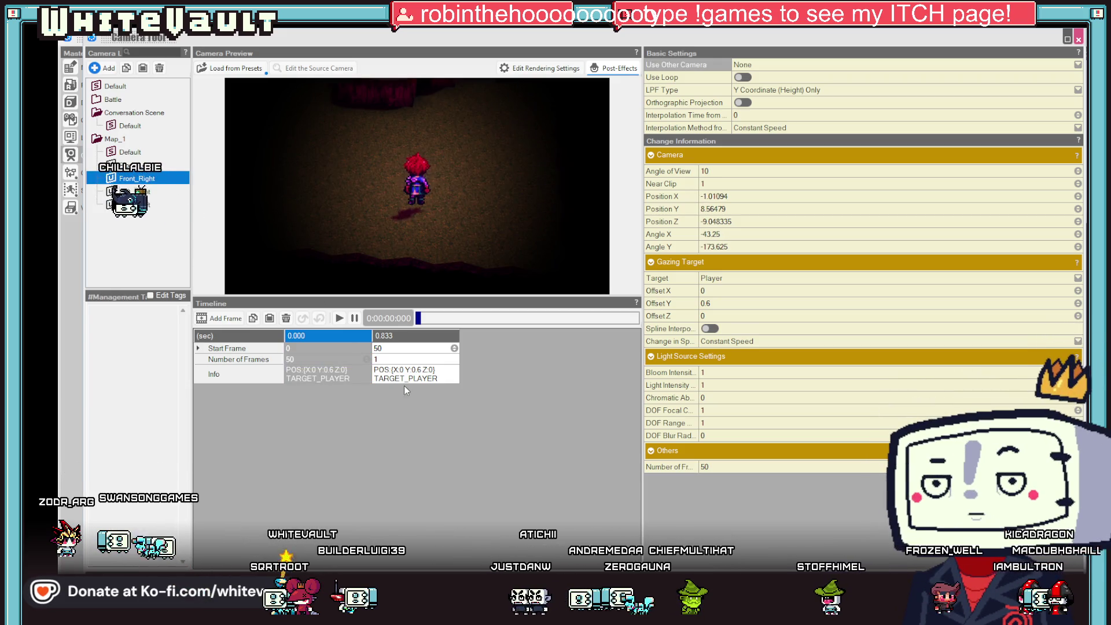
left_click(422, 379)
right_click(422, 378)
left_click(464, 419)
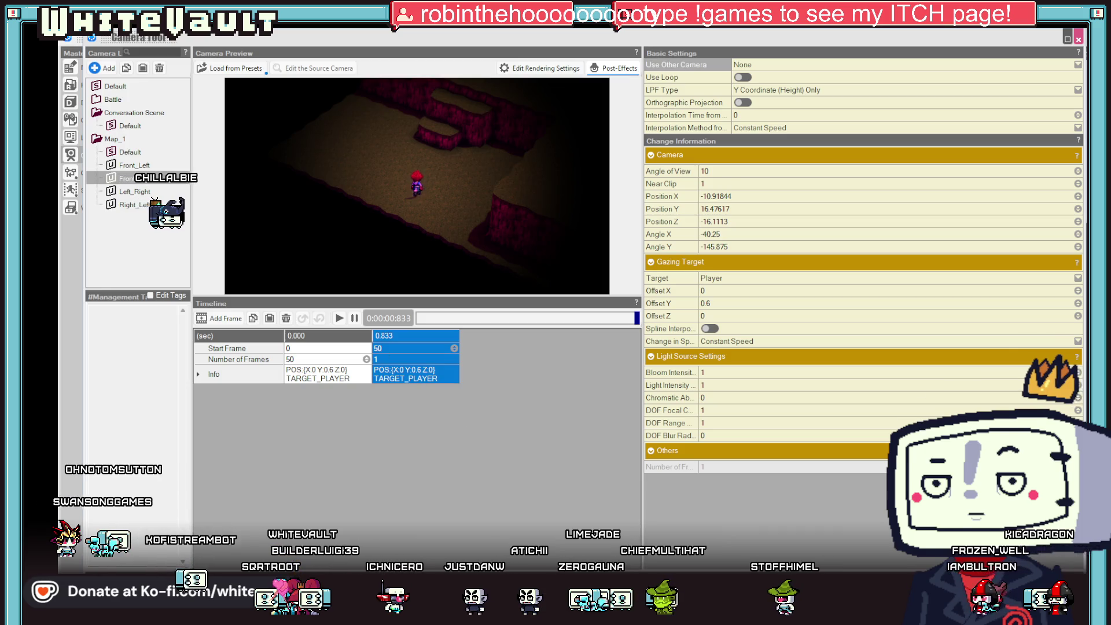
Paste the copied end keyframe over Right_Left's 0.000 keyframe.
left_click(135, 205)
left_click(326, 374)
right_click(326, 375)
left_click(382, 422)
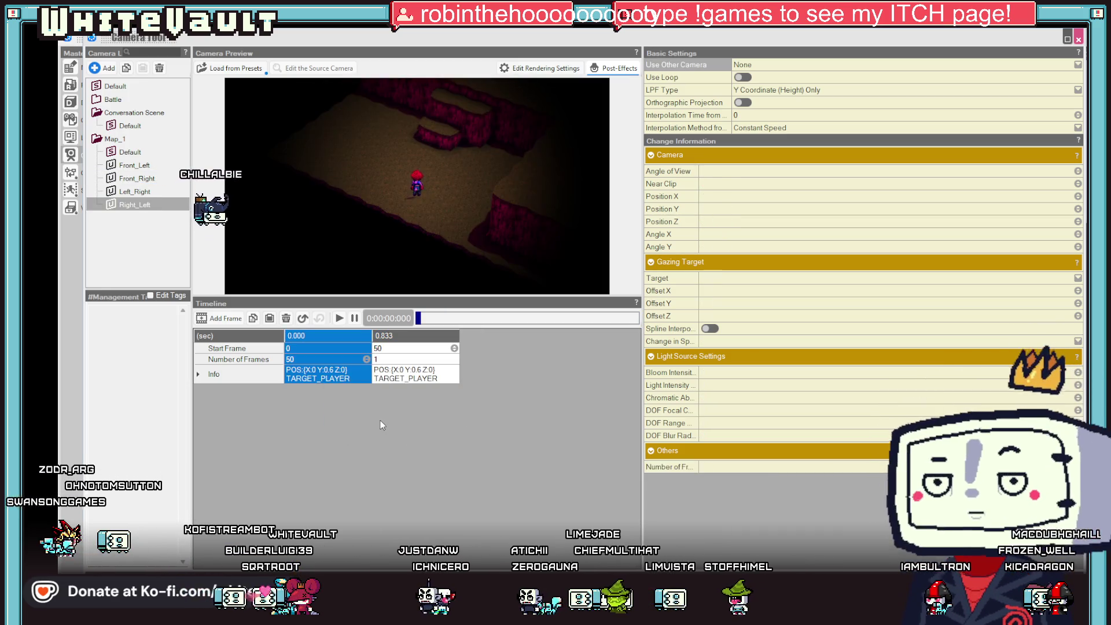
left_click(394, 378)
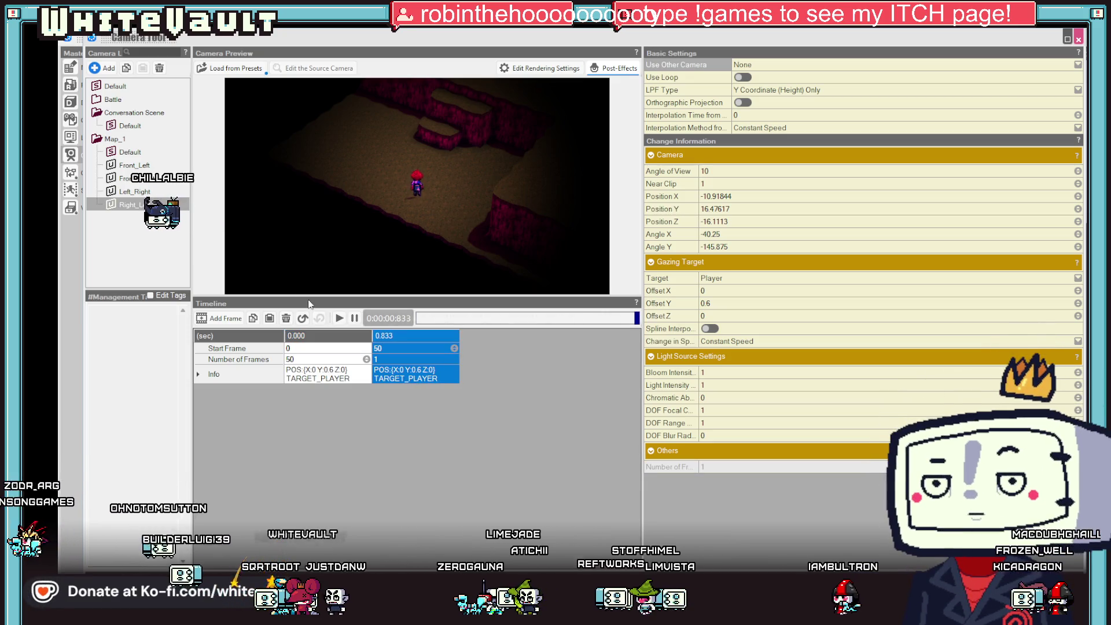
Apply the keyframe action to Right_Left's 0.833 keyframe, then play Right_Left's animation.
left_click(138, 191)
left_click(425, 380)
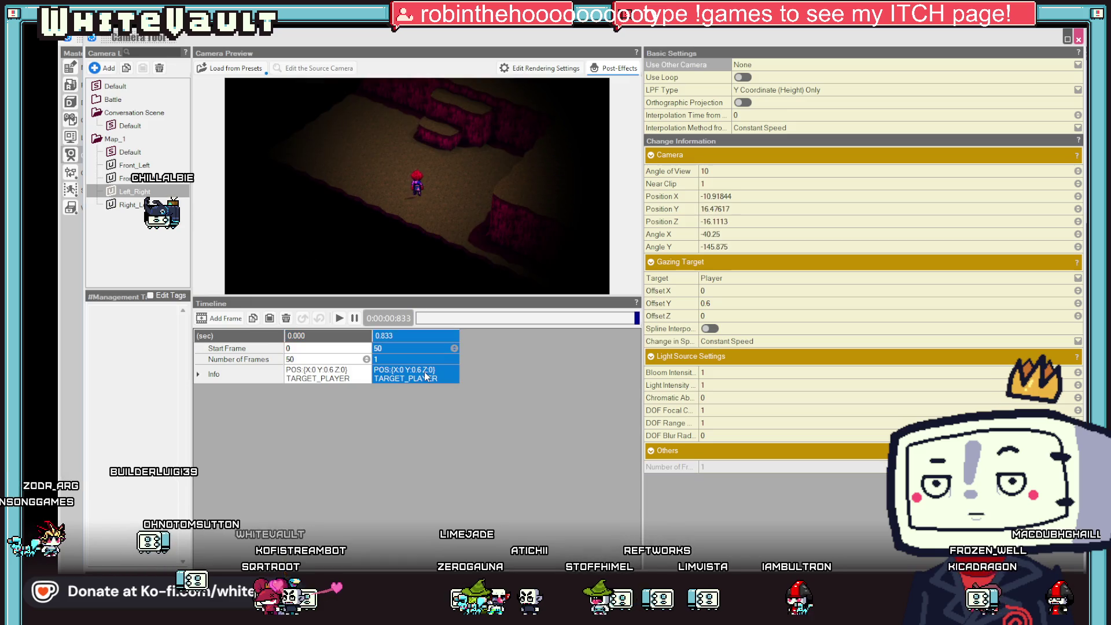
right_click(427, 376)
left_click(151, 205)
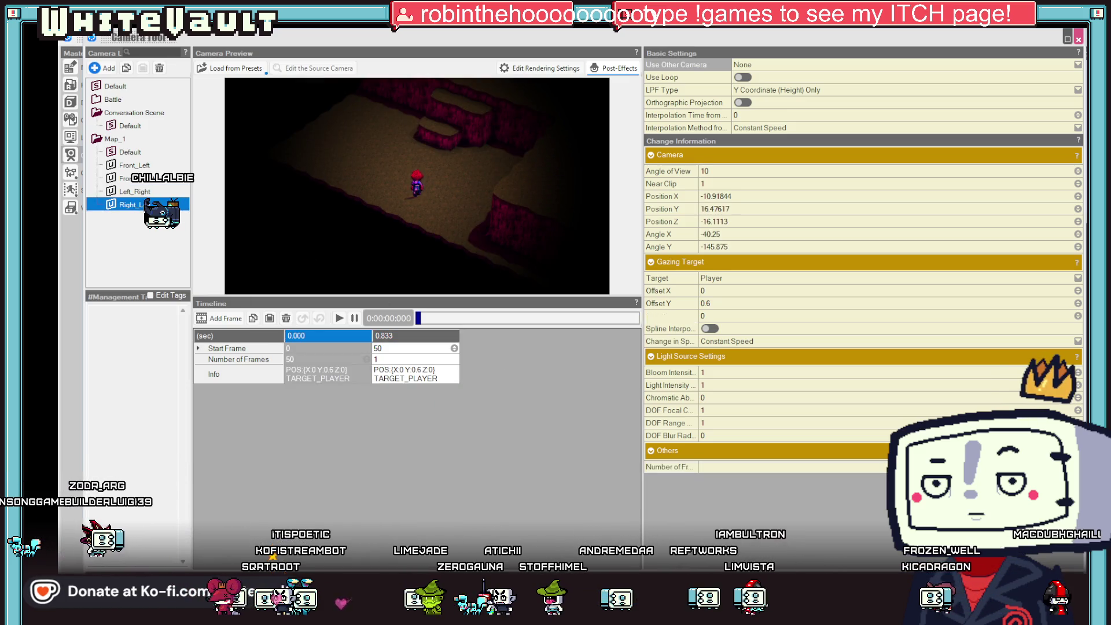
left_click(429, 374)
right_click(429, 374)
left_click(484, 418)
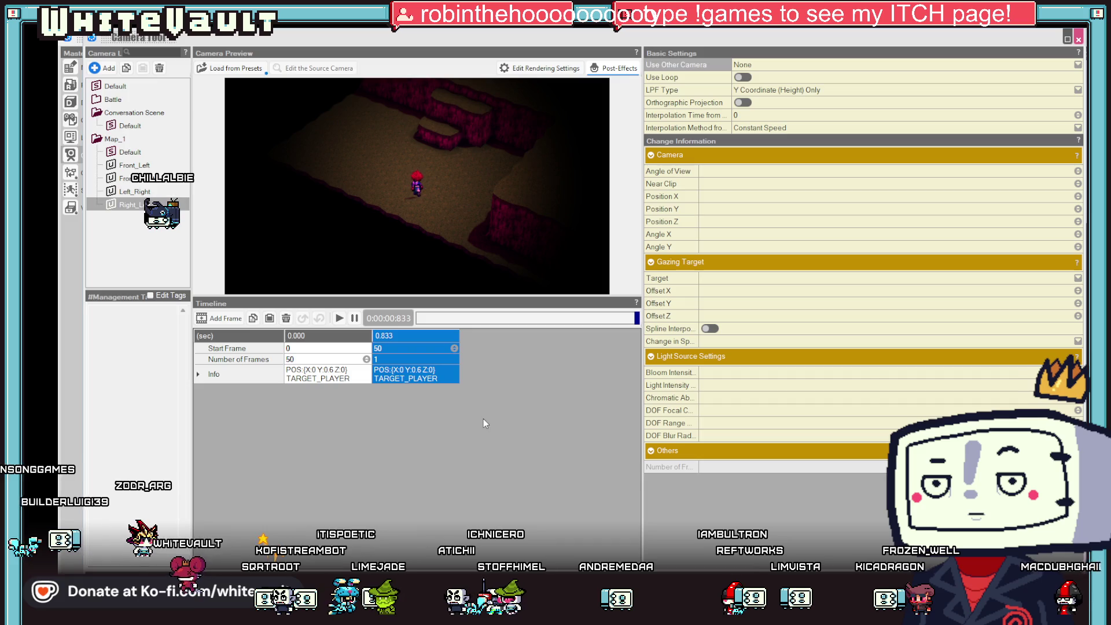
left_click(320, 371)
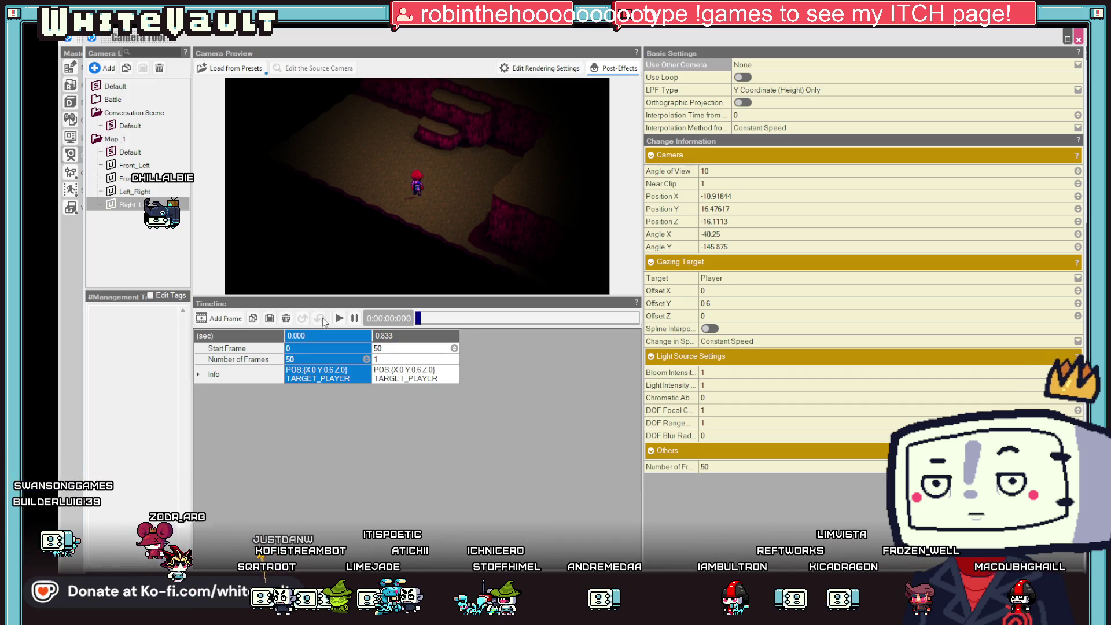
left_click(340, 318)
Copy Left_Right's 0.833 keyframe and paste it over the 0.000 keyframe.
left_click(142, 192)
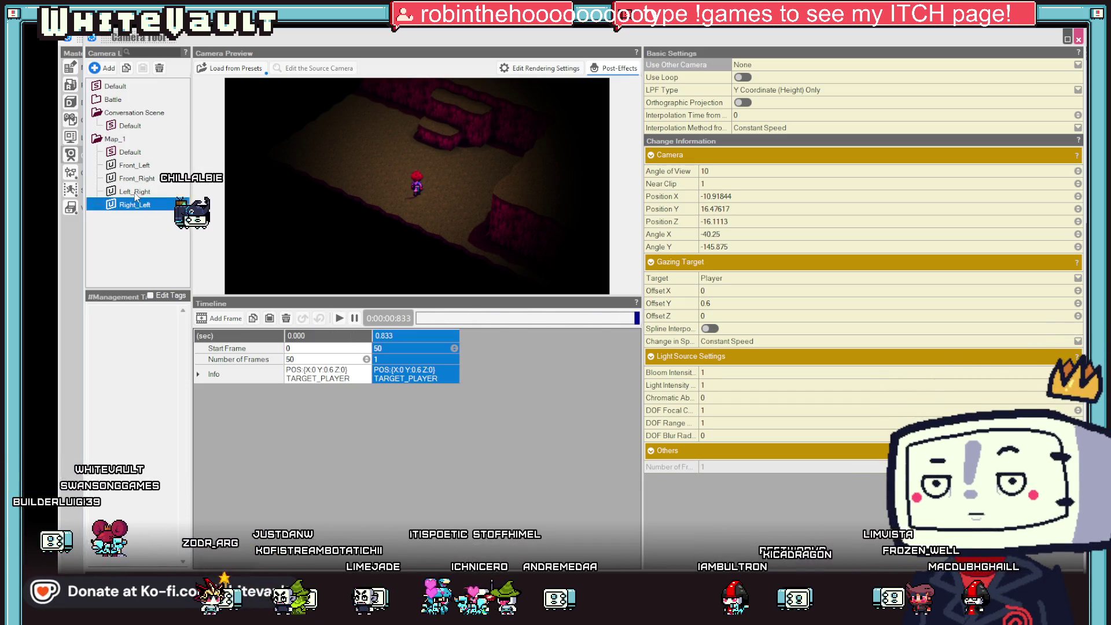
left_click(339, 318)
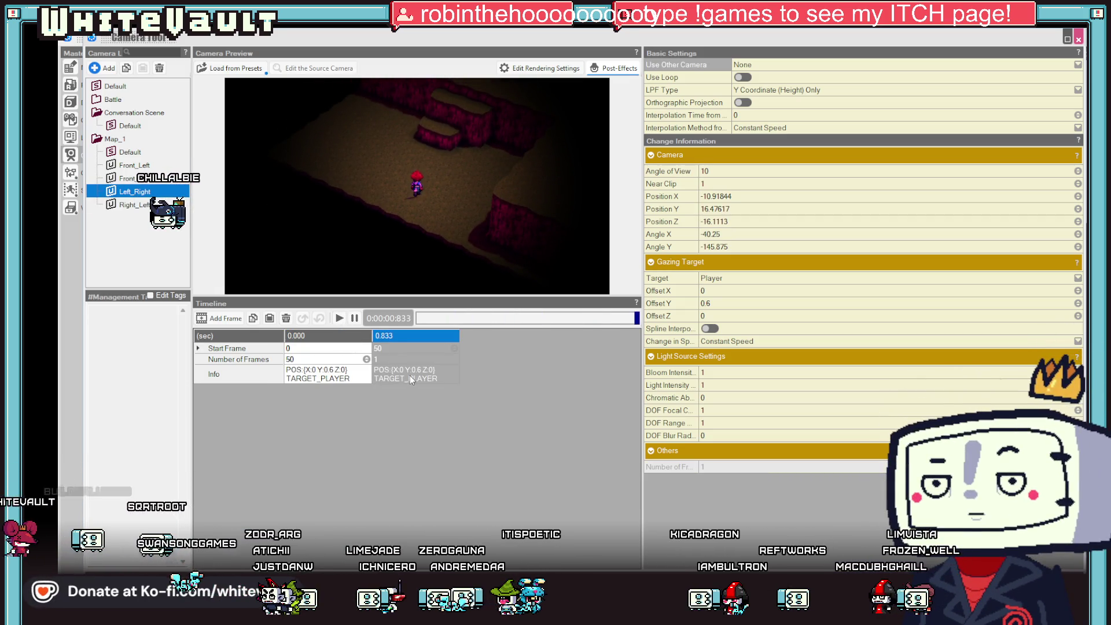
right_click(426, 373)
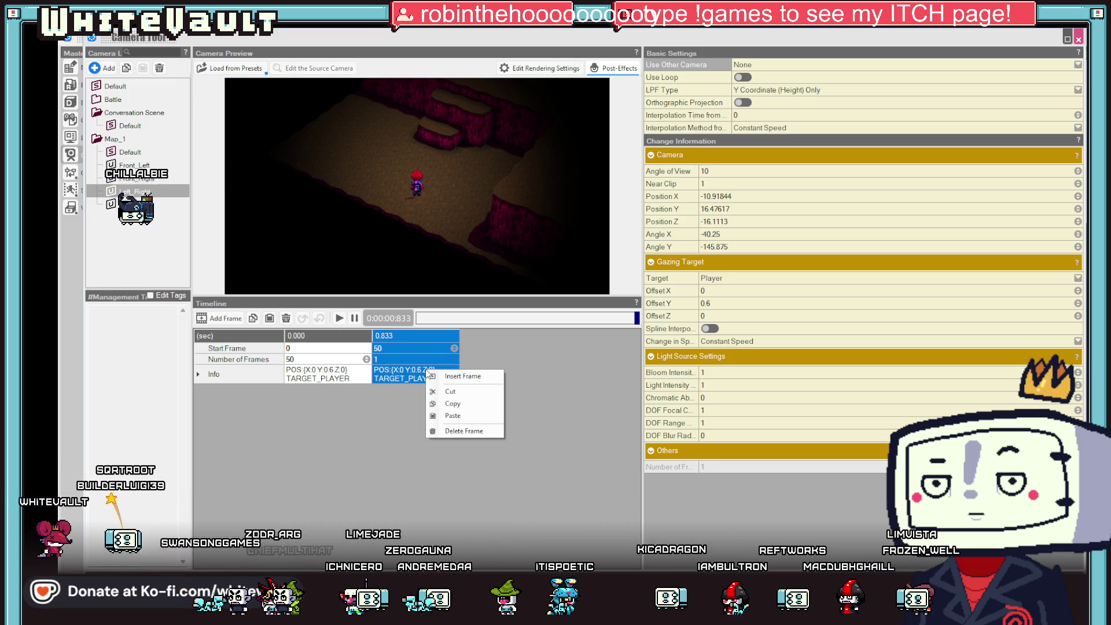
left_click(458, 401)
right_click(329, 379)
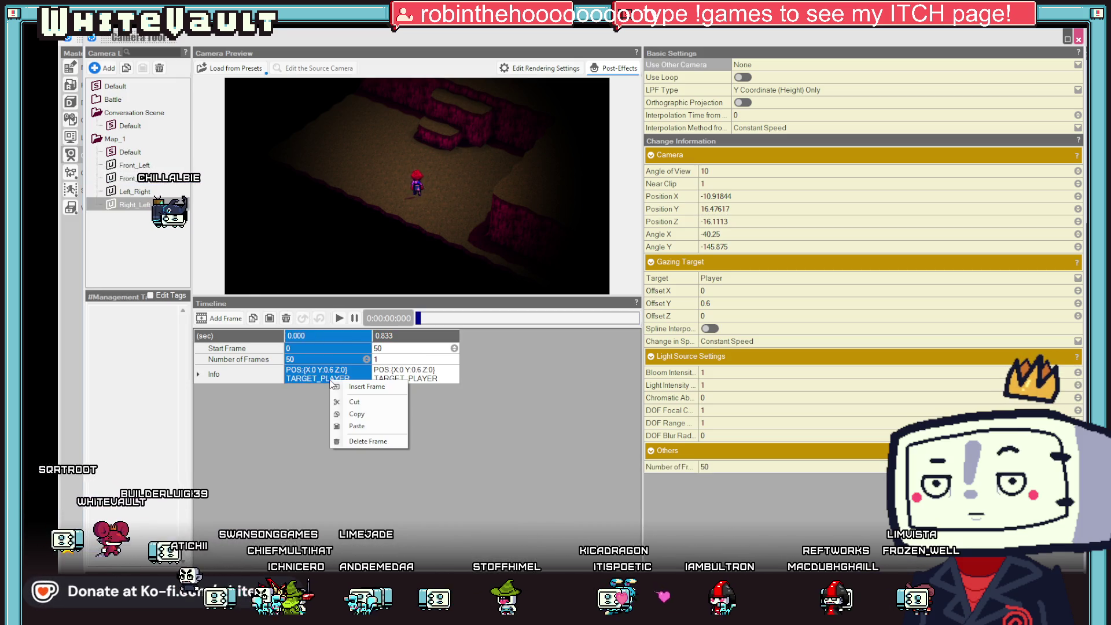
left_click(360, 425)
Apply the keyframe action to Left_Right's 0.833 keyframe and preview the swing.
left_click(134, 191)
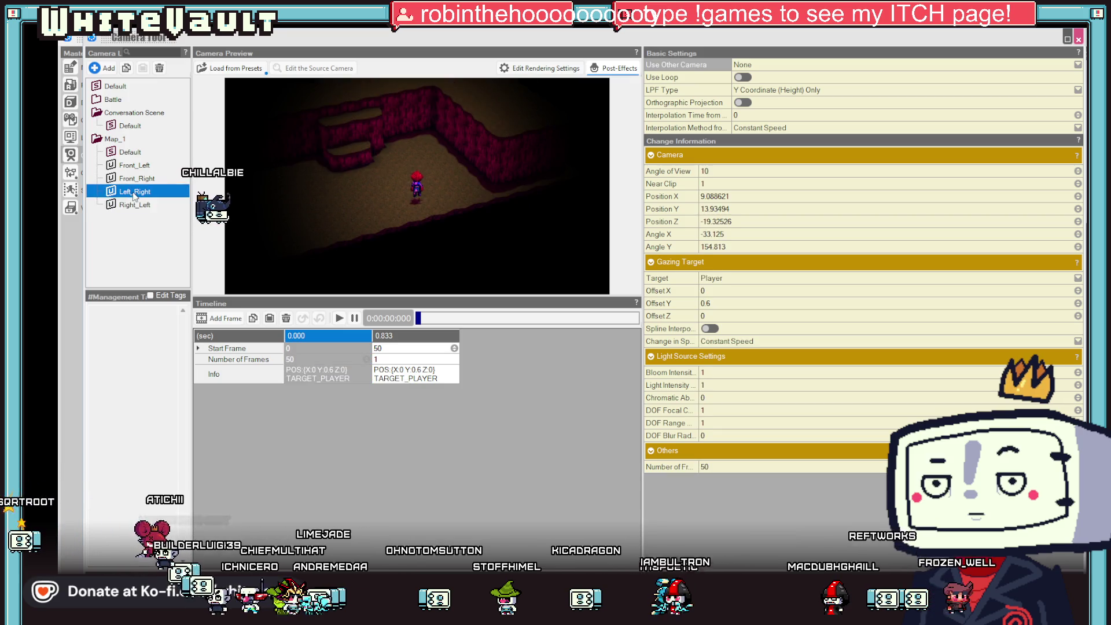
right_click(330, 370)
left_click(365, 398)
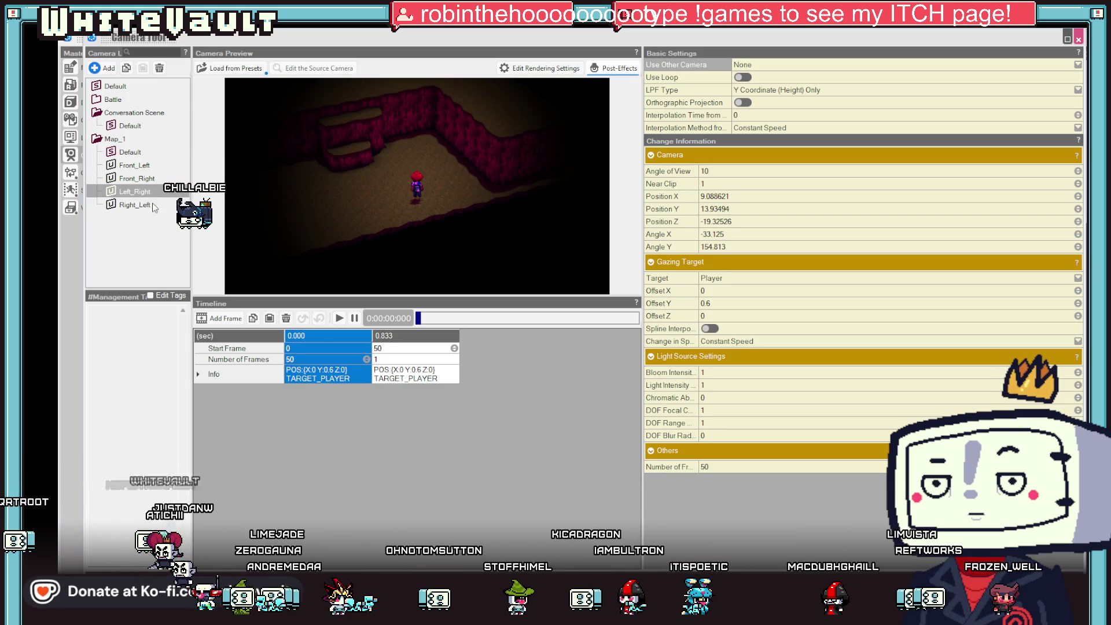
left_click(416, 374)
right_click(416, 374)
left_click(453, 416)
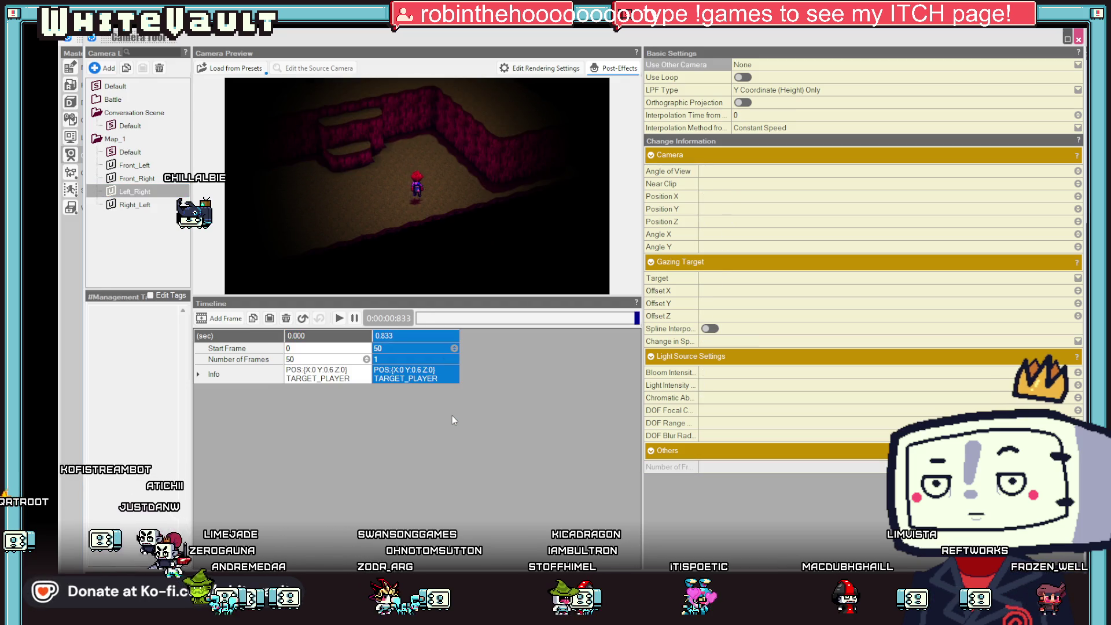
left_click(344, 320)
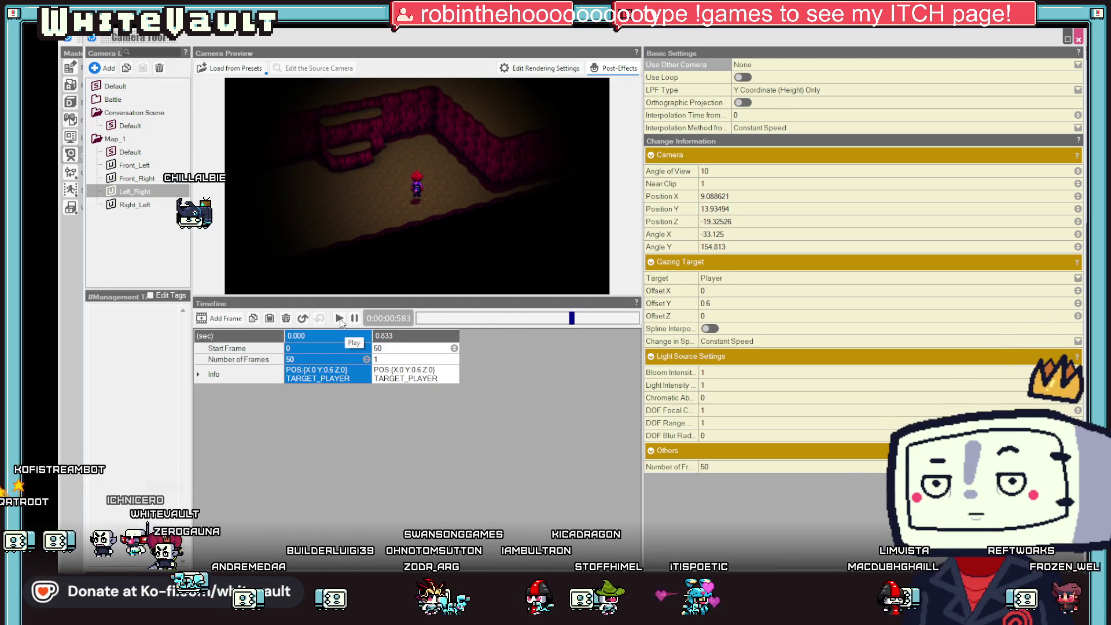
Replay the animation and inspect Right_Left's and Left_Right's 0.833 end keyframes.
left_click(340, 319)
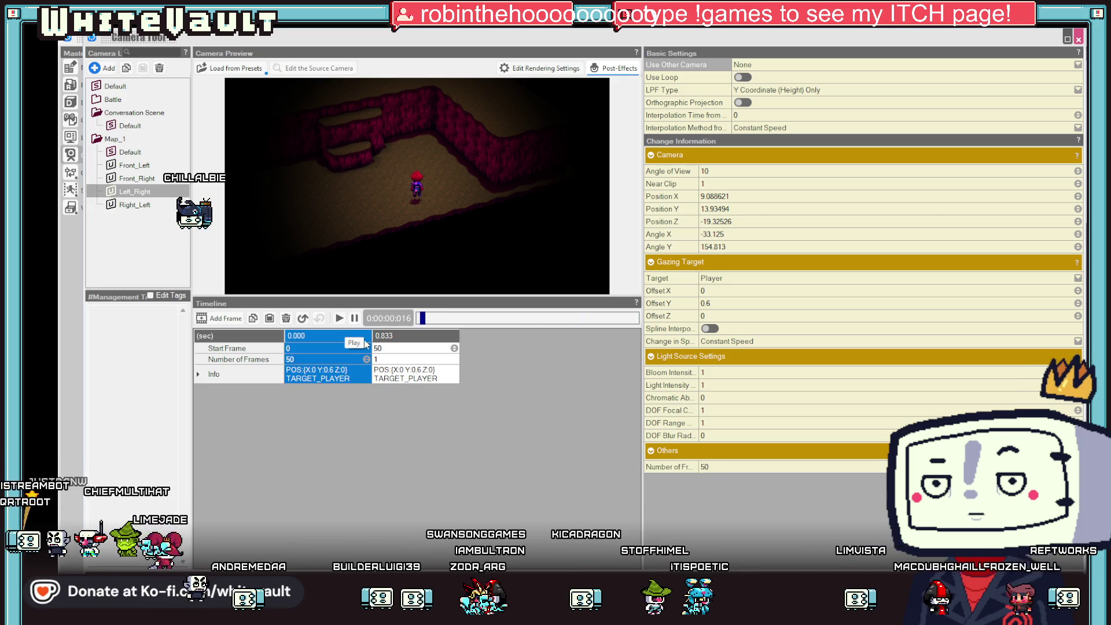
left_click(392, 373)
left_click(353, 377)
left_click(394, 378)
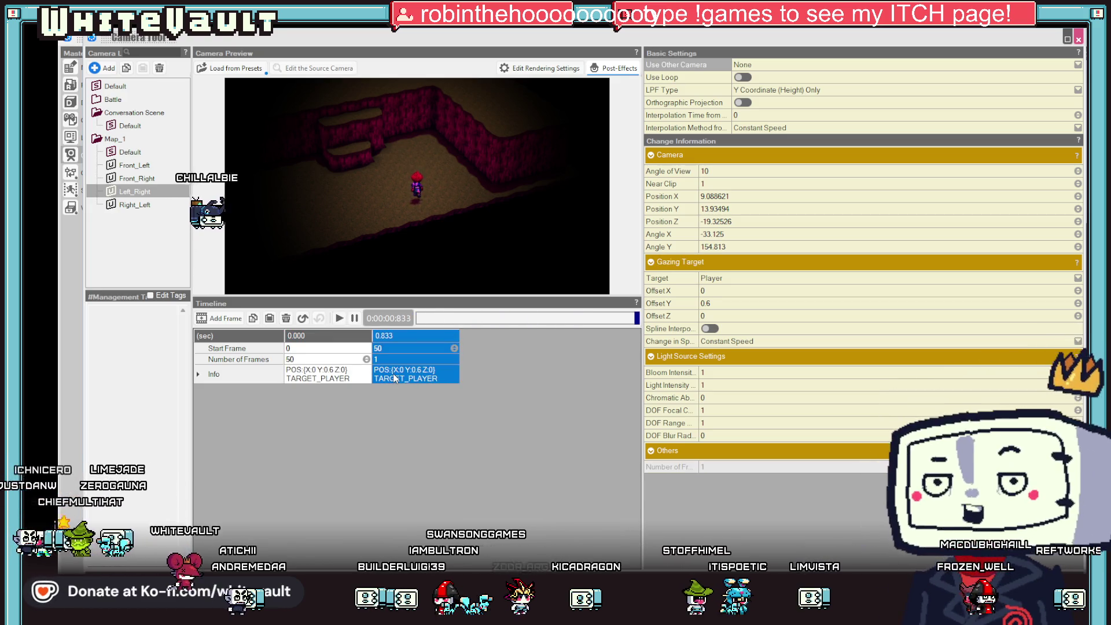
left_click(132, 204)
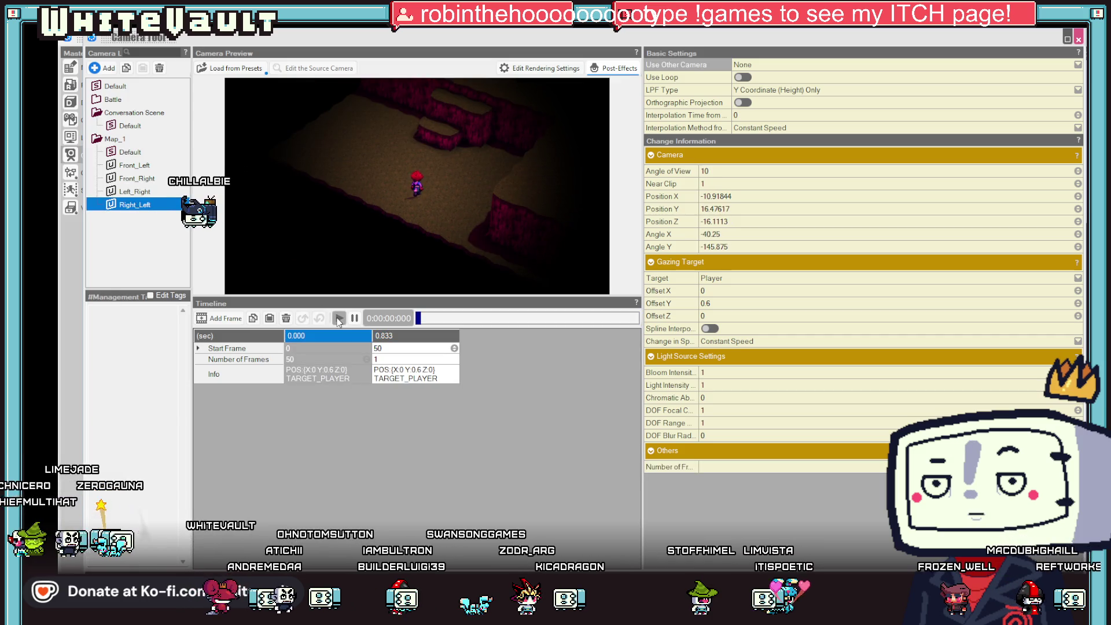
left_click(135, 192)
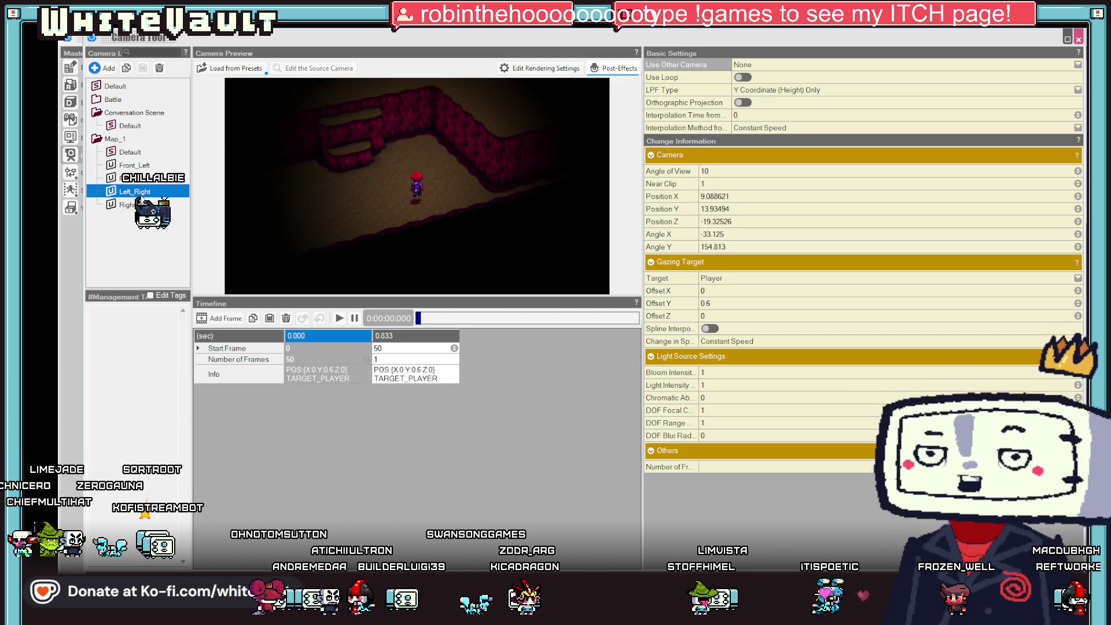
left_click(394, 375)
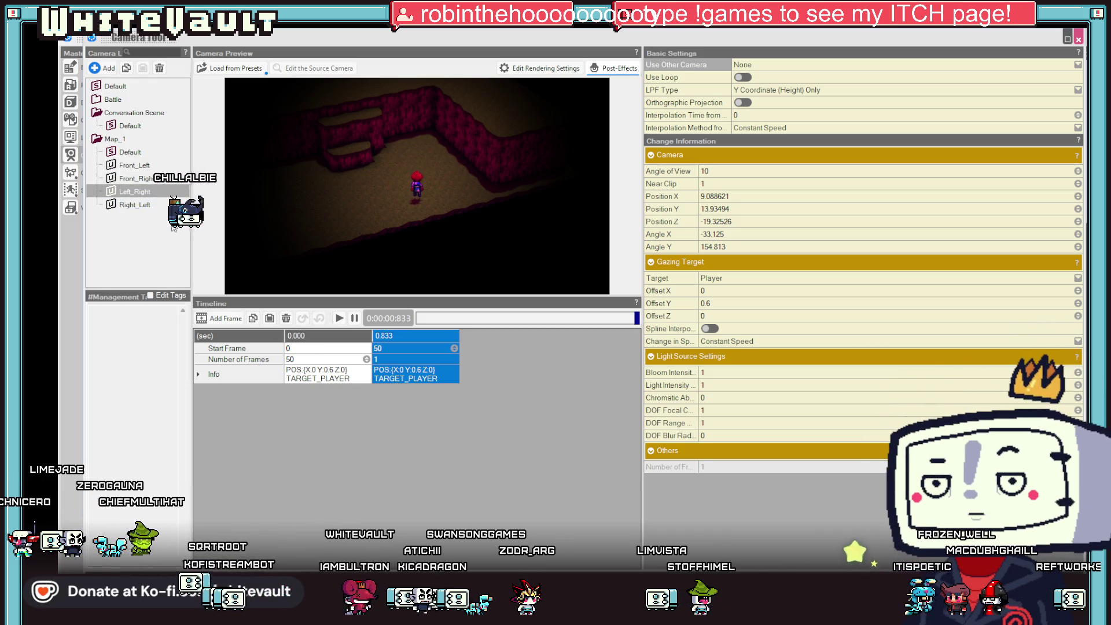
Play back the Front_Left and Front_Right swing animations.
left_click(135, 166)
left_click(340, 318)
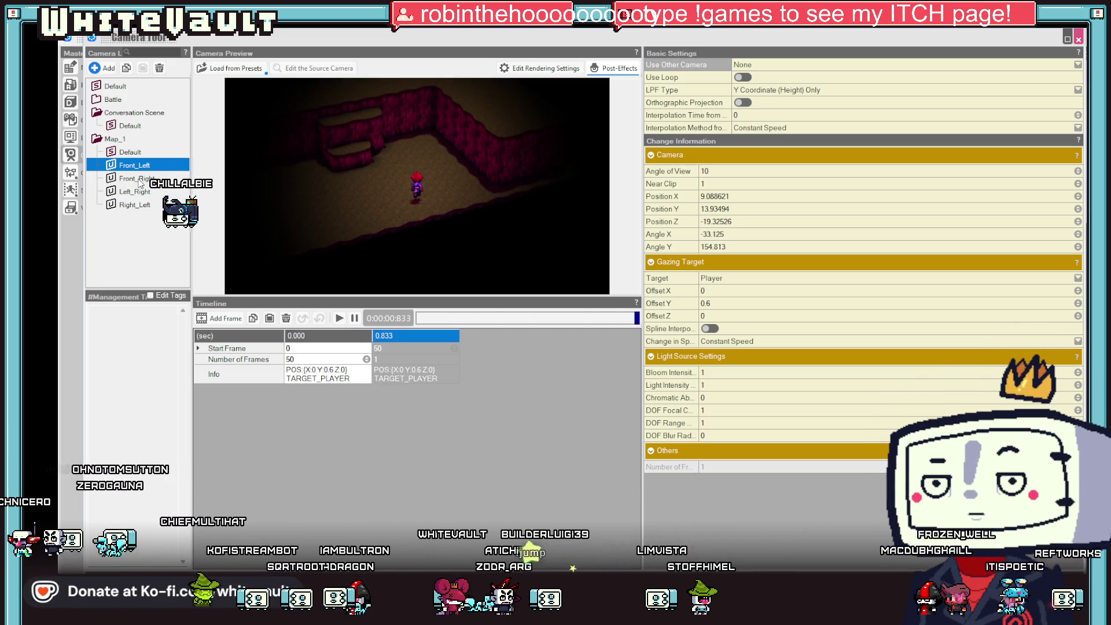
left_click(140, 180)
left_click(339, 319)
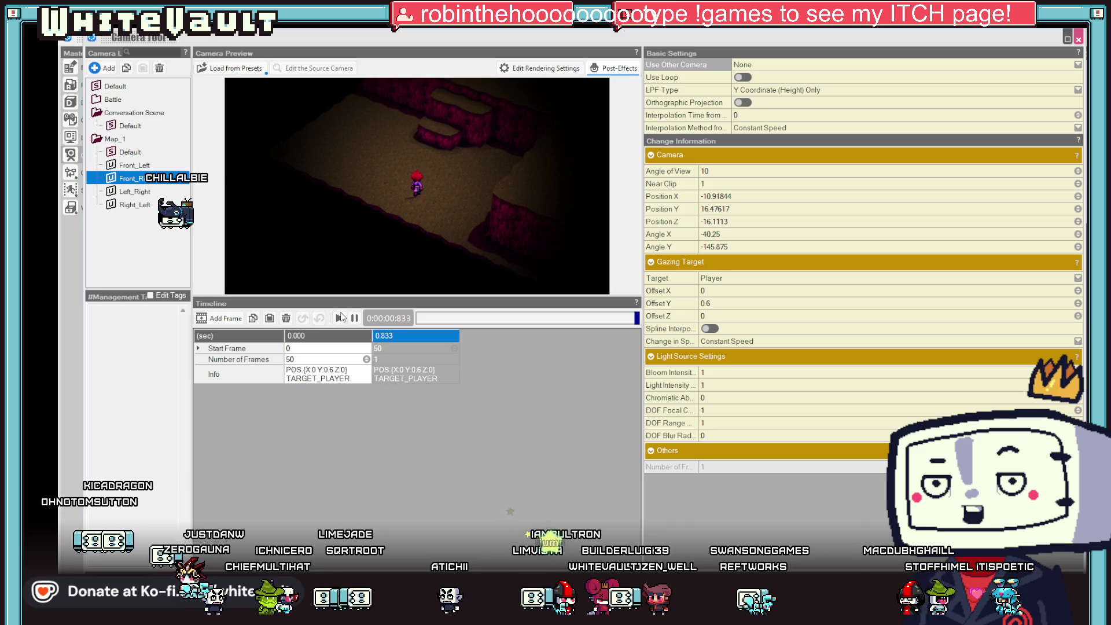
Copy Front_Right's 0.833 keyframe into Right_Left's 0.000 and Left_Right's 0.833 keyframes.
right_click(428, 375)
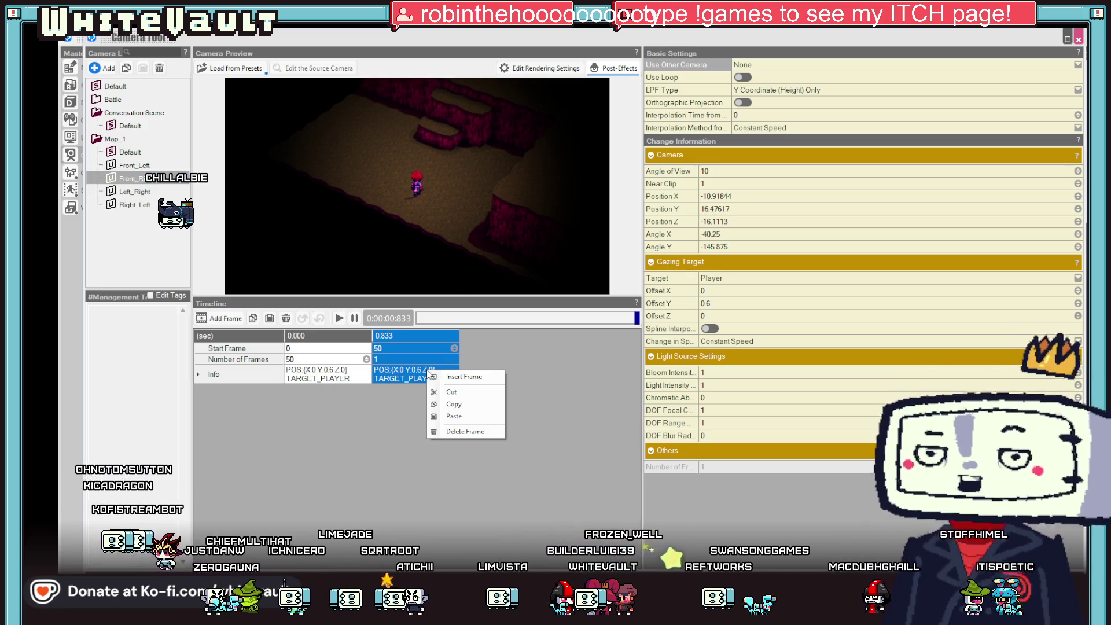
left_click(449, 406)
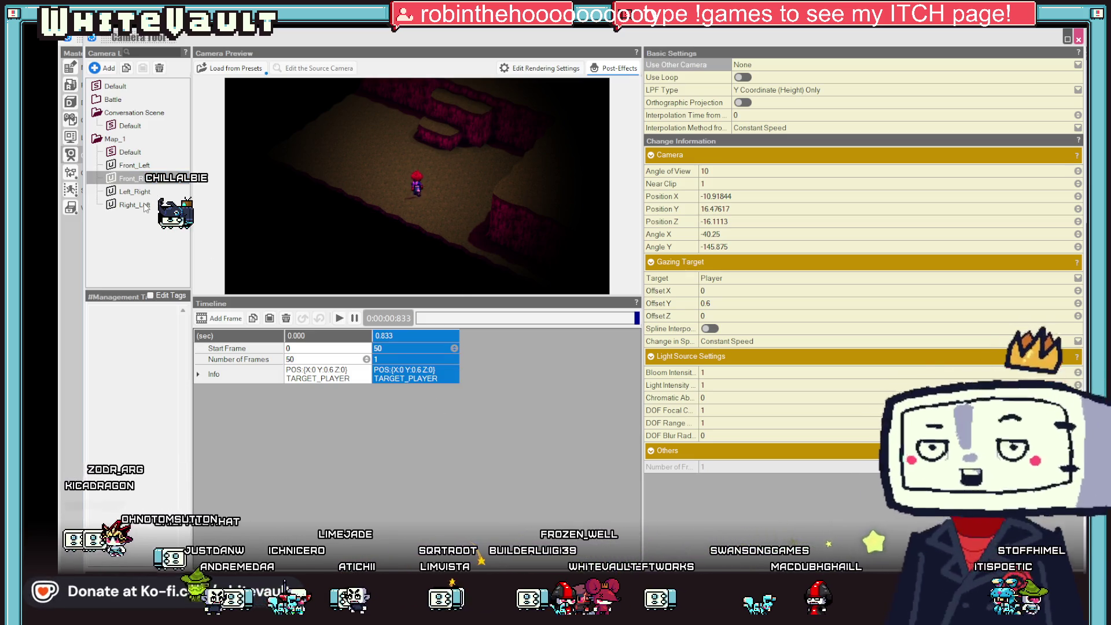
left_click(135, 205)
right_click(336, 374)
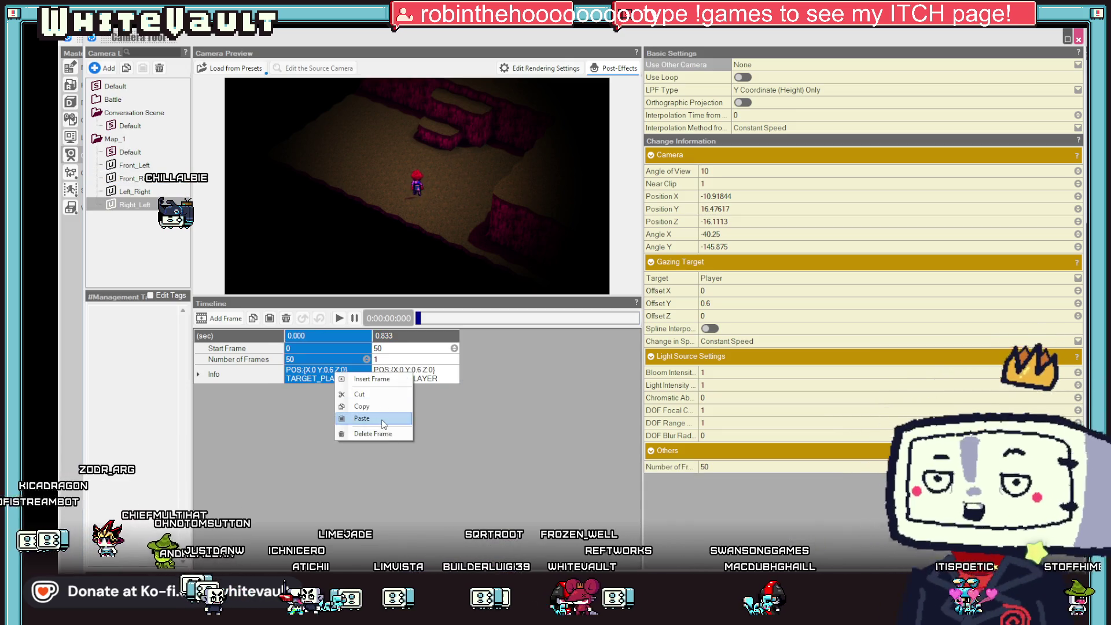
left_click(397, 435)
left_click(134, 191)
left_click(413, 384)
right_click(413, 384)
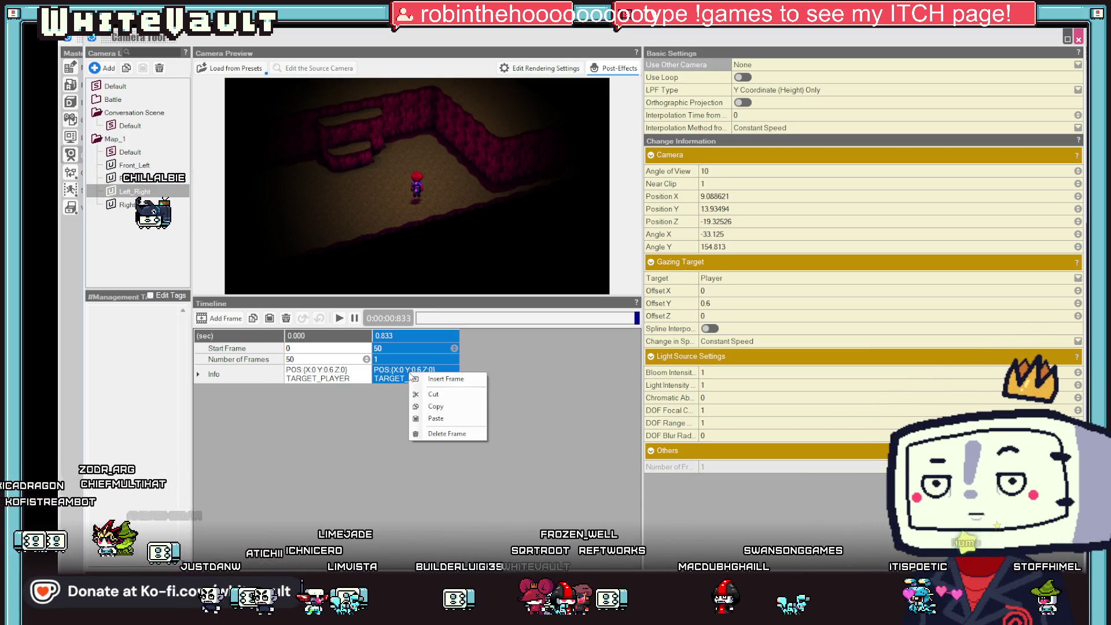
left_click(433, 403)
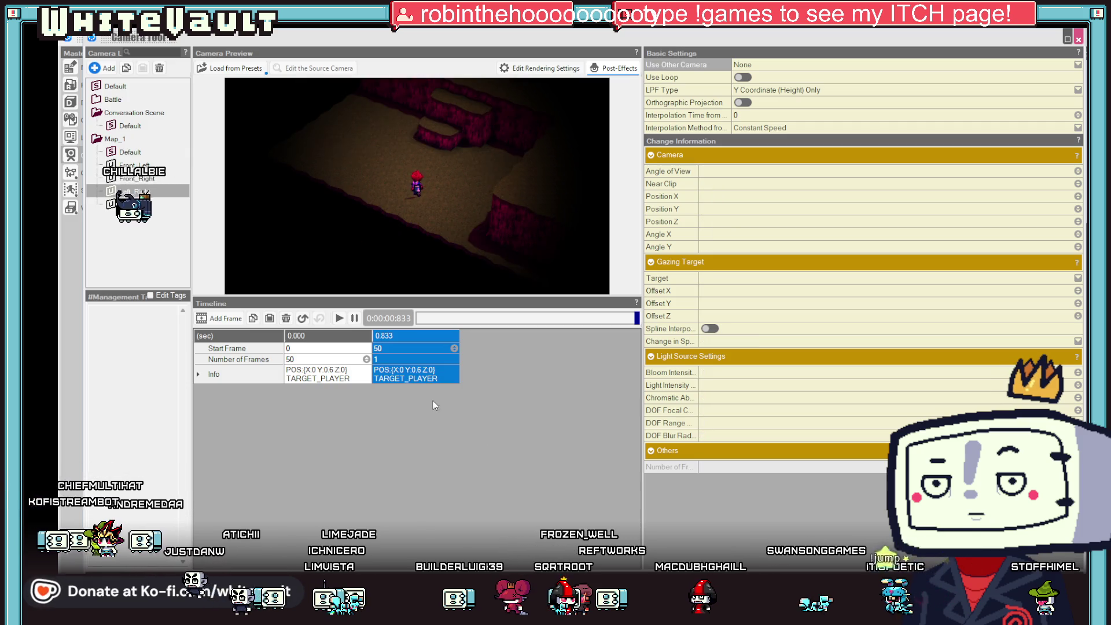
left_click(143, 166)
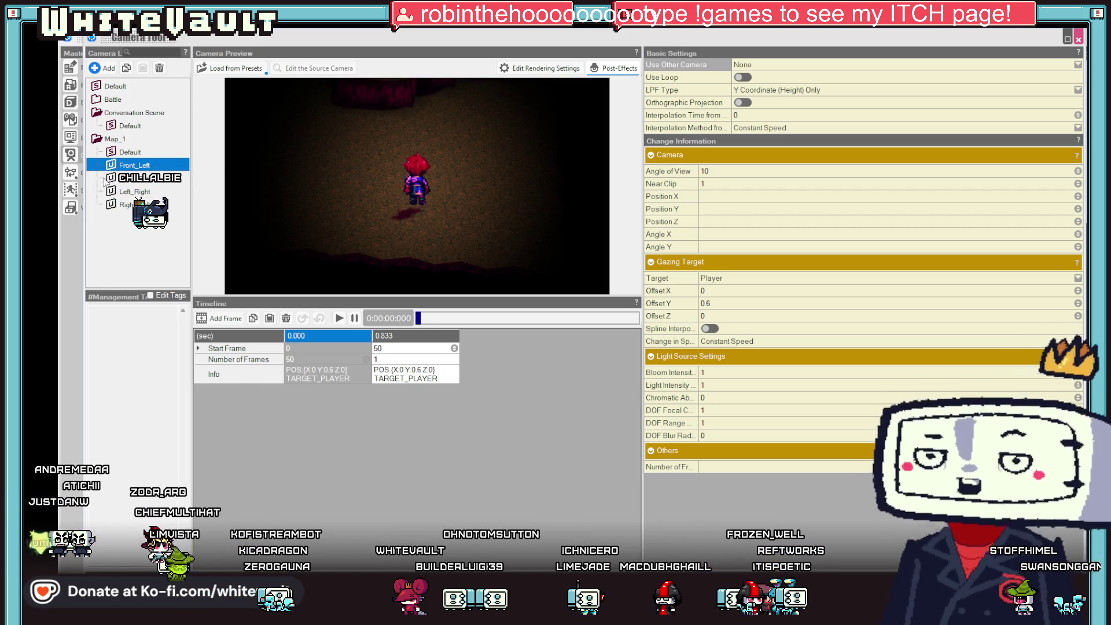
Preview the Left_Right camera swing, then select Right_Left's end keyframe at 0.833.
left_click(136, 191)
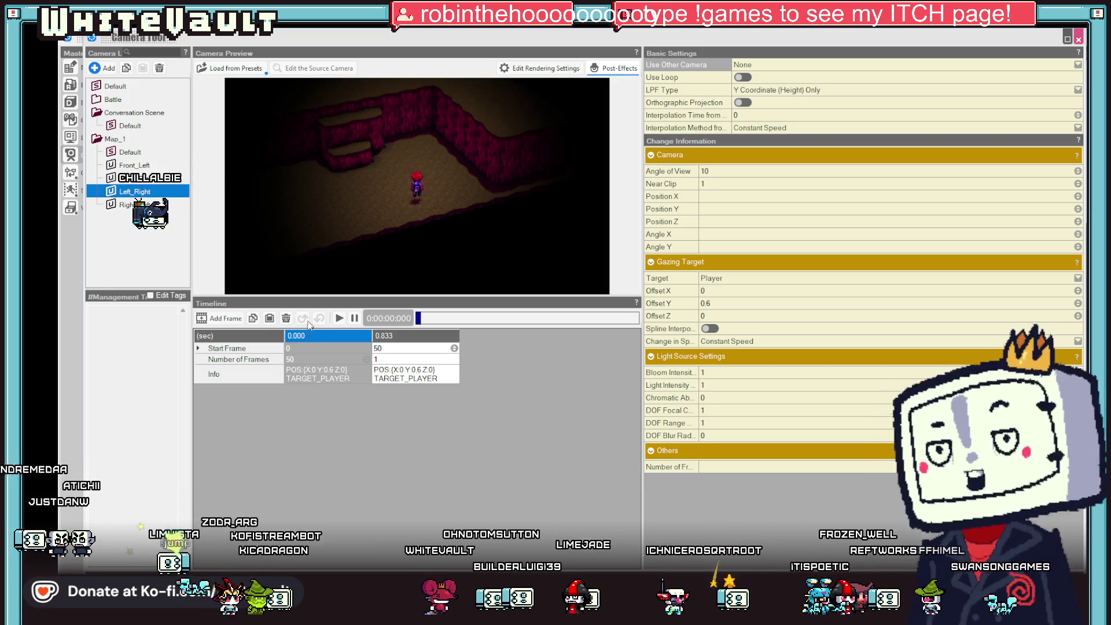
left_click(339, 318)
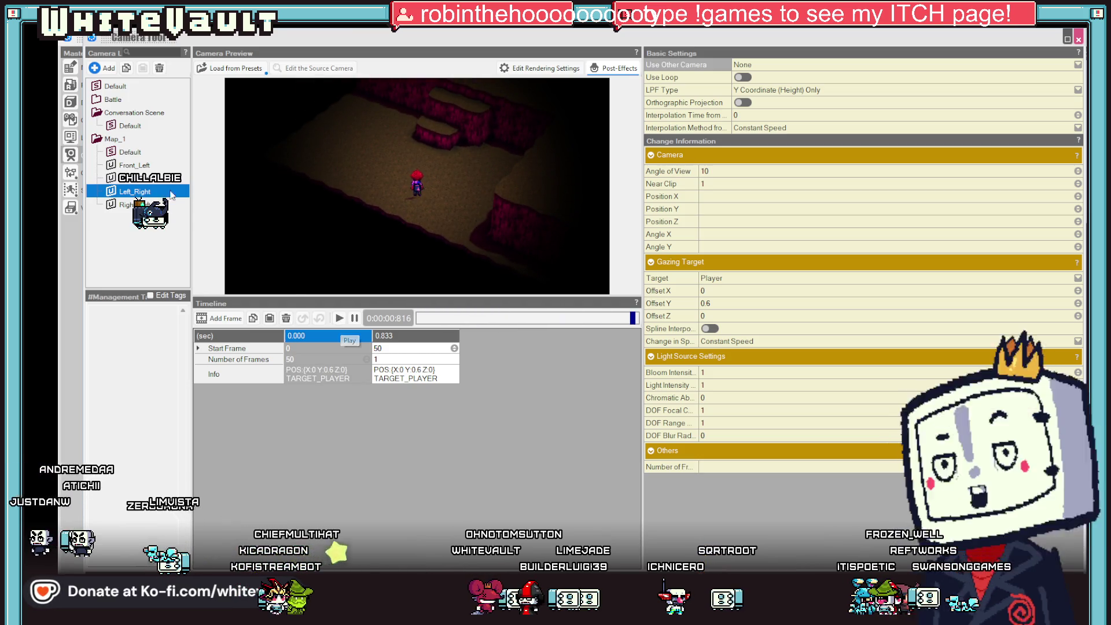
left_click(156, 205)
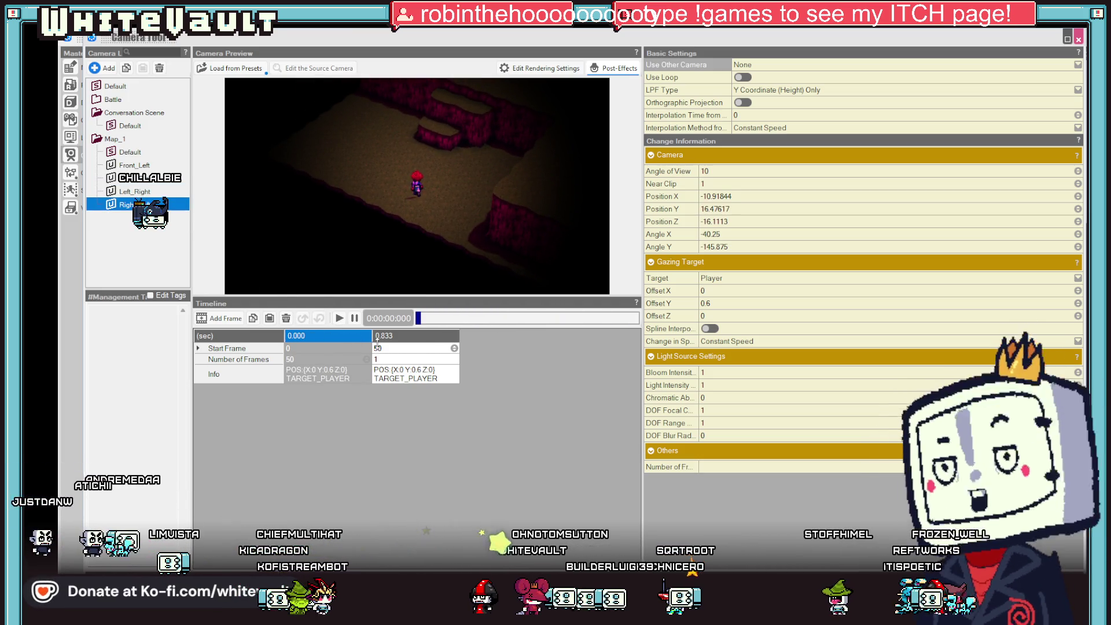
left_click(419, 362)
right_click(420, 361)
key("Escape")
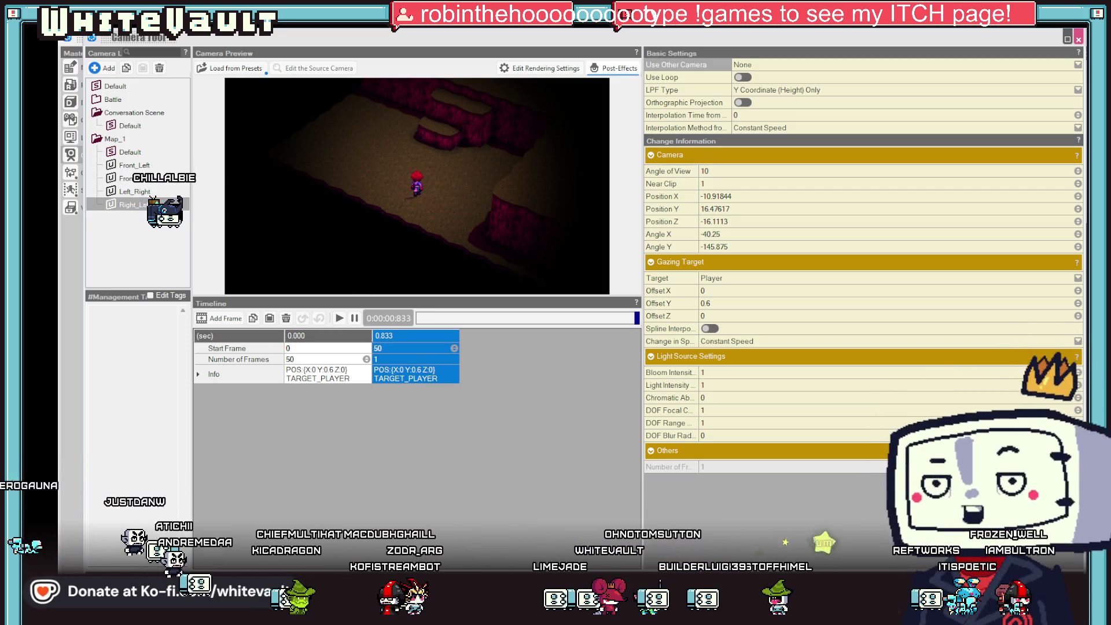
left_click(145, 205)
Copy Front_Left's 0.833 keyframe and paste it onto Right_Left's 0.833 keyframe.
left_click(142, 166)
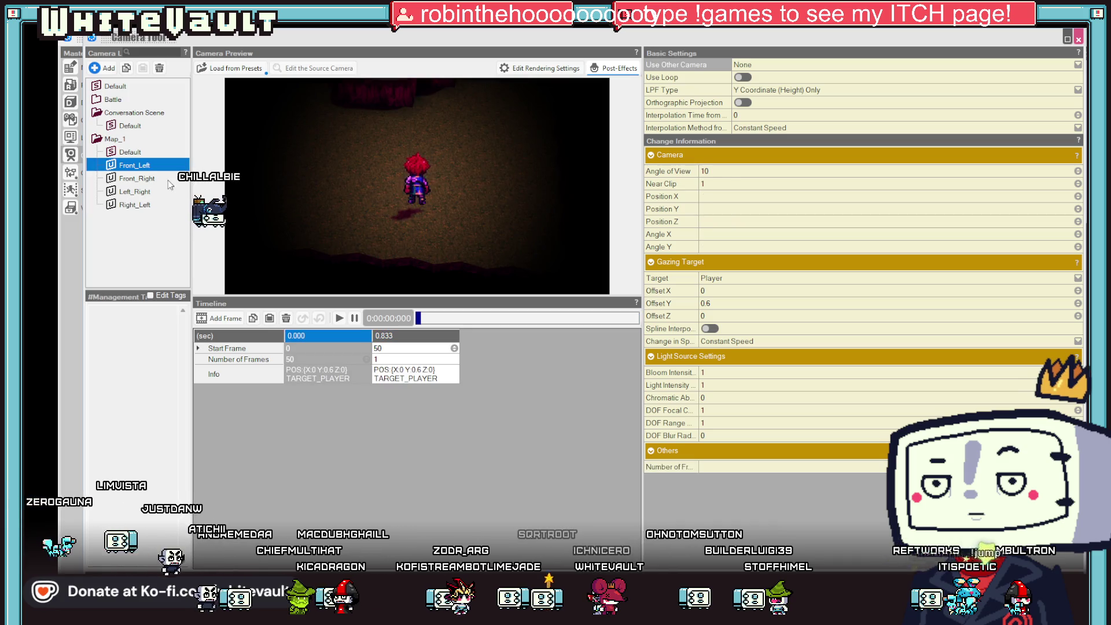
left_click(405, 374)
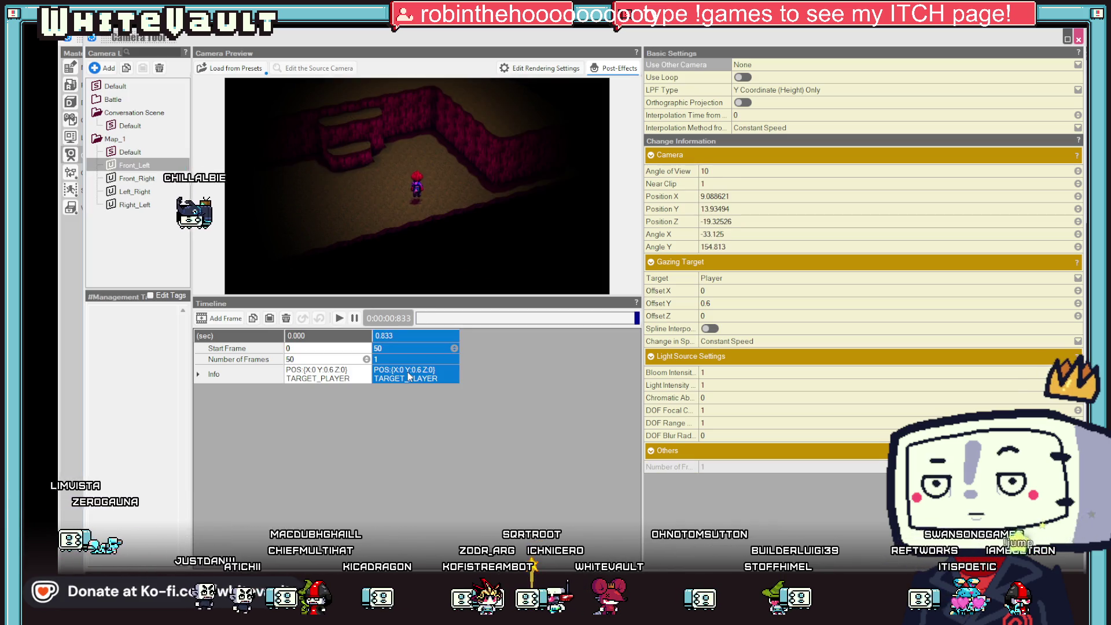
right_click(408, 374)
left_click(458, 410)
left_click(133, 205)
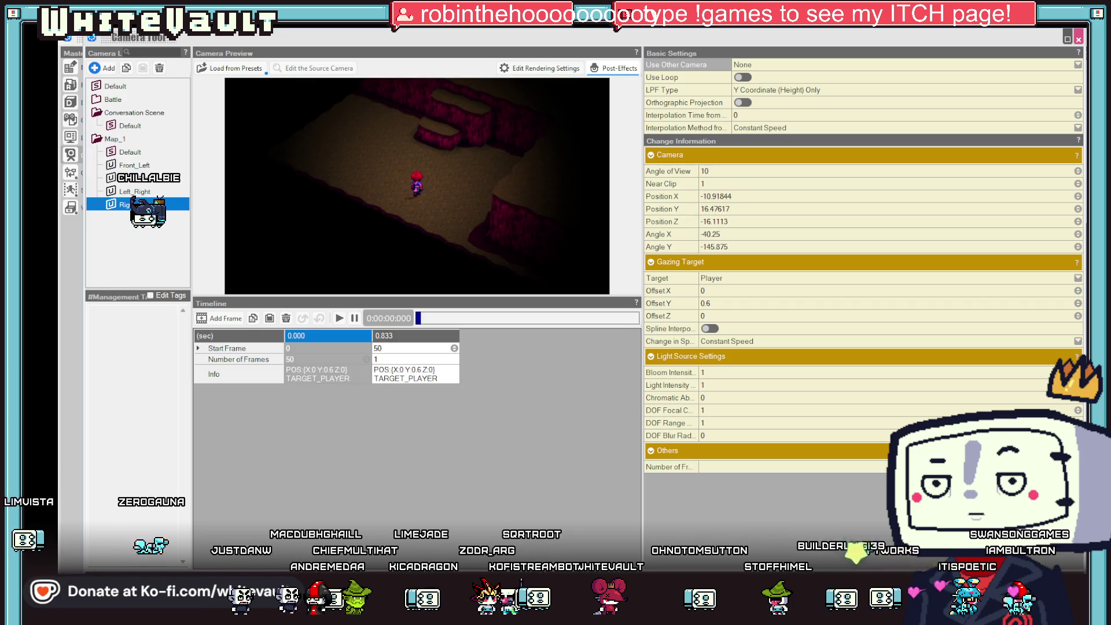
left_click(418, 378)
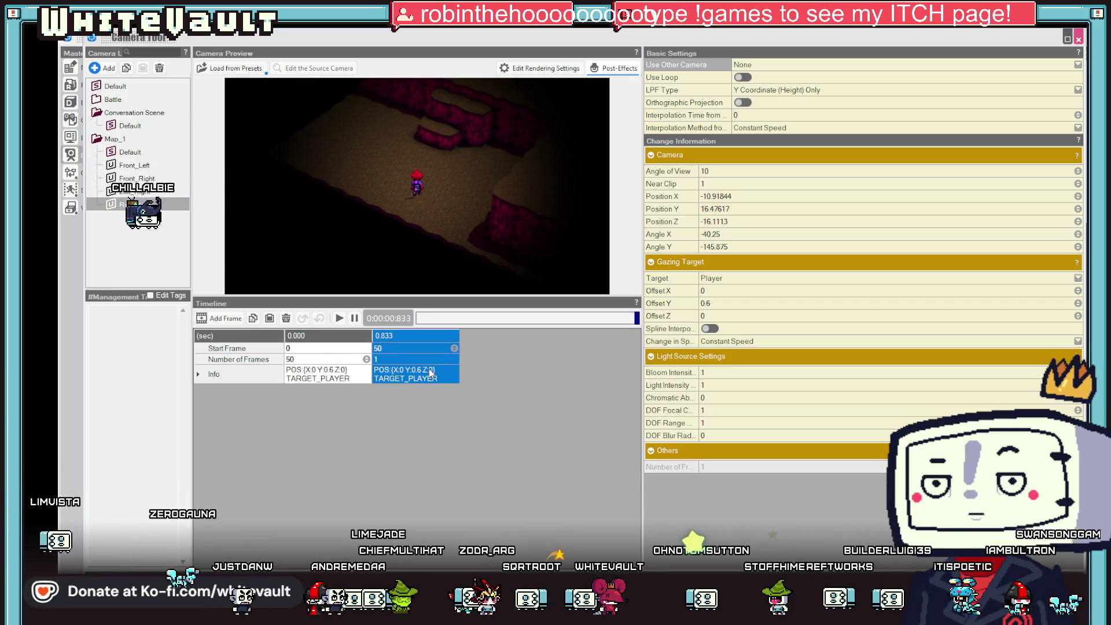
right_click(428, 370)
left_click(484, 415)
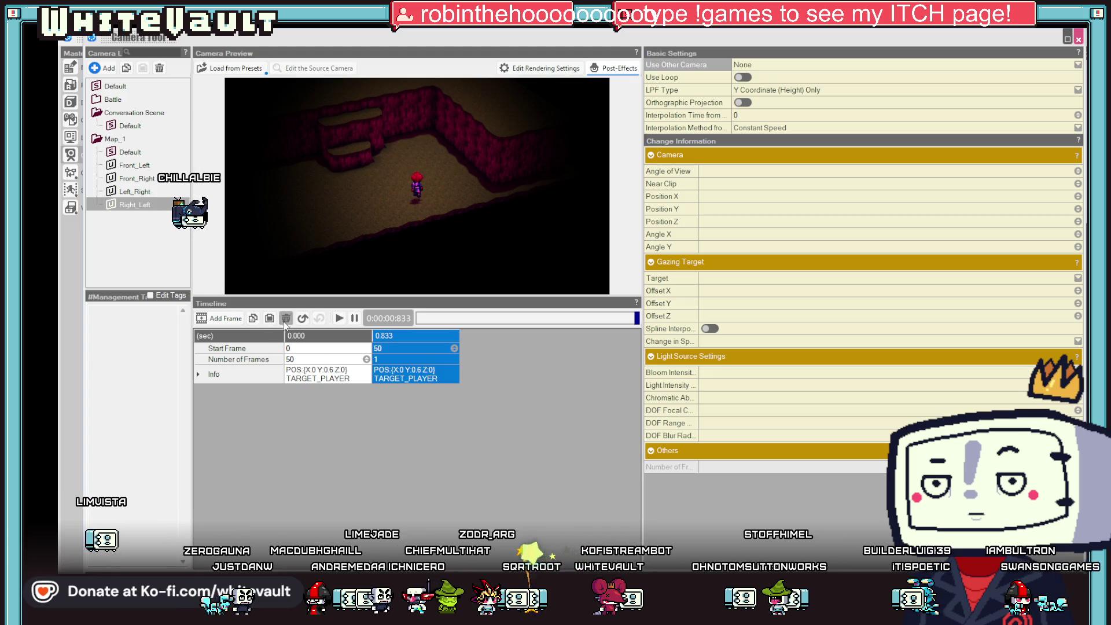
Play back the Right_Left and Left_Right camera swings to check them.
left_click(340, 319)
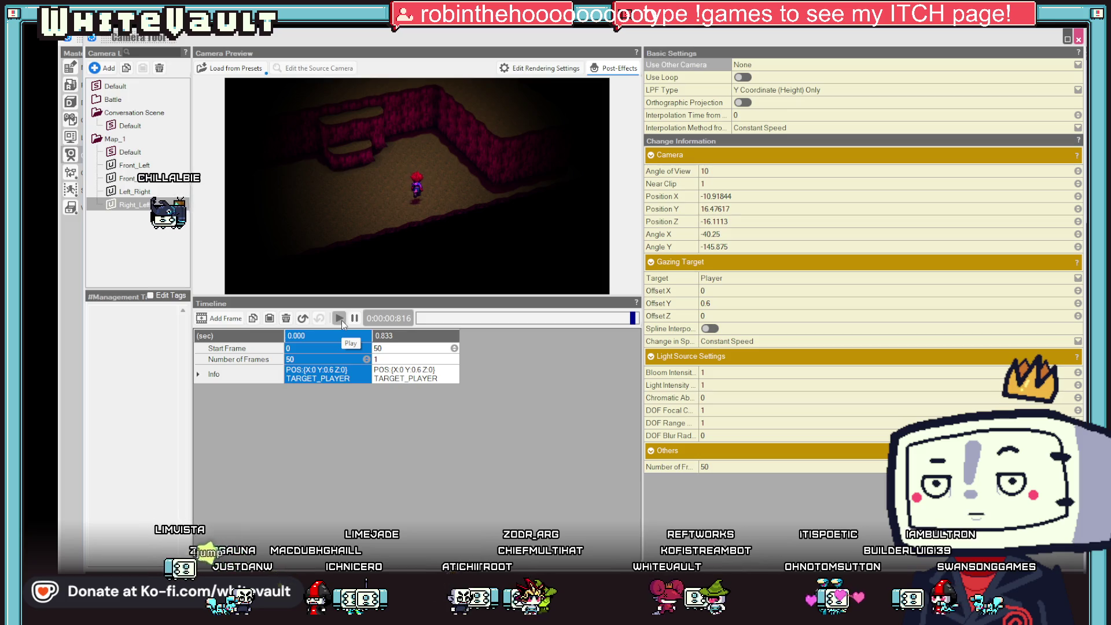
left_click(340, 319)
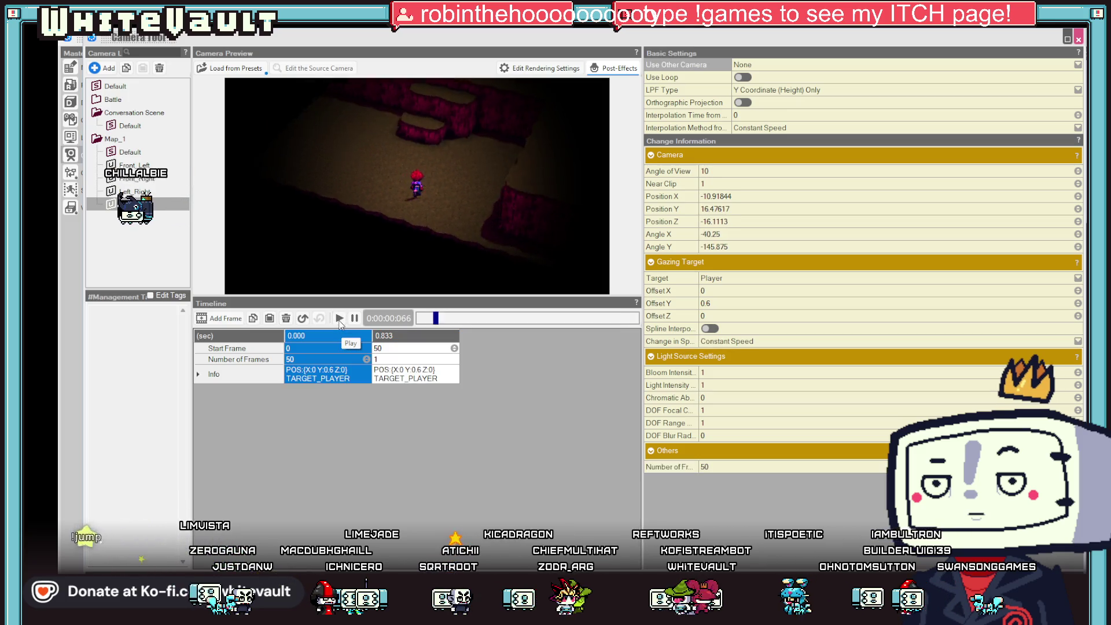
left_click(130, 193)
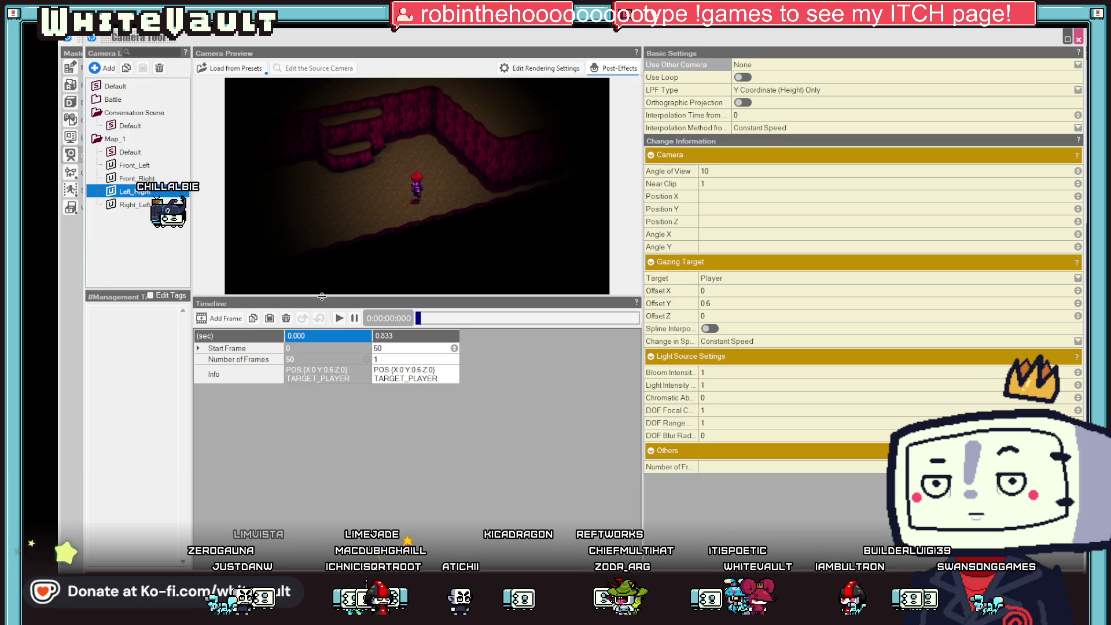
left_click(338, 318)
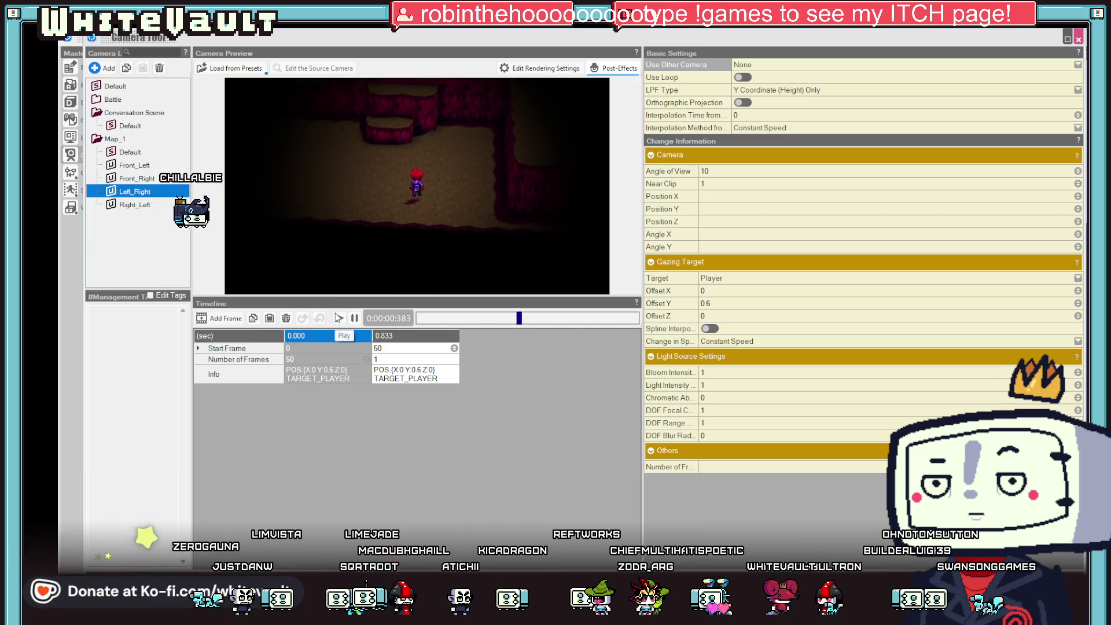
left_click(151, 205)
left_click(339, 318)
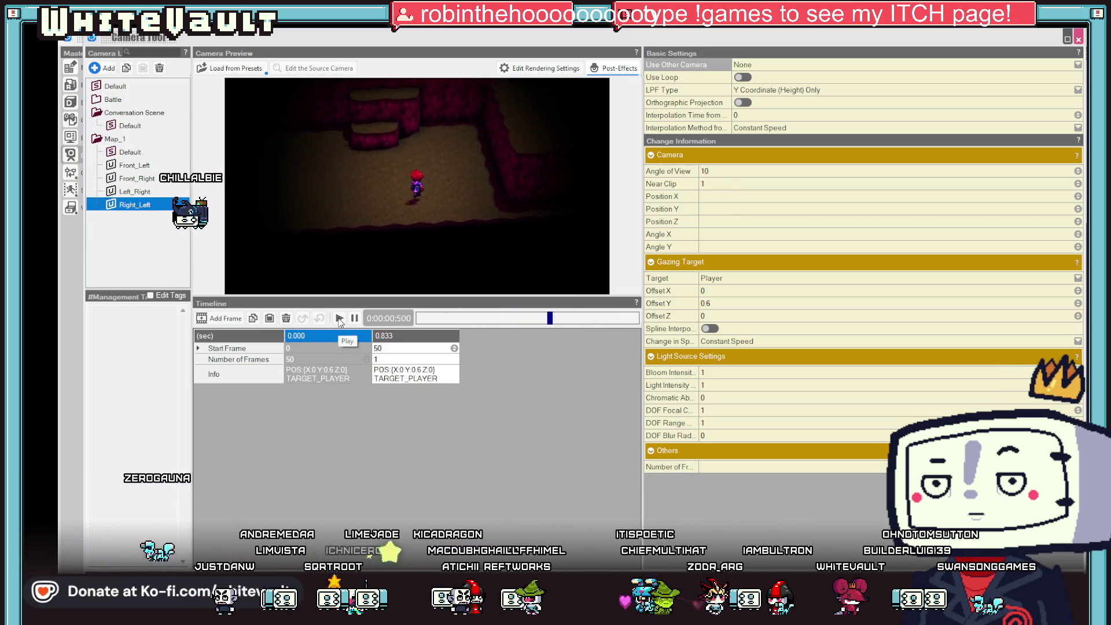
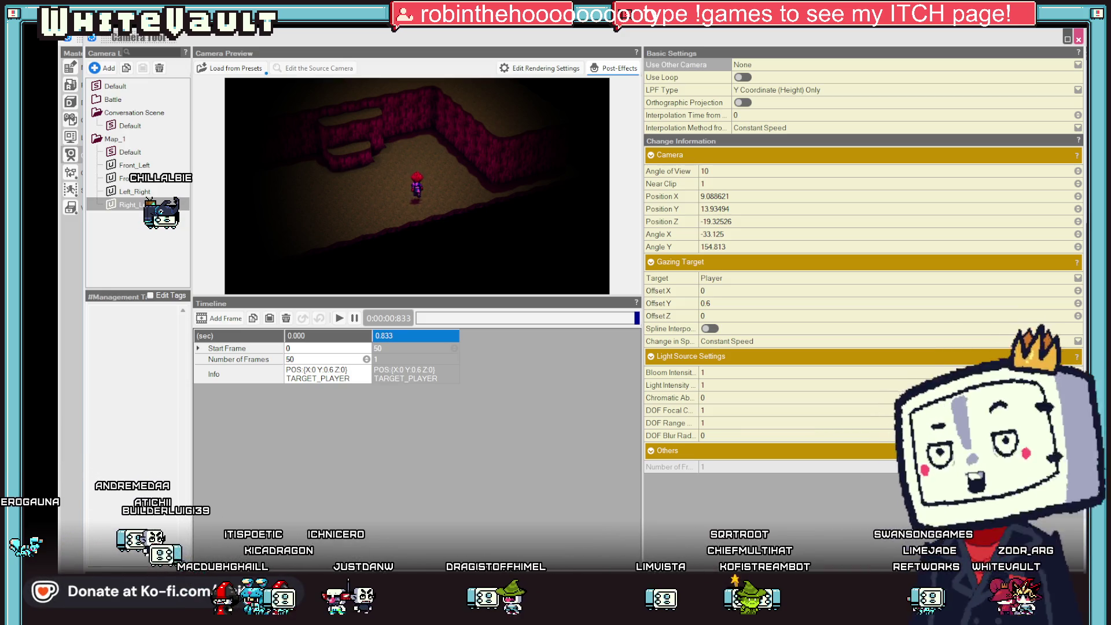
Close the Camera Tool, clear the terrain selection and switch the Stamps panel to Objects.
left_click(1079, 39)
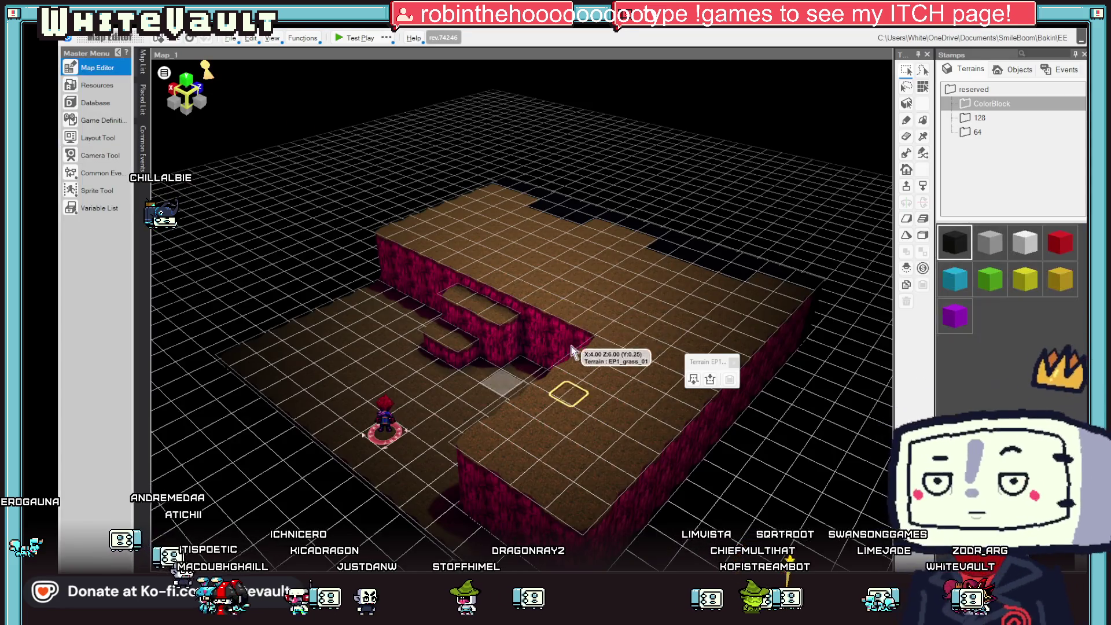
scroll(608, 405, "down", 2)
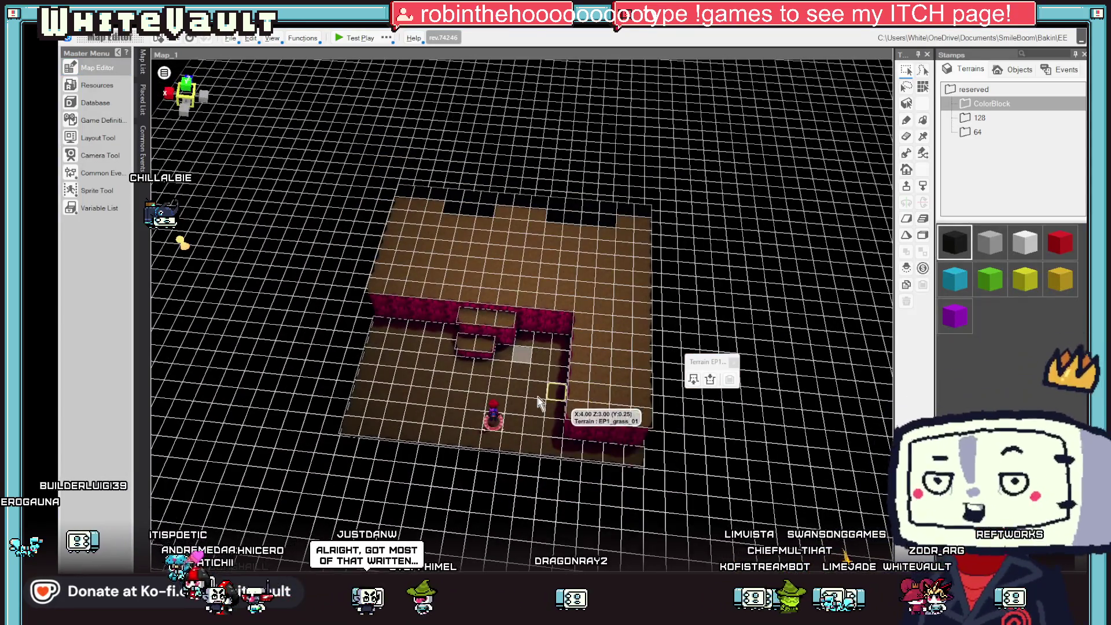
left_click(322, 295)
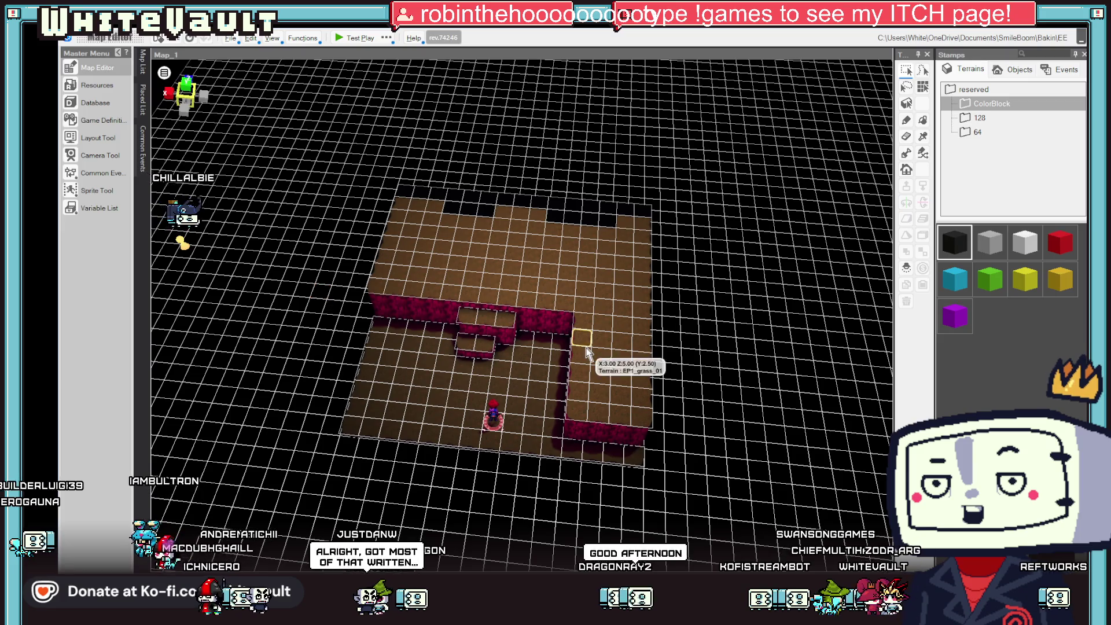
left_click(1021, 72)
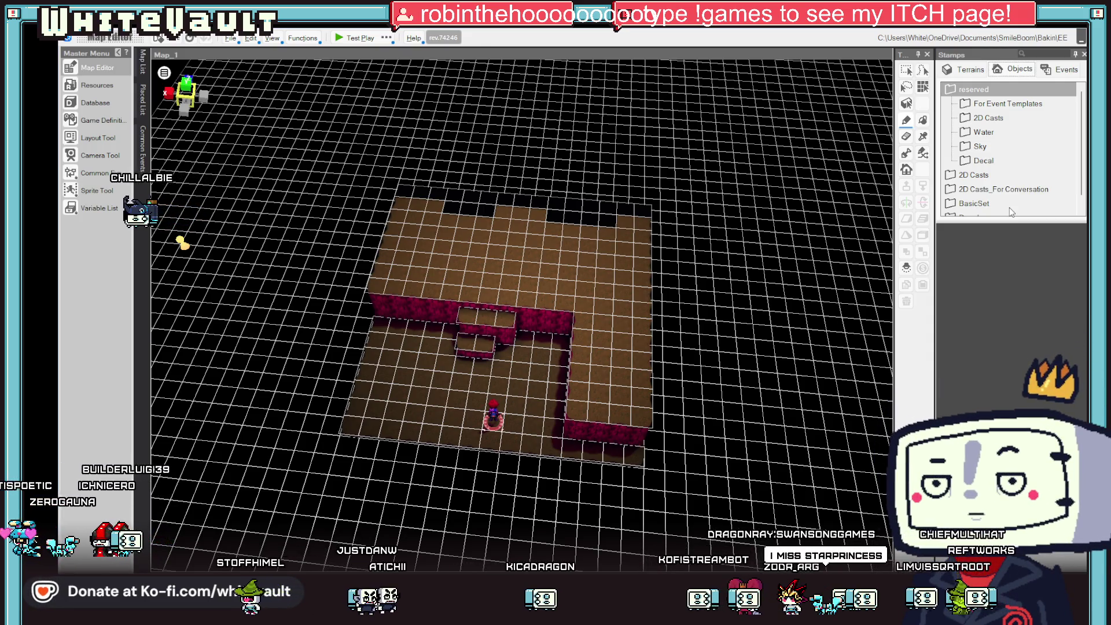
scroll(573, 423, "down", 4)
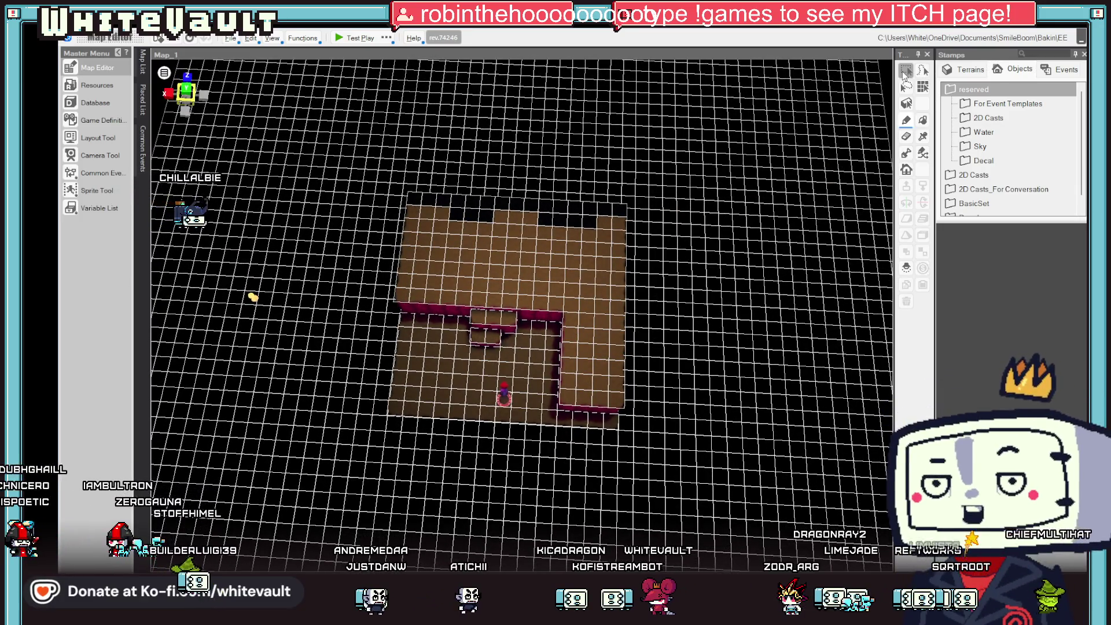
Select the row along the room's bottom edge below the character and change its terrain.
left_click(507, 426)
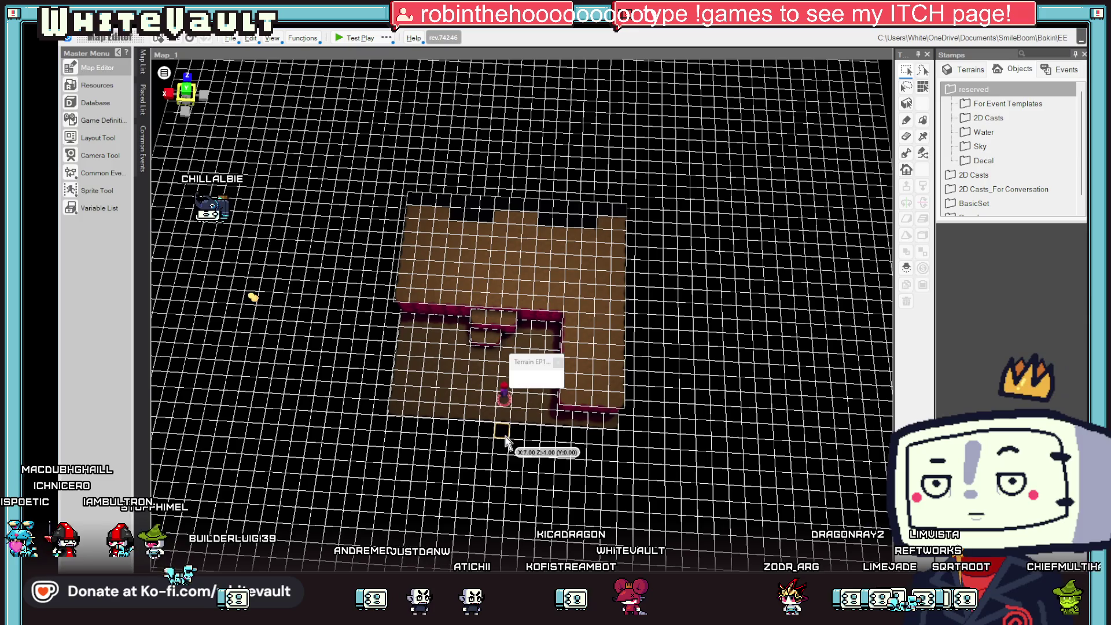
scroll(541, 443, "up", 1)
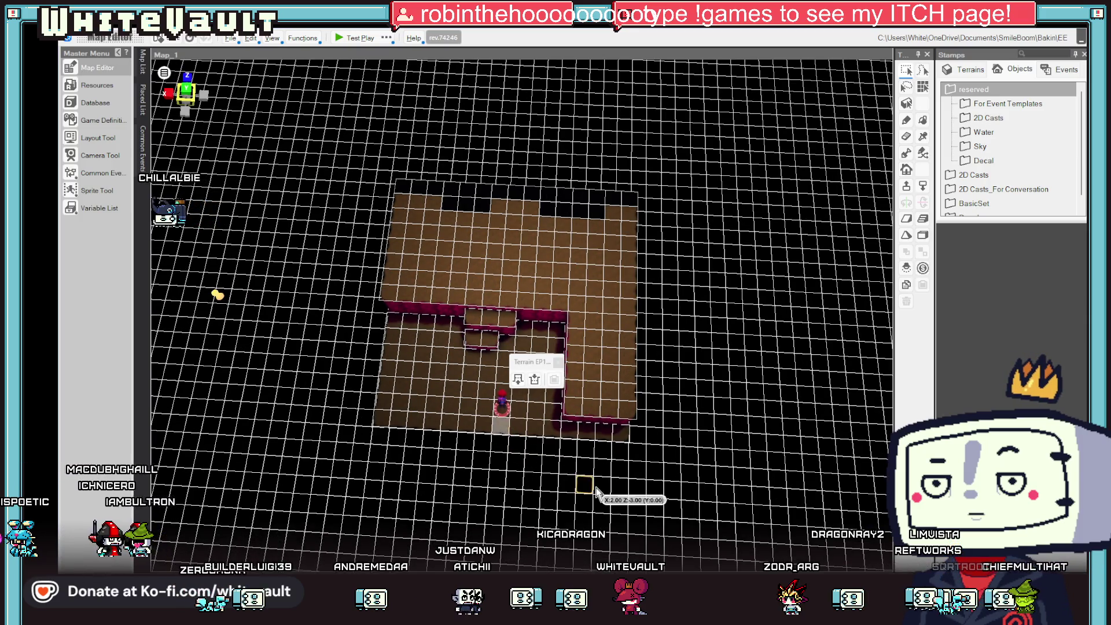
scroll(596, 493, "up", 1)
left_click_drag(517, 433, 620, 443)
left_click(656, 383)
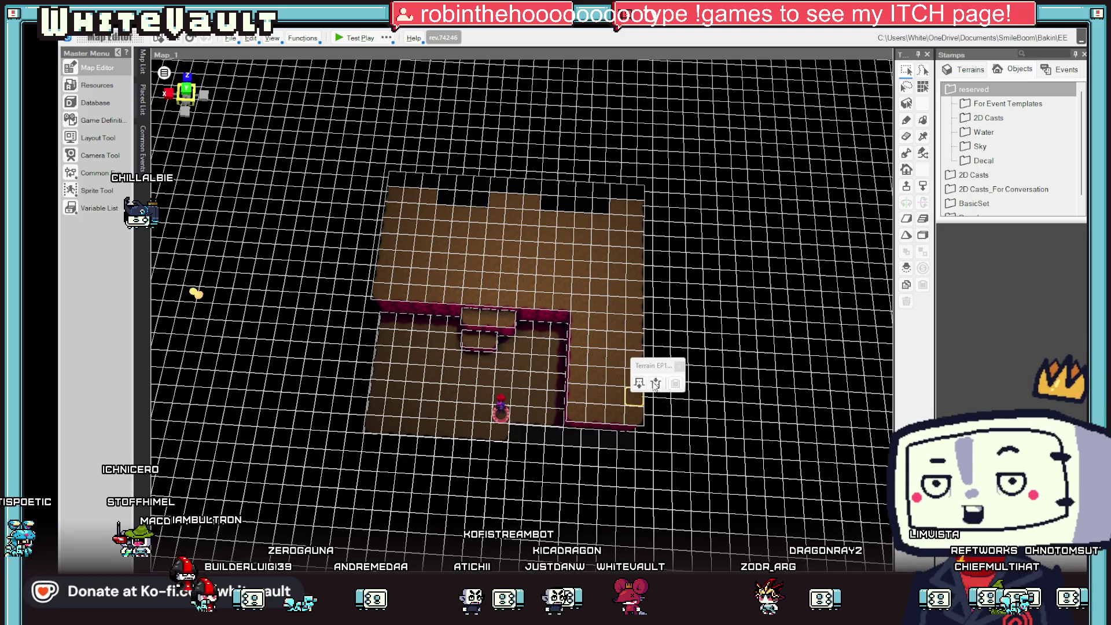
left_click(469, 441)
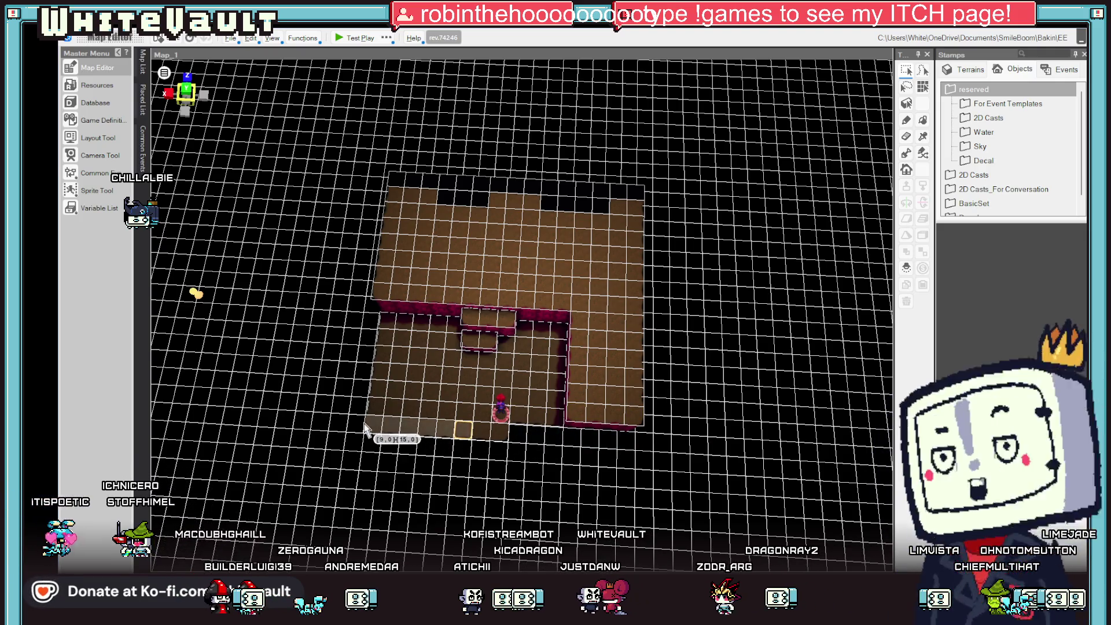
Remove the terrain from a strip of cells along the bottom row.
left_click_drag(364, 424, 458, 431)
left_click(395, 366)
scroll(554, 484, "up", 1)
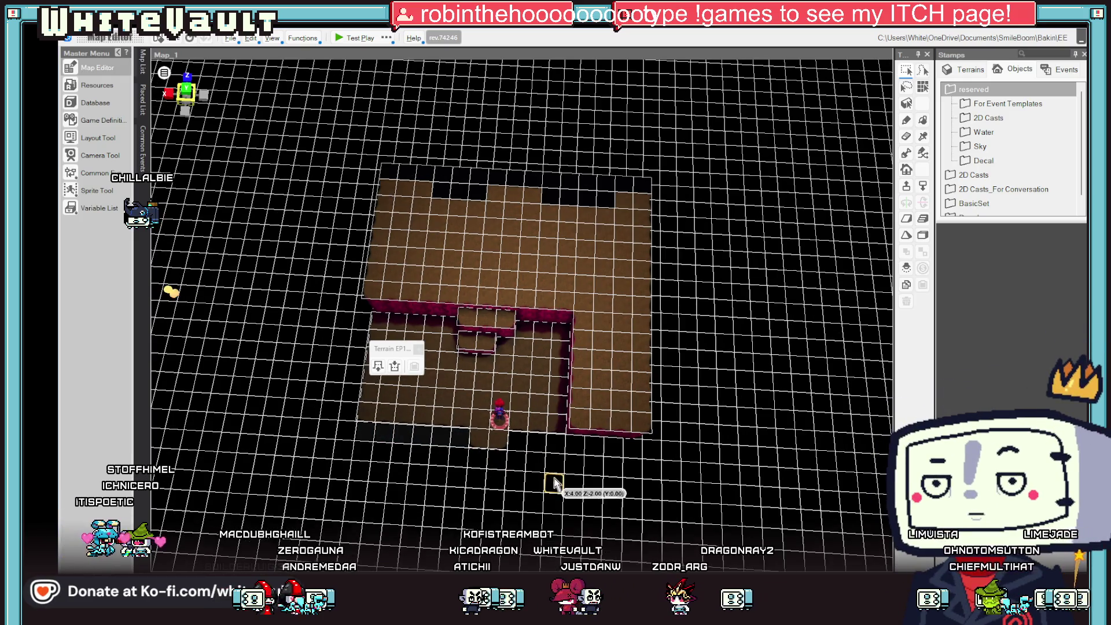
left_click(546, 459)
left_click(556, 425)
mouse_move(560, 427)
left_mouse_down()
mouse_move(513, 426)
mouse_move(642, 425)
left_mouse_up()
left_click(547, 369)
Fill the bottom-right strip with floor and remove the terrain along the bottom-left edge.
left_click(667, 367)
mouse_move(558, 427)
left_mouse_down()
mouse_move(489, 434)
mouse_move(363, 418)
left_mouse_up()
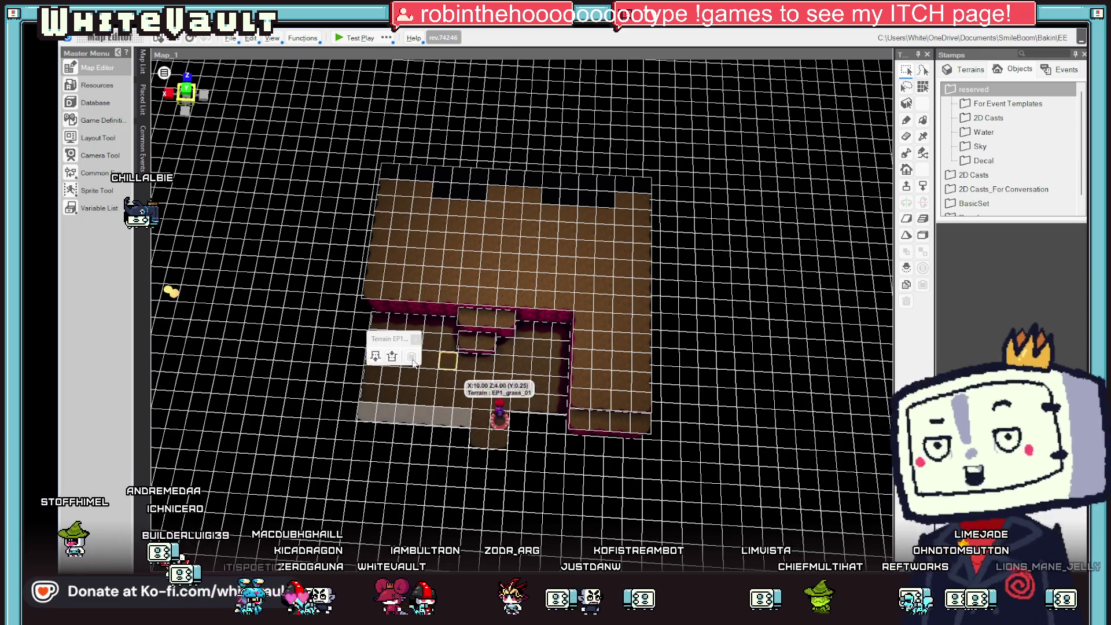
left_click(400, 359)
left_click(372, 396)
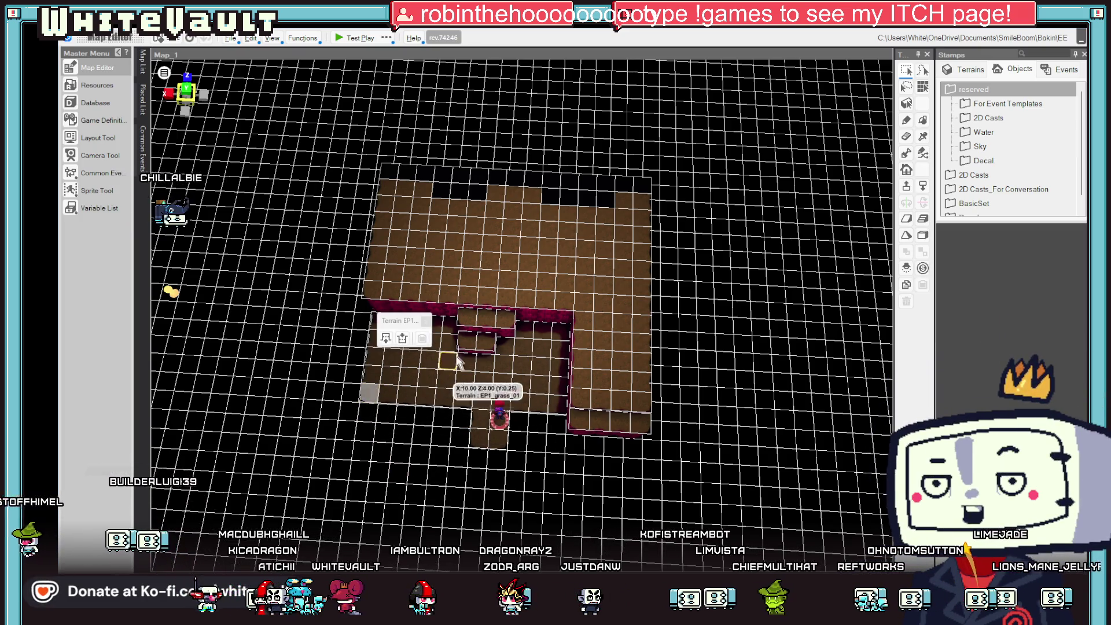
mouse_move(553, 486)
left_mouse_down()
mouse_move(550, 511)
mouse_move(593, 481)
left_mouse_up()
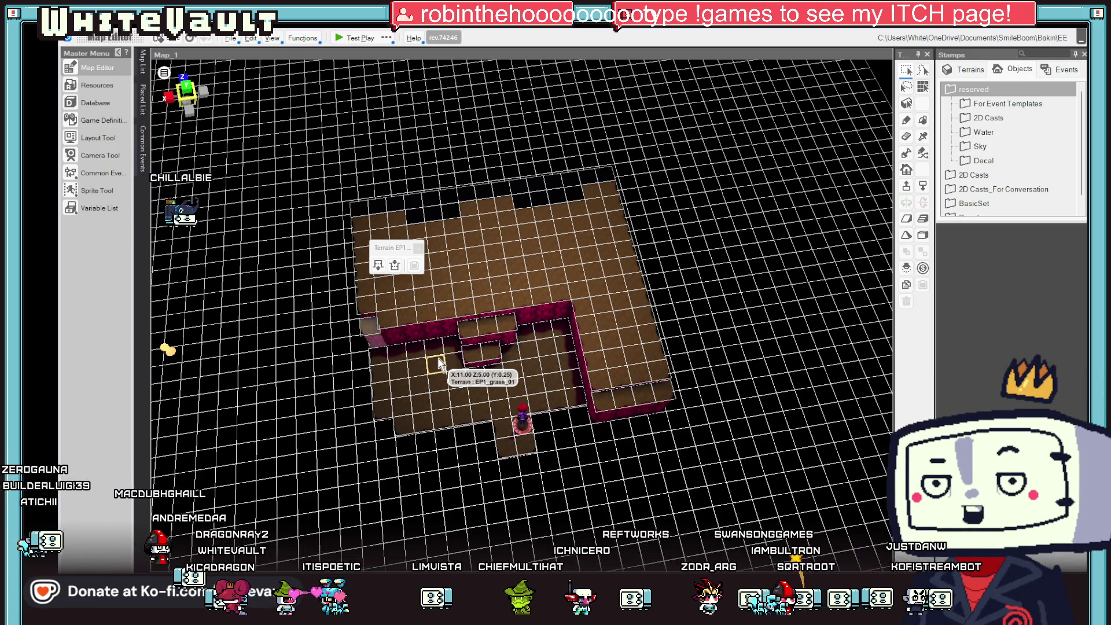
Raise the floor tile beside the inner wall corner three times into a wall-height block.
mouse_move(587, 373)
left_mouse_down()
mouse_move(626, 414)
mouse_move(596, 309)
mouse_move(637, 387)
mouse_move(584, 412)
left_mouse_up()
left_click(576, 343)
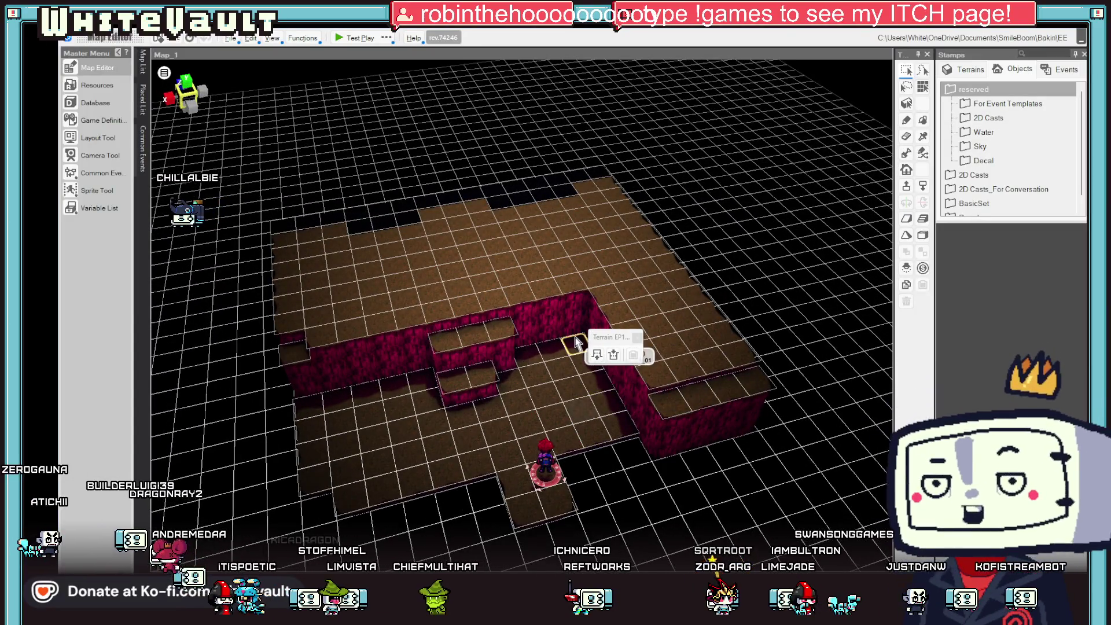
left_click(587, 281)
left_click(587, 281)
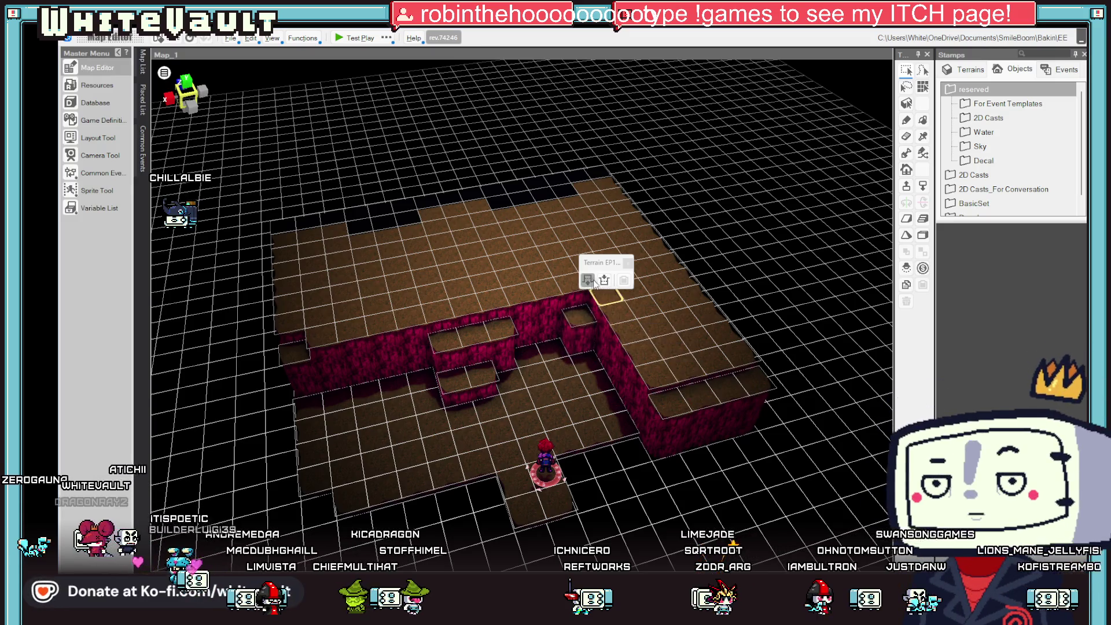
left_click(588, 280)
left_click_drag(595, 282, 741, 385)
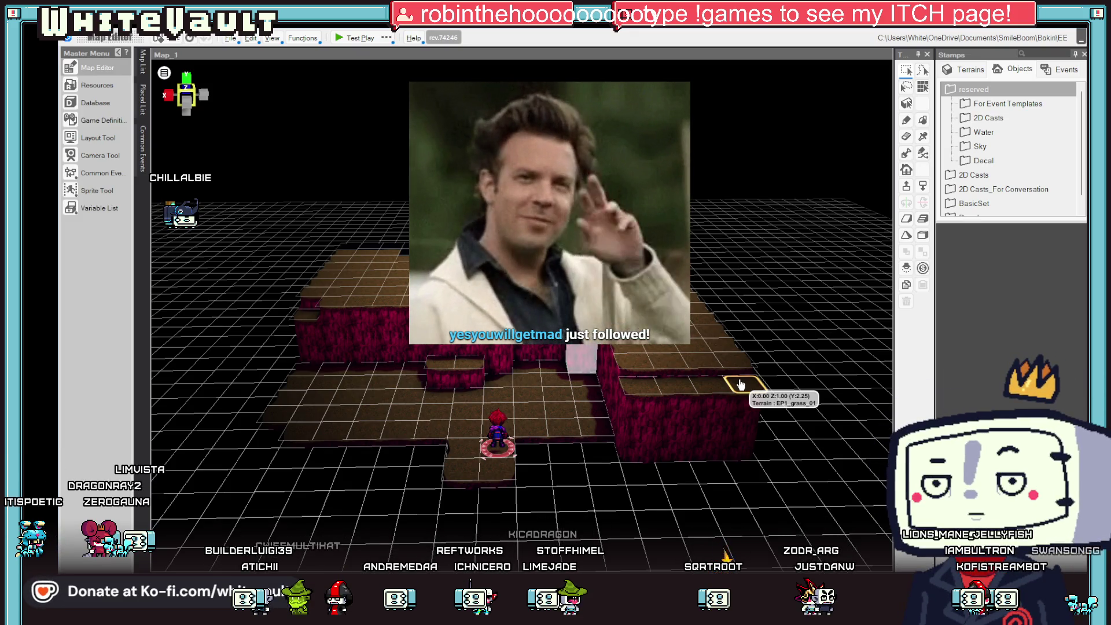
left_click_drag(626, 390, 628, 451)
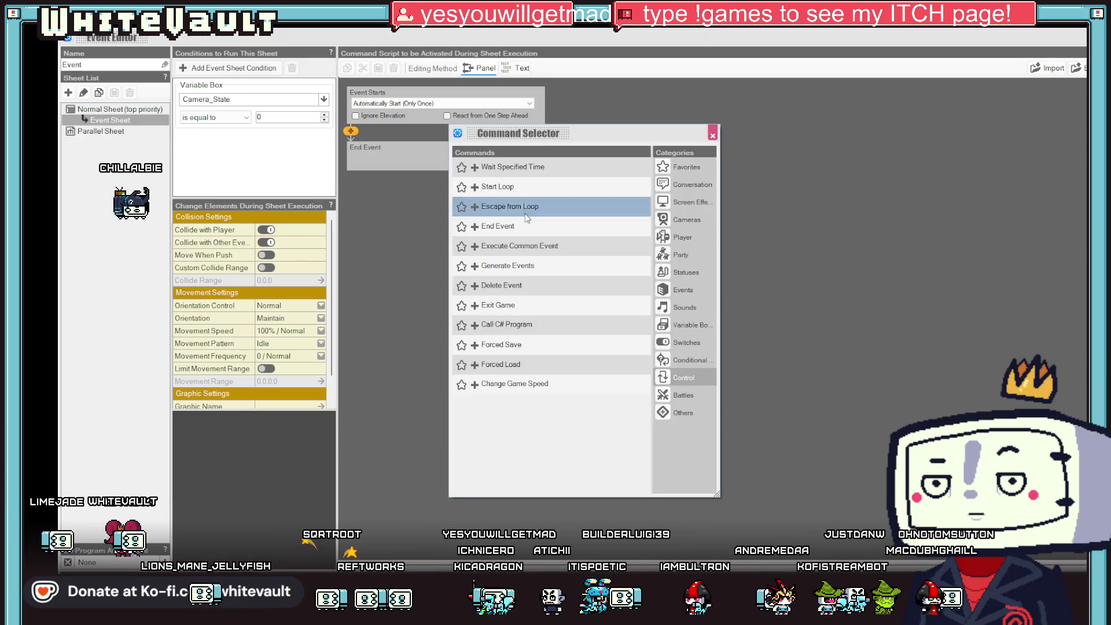
Add a Camera Playback command that plays the Default camera.
left_click(687, 222)
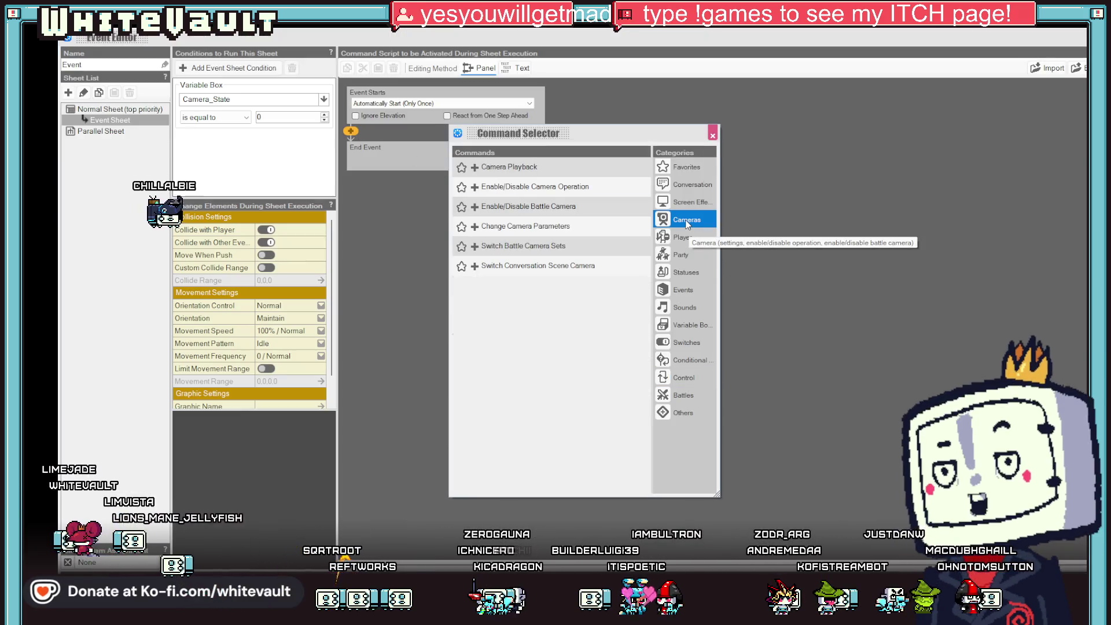
double_click(534, 166)
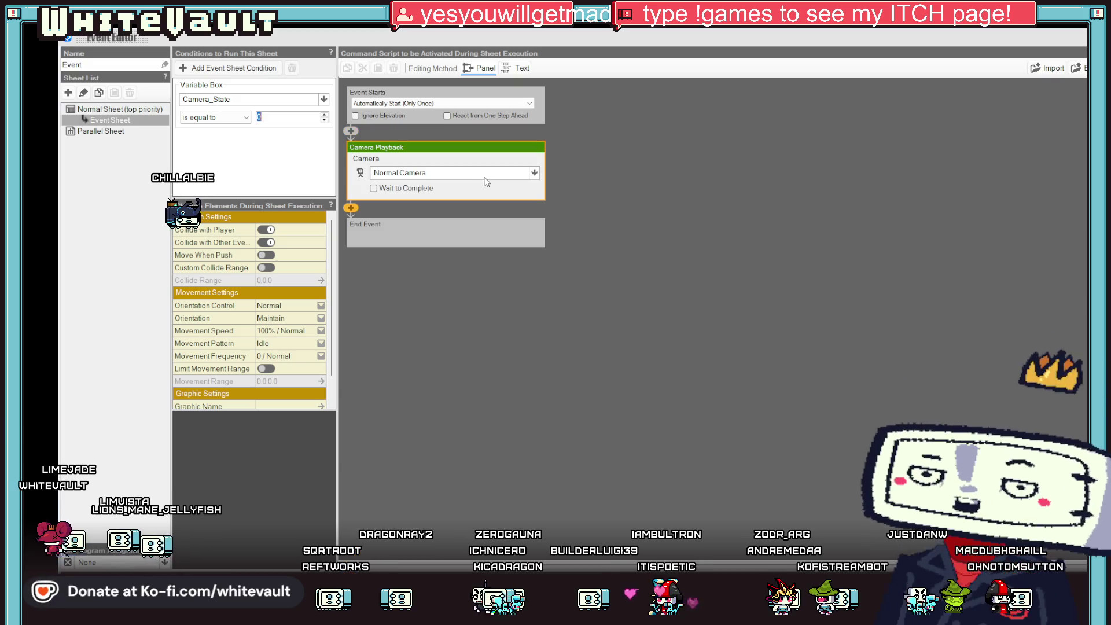
left_click(531, 173)
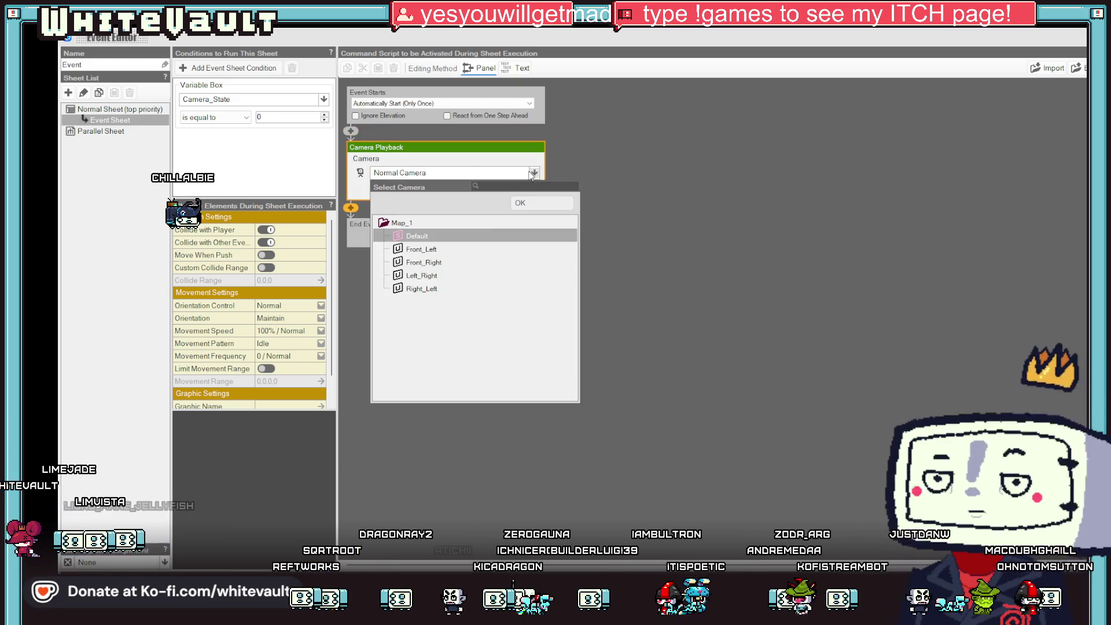
double_click(436, 234)
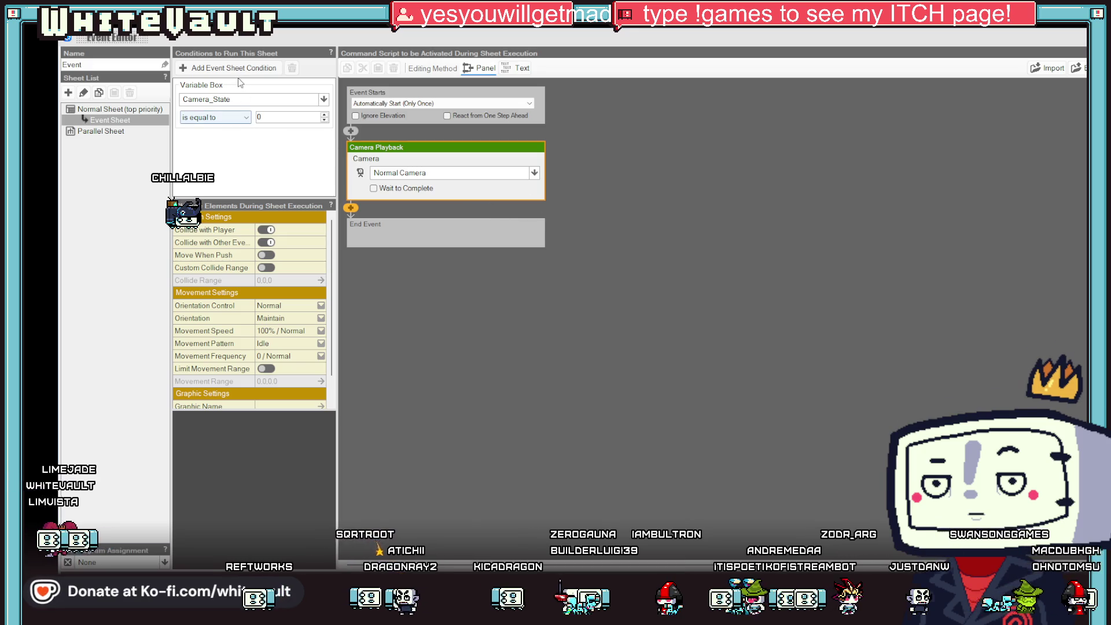
Rename the event sheet to 'Close Up'.
left_click(110, 120)
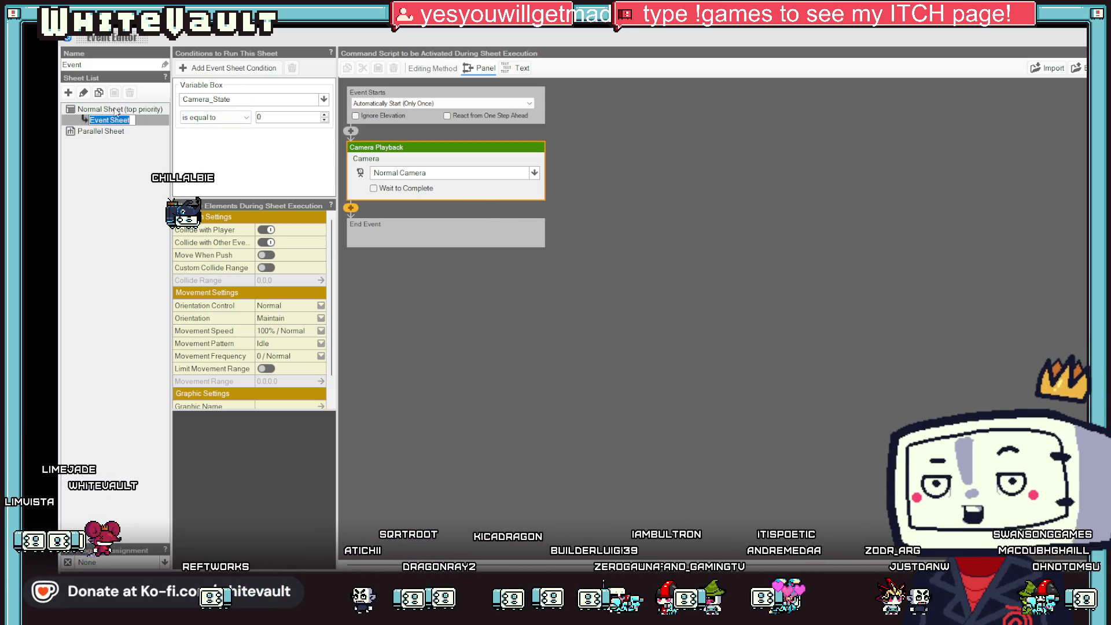
key("Return")
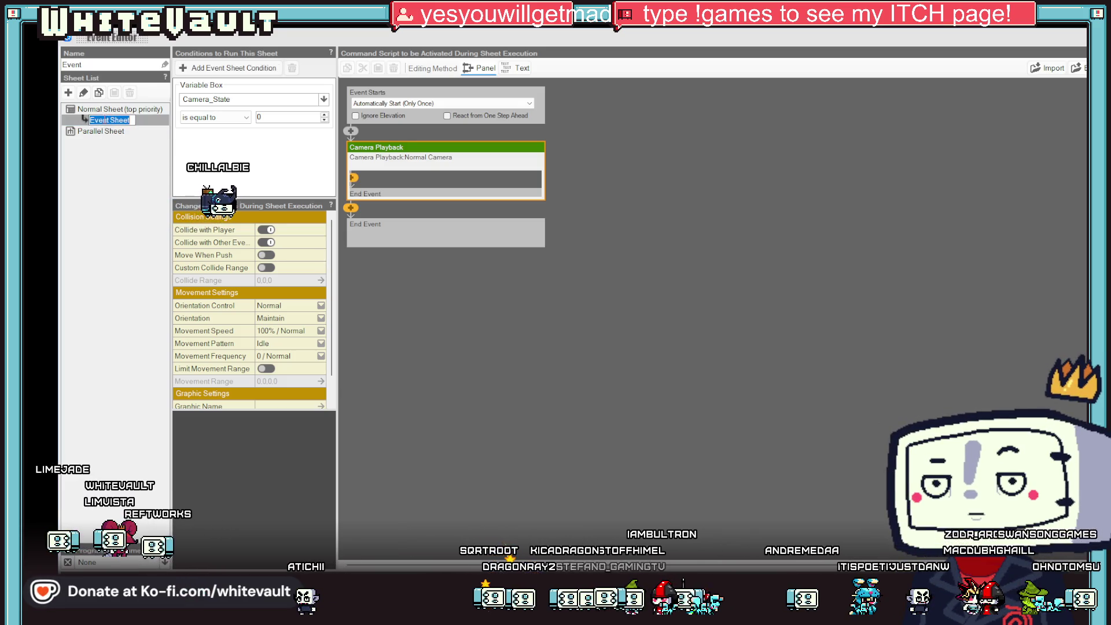
type("Clo")
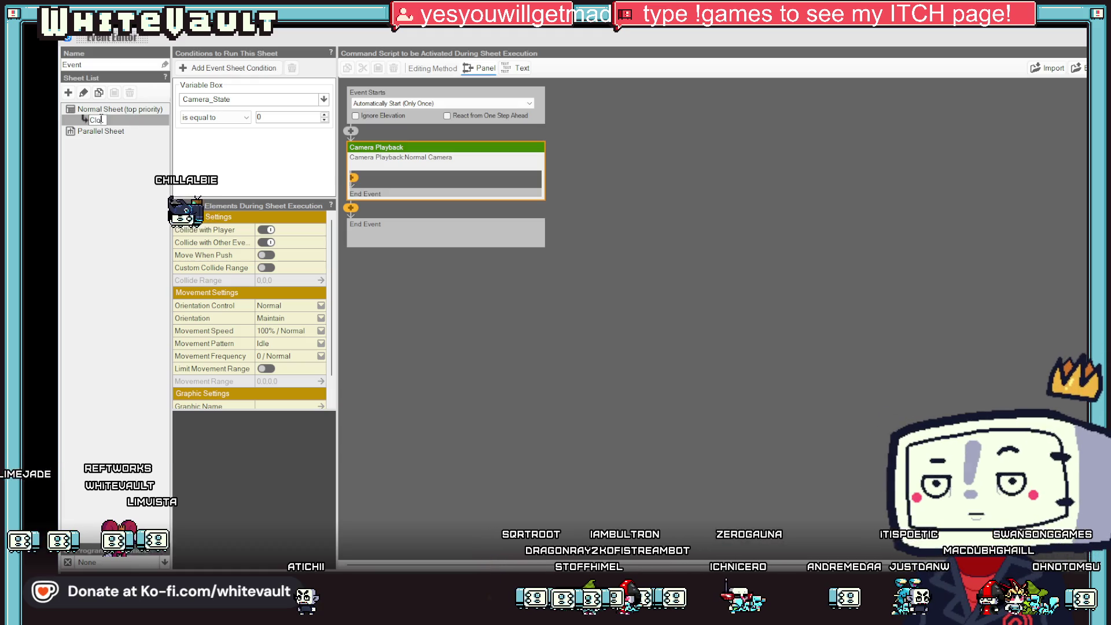
type("se Up")
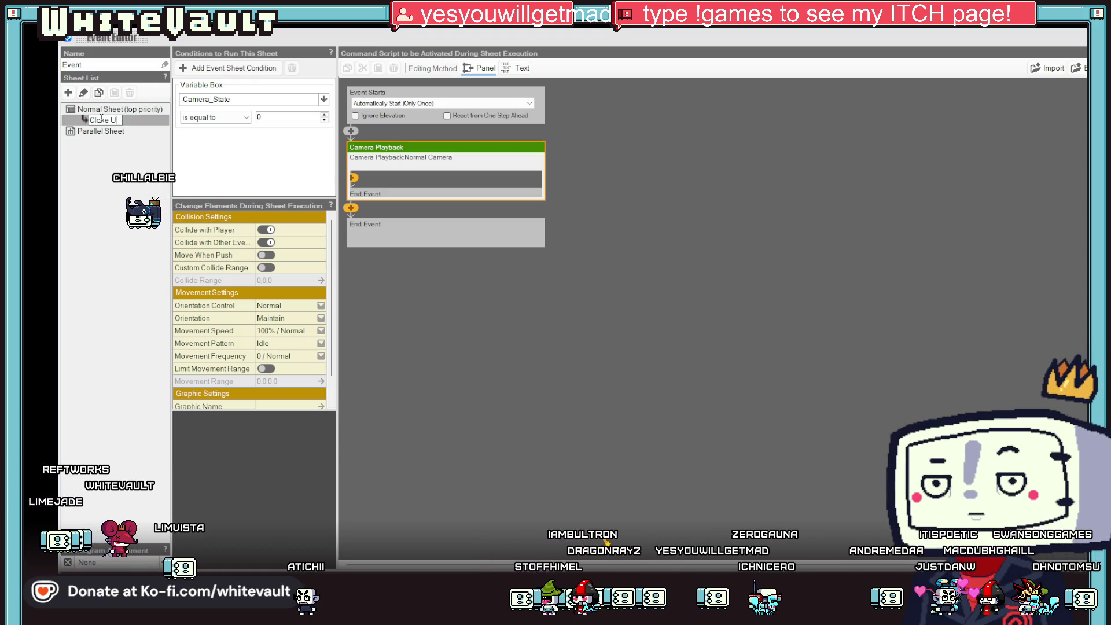
key("Return")
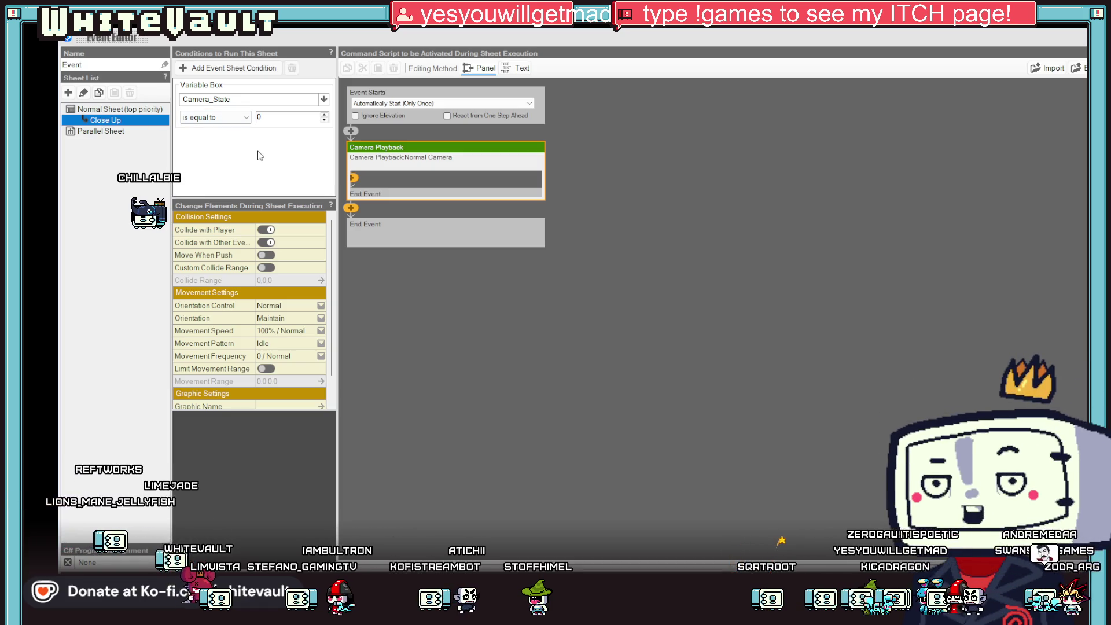
Duplicate the Close Up sheet and set the copy's Camera_State condition value to 1.
right_click(87, 120)
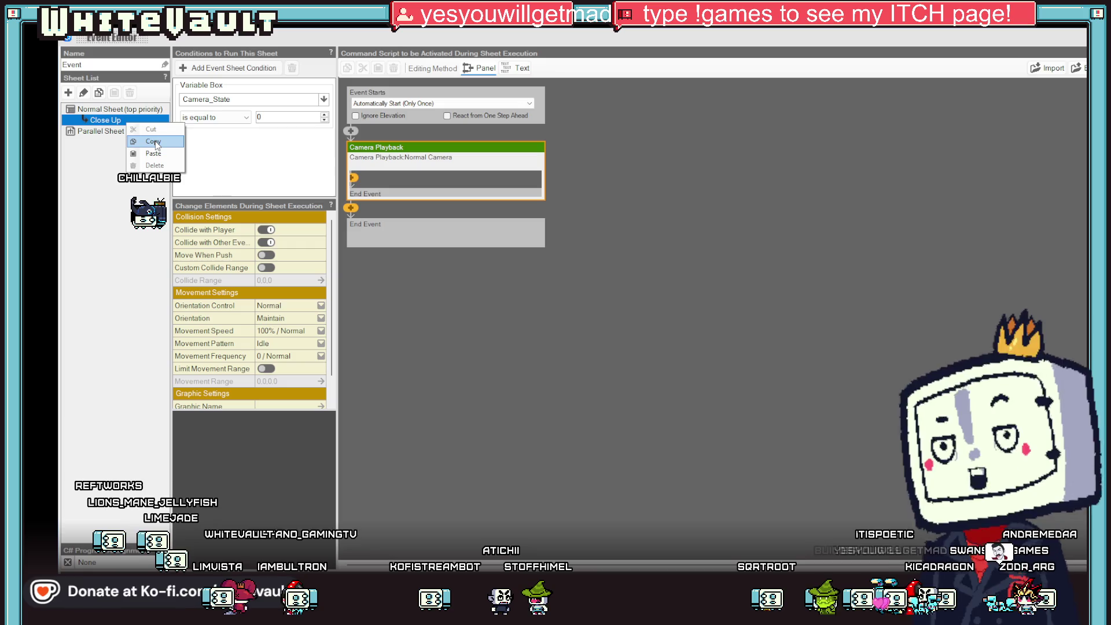
left_click(92, 136)
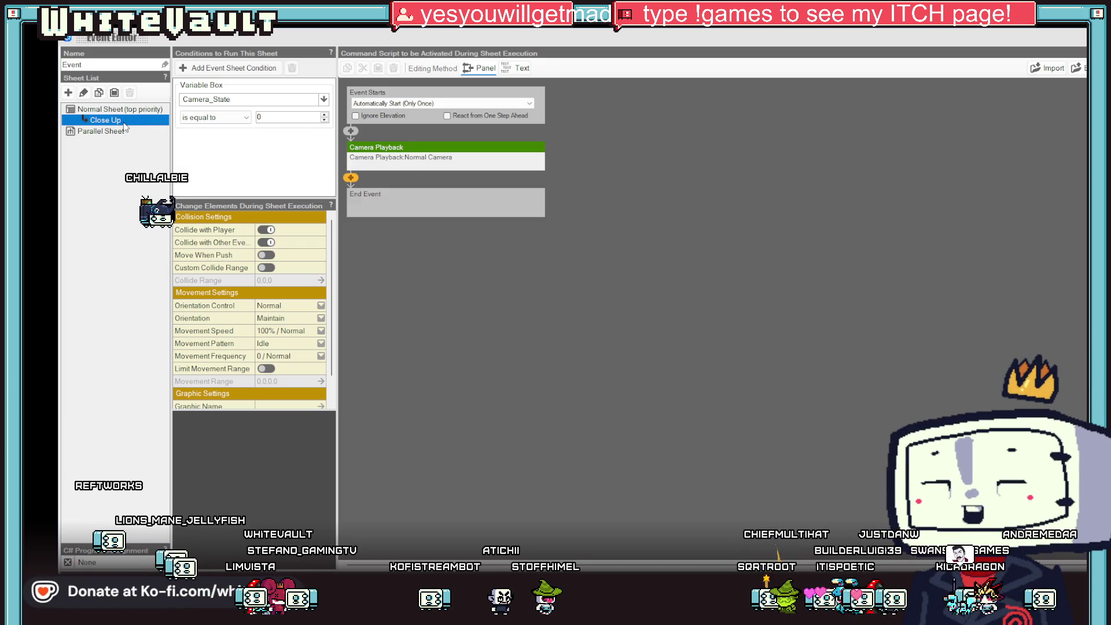
right_click(124, 122)
left_click(150, 154)
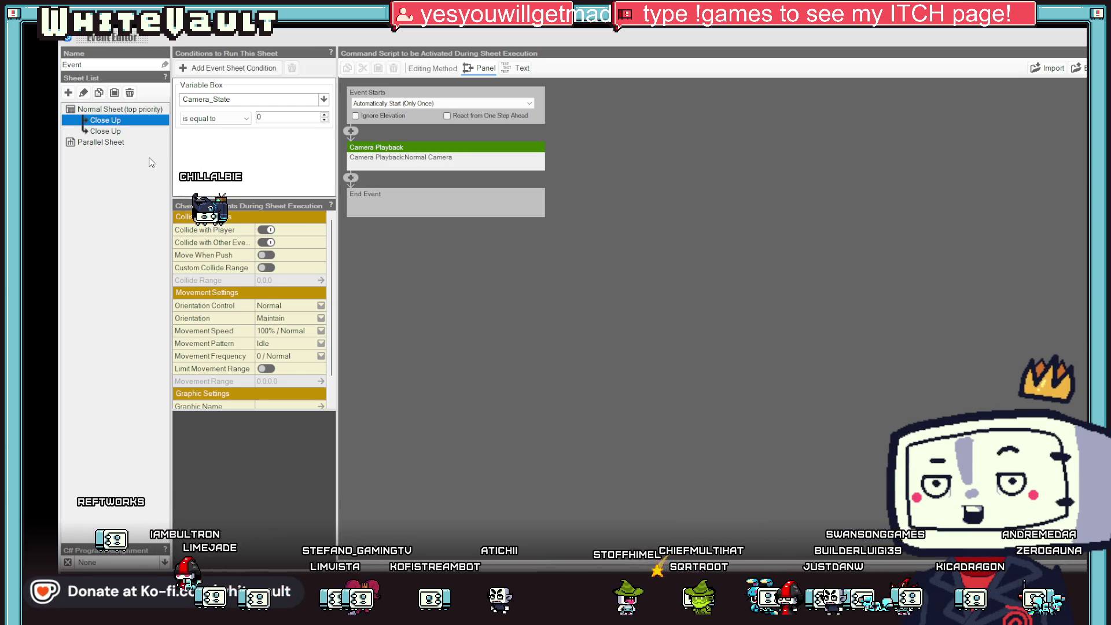
left_click(115, 132)
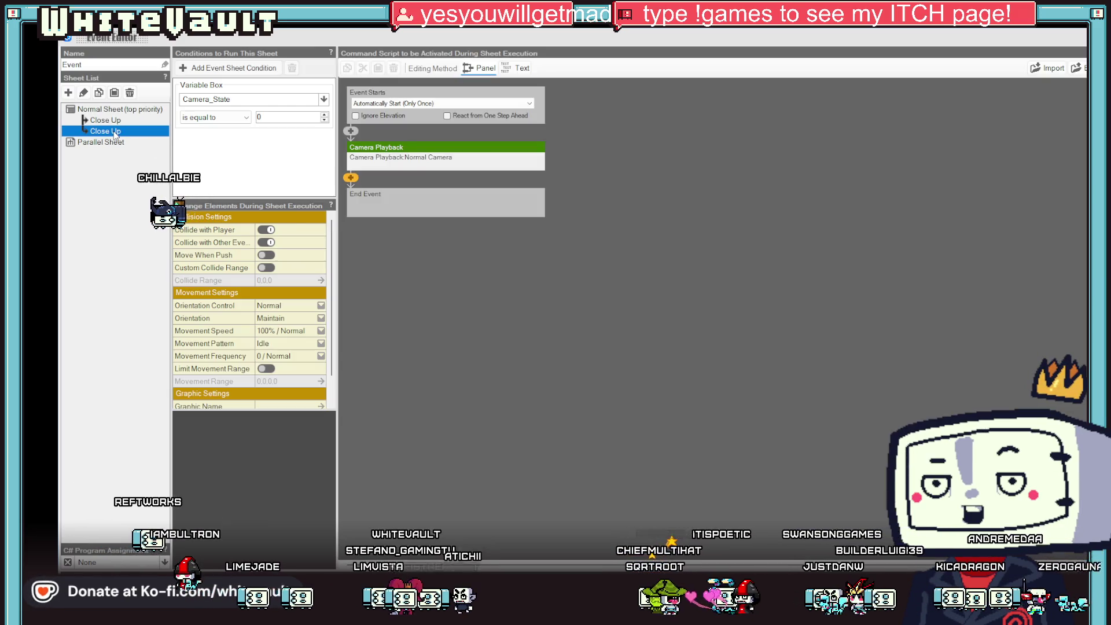
left_click(282, 118)
type("1")
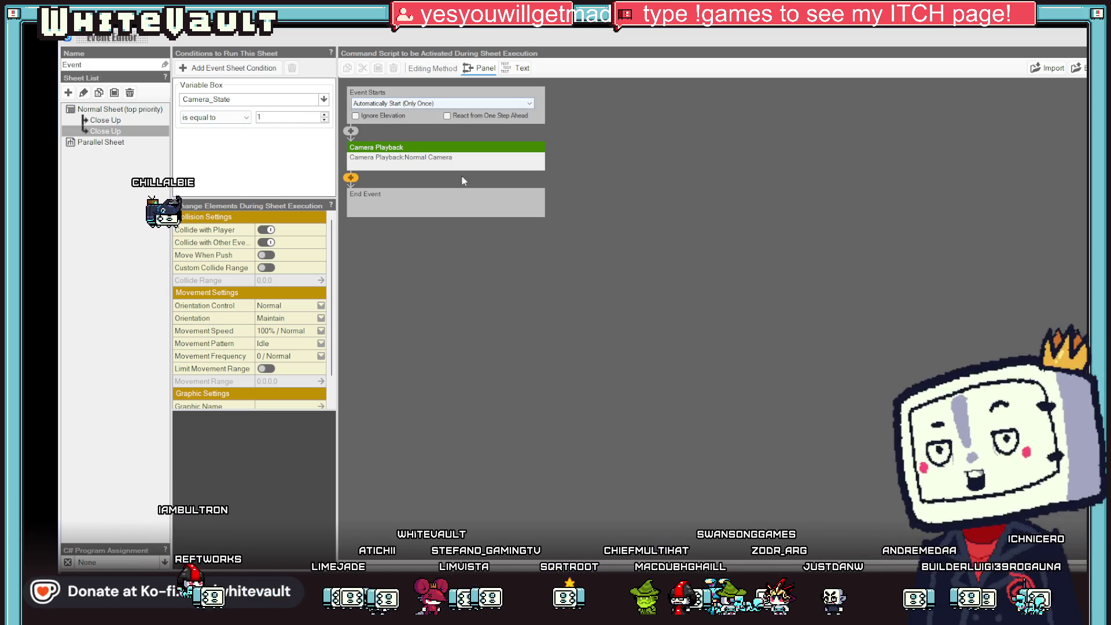
Set the copy's Camera Playback camera to Front_Left, dismissing the .NET error, and select the sheet.
left_click(487, 167)
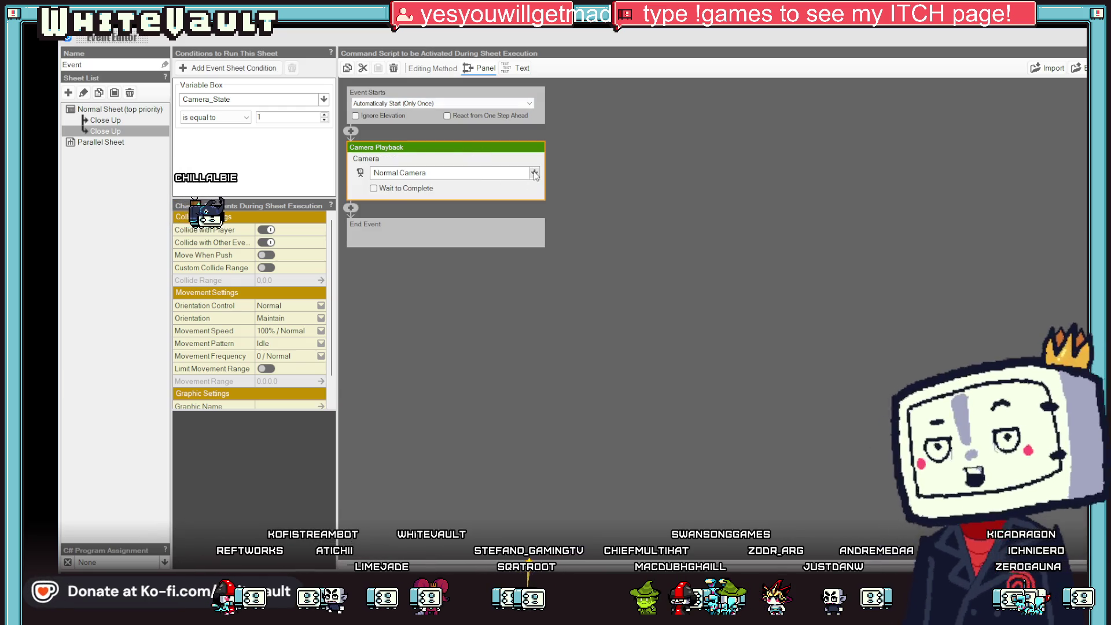
left_click(534, 173)
left_click(615, 344)
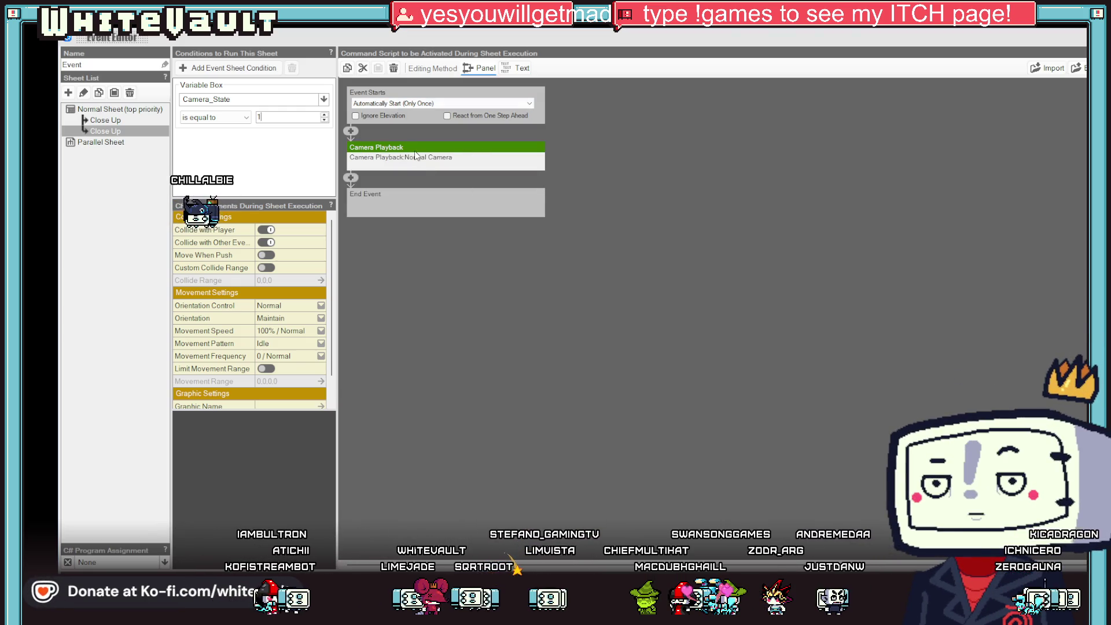
left_click(429, 165)
left_click(523, 173)
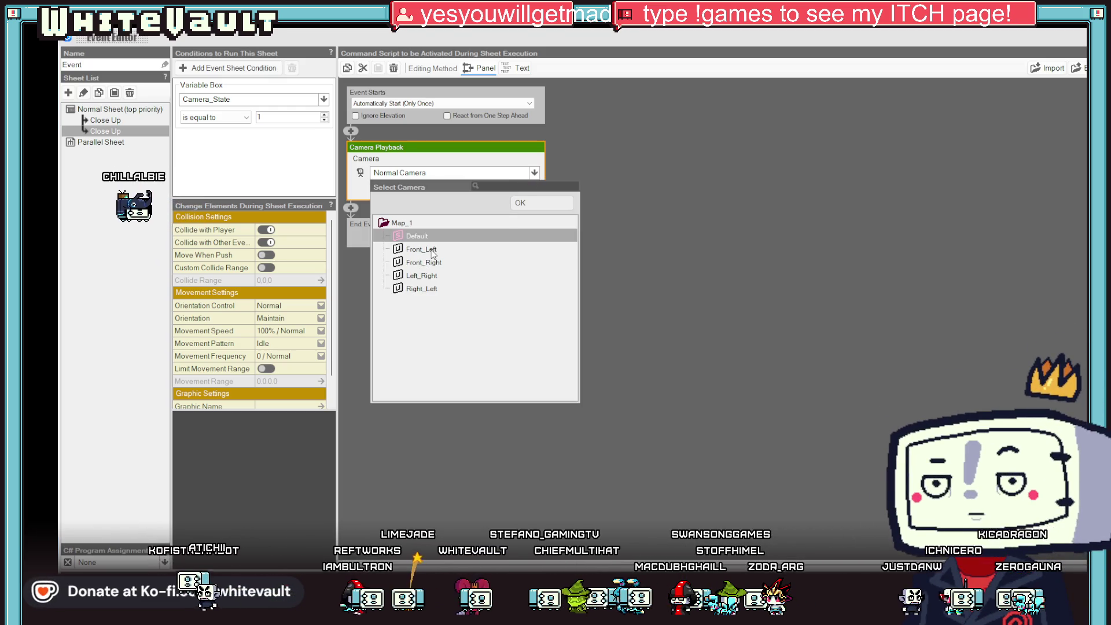
double_click(431, 250)
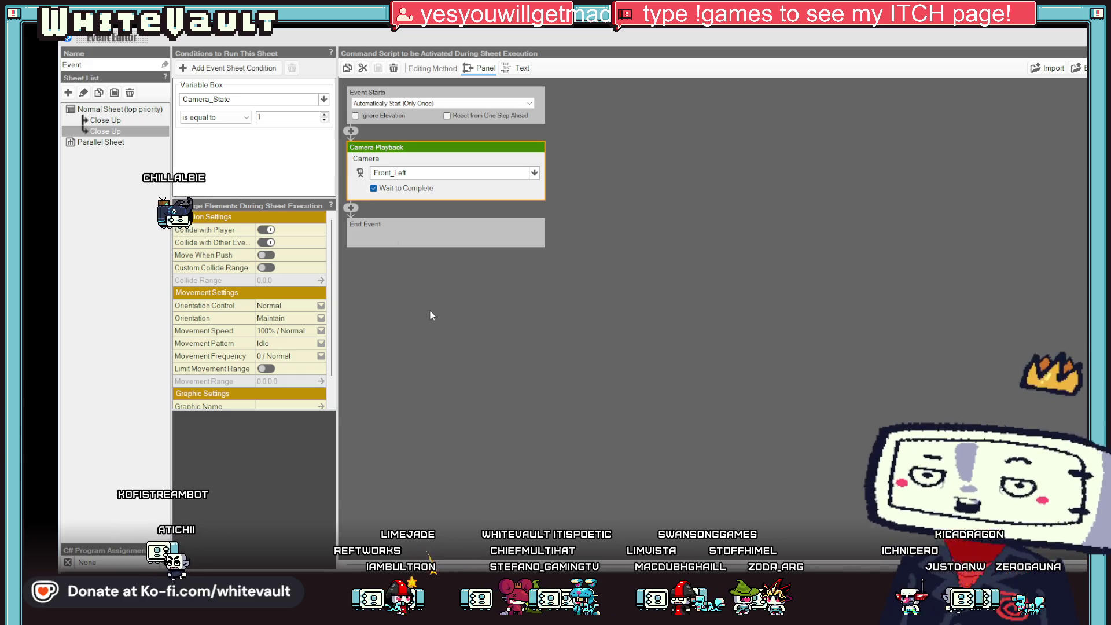
left_click(120, 132)
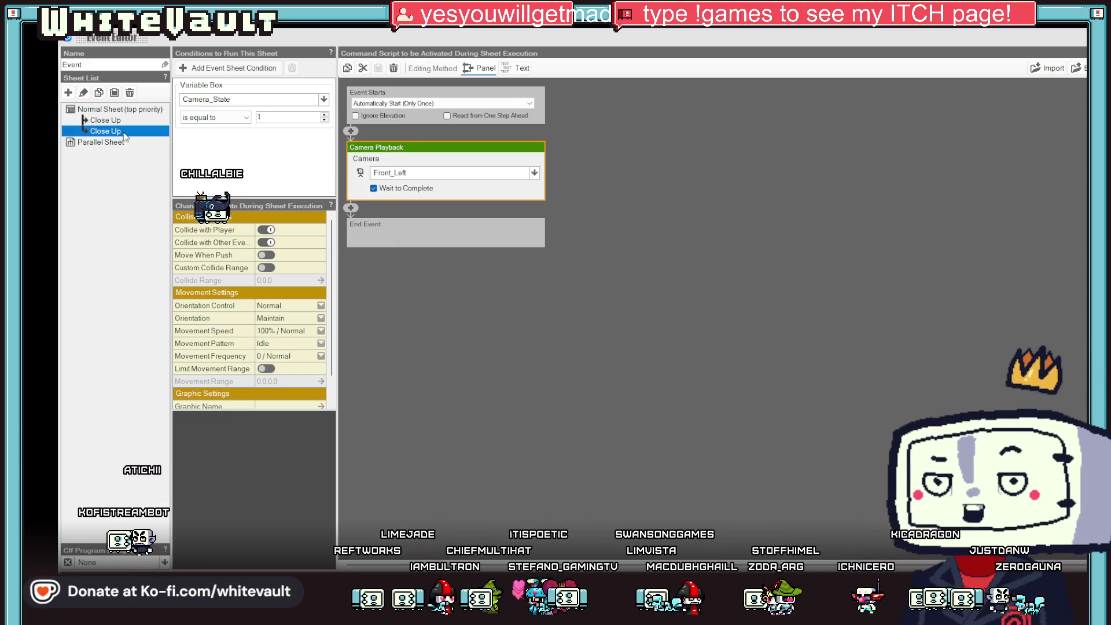
left_click(119, 133)
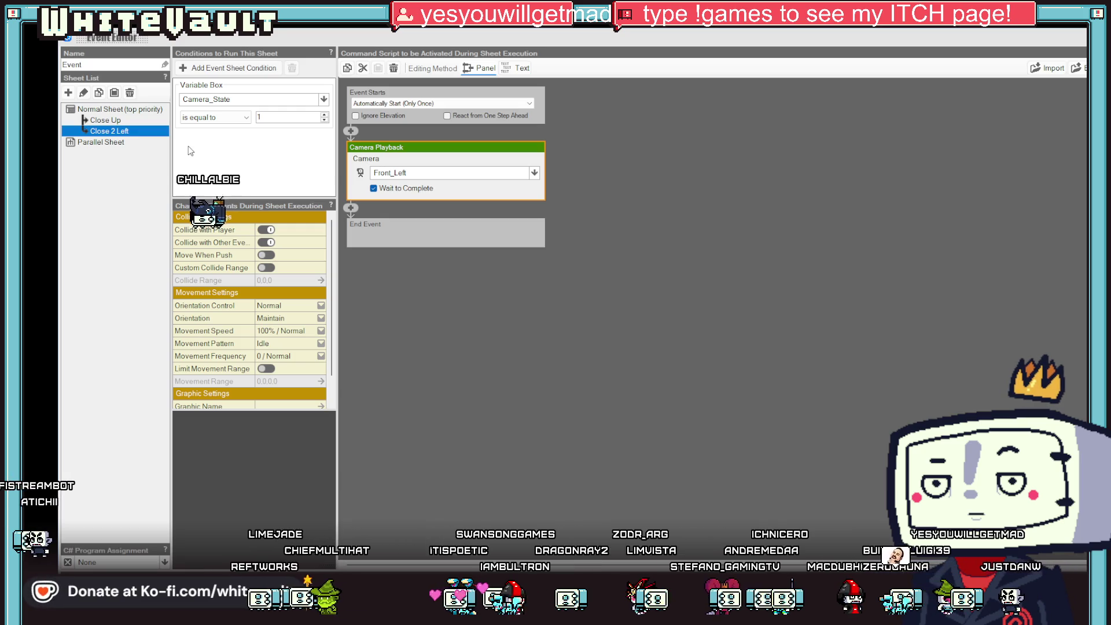
Paste a copy of Close 2 Left named 'Close 2 Right' with Camera_State condition 2.
right_click(110, 132)
left_click(110, 132)
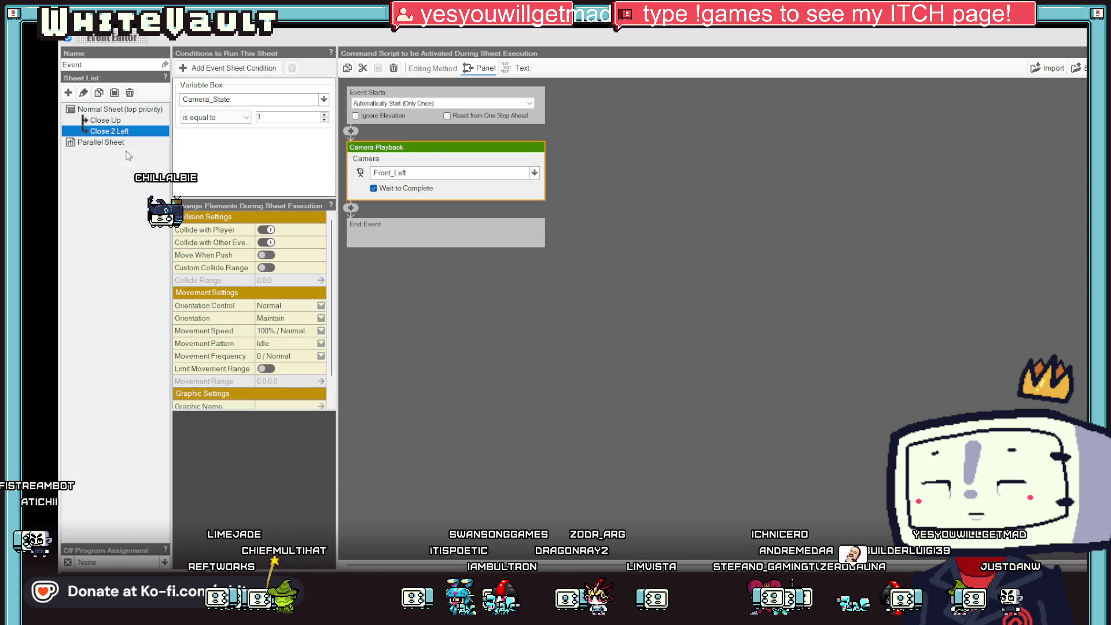
right_click(111, 132)
left_click(140, 164)
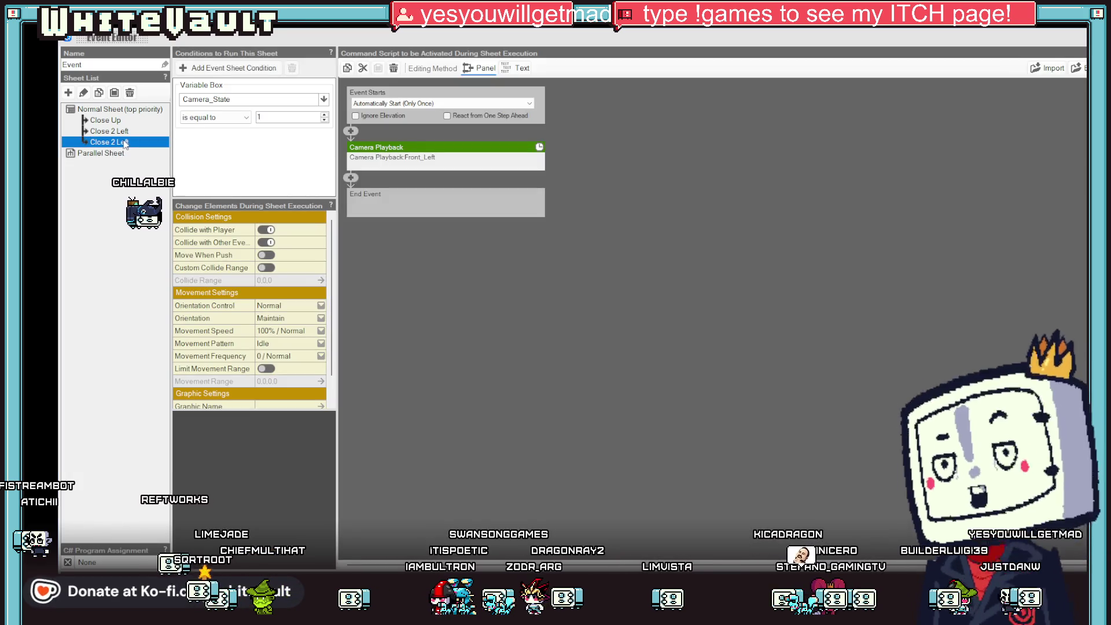
left_click(125, 143)
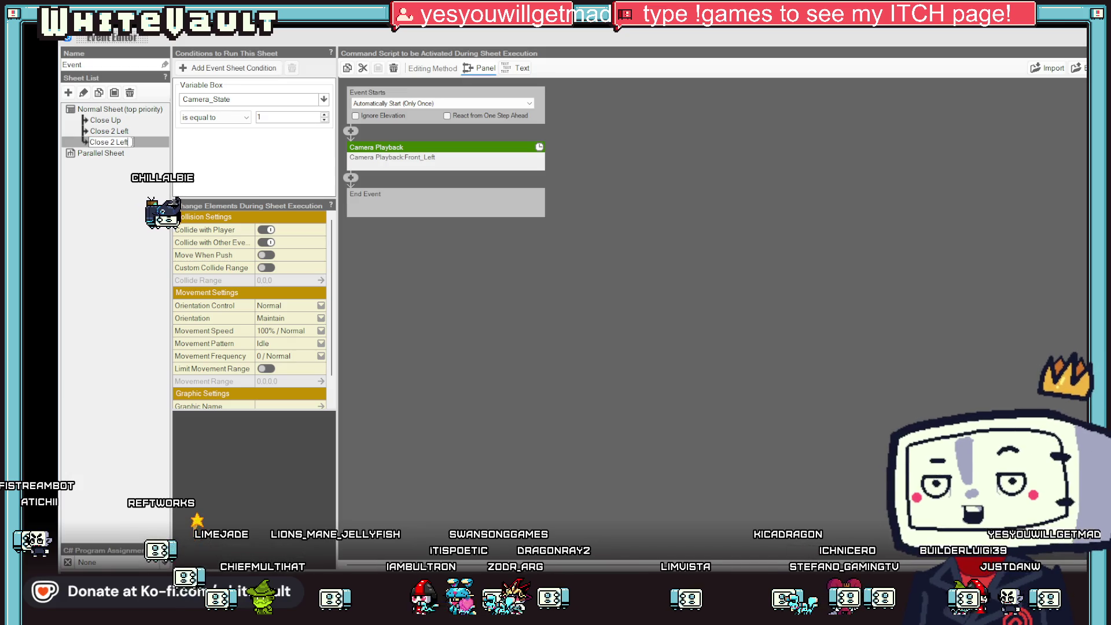
type("Right")
key("Return")
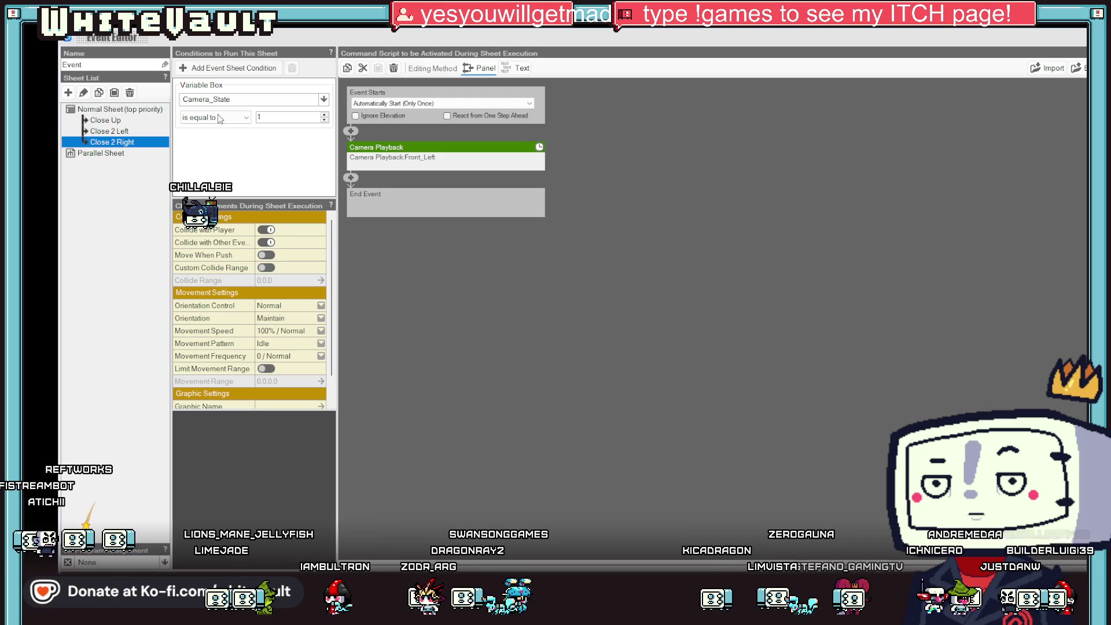
left_click(293, 118)
type("2")
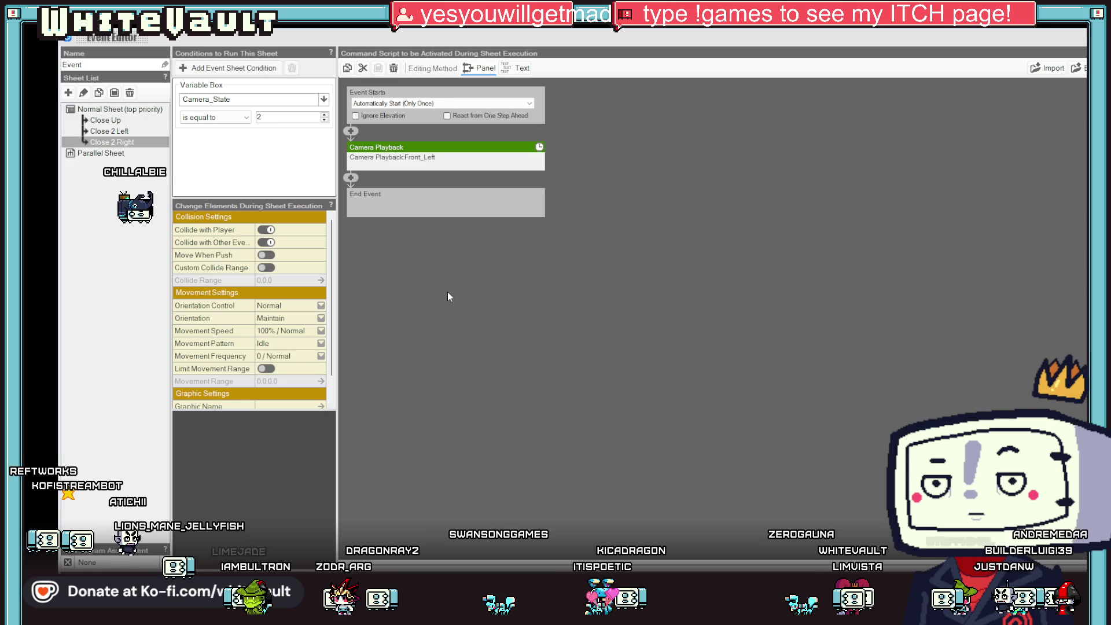
left_click(406, 158)
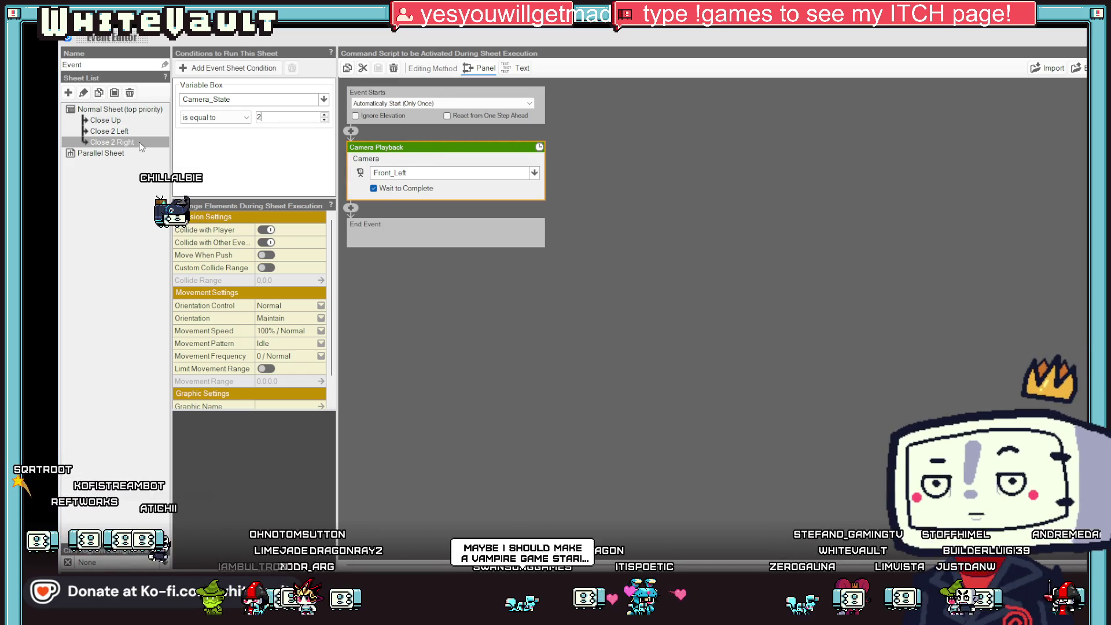
Duplicate the Close 2 Right sheet as 'Left 2 Right'.
right_click(141, 145)
left_click(155, 152)
right_click(140, 145)
left_click(151, 165)
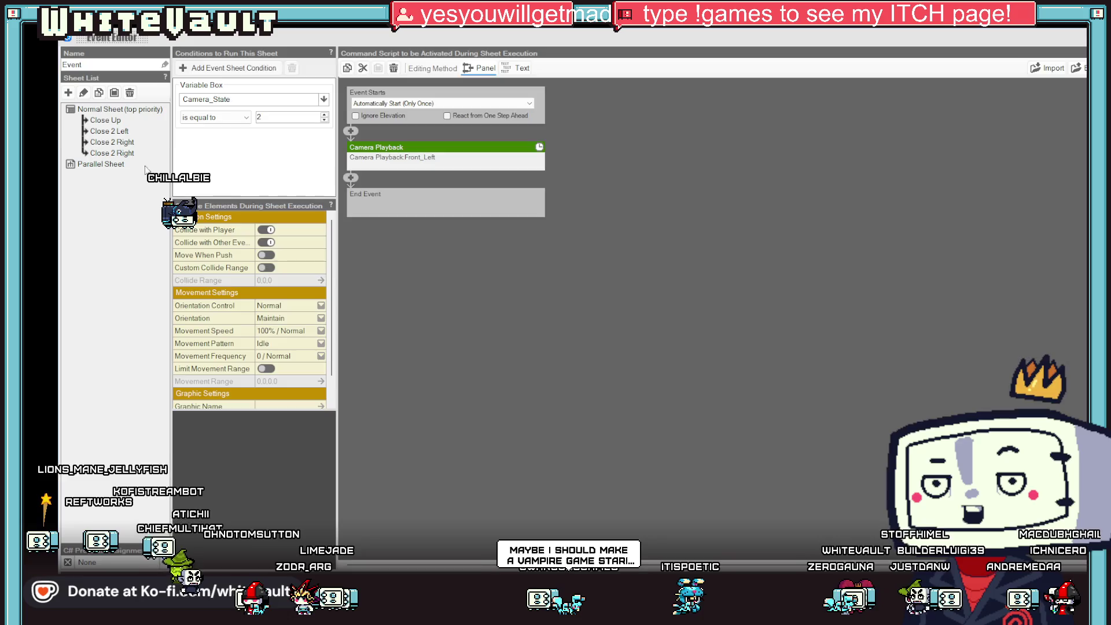
left_click(112, 154)
left_click(112, 154)
type("Left")
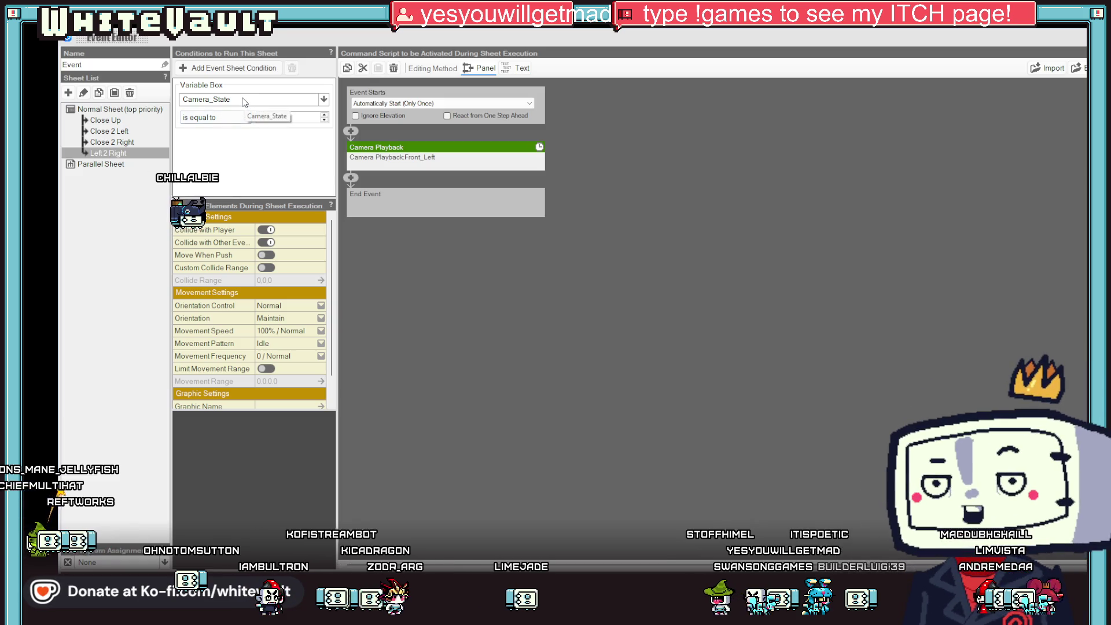
left_click(445, 152)
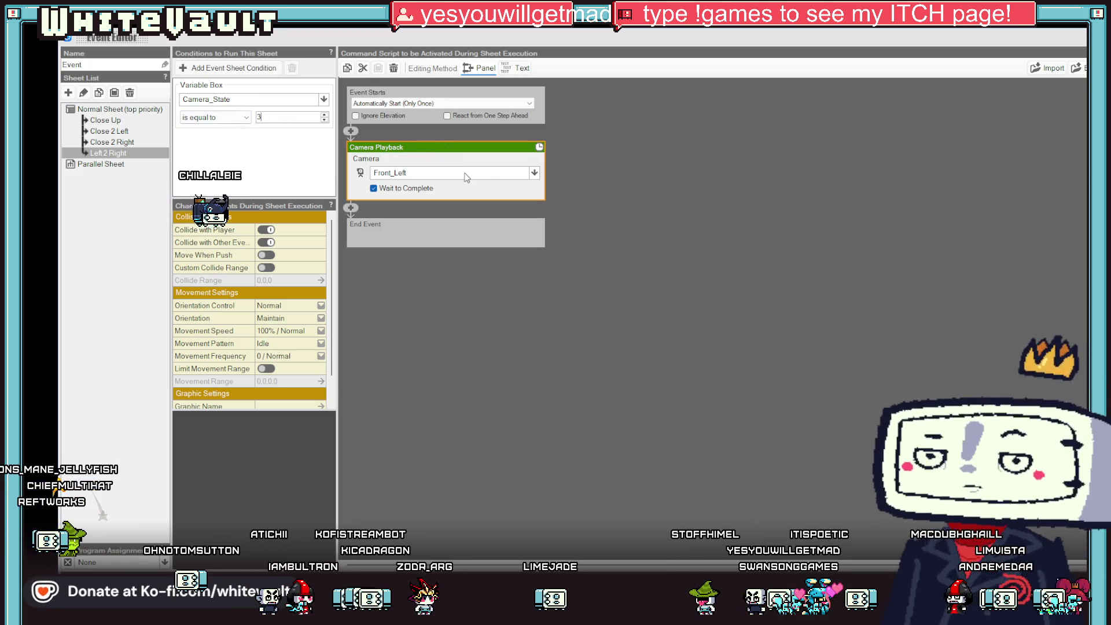
left_click(533, 174)
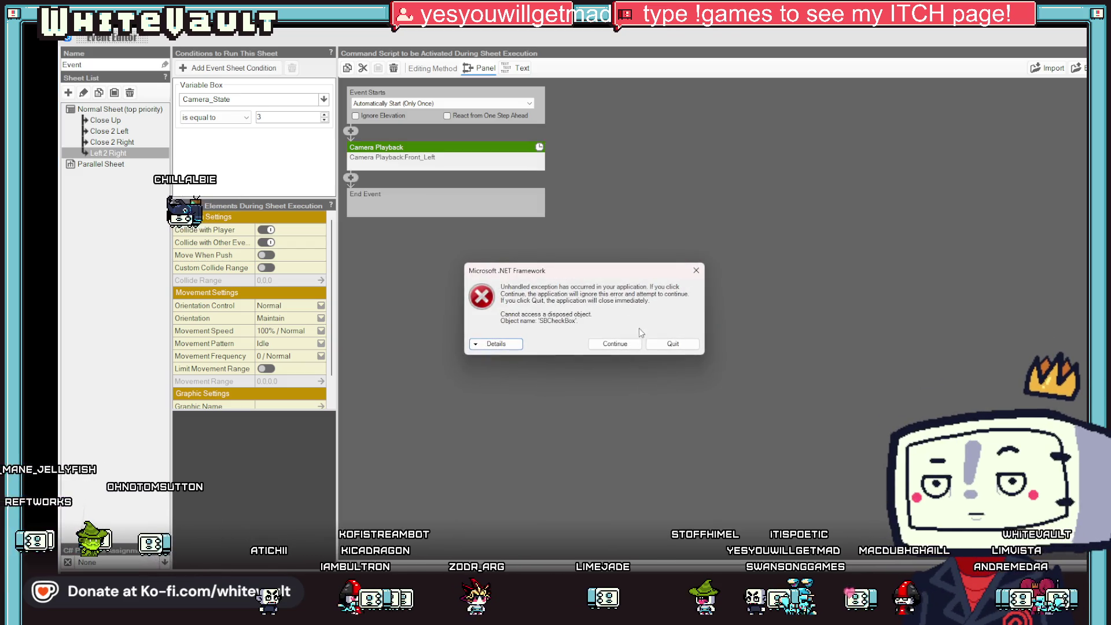
left_click(614, 343)
Set the Close 2 Right sheet's playback camera to Front_Right.
left_click(147, 122)
left_click(126, 132)
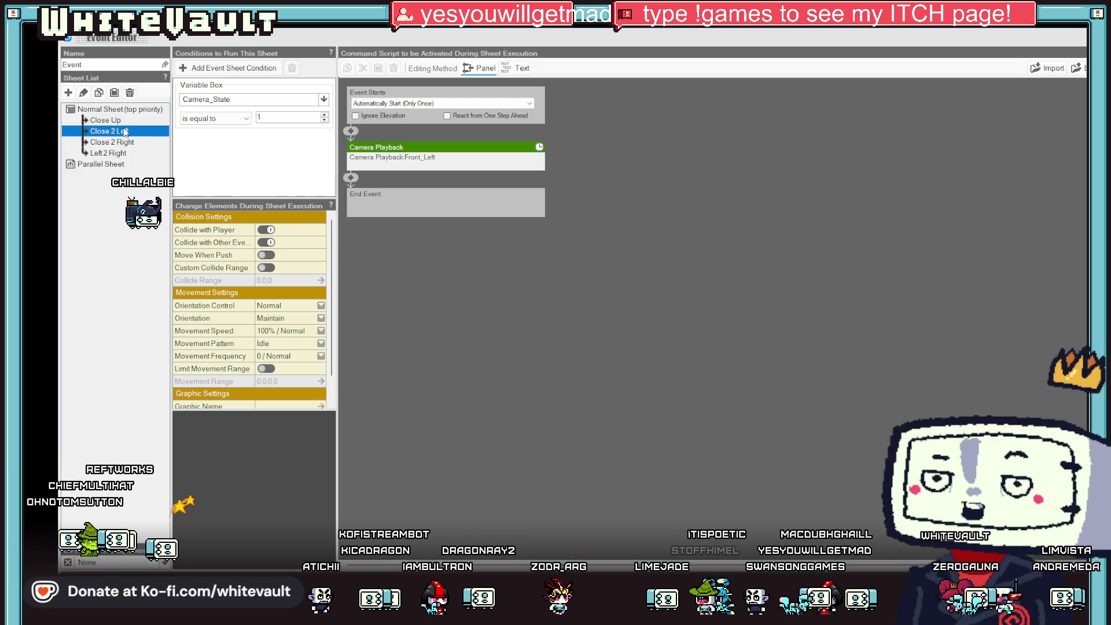
left_click(131, 142)
left_click(481, 158)
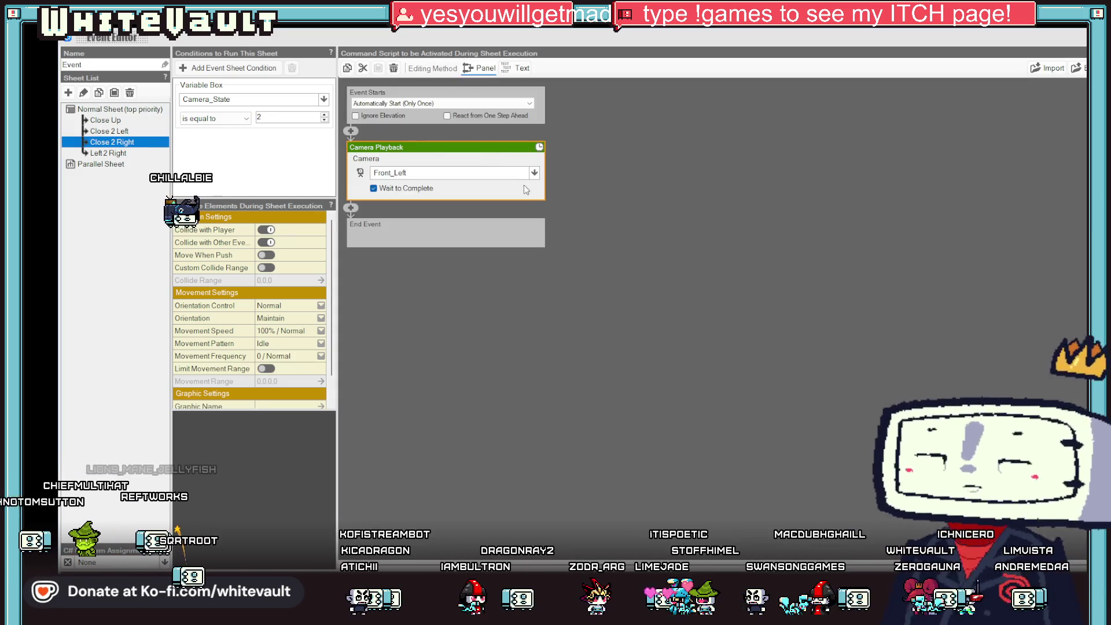
left_click(534, 174)
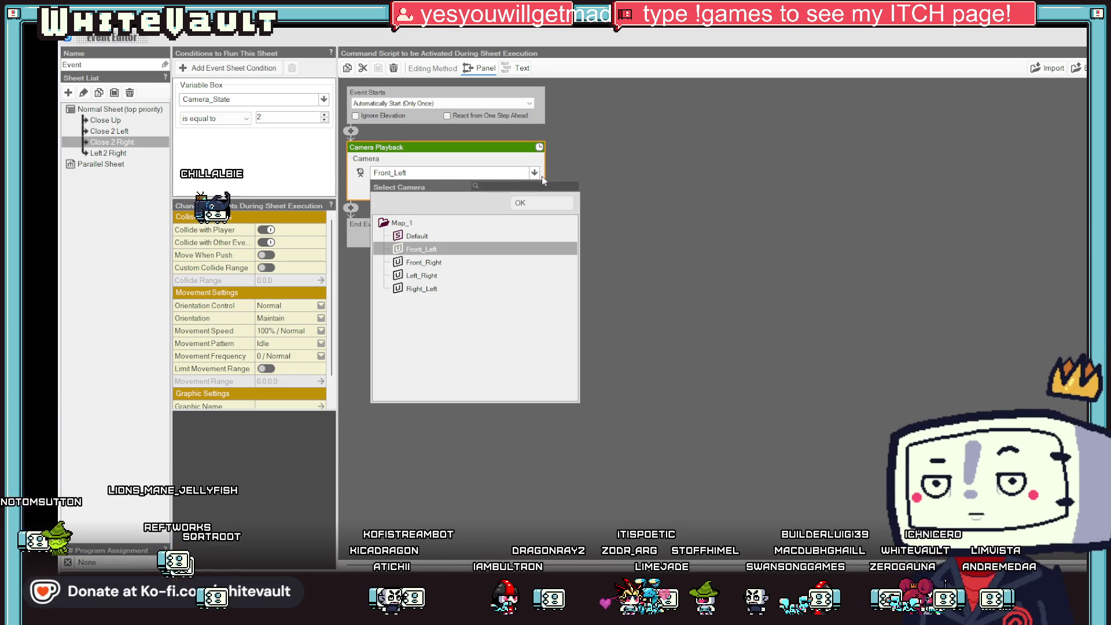
double_click(438, 262)
Set the Left 2 Right sheet's playback camera to Left_Right.
left_click(108, 153)
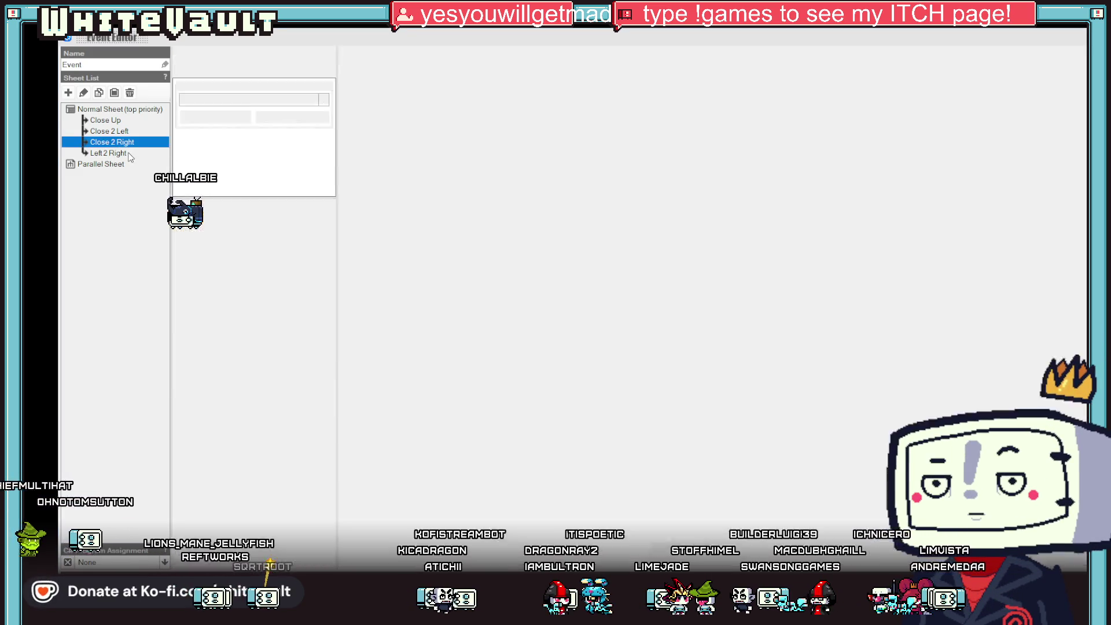
left_click(426, 157)
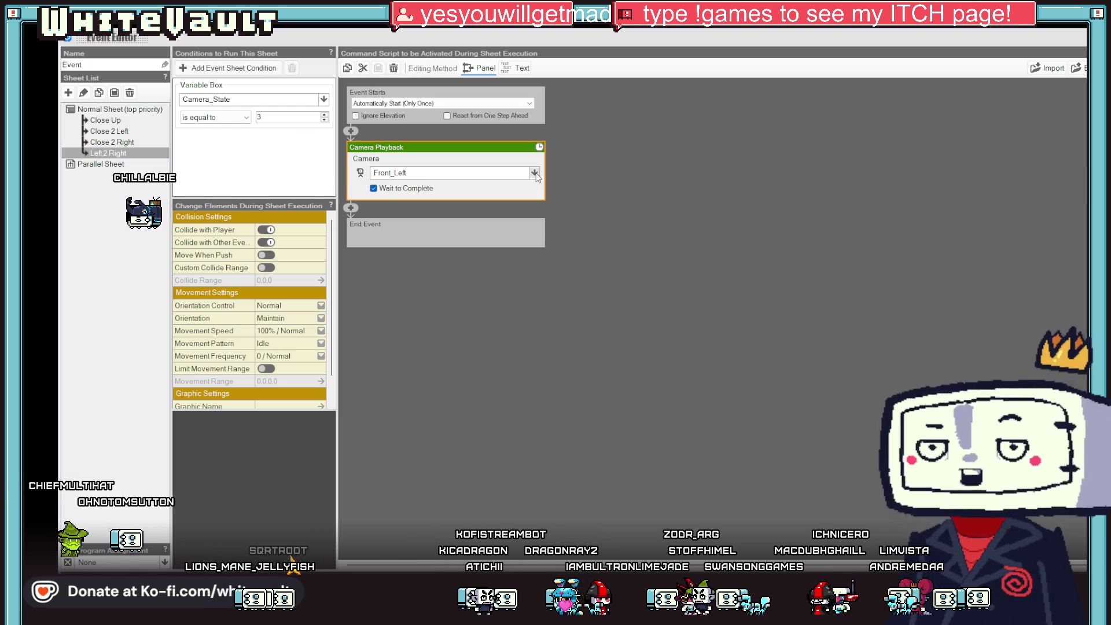
left_click(534, 173)
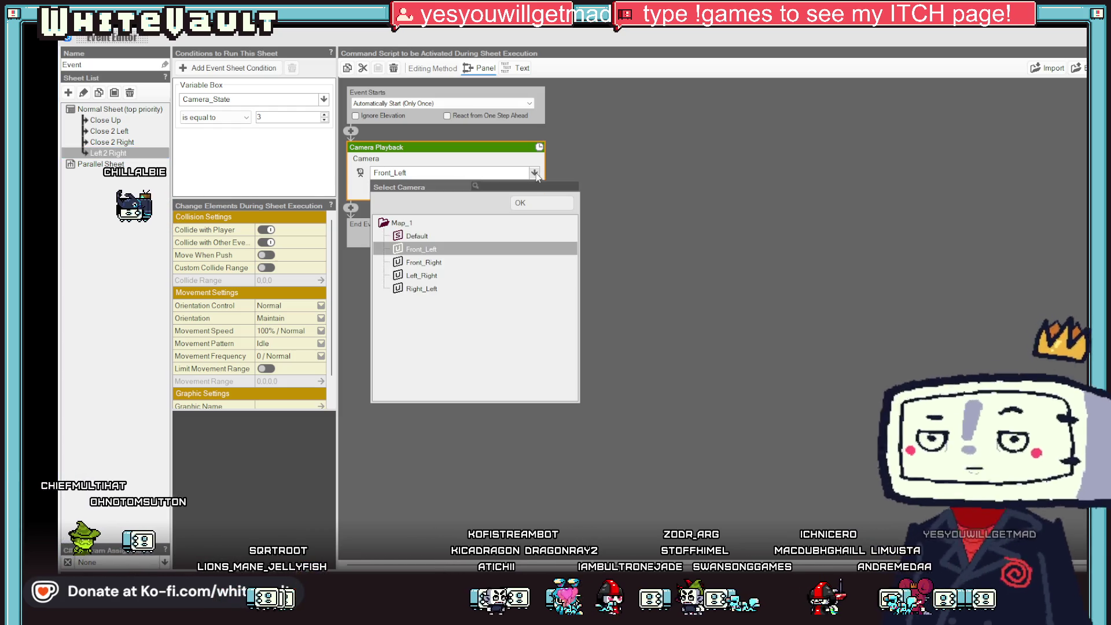
double_click(429, 276)
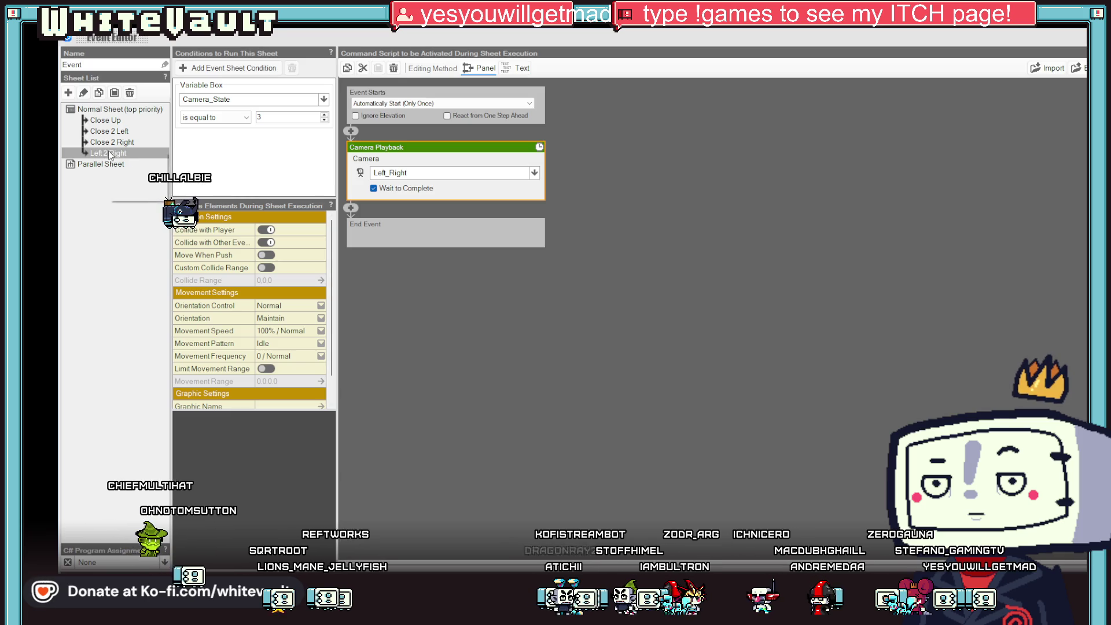
Copy the Left 2 Right sheet and paste a duplicate.
right_click(110, 156)
left_click(130, 162)
right_click(110, 155)
left_click(133, 172)
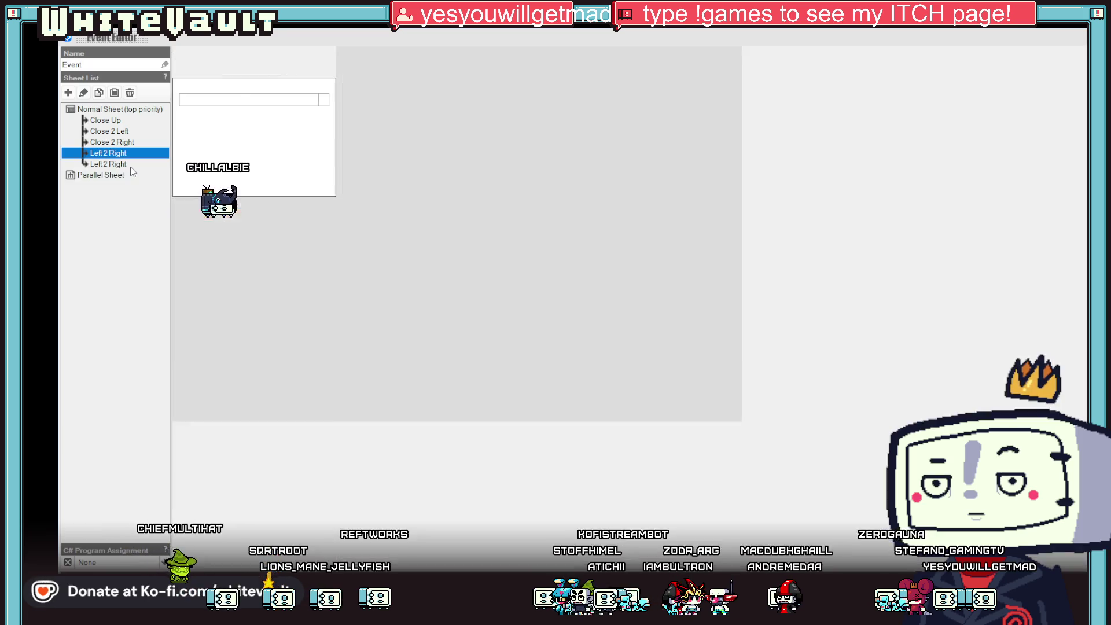
Rename the copied sheet to 'Right 2 Left'.
key("BackSpace")
key("BackSpace")
key("BackSpace")
type("R")
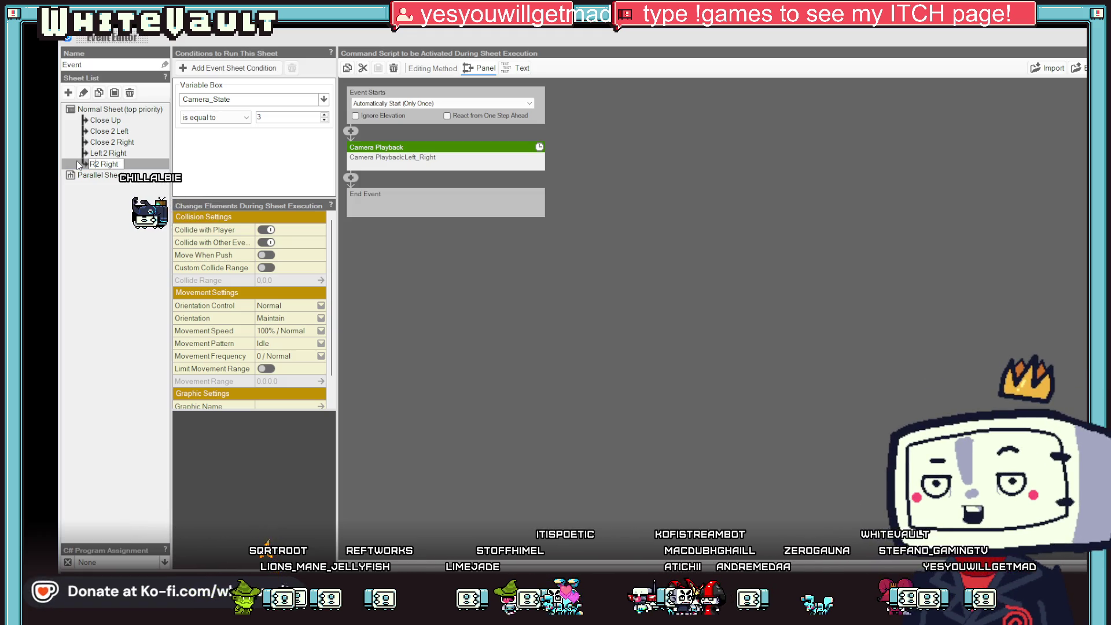
type("ight")
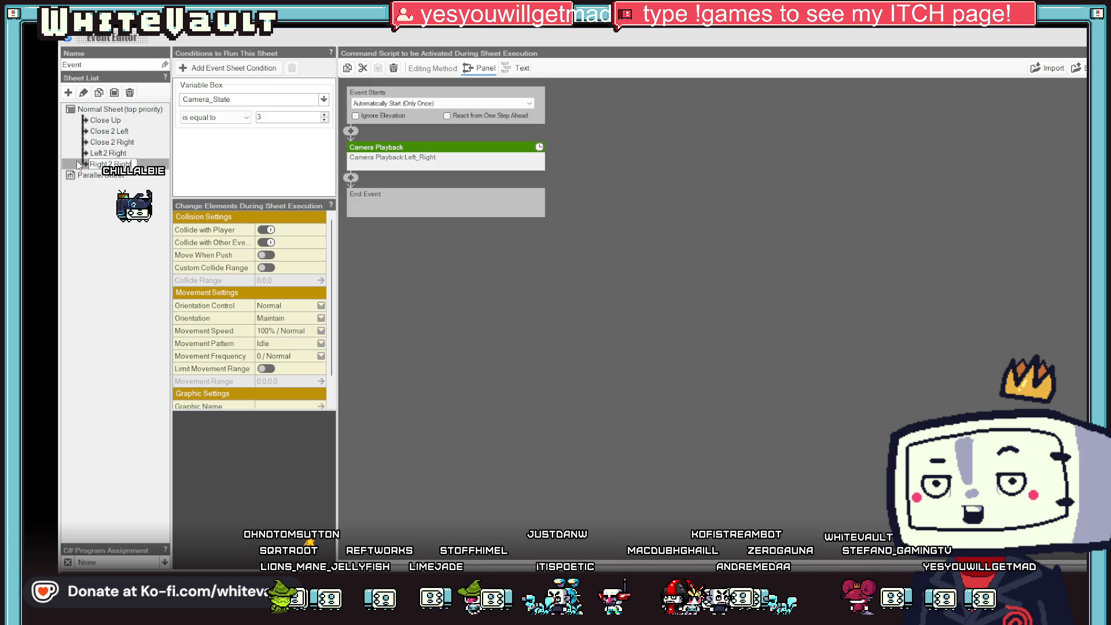
key("BackSpace")
key("BackSpace")
key("BackSpace")
key("BackSpace")
key("BackSpace")
type("Left")
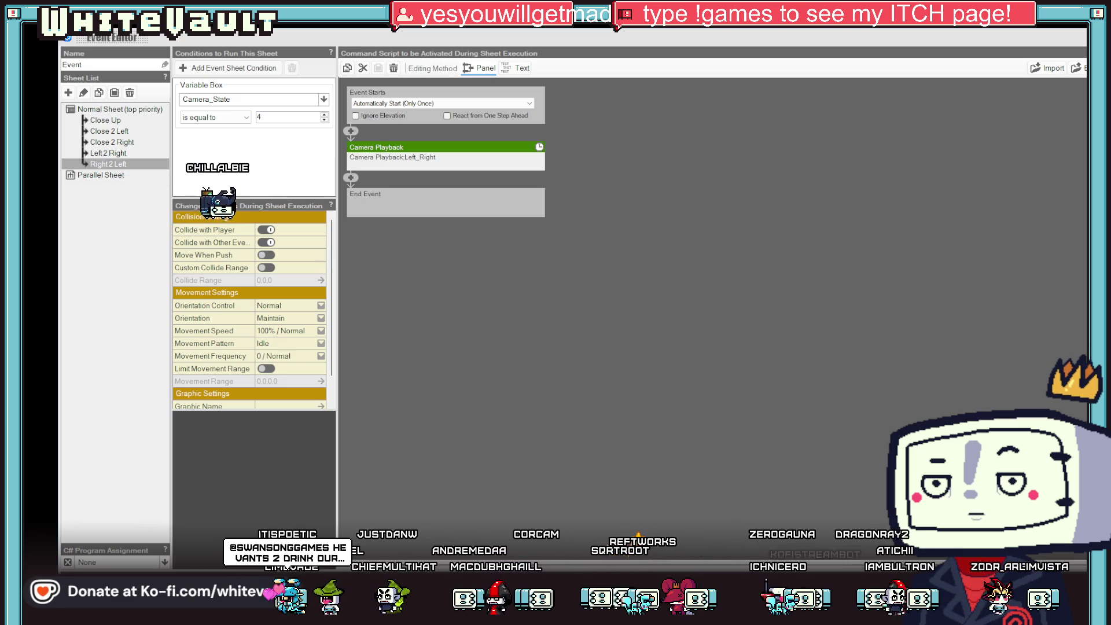
Set its playback camera to Right_Left and close the Event Editor.
left_click(510, 158)
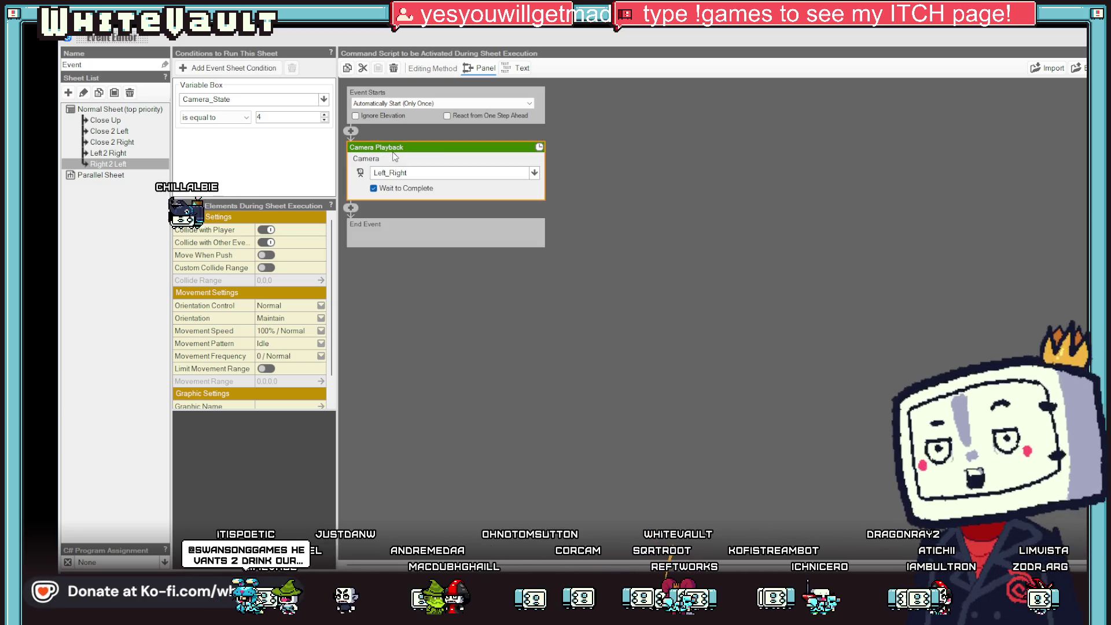
left_click(532, 176)
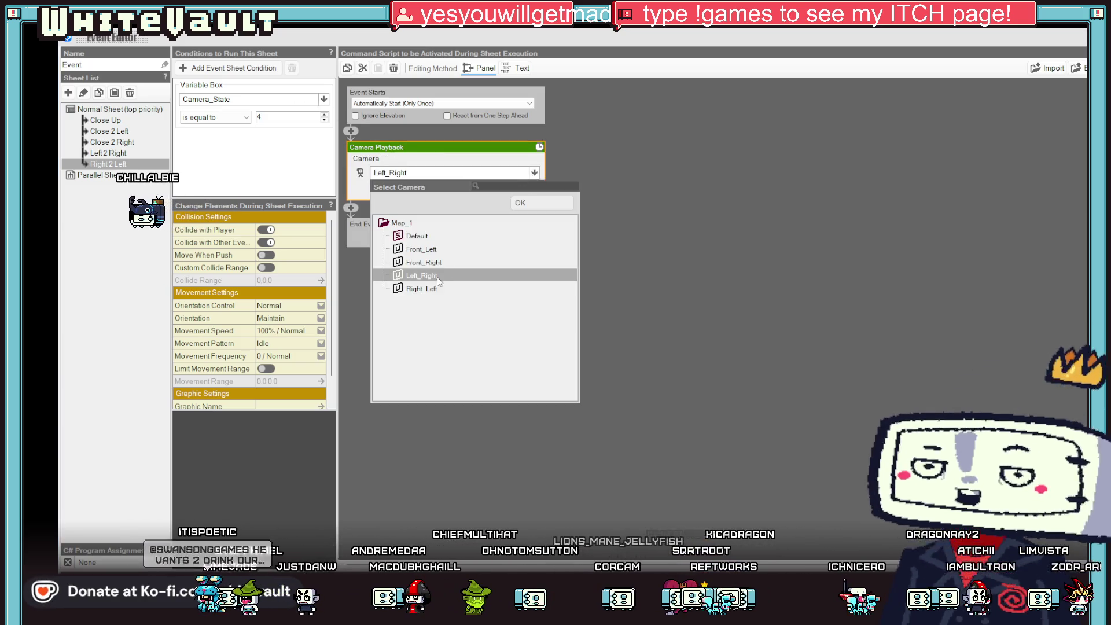
left_click(521, 287)
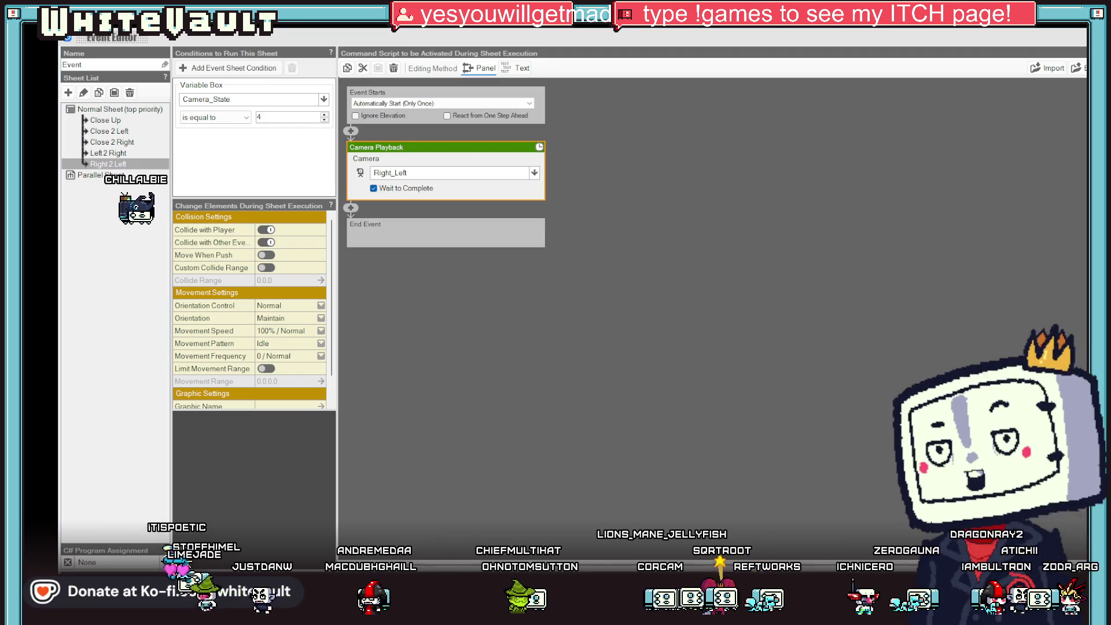
key("Return")
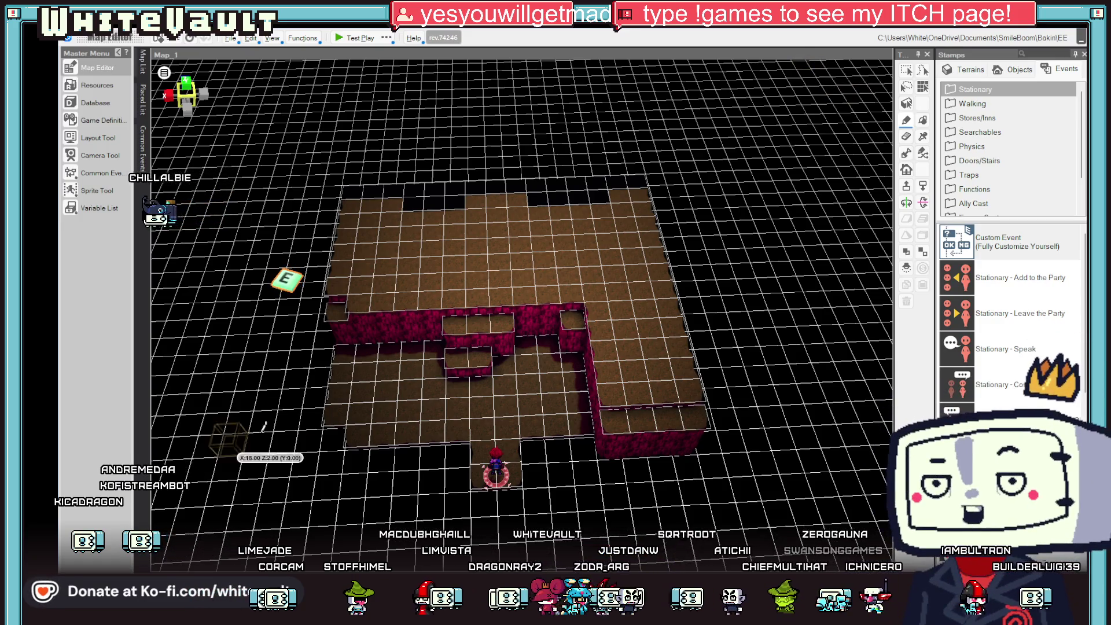
Reopen the camera event and check its Close Up sheet.
scroll(284, 233, "up", 1)
scroll(284, 234, "down", 1)
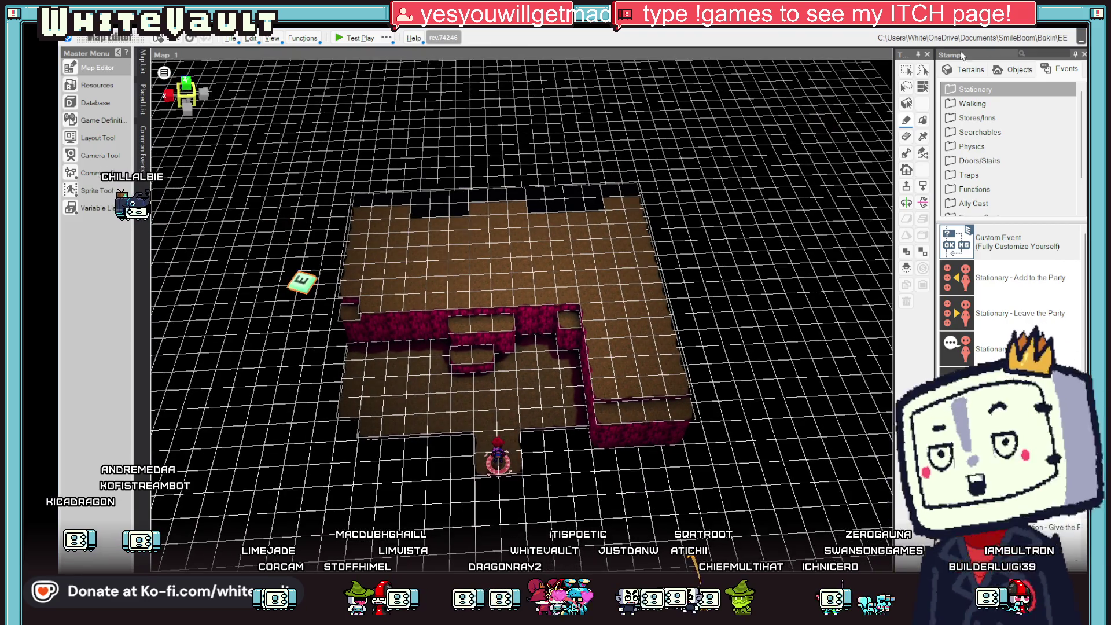
double_click(302, 283)
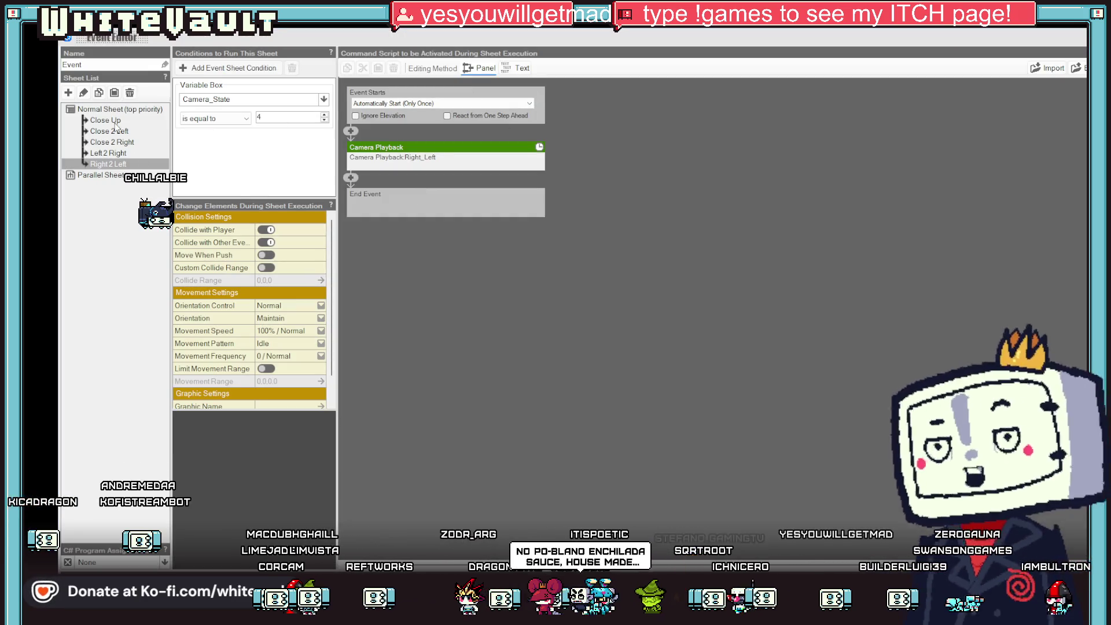
left_click(116, 122)
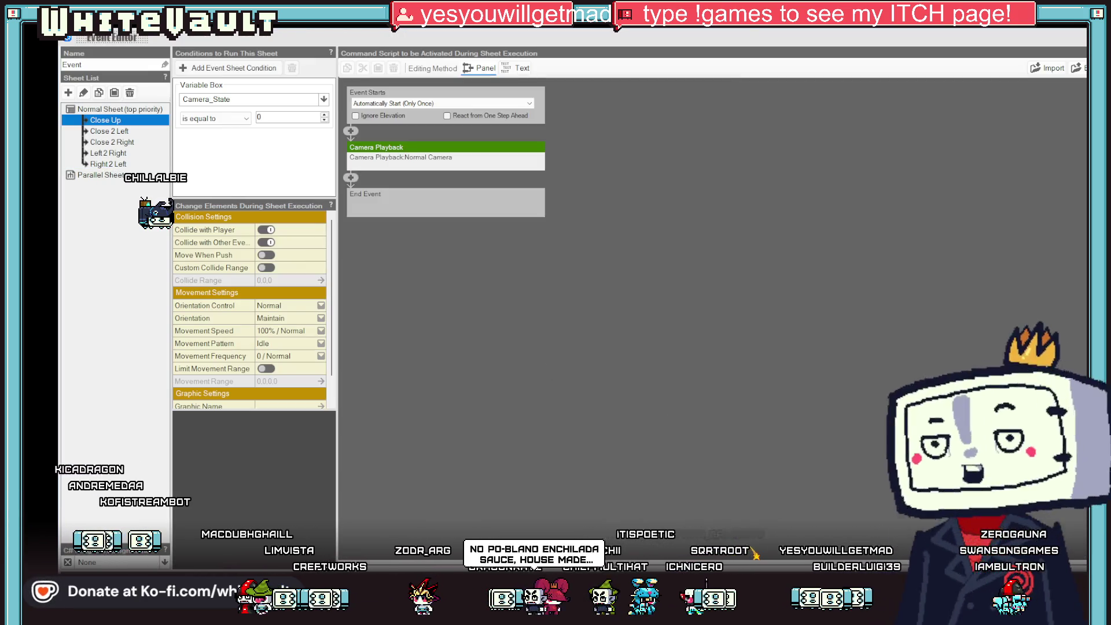
Create a new custom event, Event_1, on the floor cell below the room.
key("Escape")
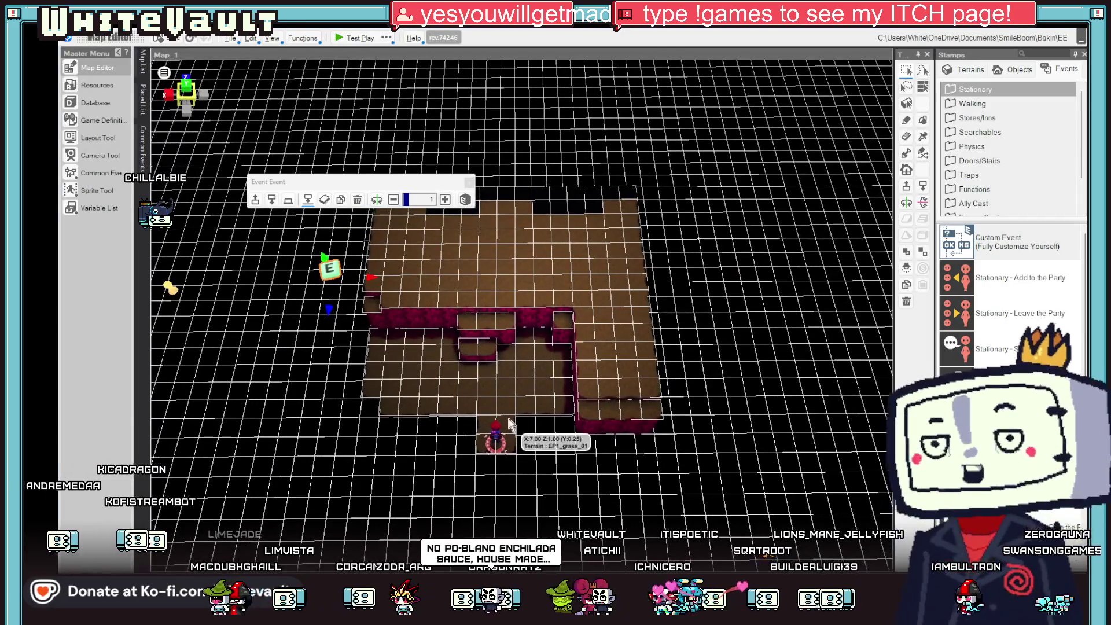
left_click(510, 424)
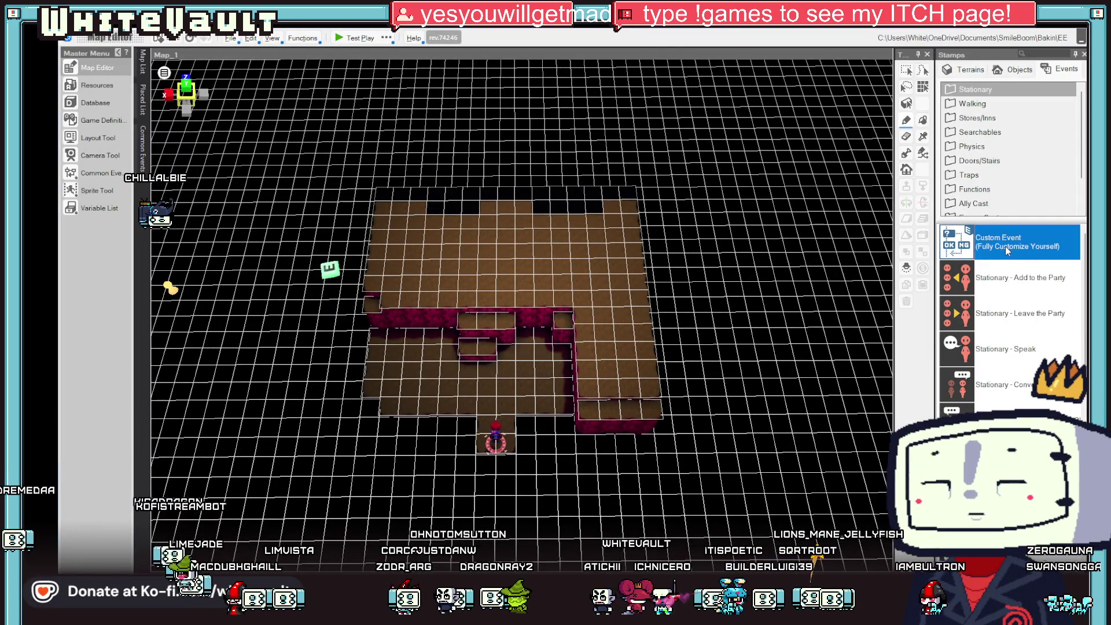
double_click(488, 411)
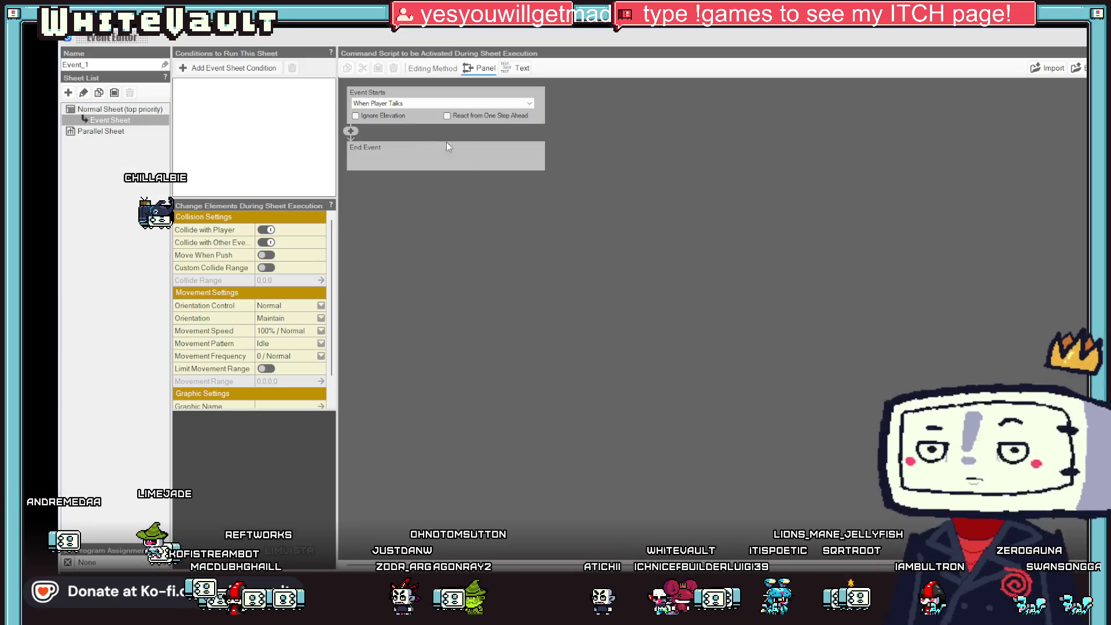
Make Event_1 start on contact with the player and add a Variable Box Assignment command.
left_click(405, 103)
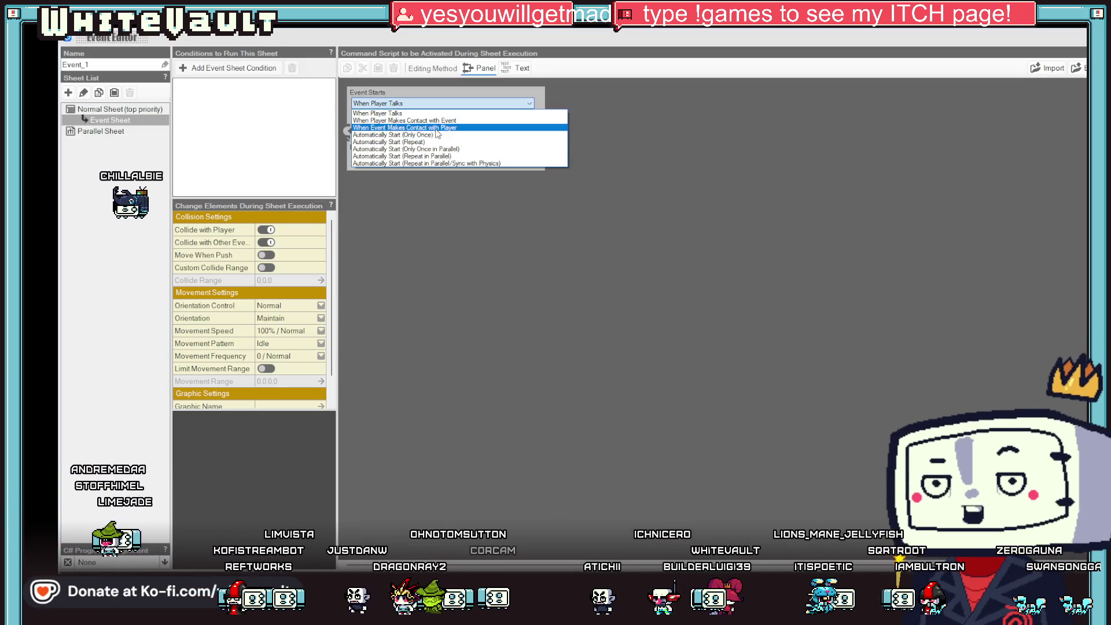
left_click(443, 128)
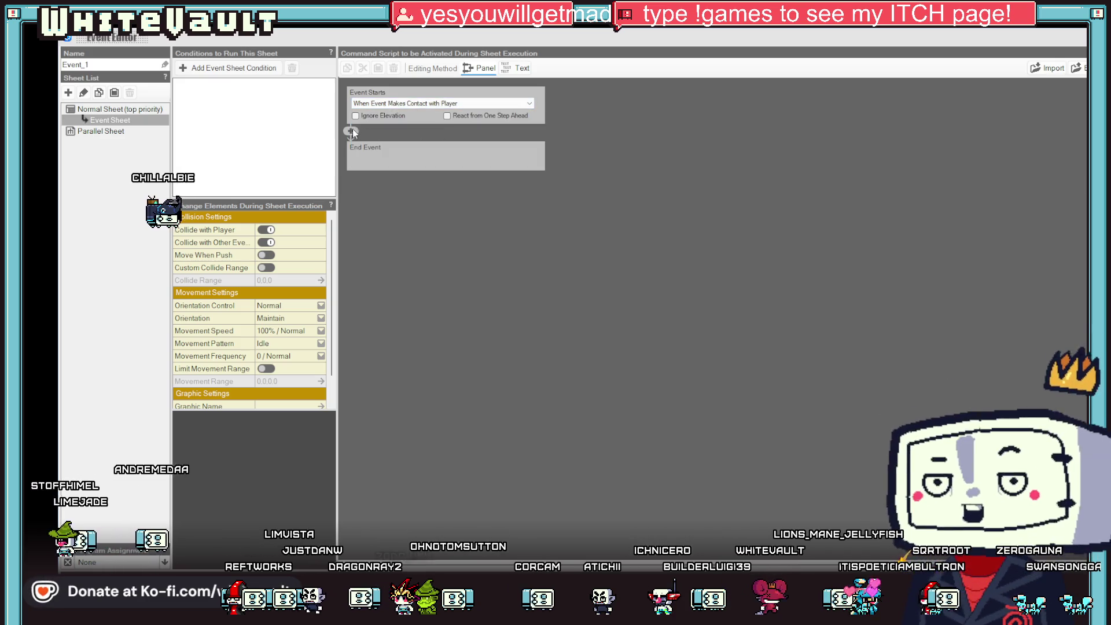
left_click(351, 132)
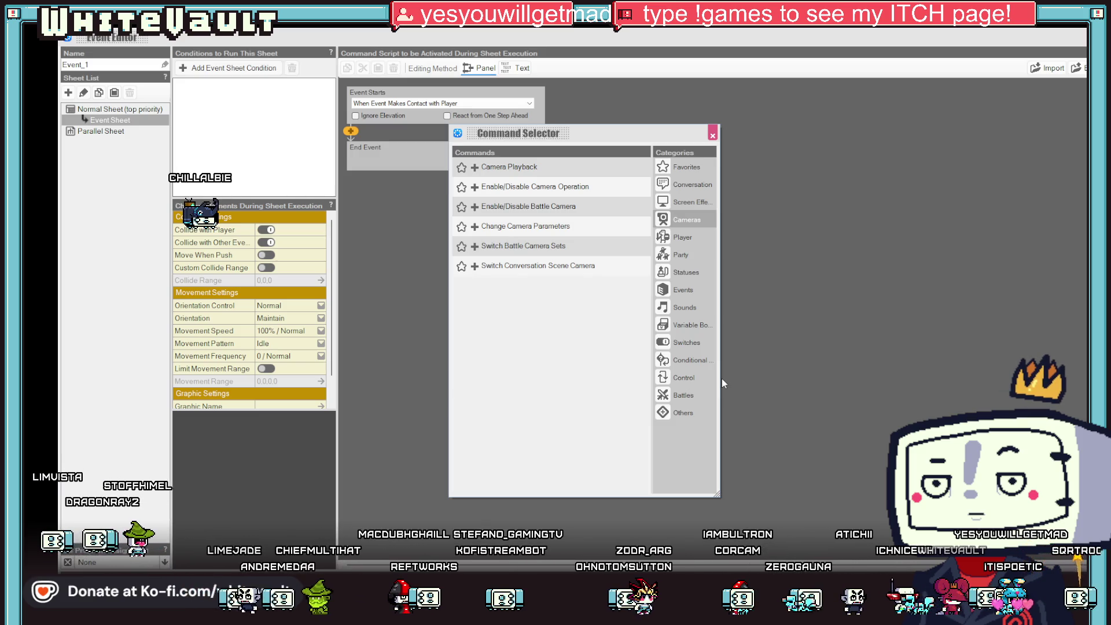
left_click(710, 318)
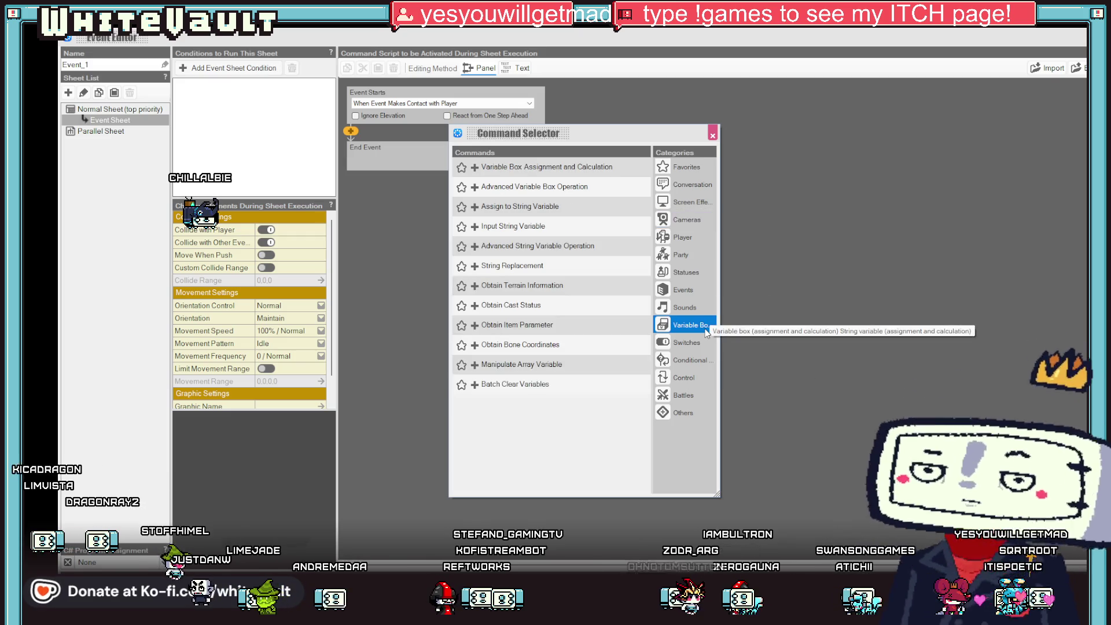
double_click(573, 170)
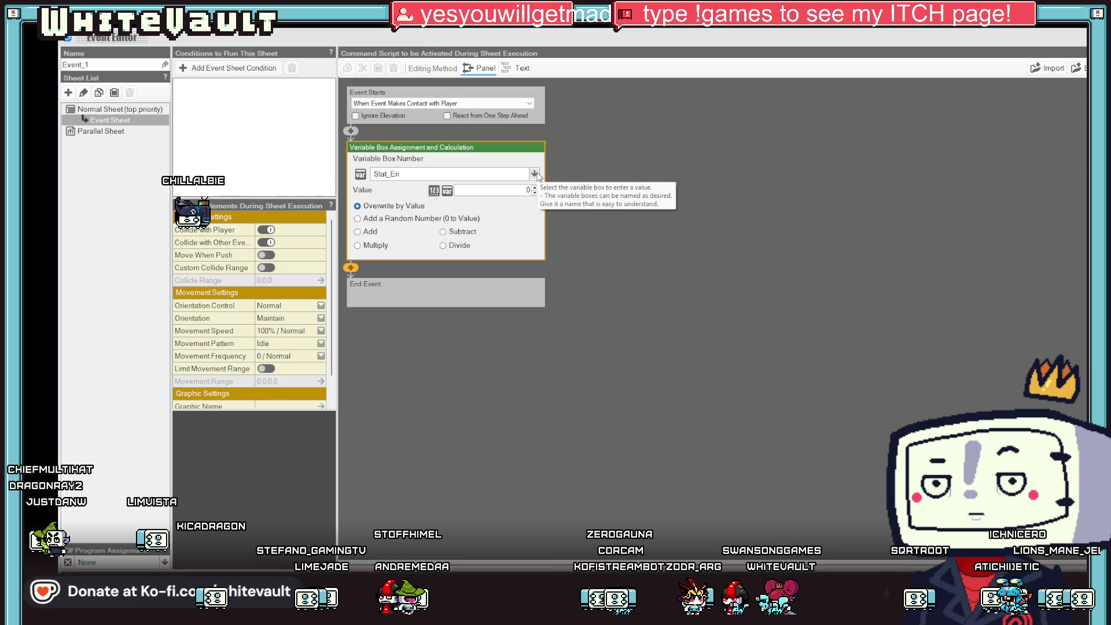
Assign the value 2 to the Camera_State variable box.
left_click(534, 173)
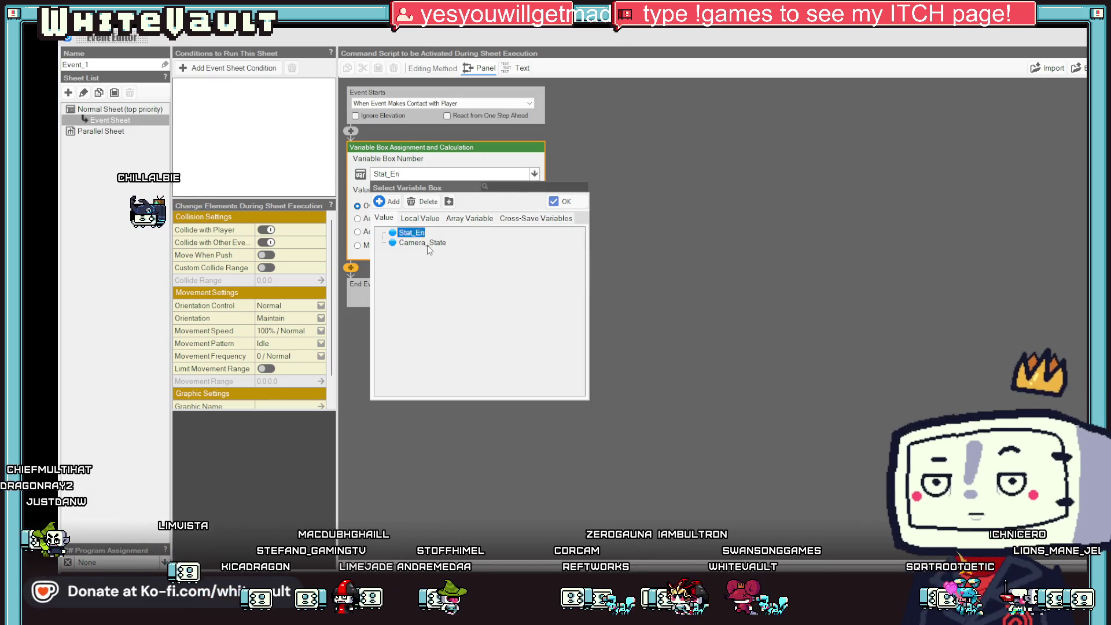
double_click(427, 245)
left_click(479, 191)
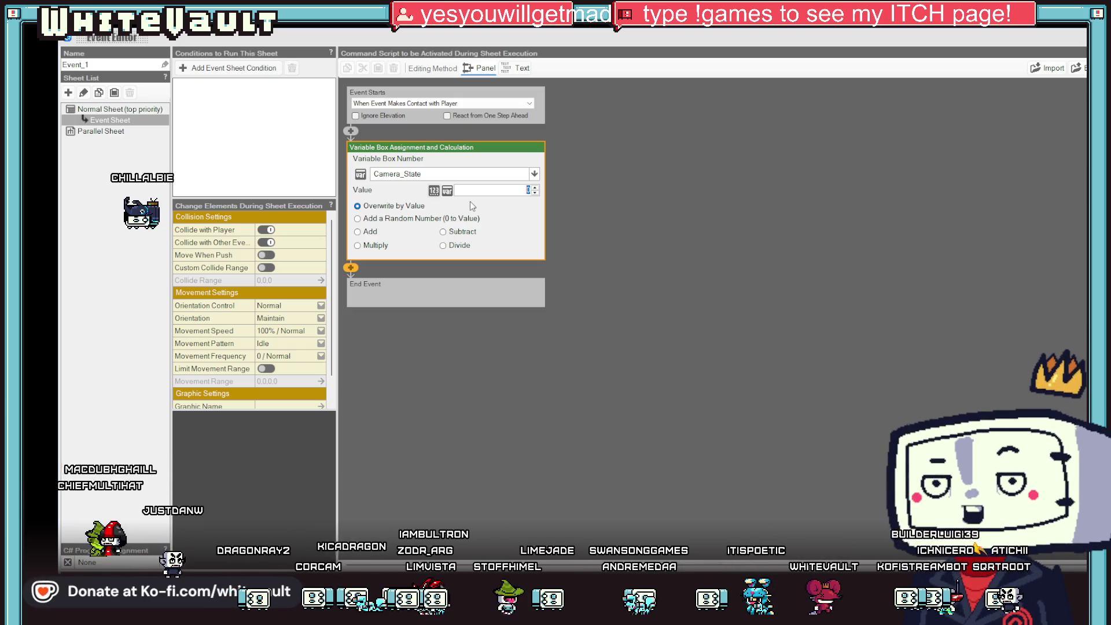
type("2")
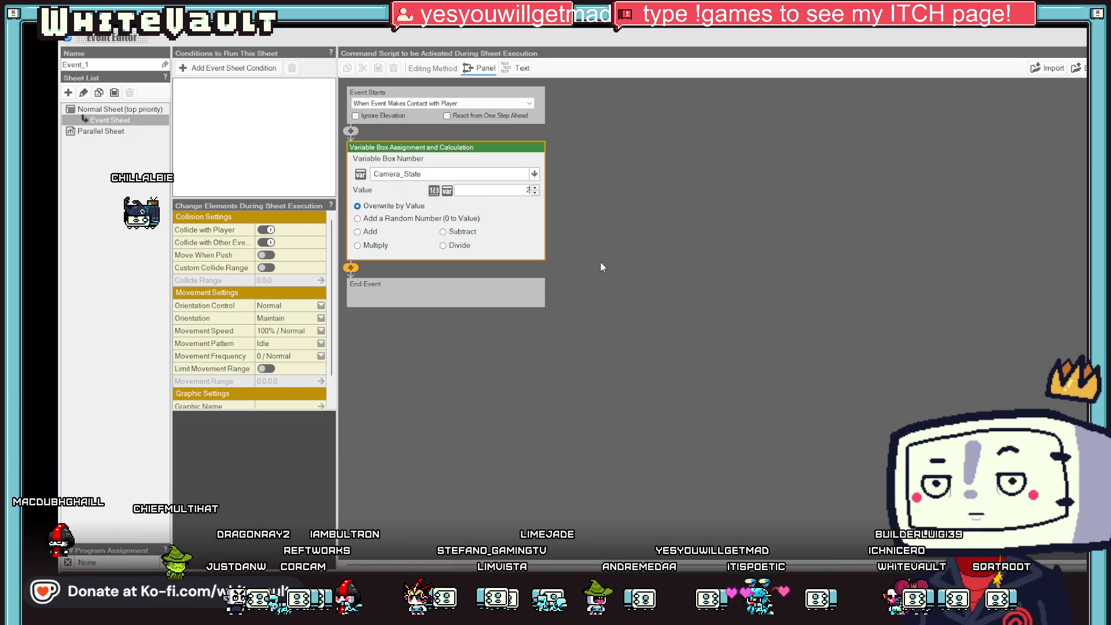
left_click(205, 68)
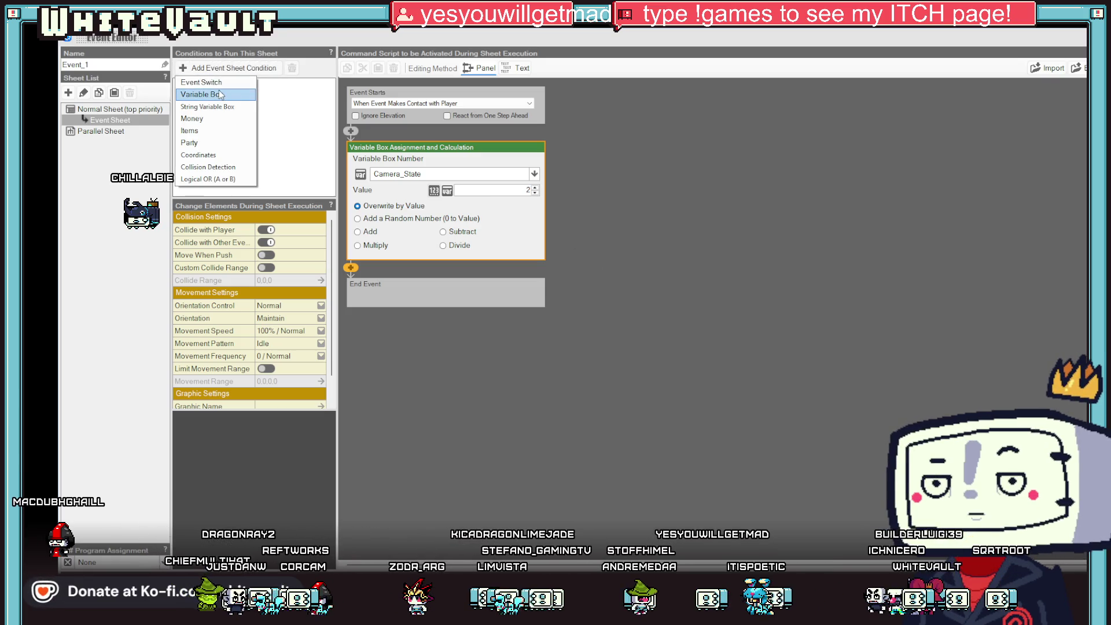
Give Event_1 a Stat_En equals 0 condition, duplicate its sheet, and place it at the entrance.
left_click(233, 95)
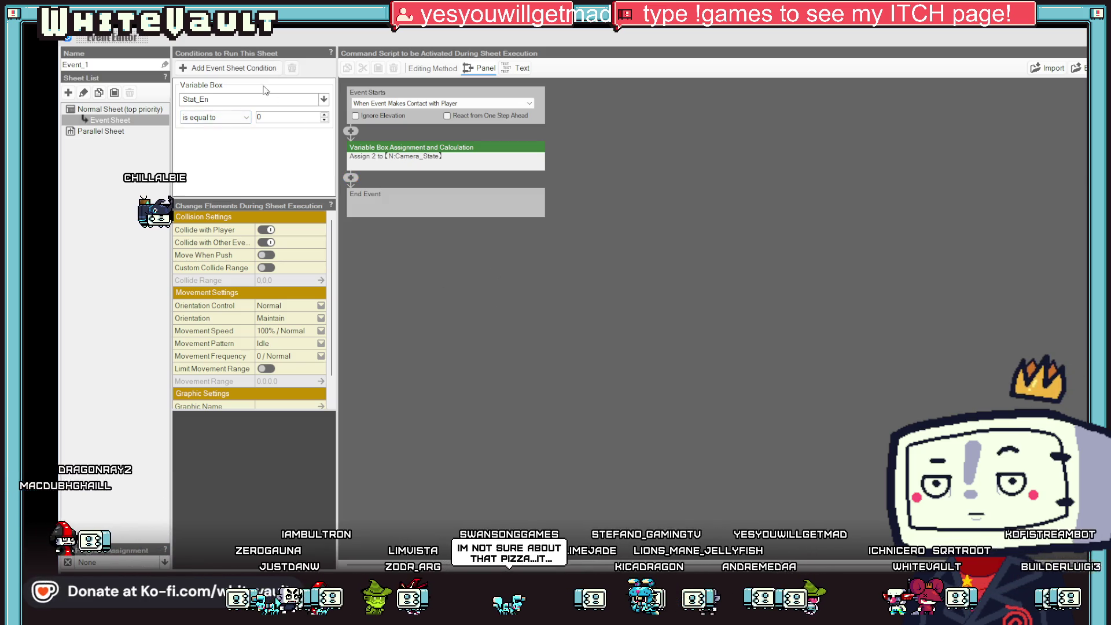
right_click(128, 121)
left_click(155, 140)
right_click(124, 126)
left_click(150, 156)
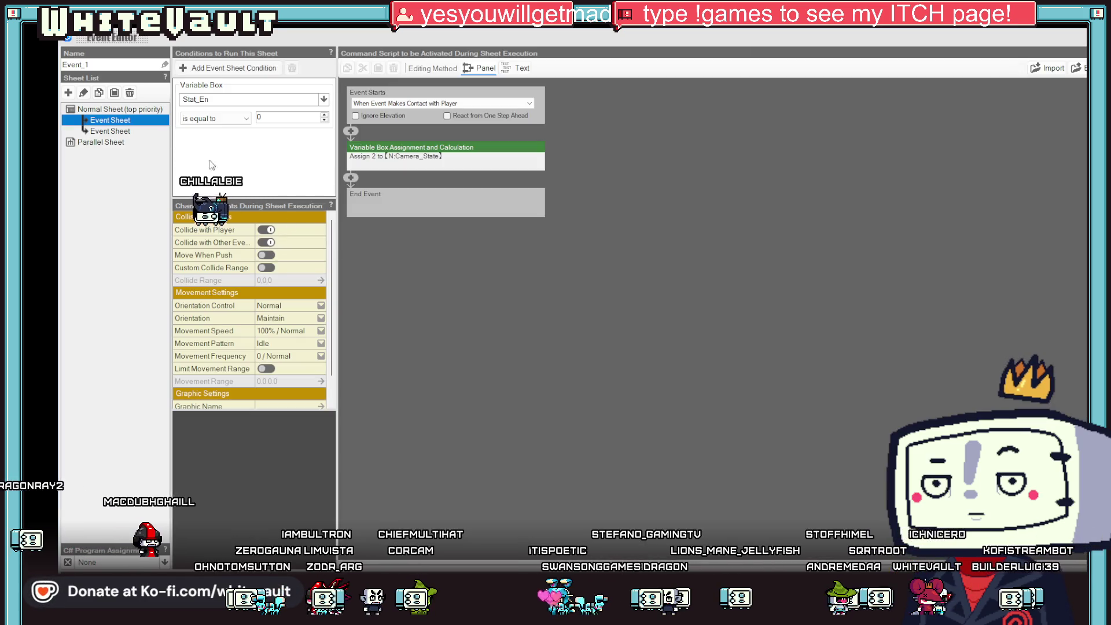
key("Escape")
left_click(485, 398)
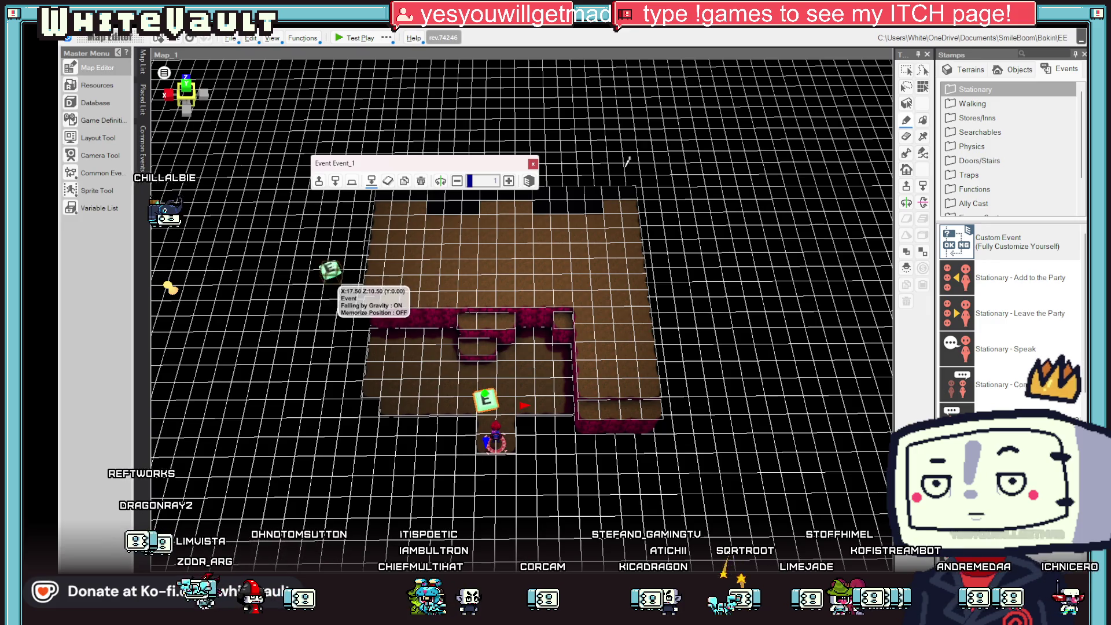
Open the camera event beside the room in the Event Editor.
left_click(324, 272)
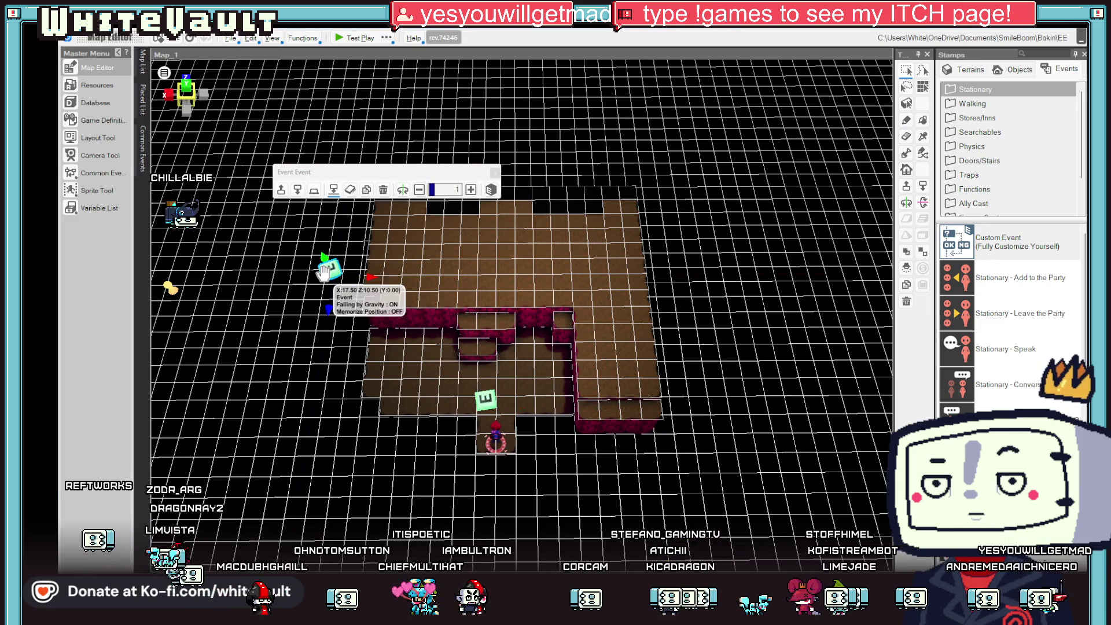
double_click(324, 273)
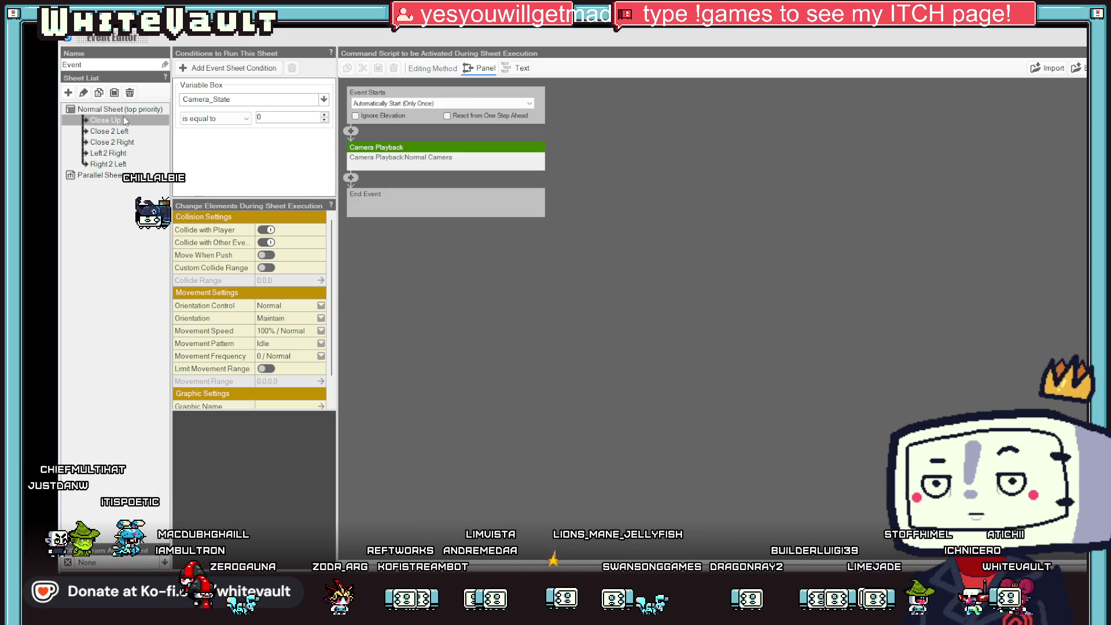
Review the camera event's Close Up, Close 2 Left, Close 2 Right and Left 2 Right sheets.
left_click(129, 142)
left_click(125, 135)
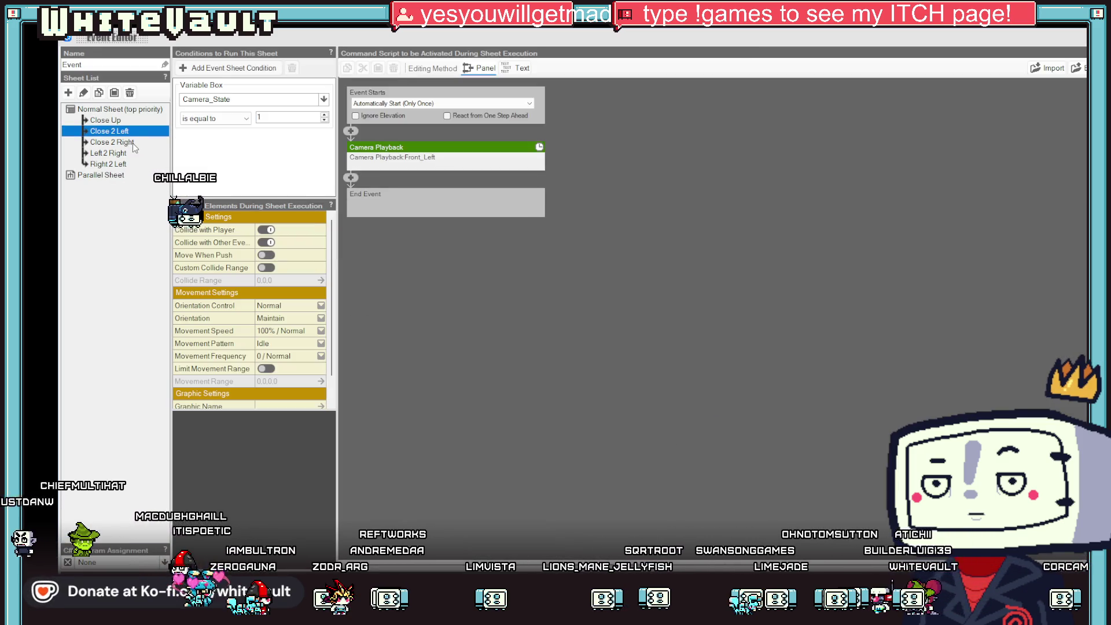
left_click(131, 144)
left_click(128, 149)
left_click(124, 142)
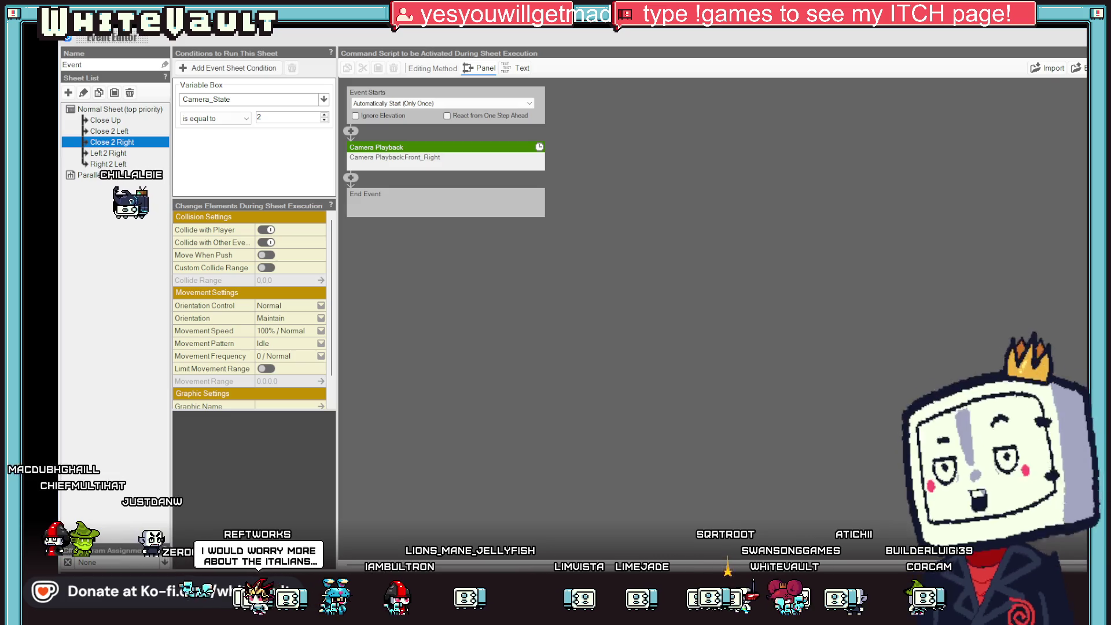
Close the camera event unchanged and reopen the trigger event Event_1.
key("Escape")
mouse_move(544, 425)
left_mouse_down()
mouse_move(579, 440)
mouse_move(555, 399)
mouse_move(504, 385)
left_mouse_up()
double_click(493, 385)
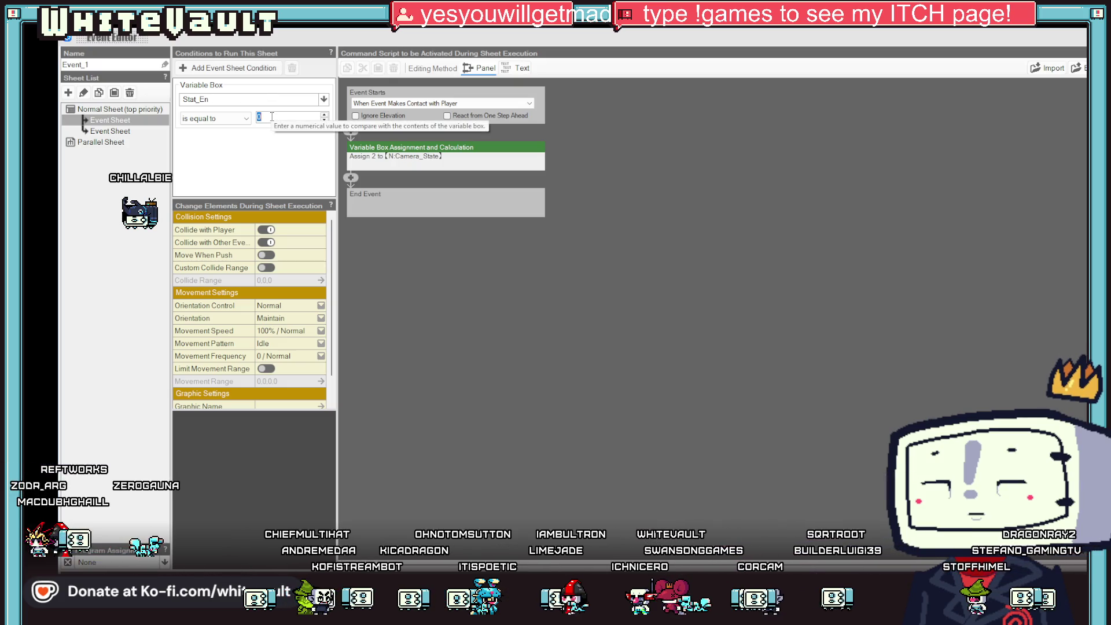
Change Event_1's condition to Stat_En not equal to 2 and reassign Camera_State to 2.
type("2")
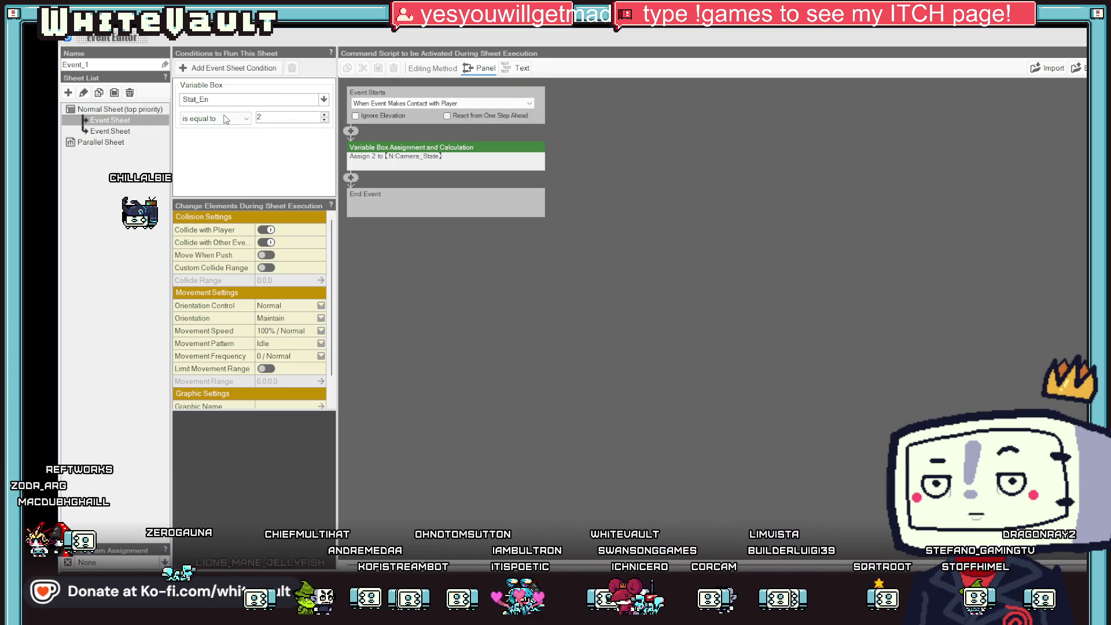
left_click(233, 138)
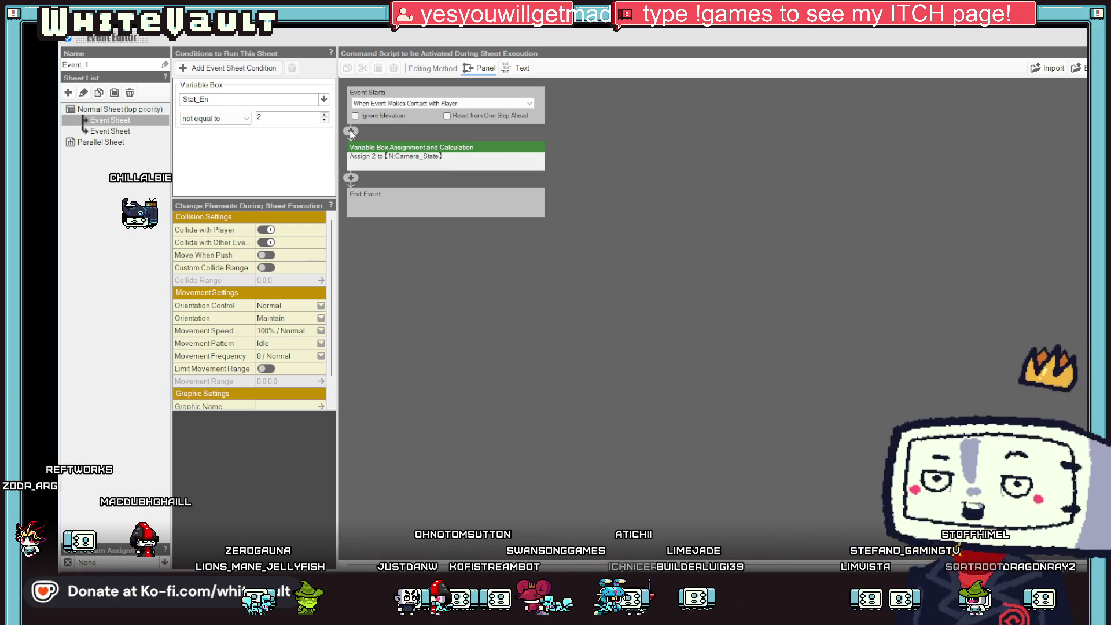
right_click(389, 152)
left_click(438, 206)
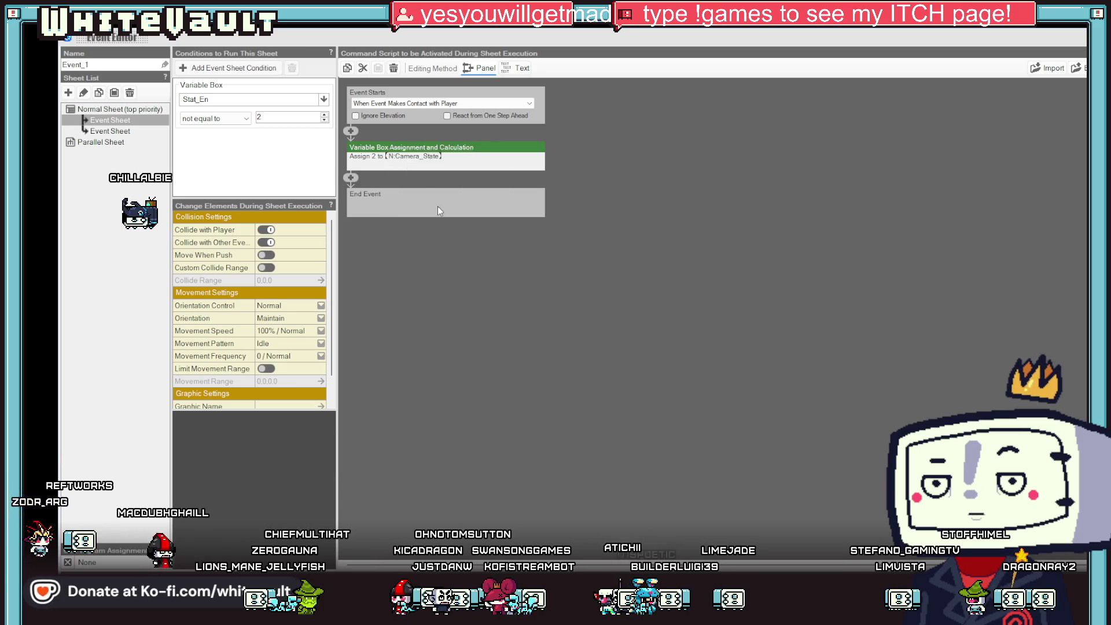
left_click(352, 131)
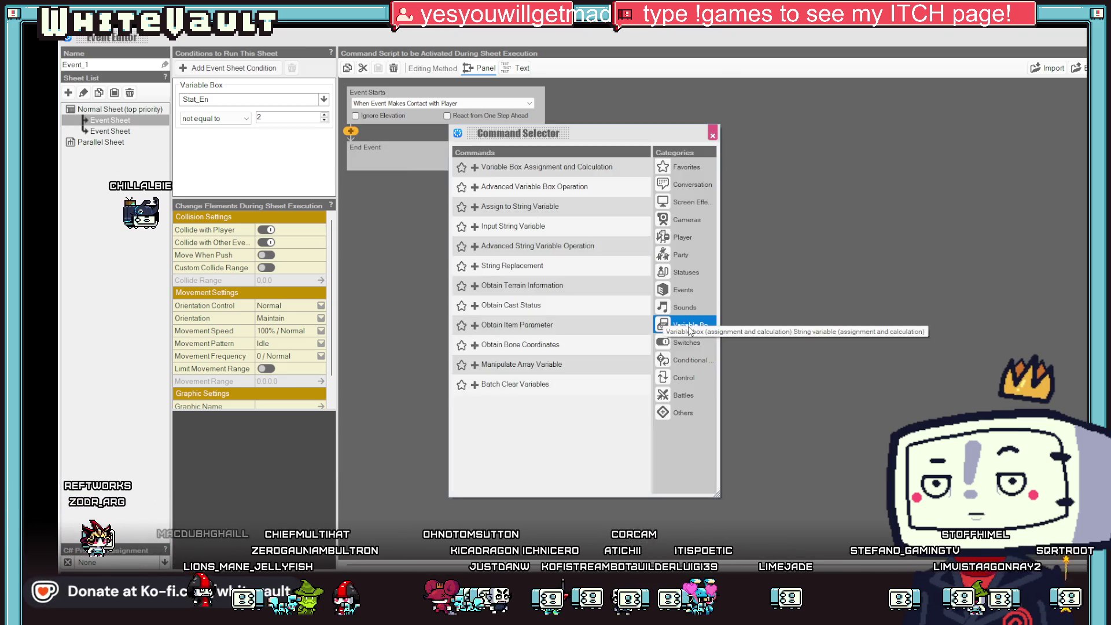
left_click(550, 172)
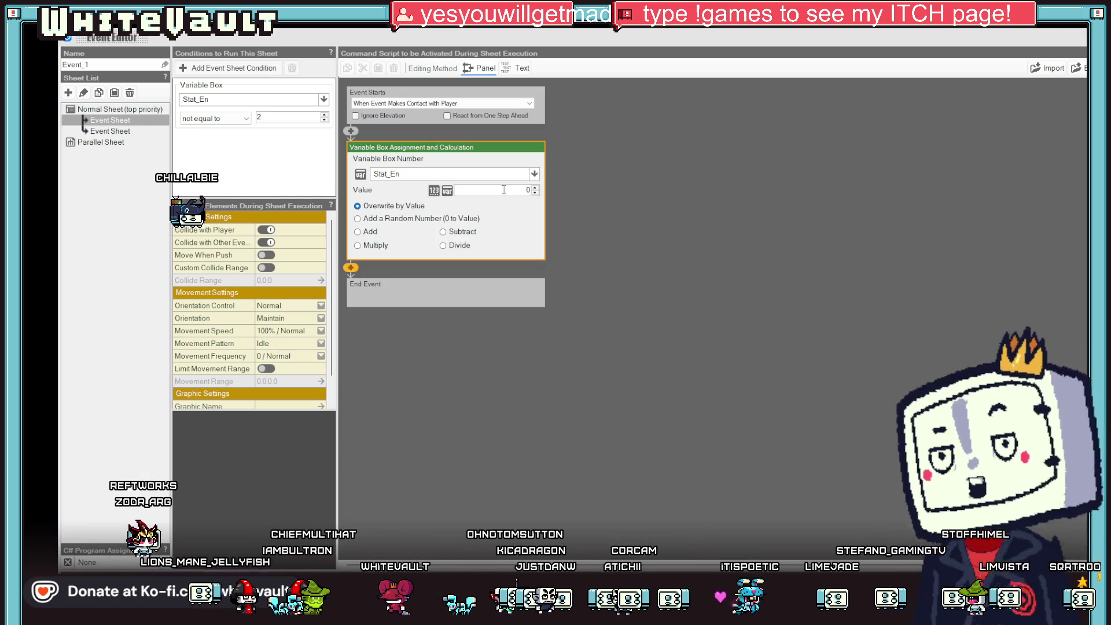
left_click(534, 174)
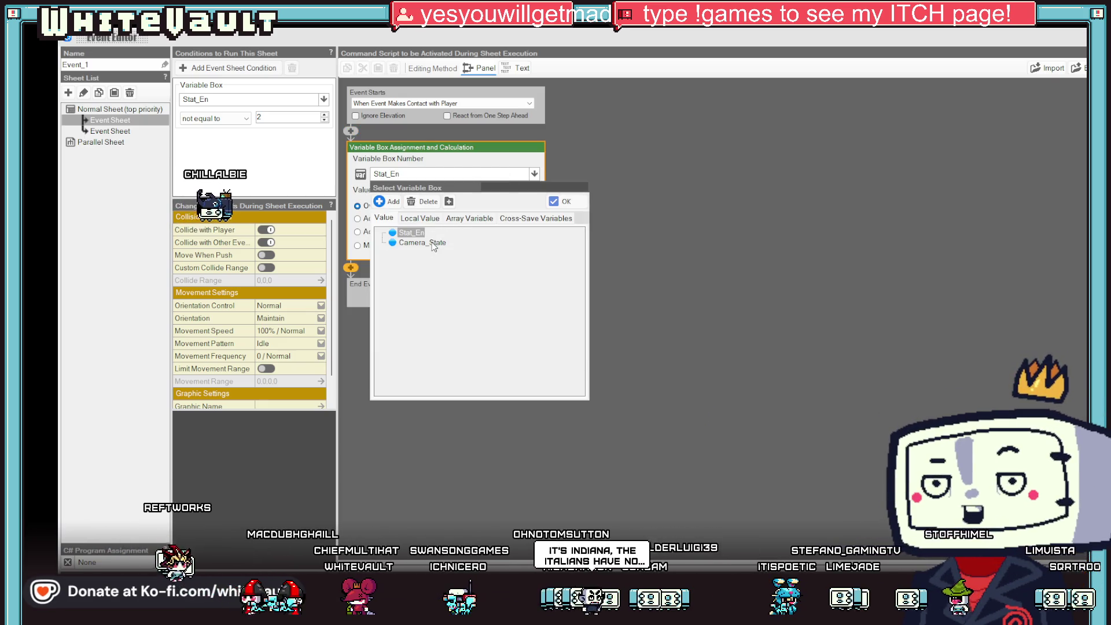
double_click(448, 239)
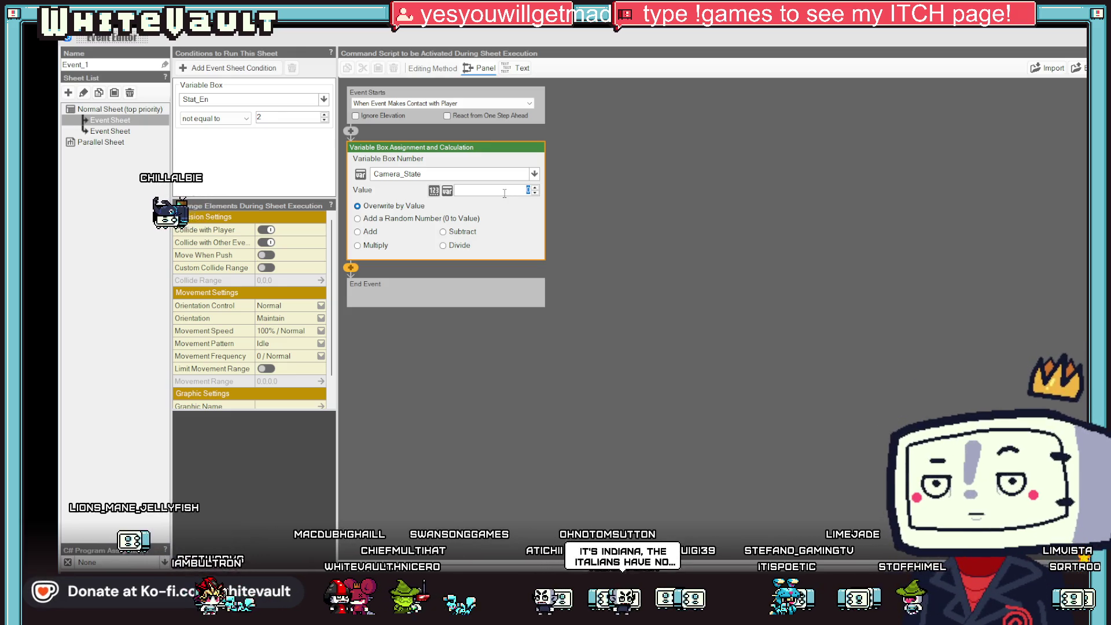
left_click(651, 284)
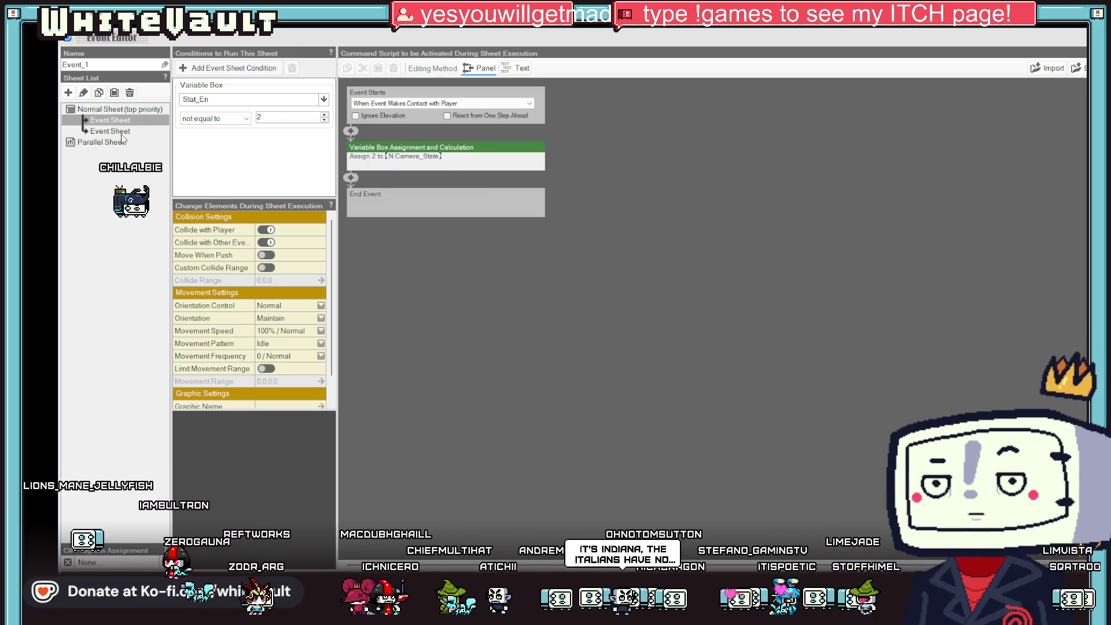
Delete Event_1's second event sheet, leaving a single sheet.
left_click(121, 132)
right_click(121, 133)
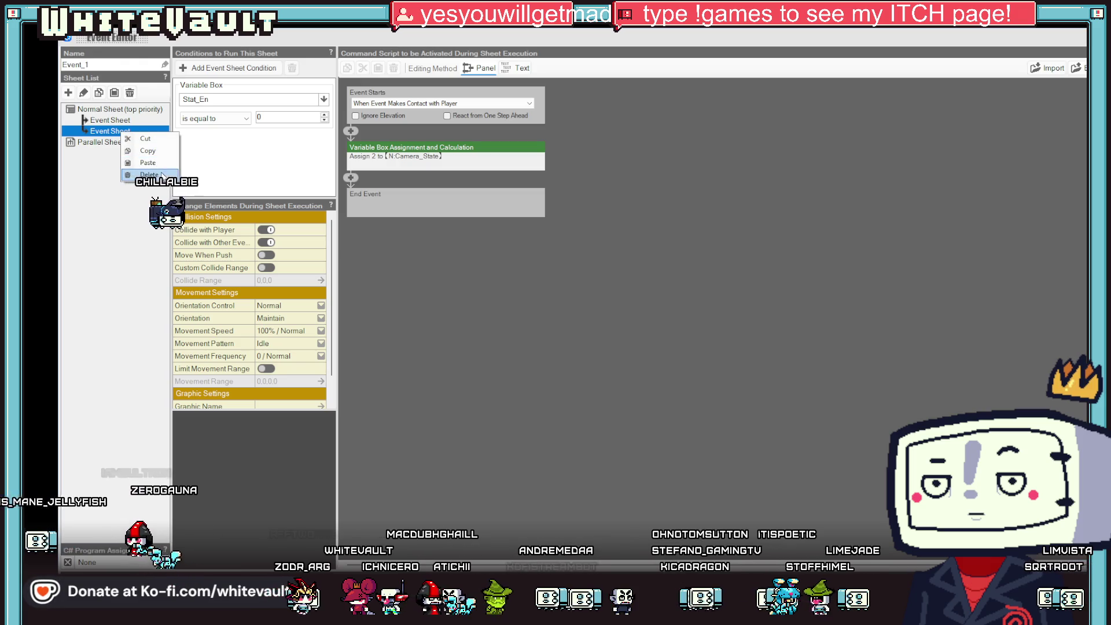
left_click(139, 173)
left_click(591, 344)
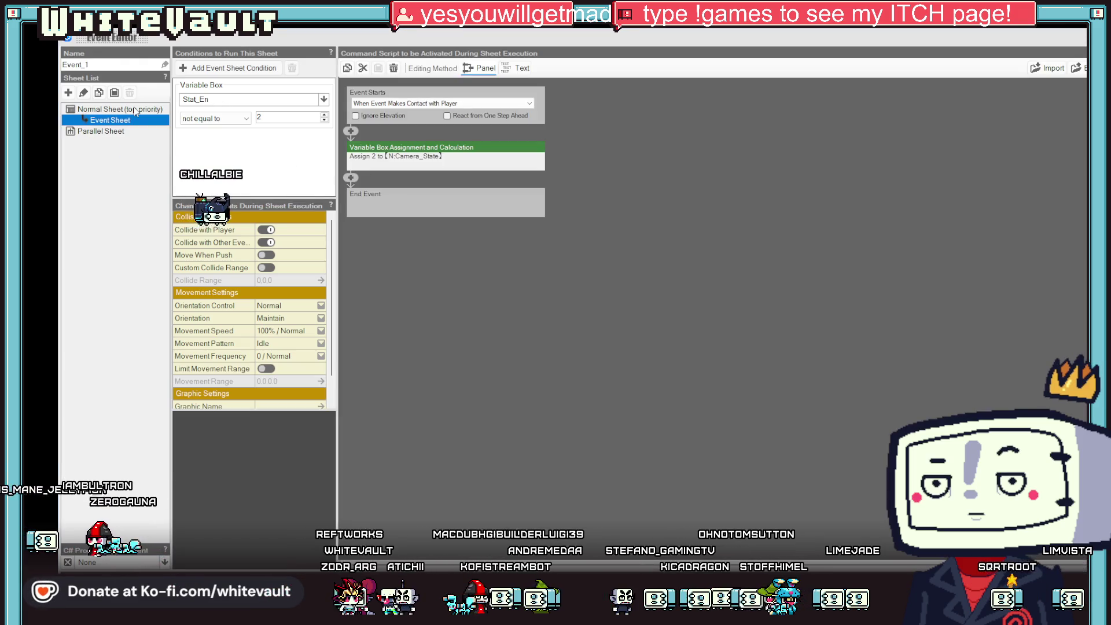
left_click(120, 122)
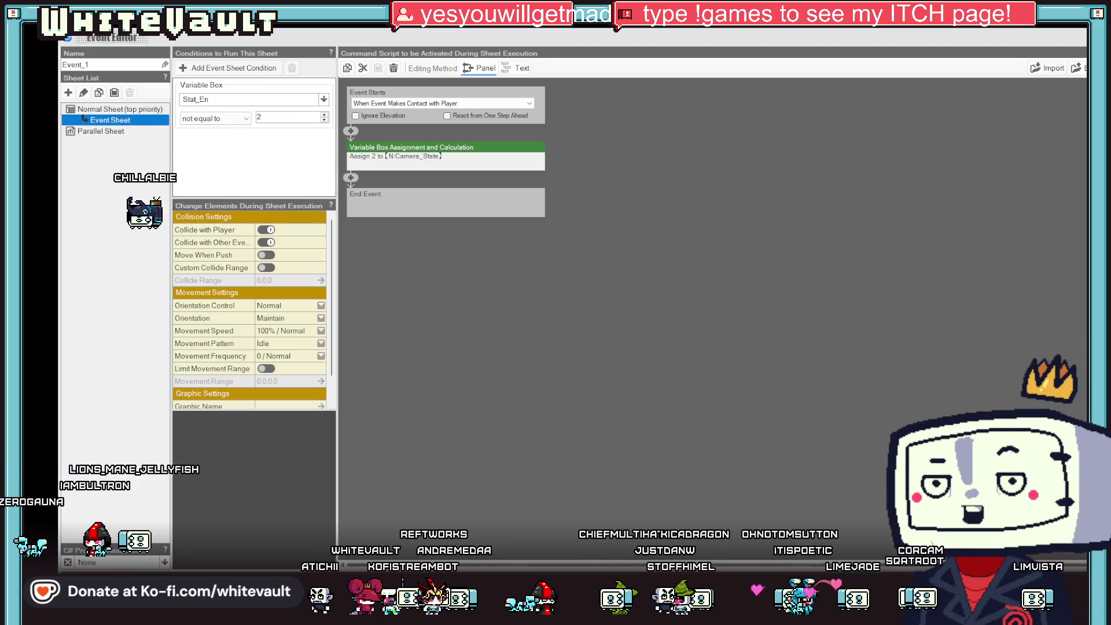
Lift Event_1 and set it back on the floor, turning Falling by Gravity off, then reopen it.
key("Escape")
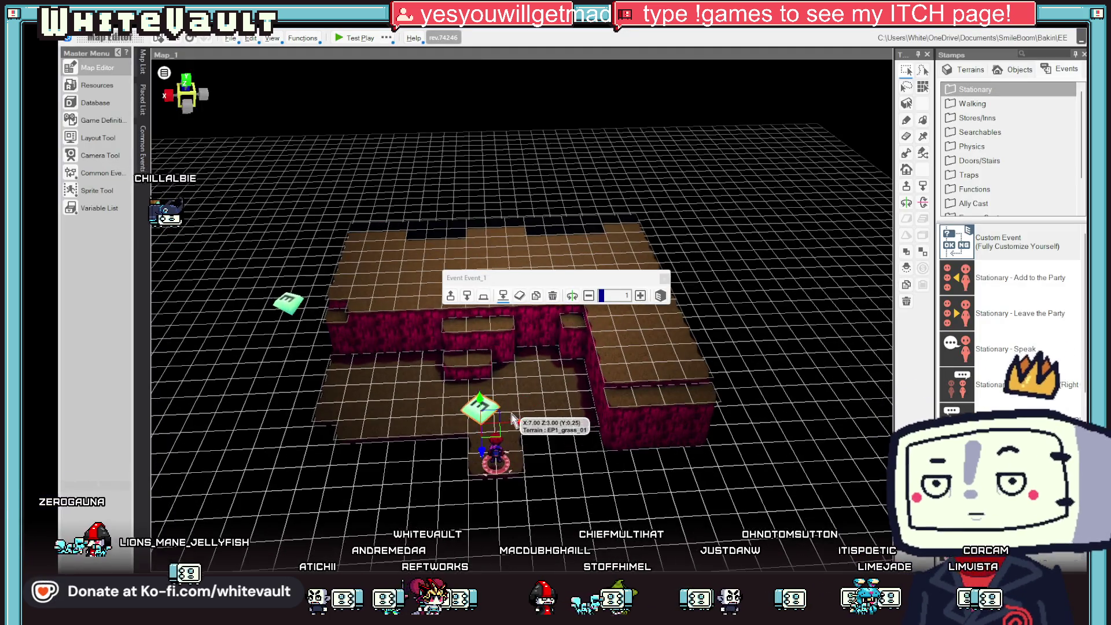
scroll(492, 394, "up", 2)
left_click_drag(478, 405, 481, 383)
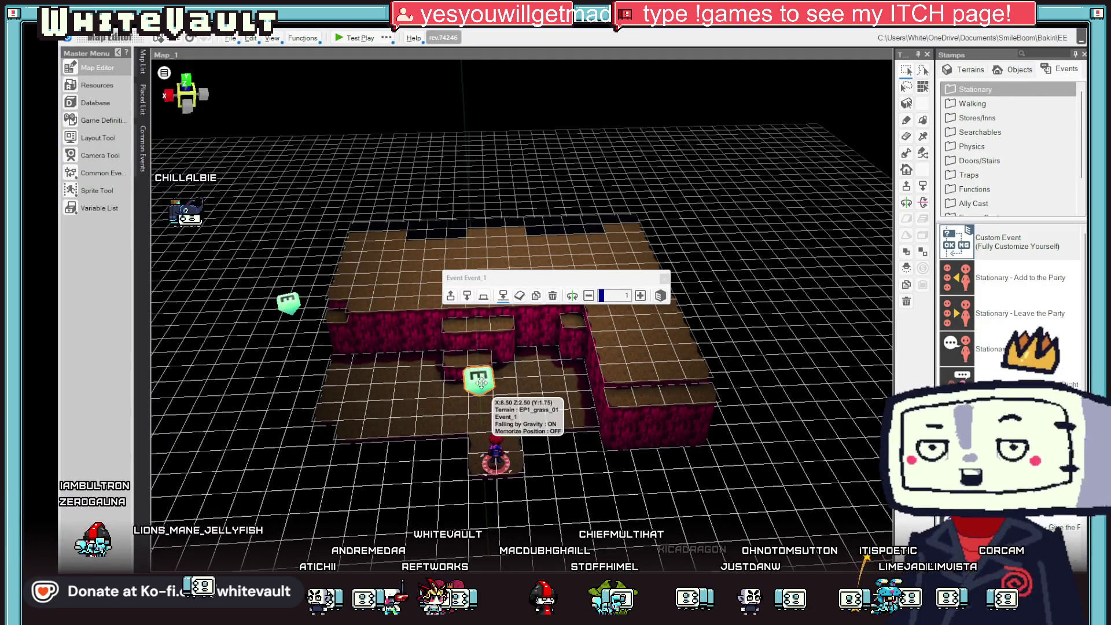
key("Return")
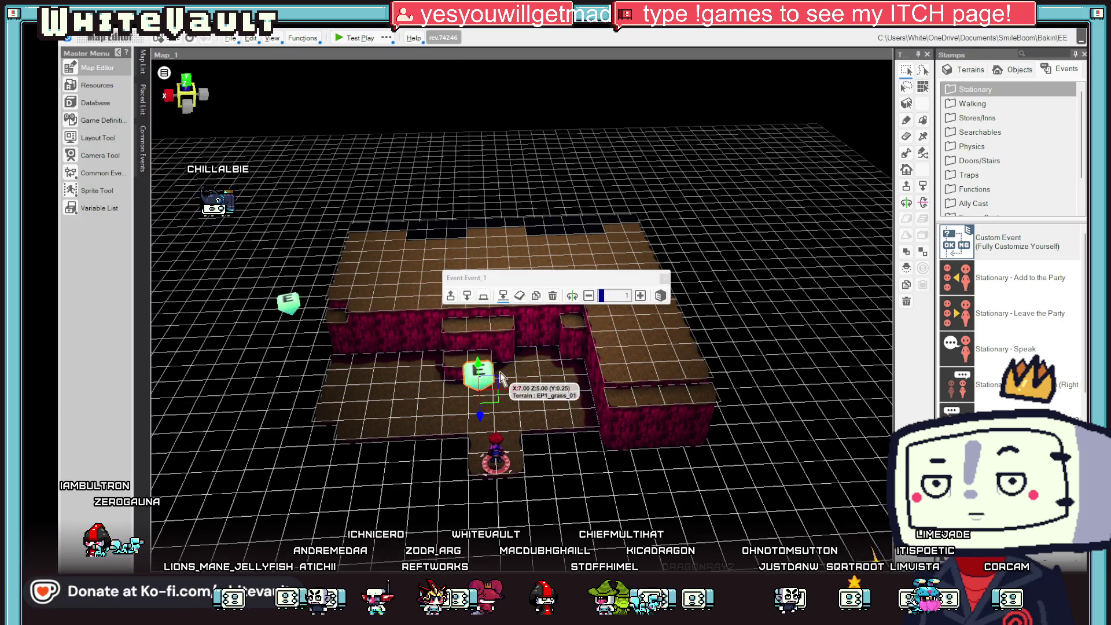
left_click_drag(481, 375, 482, 409)
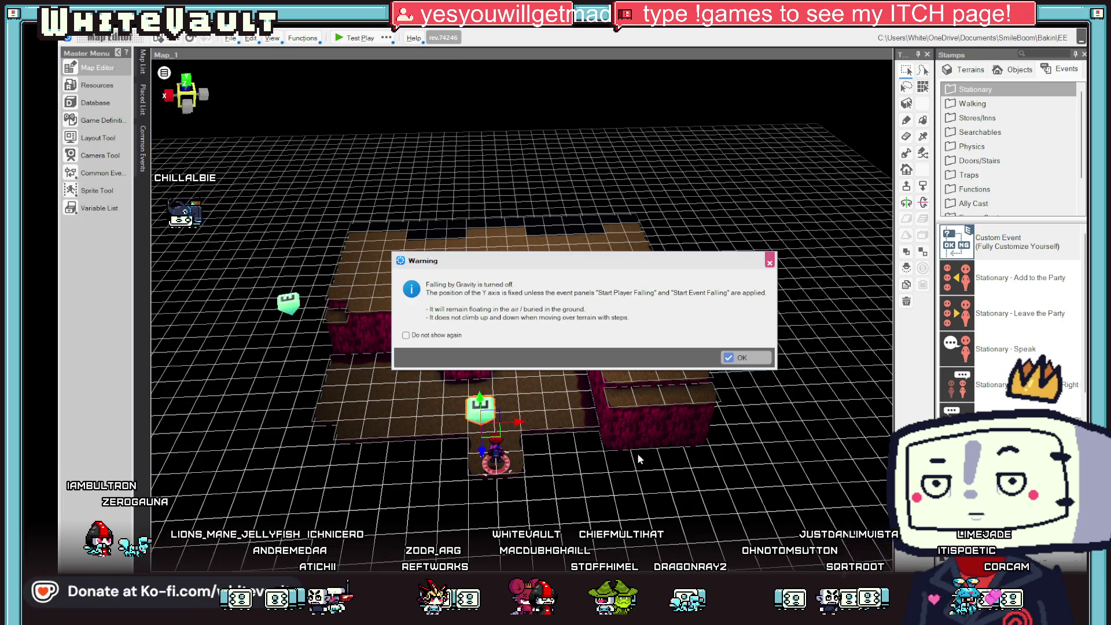
key("Return")
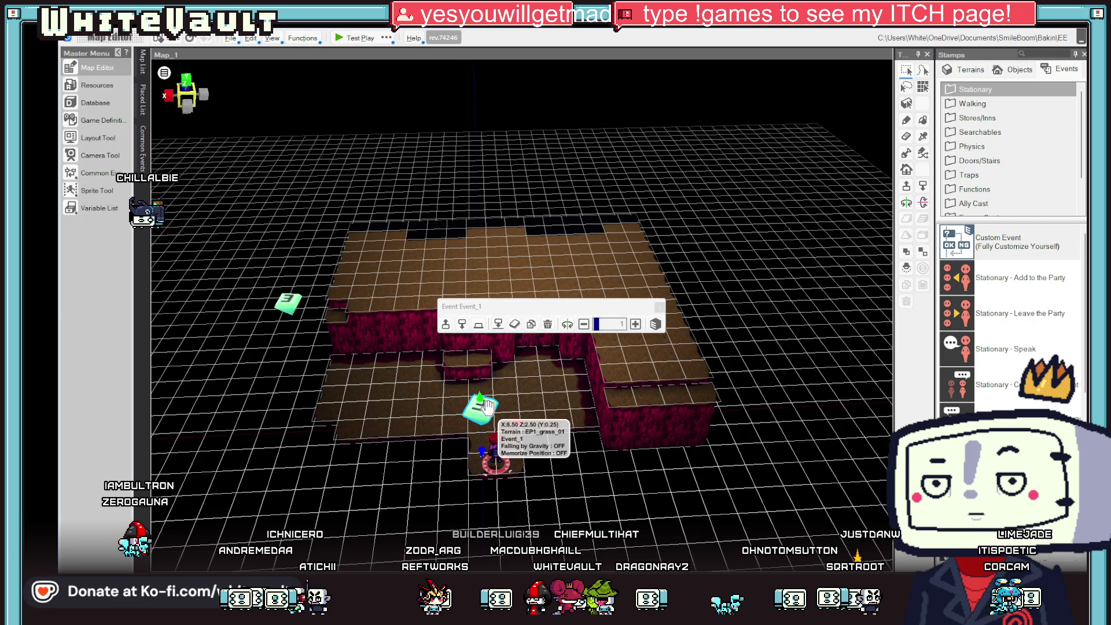
double_click(488, 407)
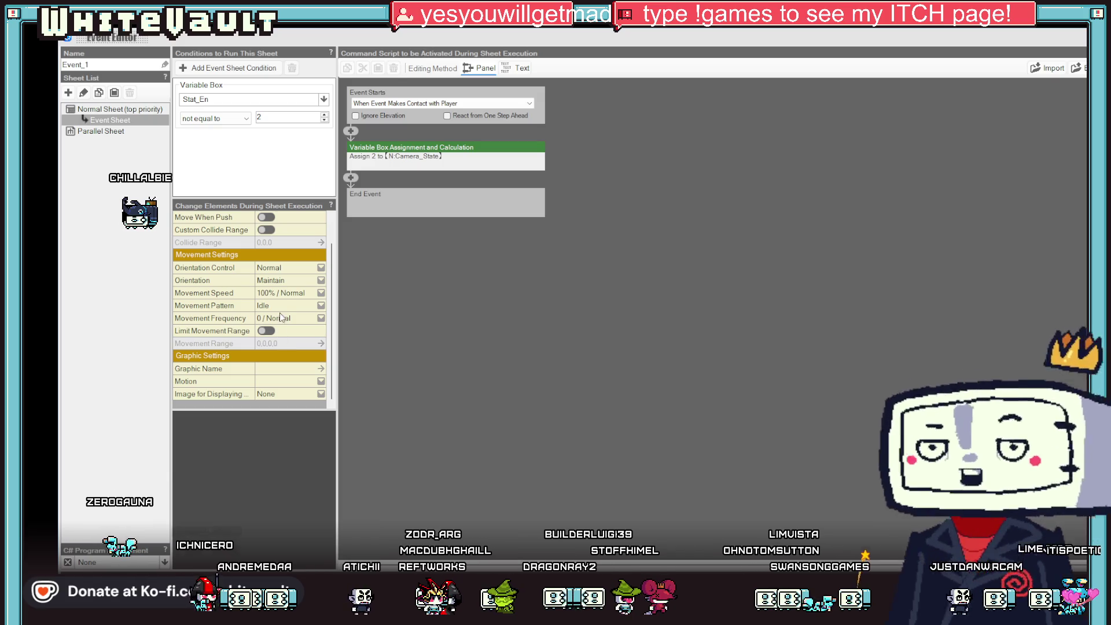
Turn on Custom Collide Range for Event_1 and set the area's X size to 5.
scroll(266, 276, "up", 2)
left_click(266, 268)
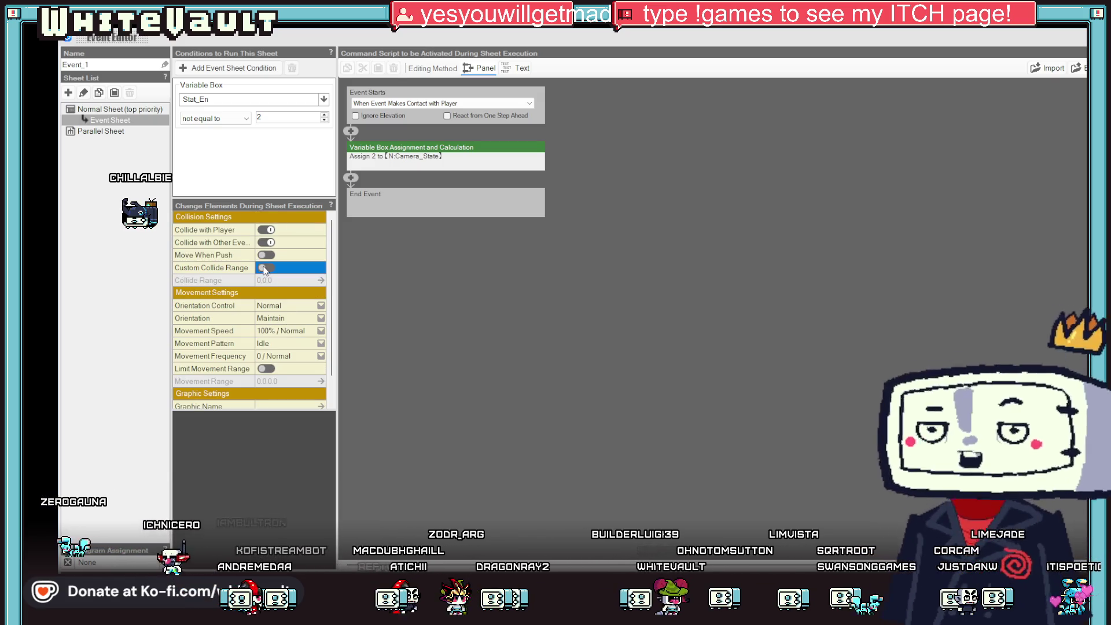
left_click(277, 281)
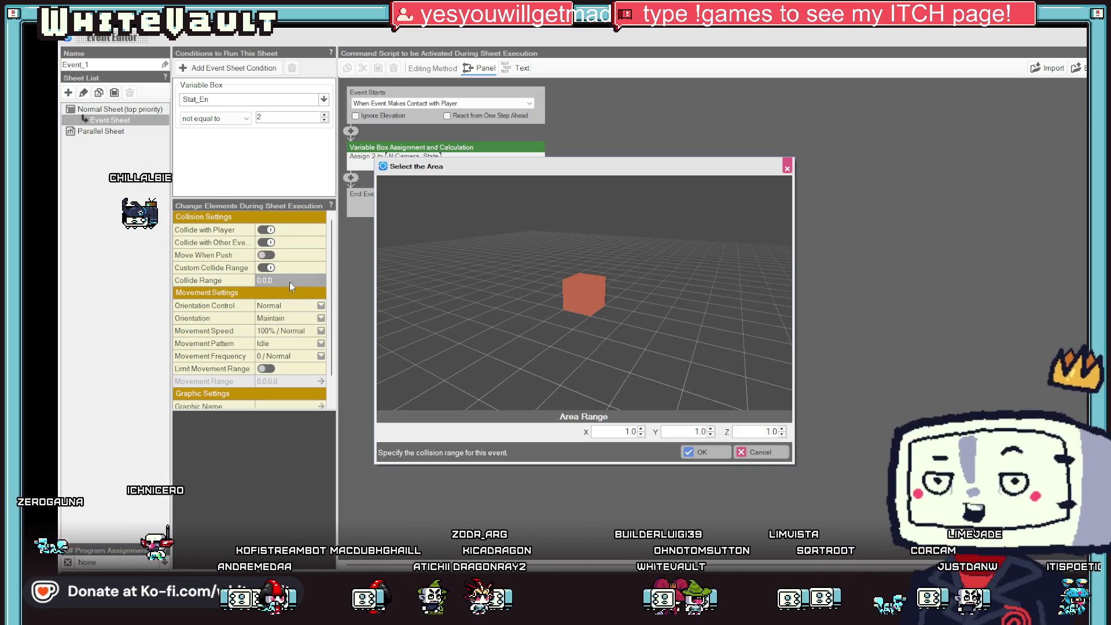
double_click(630, 431)
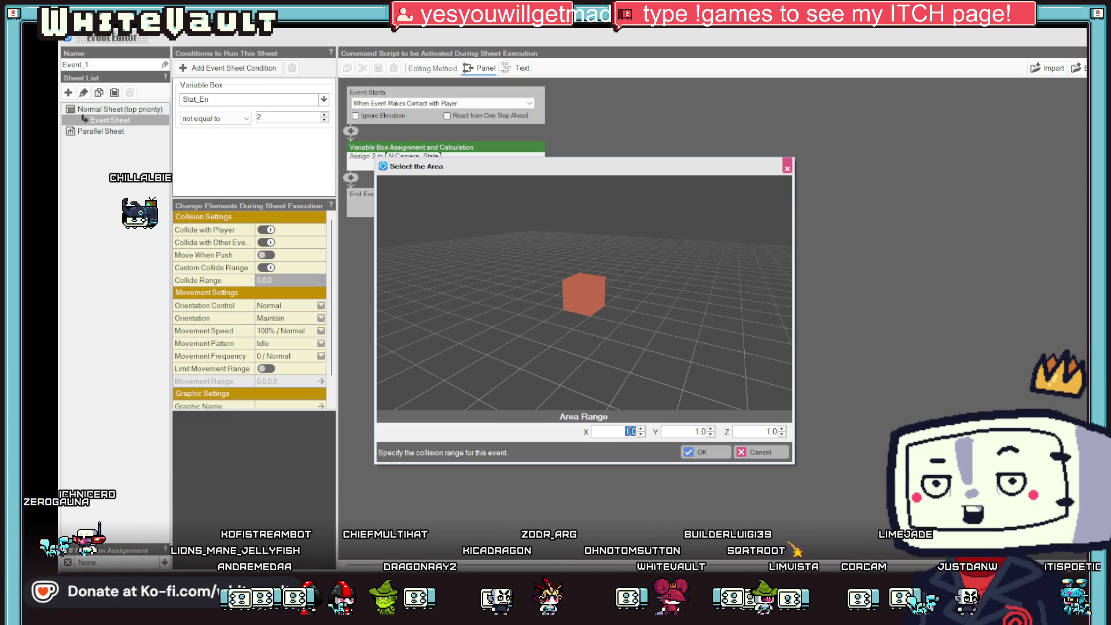
type("5")
left_click(769, 431)
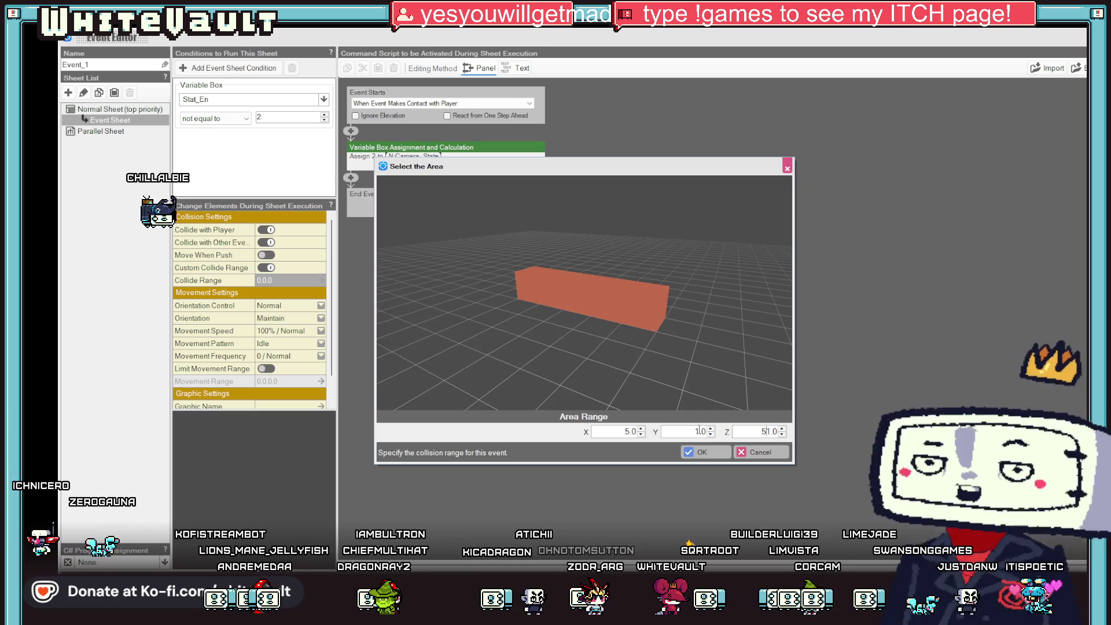
type("5")
key("shift+Tab")
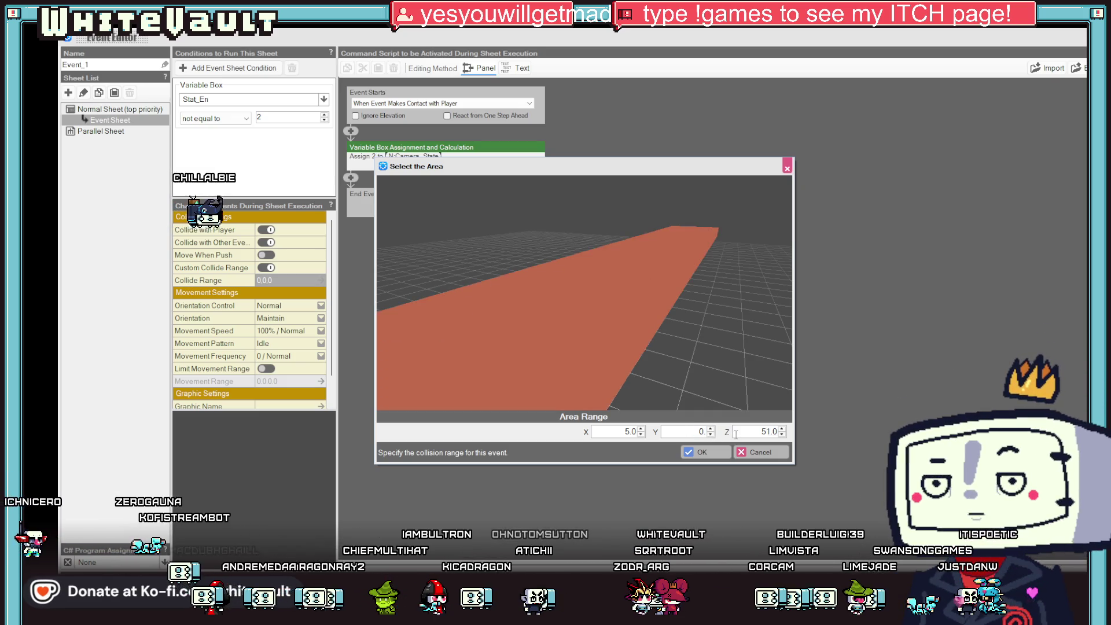
Set the collision area's Y to 0.1 and Z to 5, confirm, and close the editor.
mouse_move(699, 363)
left_mouse_down()
mouse_move(724, 368)
mouse_move(667, 330)
mouse_move(689, 357)
left_mouse_up()
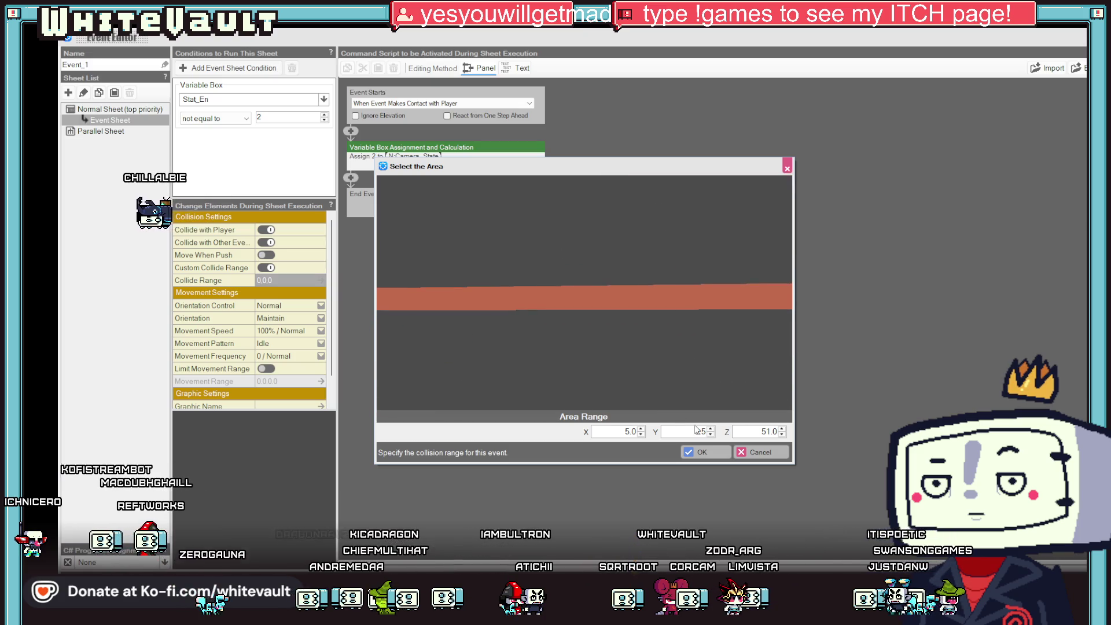
left_click(711, 434)
left_click(711, 434)
left_click(710, 434)
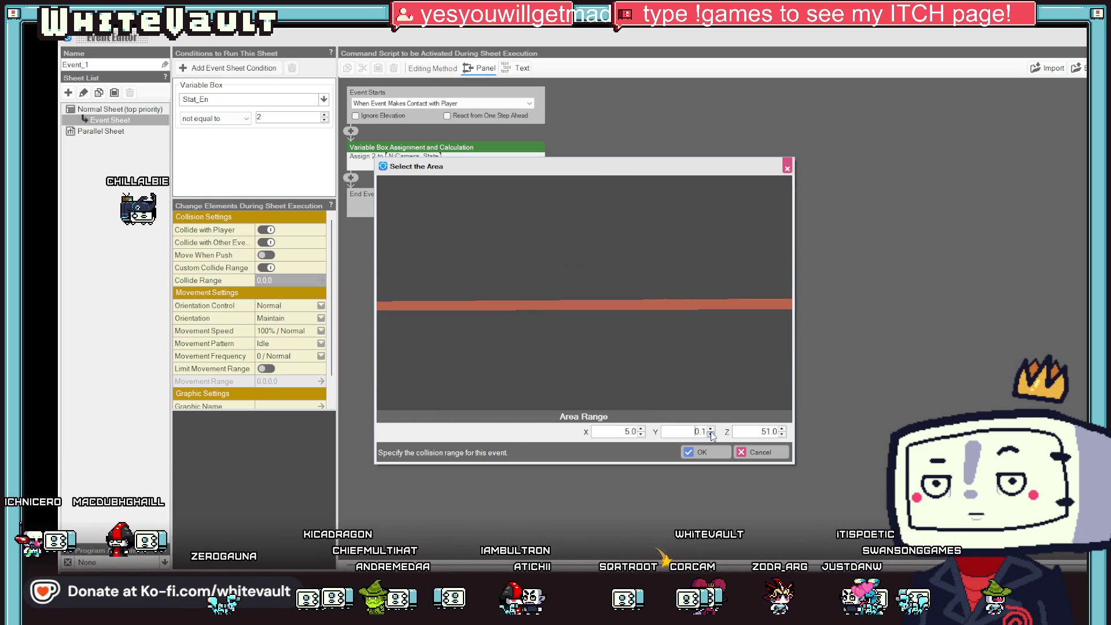
mouse_move(702, 360)
left_mouse_down()
mouse_move(726, 397)
mouse_move(770, 426)
left_mouse_up()
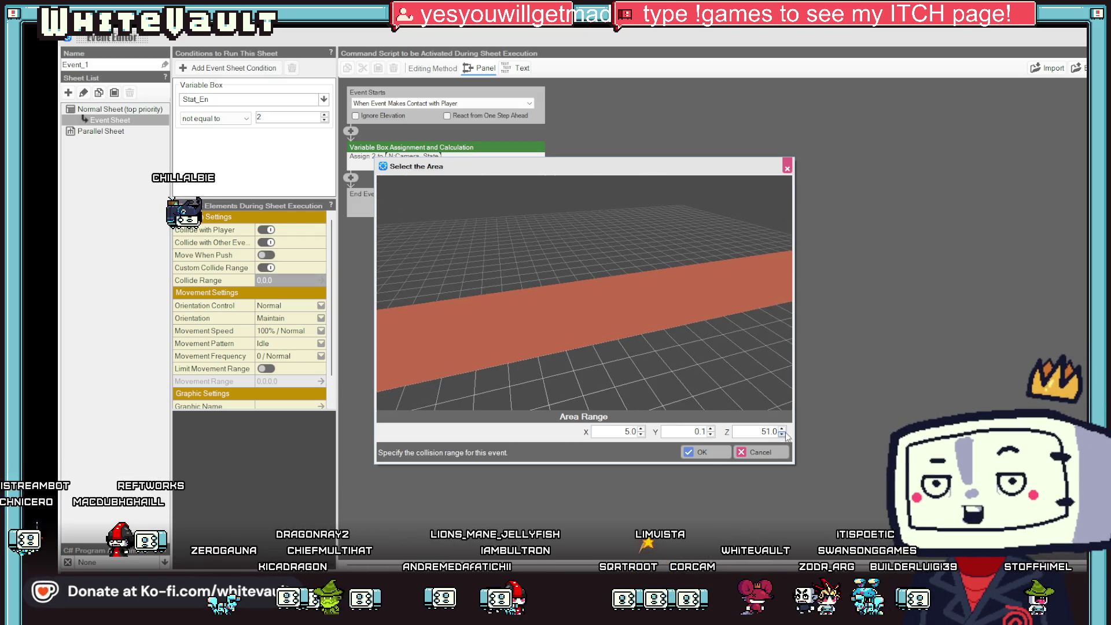
left_click(782, 435)
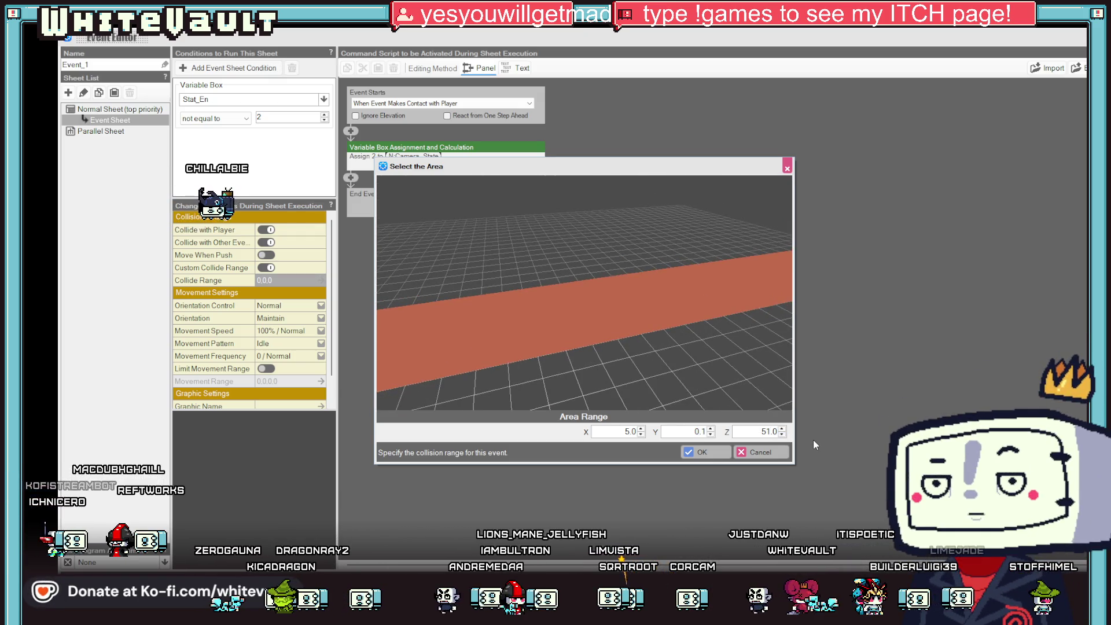
key("Tab")
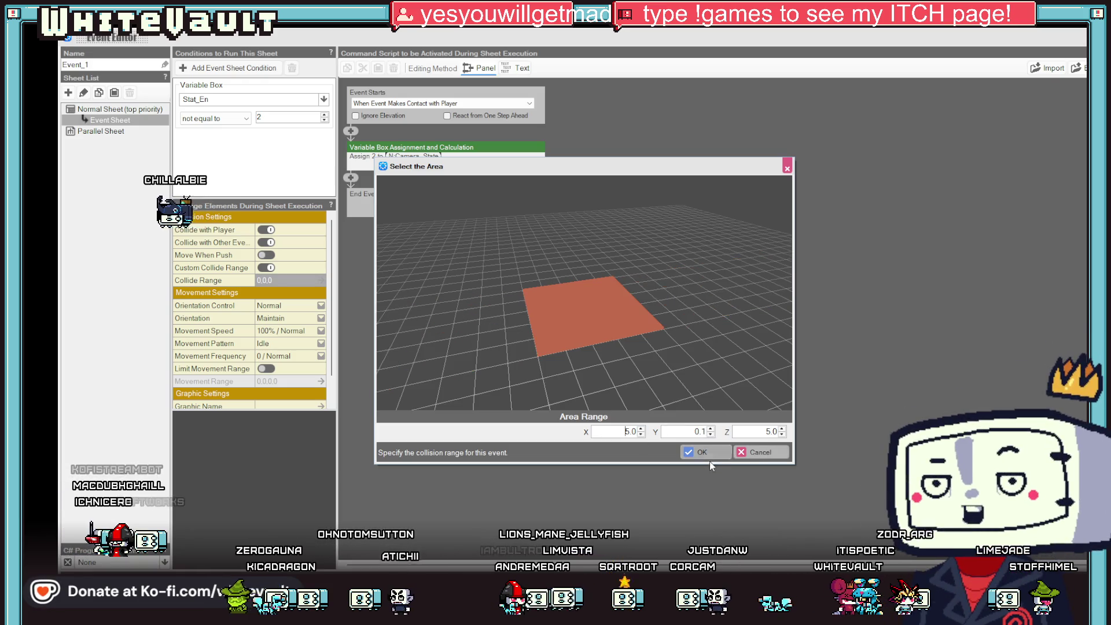
left_click(703, 454)
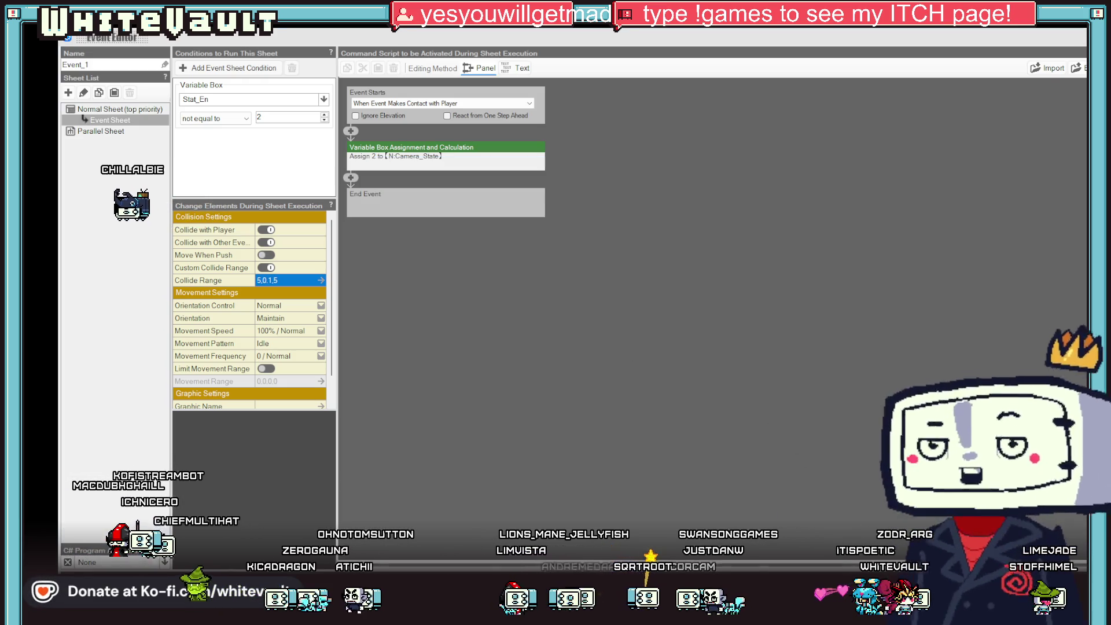
key("Escape")
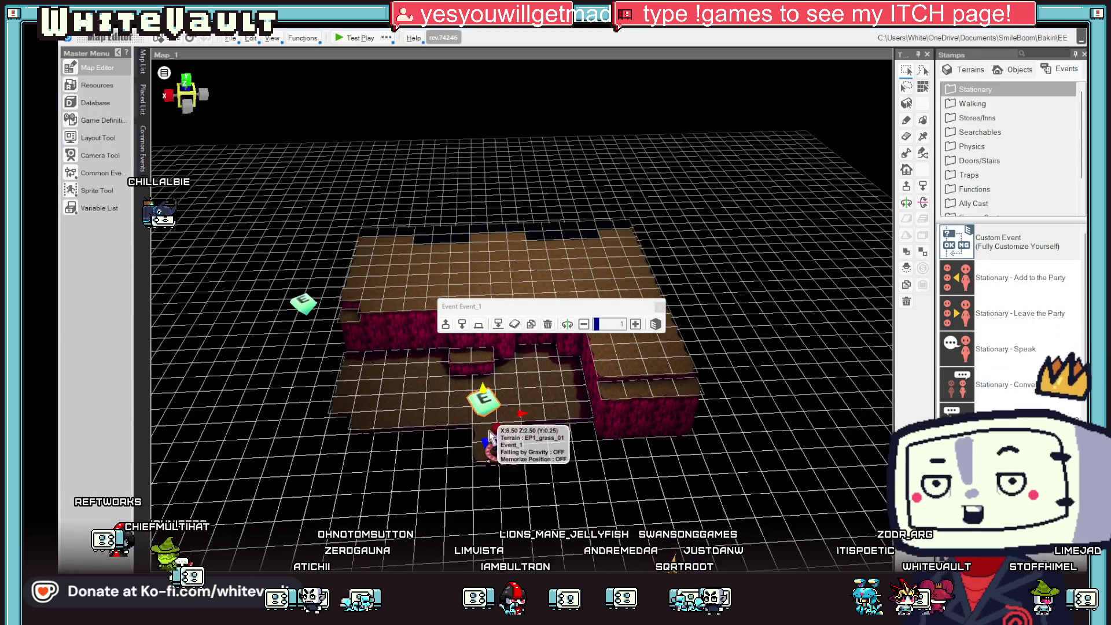
mouse_move(485, 399)
left_mouse_down()
mouse_move(573, 394)
mouse_move(564, 420)
mouse_move(559, 408)
left_mouse_up()
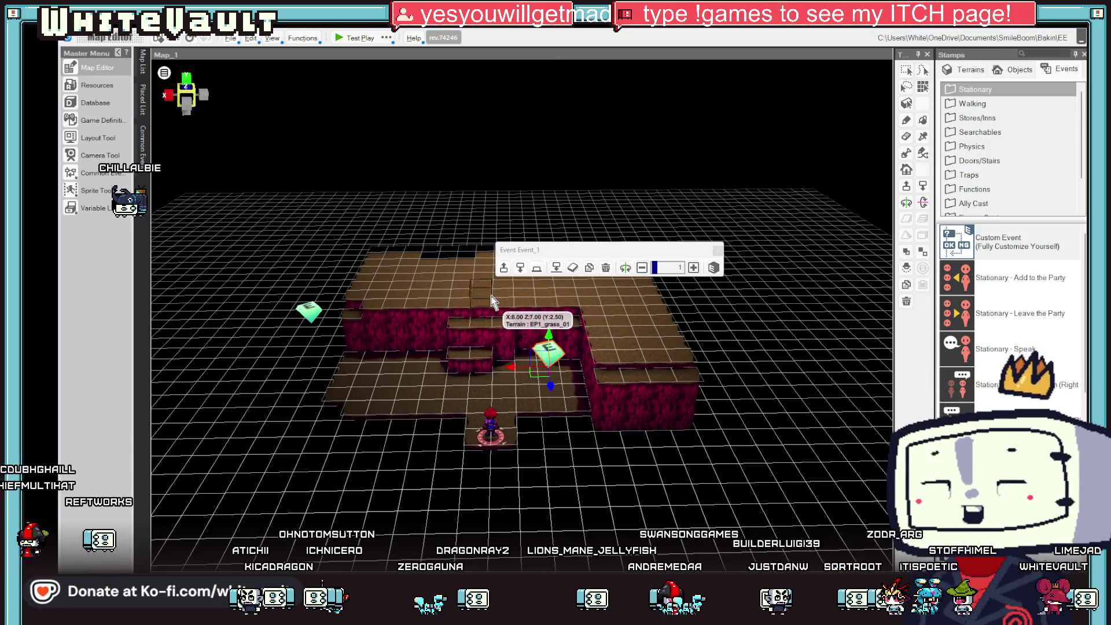
key("ctrl+v")
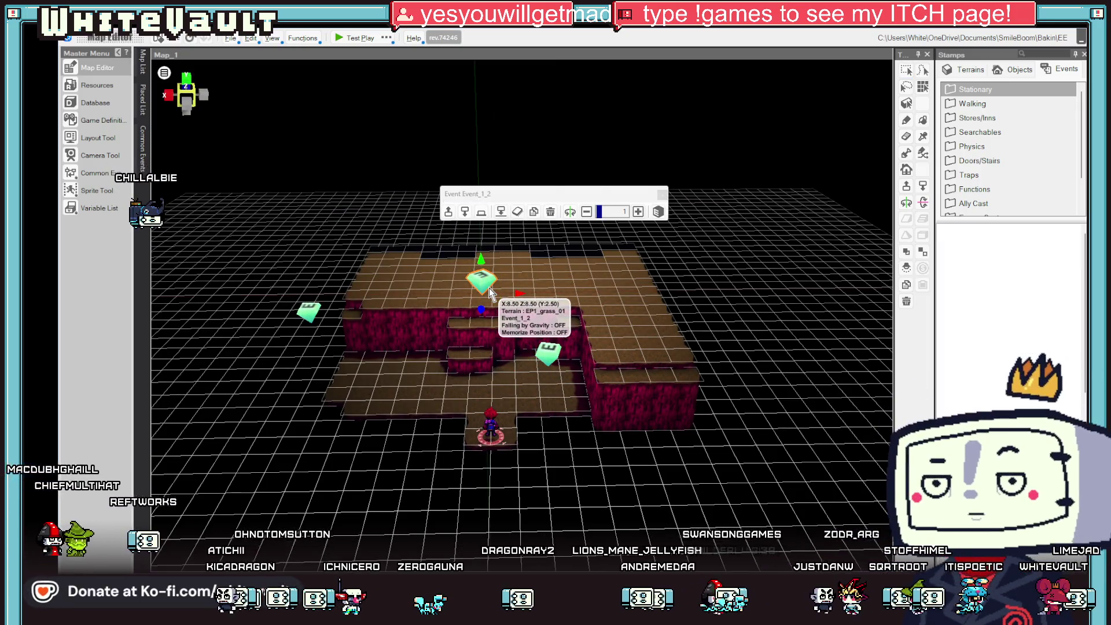
double_click(490, 293)
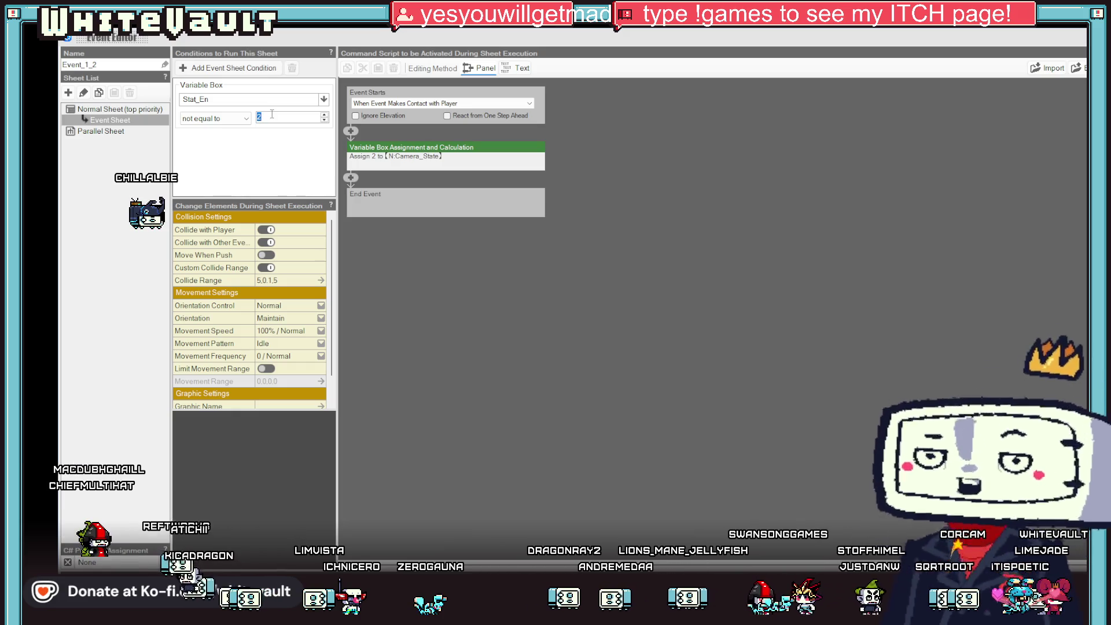
left_click(502, 148)
left_click(542, 191)
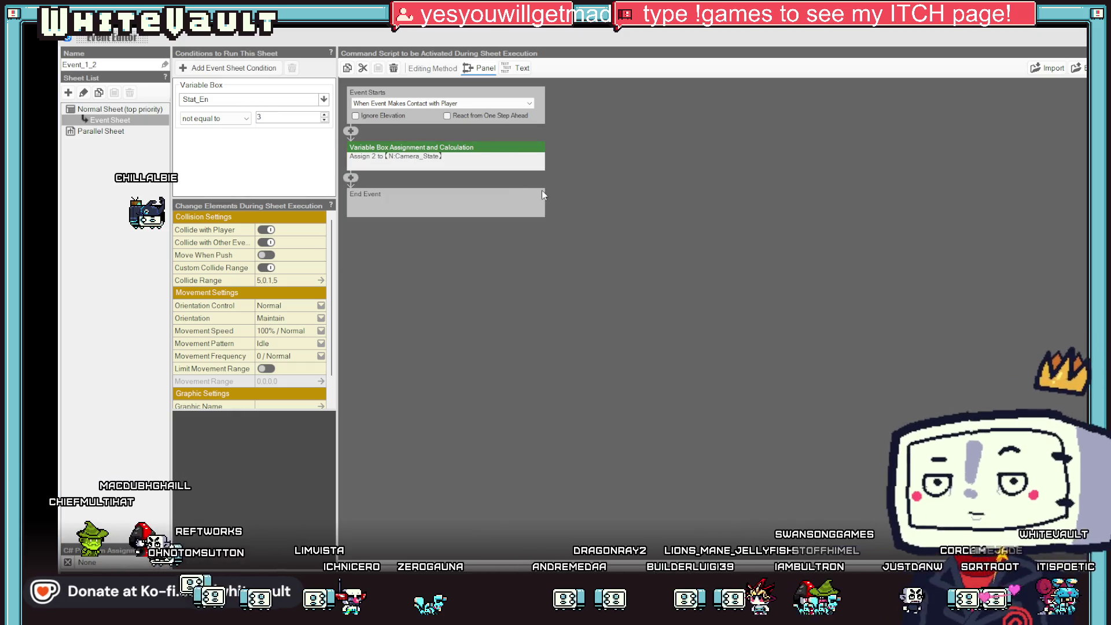
left_click(499, 153)
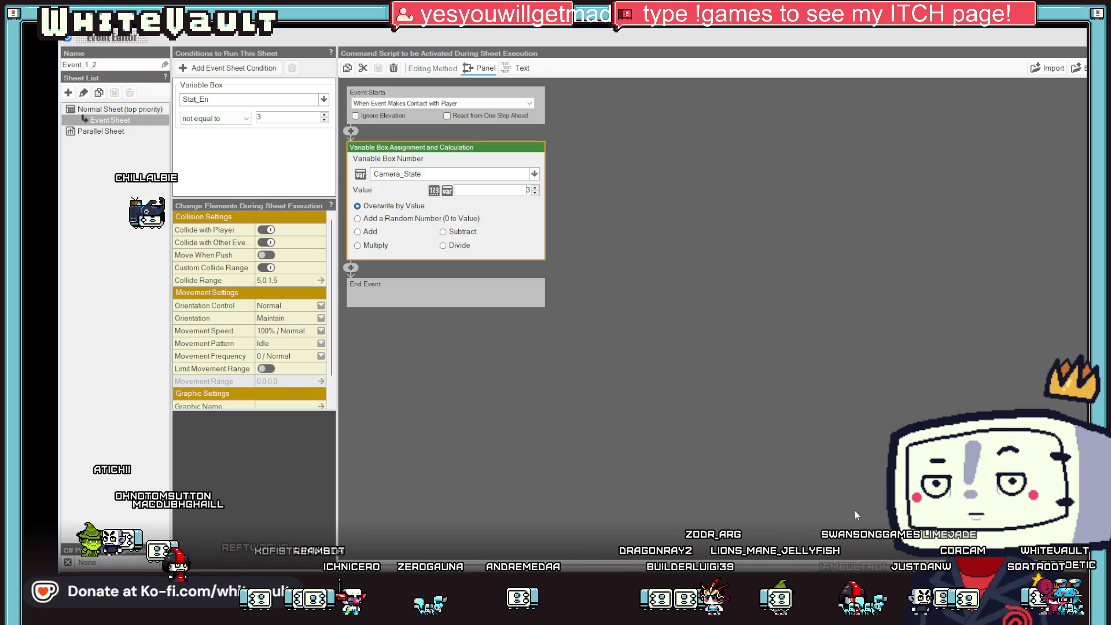
left_click(1042, 585)
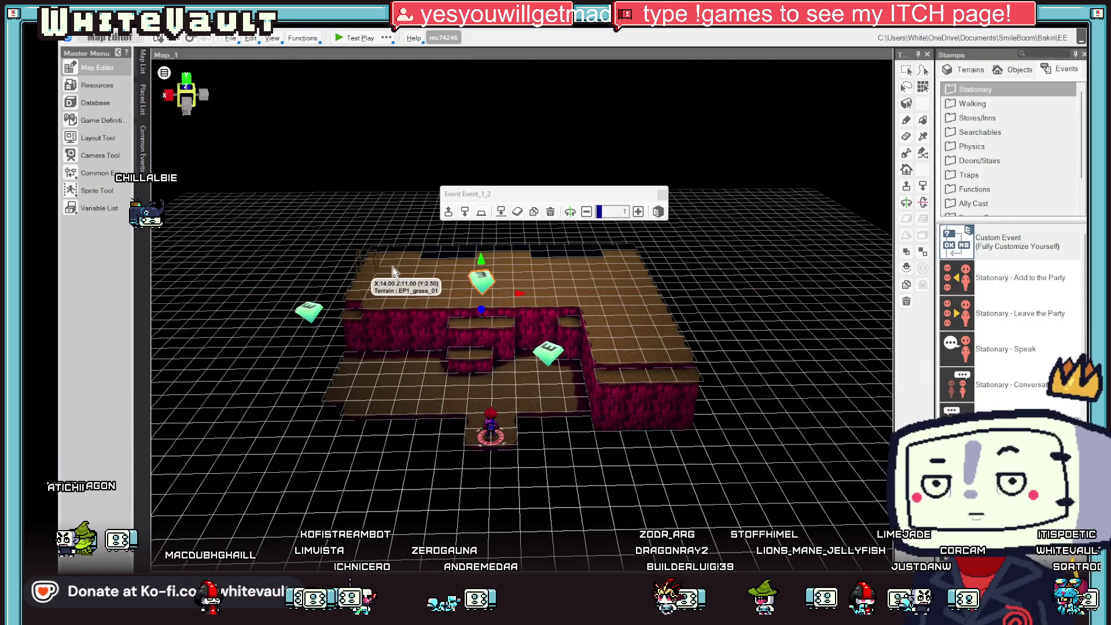
left_click(336, 40)
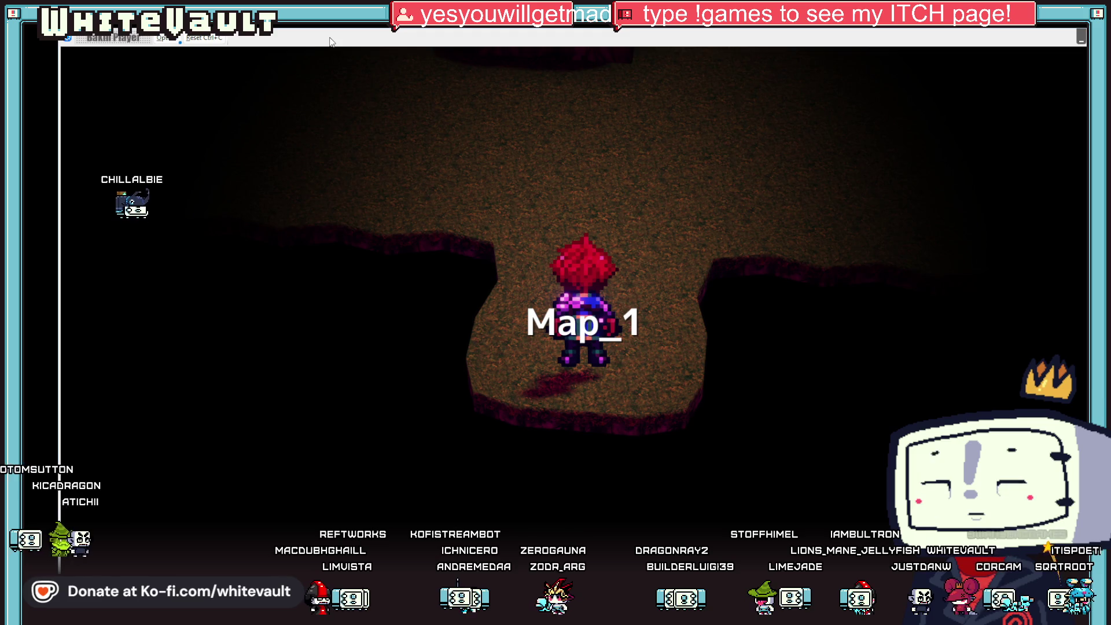
key("Up")
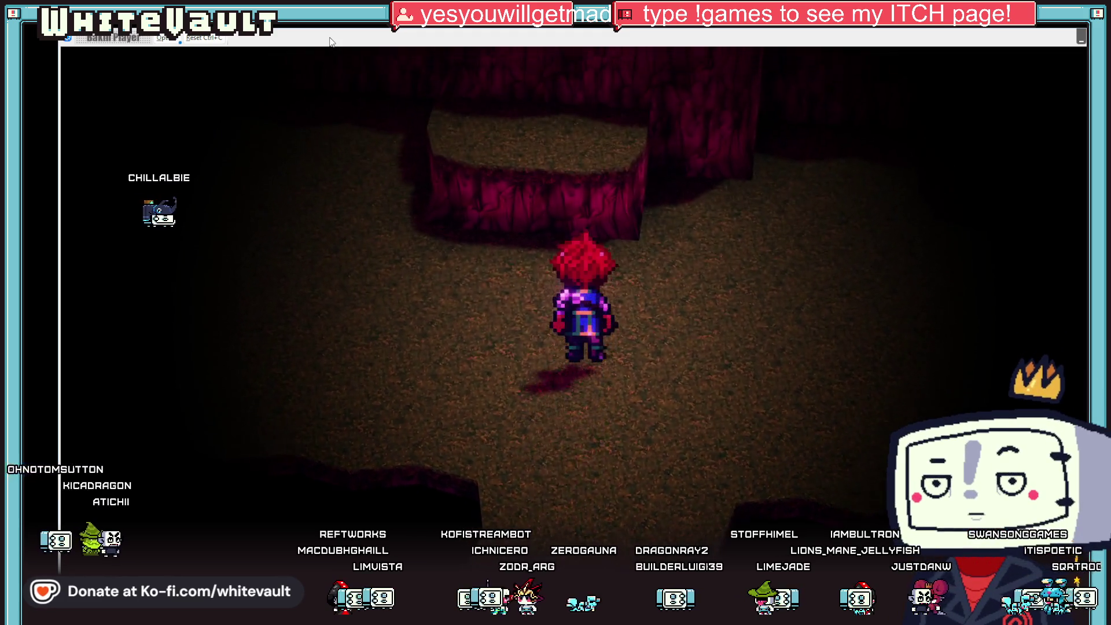
key("Down")
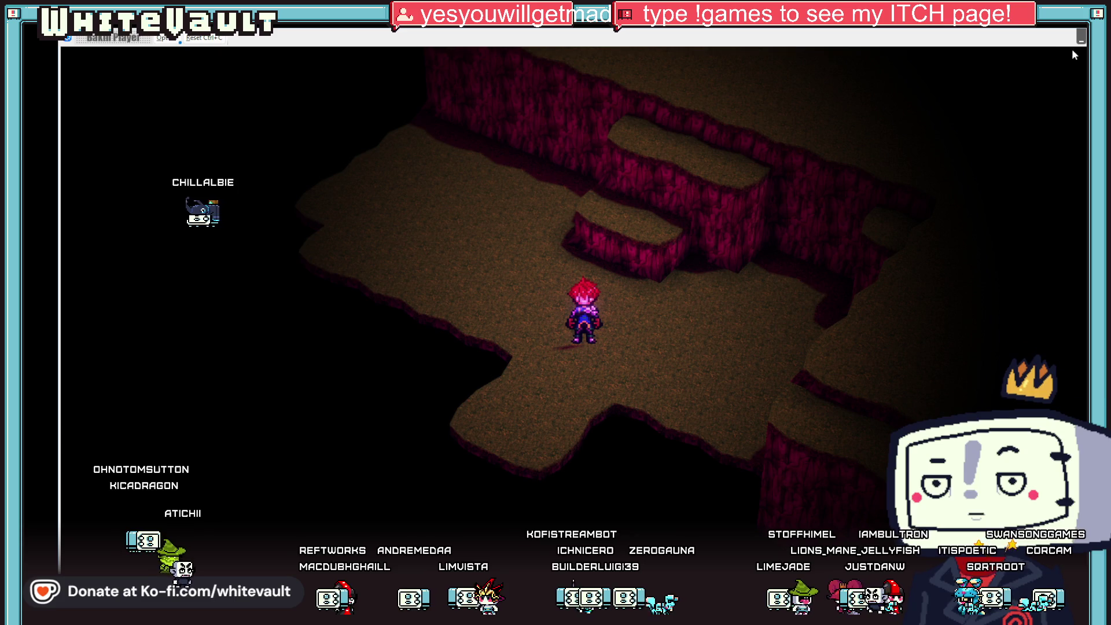
key("alt+F4")
left_click_drag(559, 385, 551, 480)
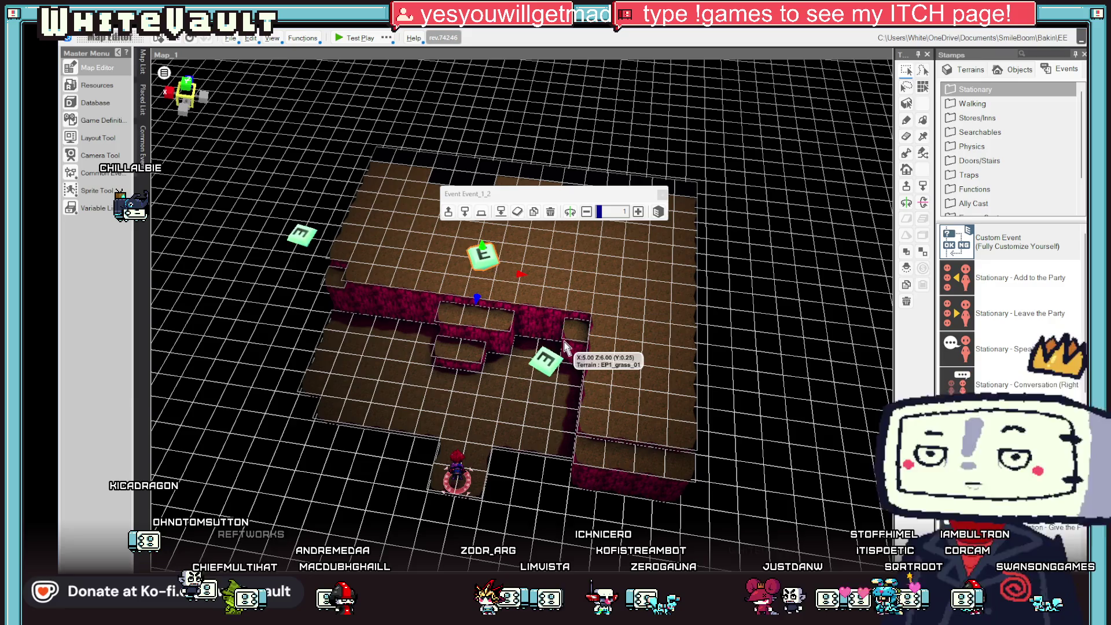
Move the lower trigger event to the tile inside the room entrance and test-play Map_1.
mouse_move(547, 359)
left_mouse_down()
mouse_move(469, 404)
mouse_move(494, 397)
mouse_move(459, 395)
mouse_move(475, 387)
left_mouse_up()
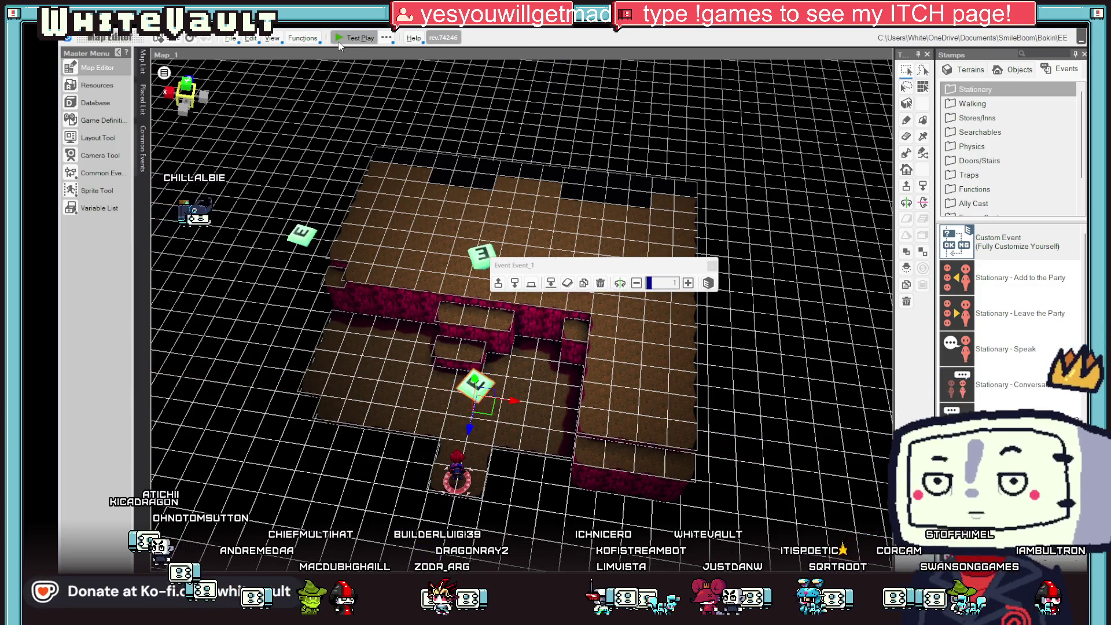
left_click(340, 42)
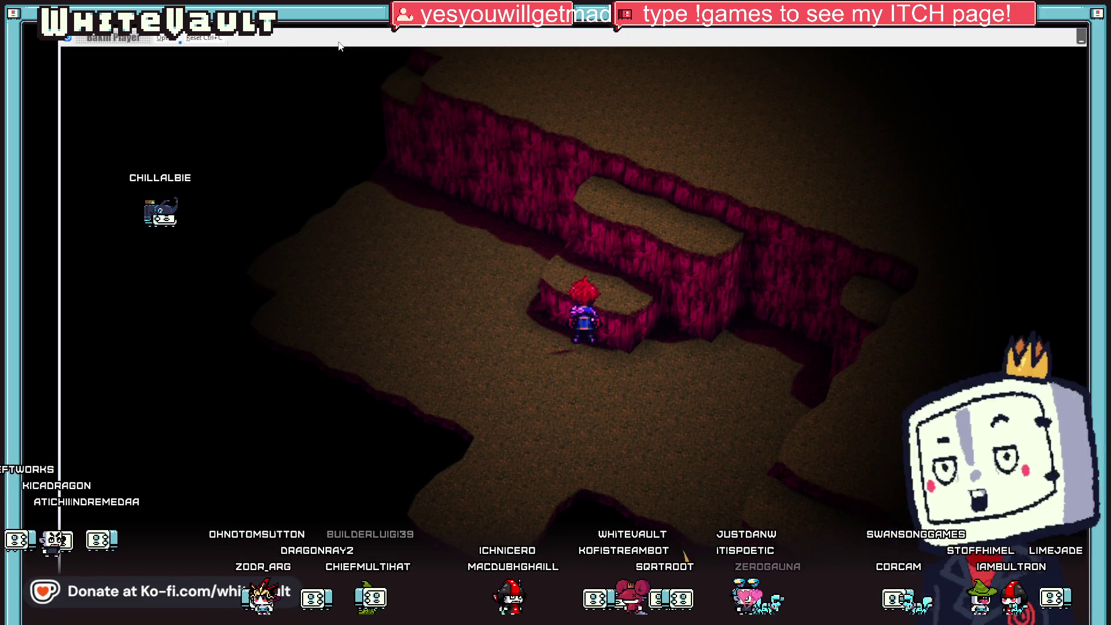
End the test play and open the camera event left of the room.
key("alt+F4")
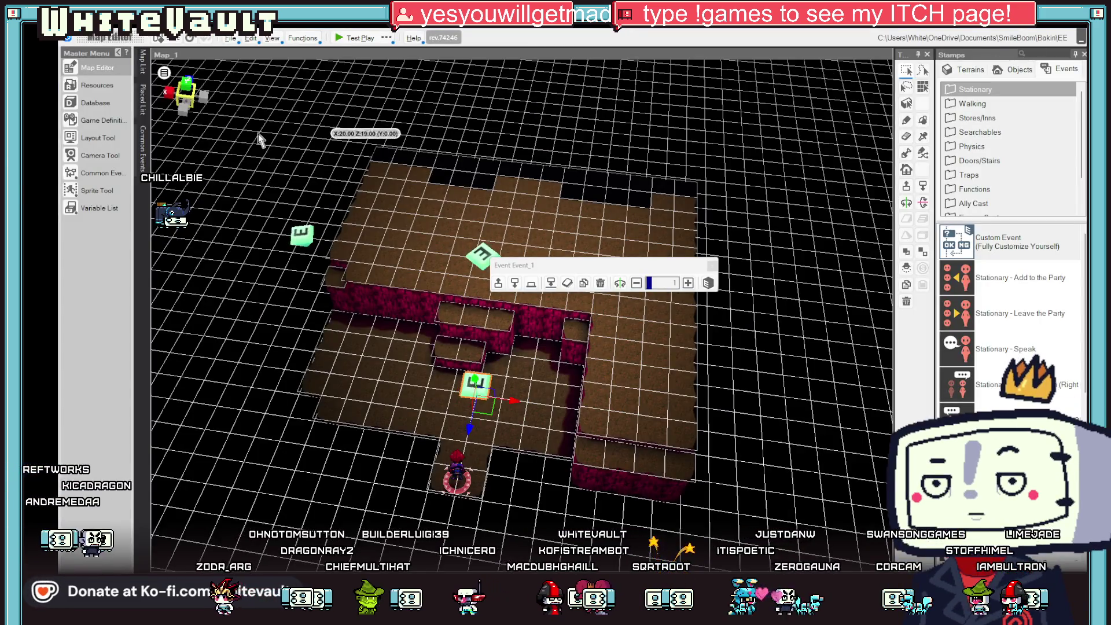
left_click(307, 230)
double_click(307, 230)
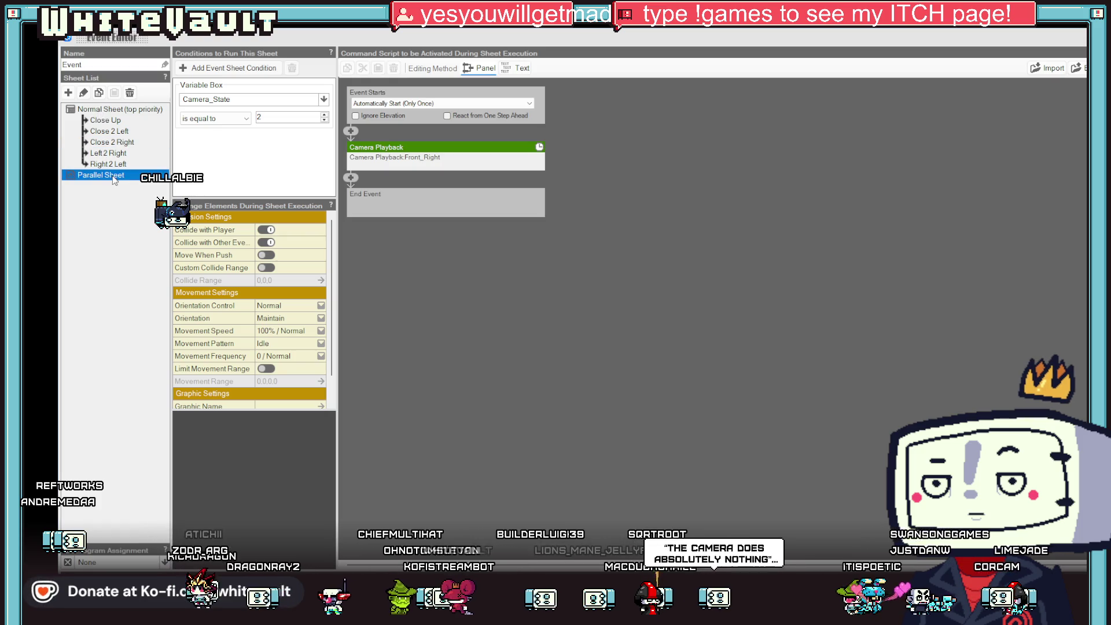
Add a parallel sheet to the camera event, then delete it again.
left_click(68, 93)
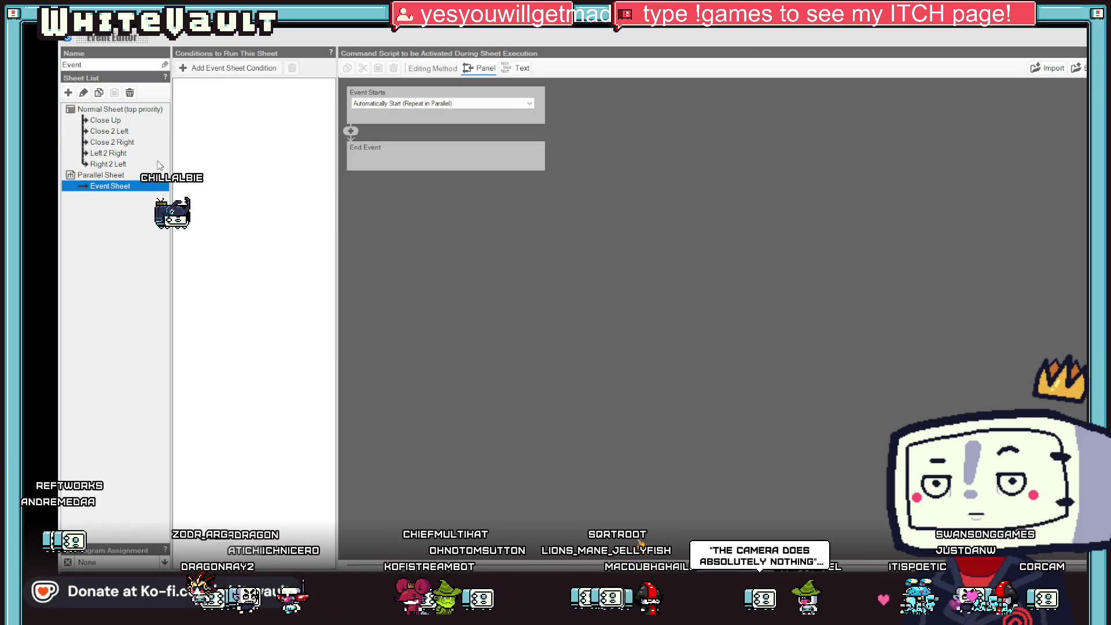
left_click(420, 105)
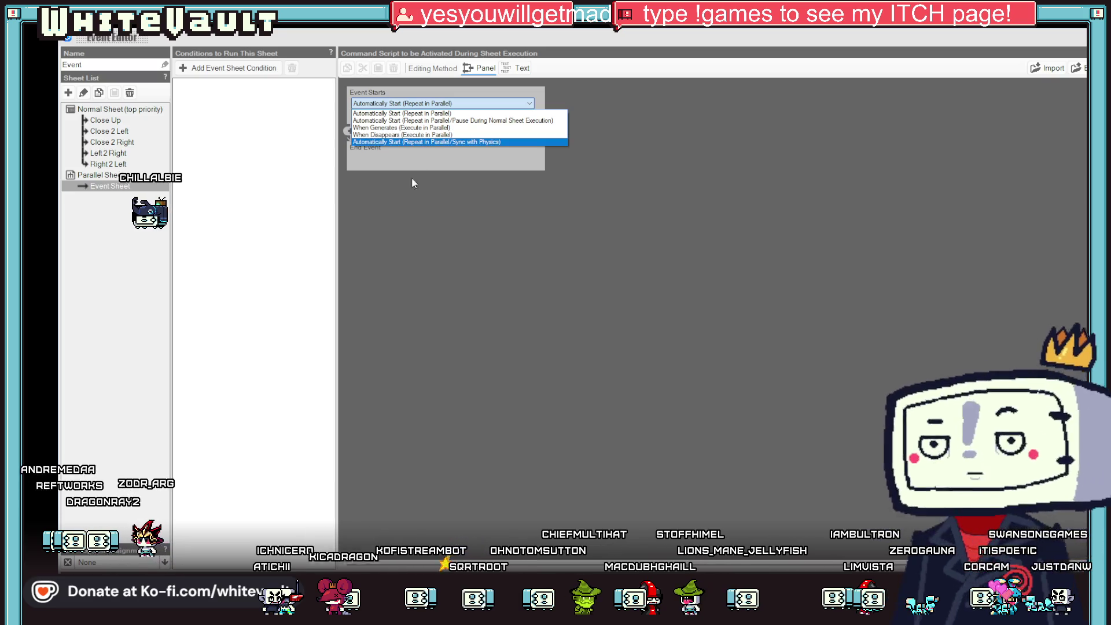
left_click(473, 208)
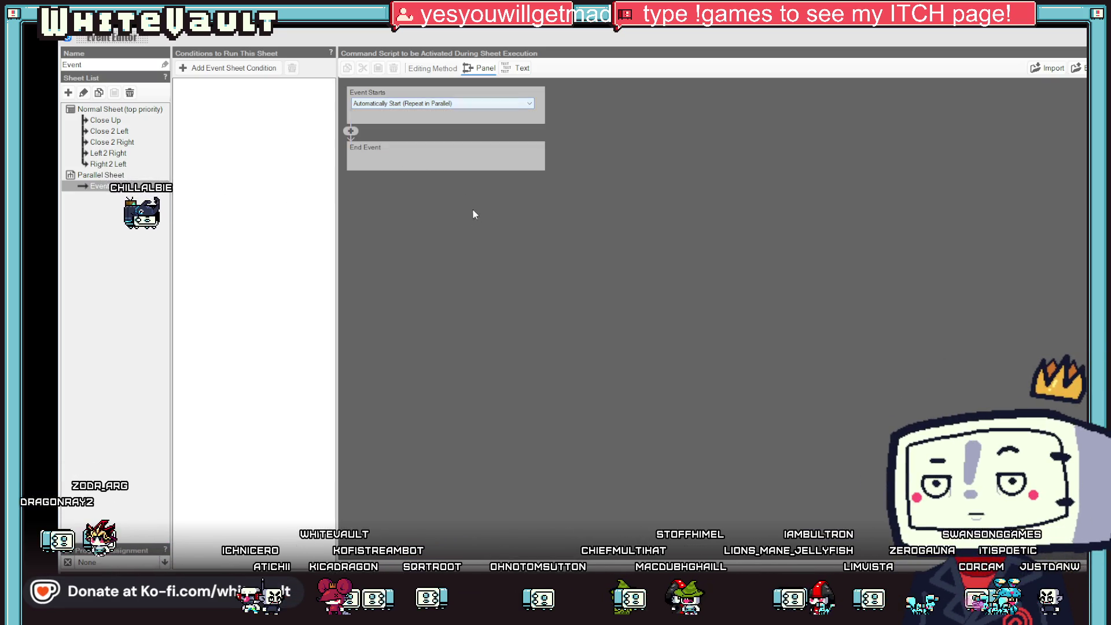
right_click(114, 187)
left_click(142, 230)
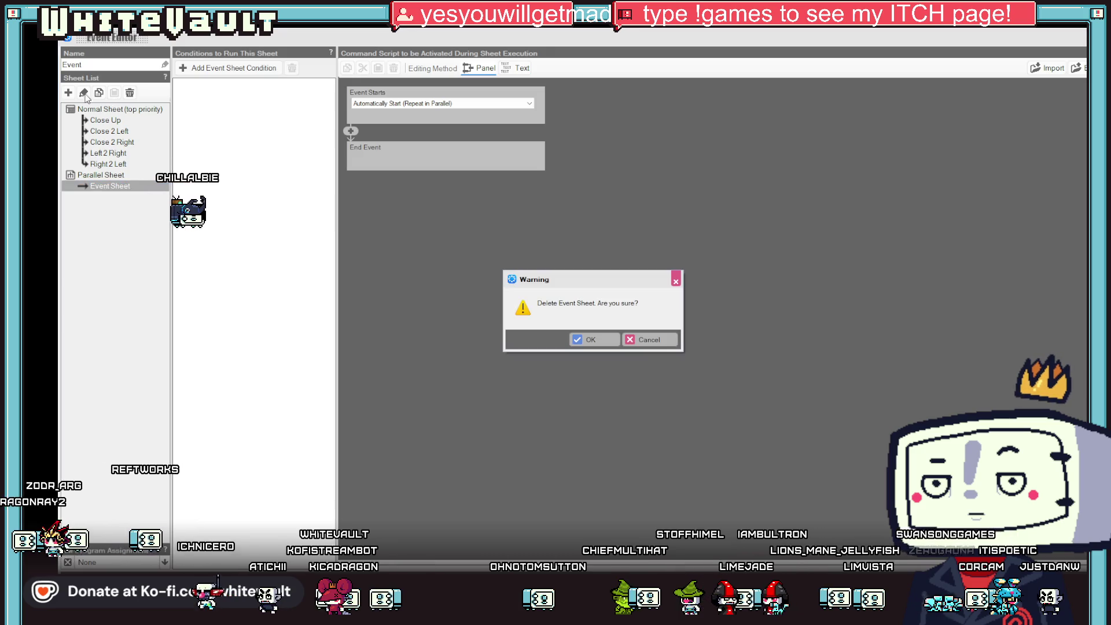
left_click(589, 342)
Add a new normal sheet that starts Automatically (Only Once) and begin adding a command.
left_click(69, 92)
left_click(129, 121)
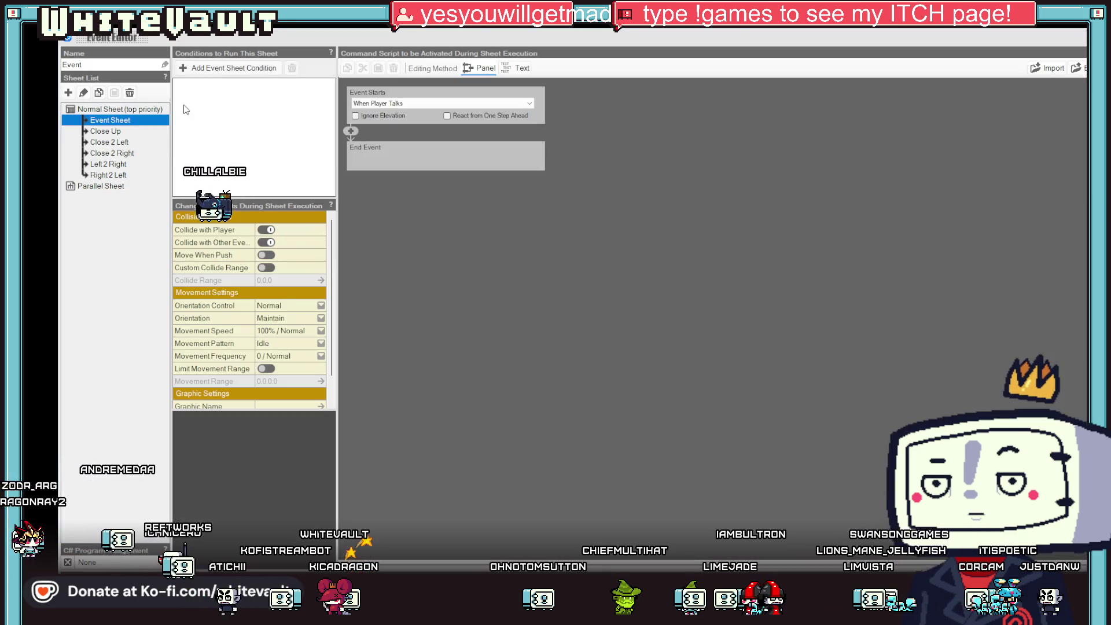
left_click(402, 103)
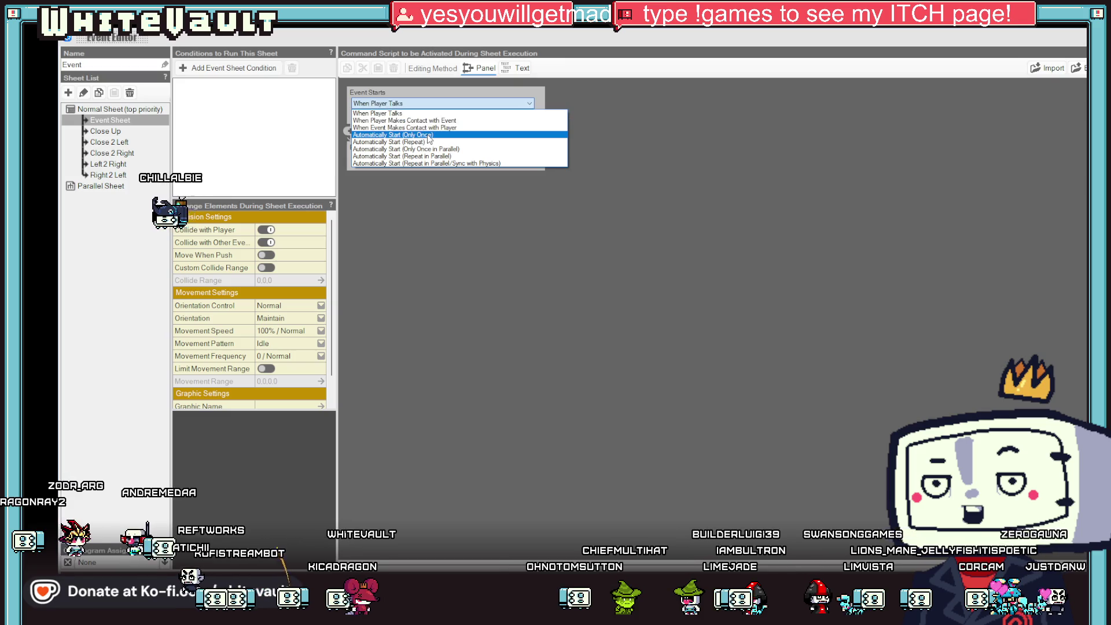
left_click(427, 135)
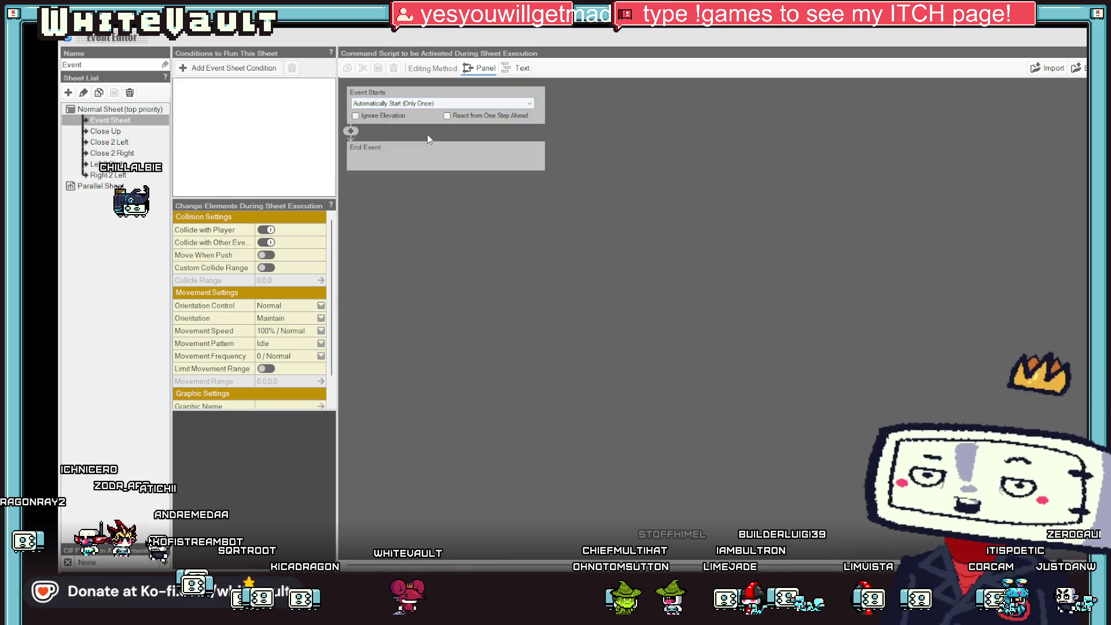
left_click(350, 132)
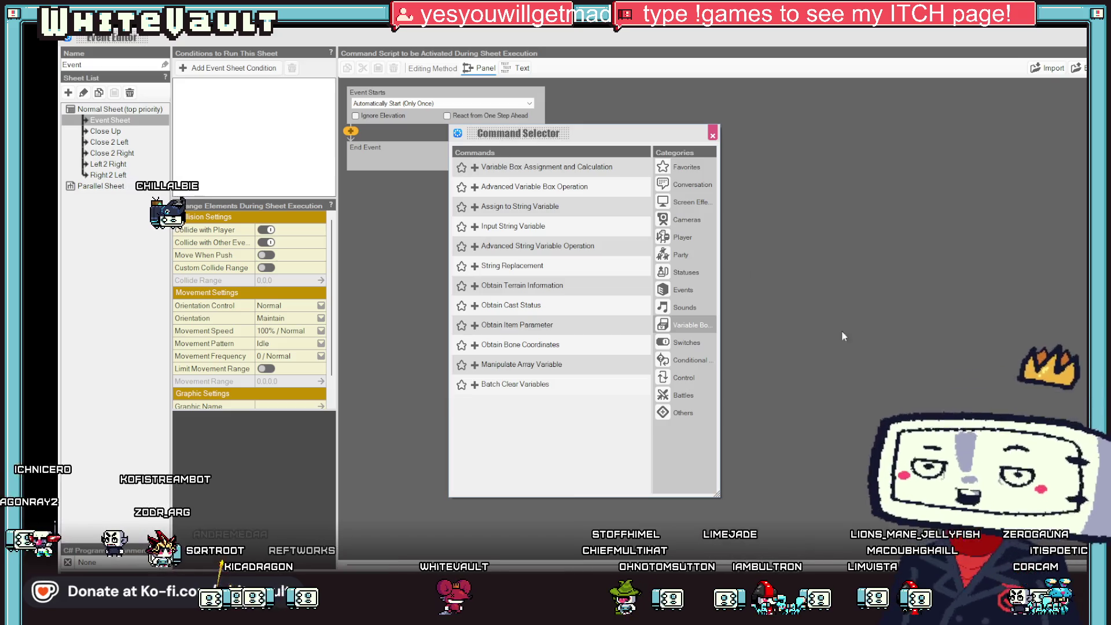
Add a Cameras > Enable/Disable Camera Operation (Disable) command to the new sheet and close the editor.
left_click(682, 237)
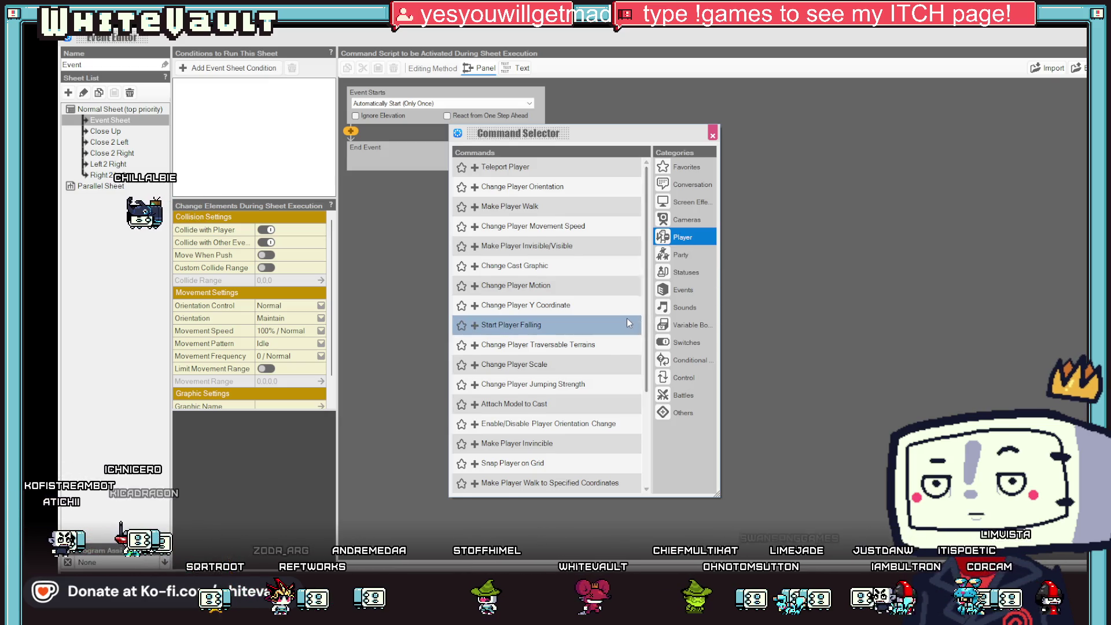
scroll(628, 319, "down", 1)
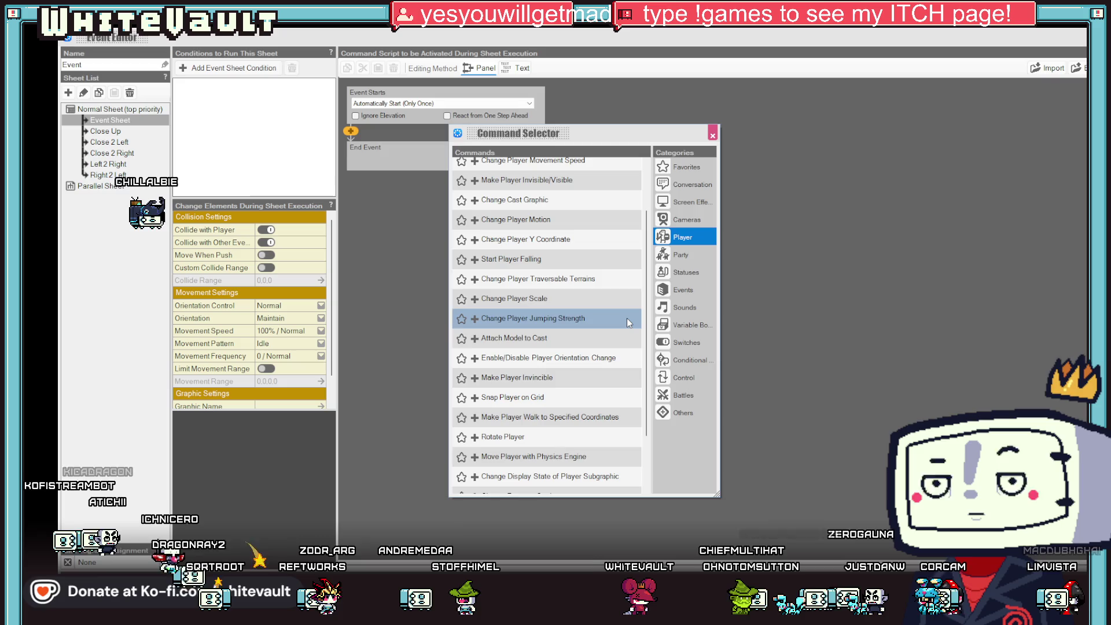
scroll(627, 319, "down", 1)
scroll(628, 321, "down", 1)
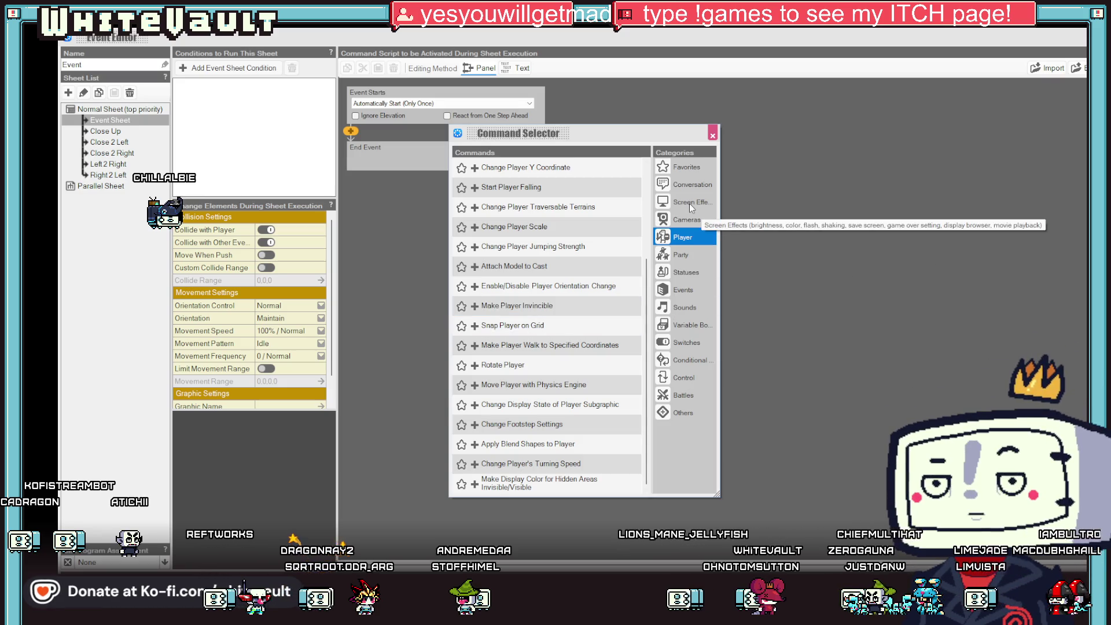
left_click(684, 361)
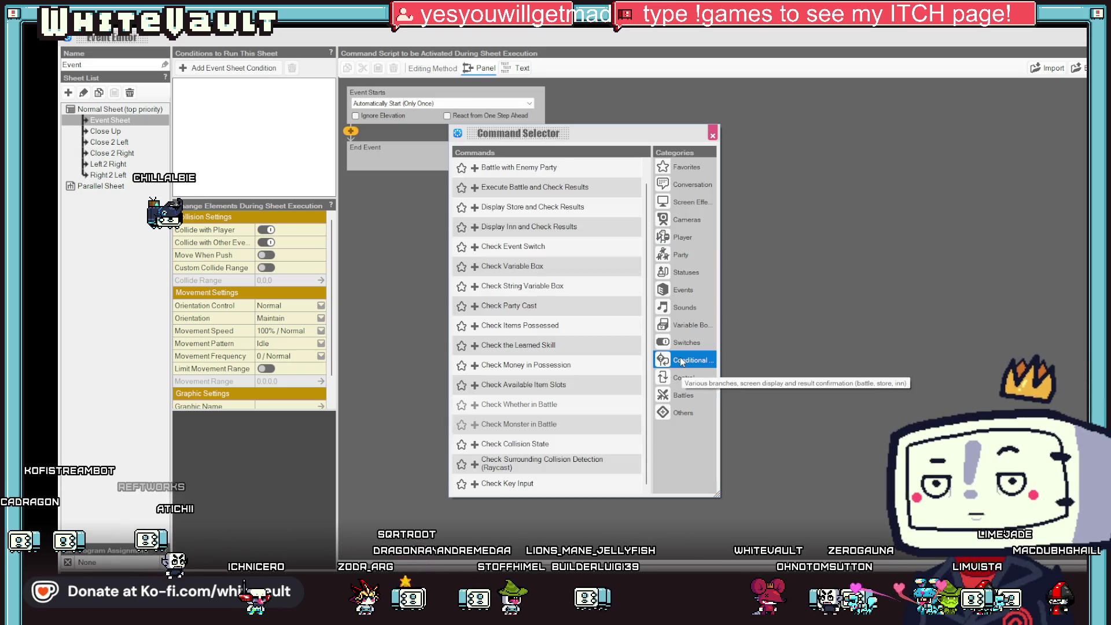
left_click(689, 377)
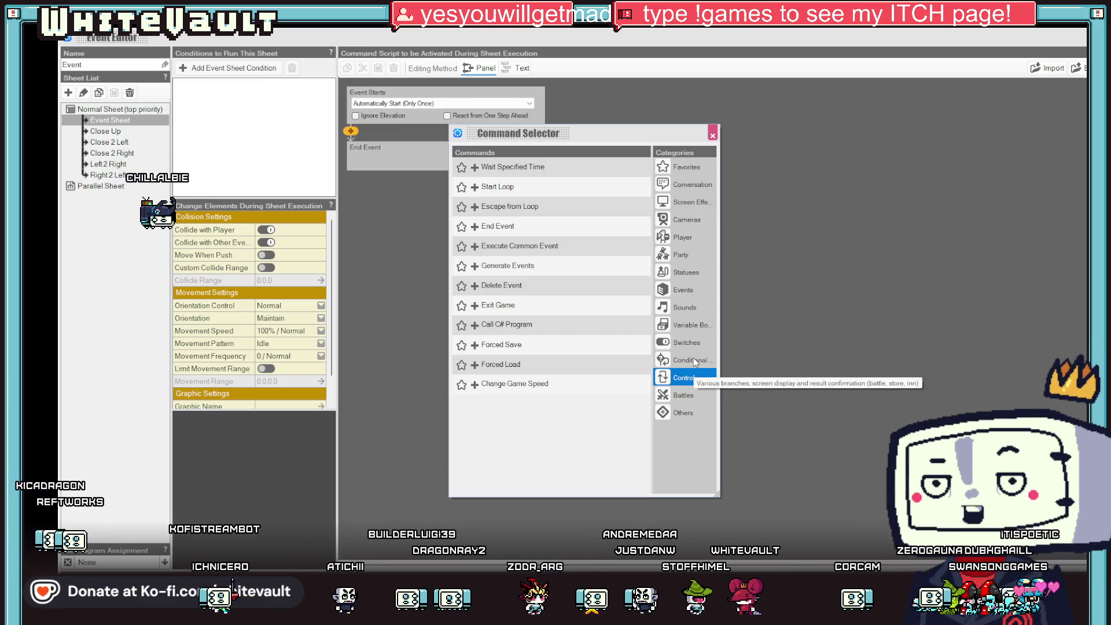
left_click(690, 360)
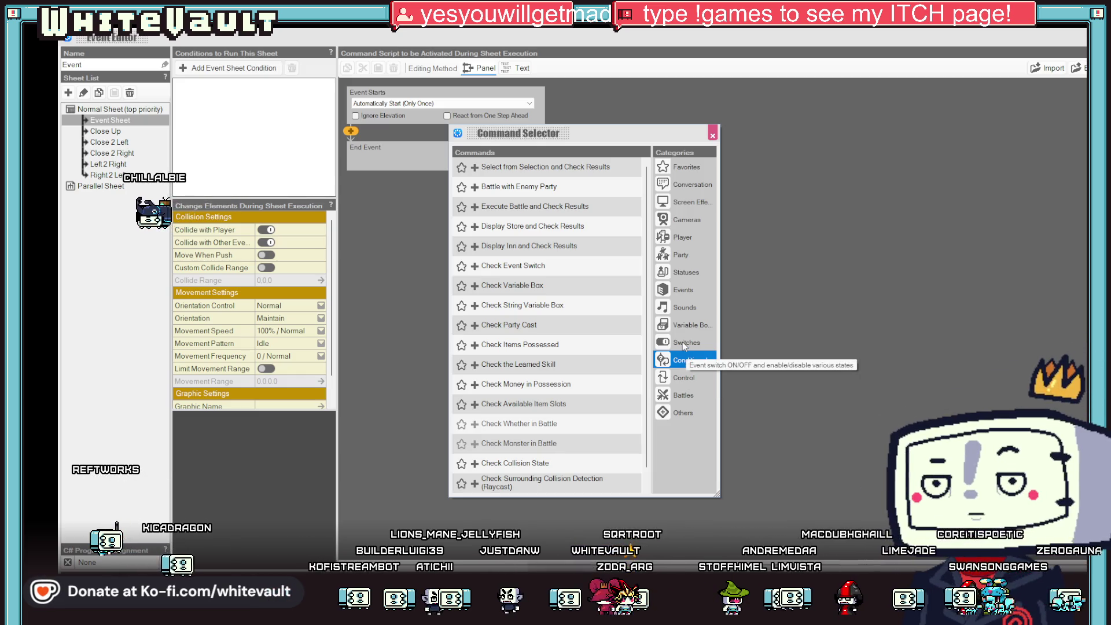
left_click(684, 345)
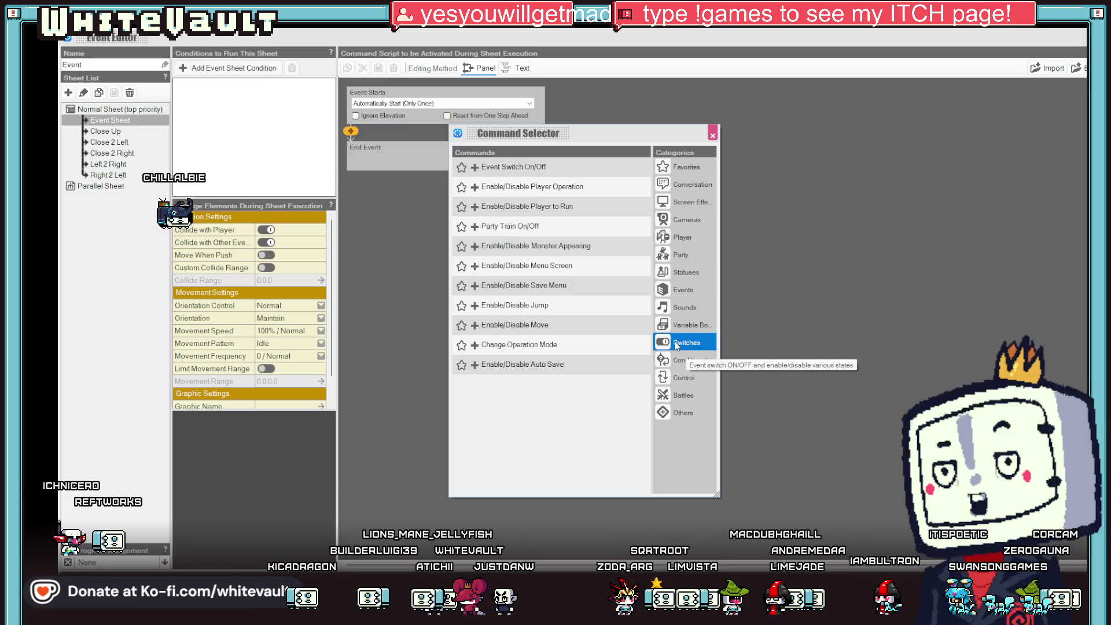
left_click(680, 322)
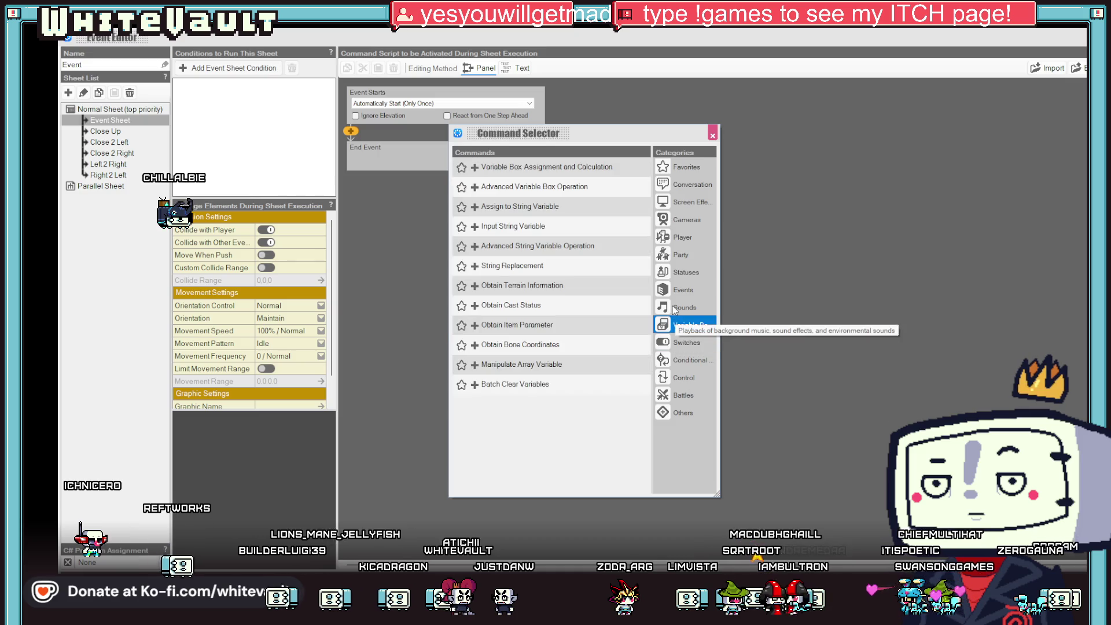
left_click(679, 289)
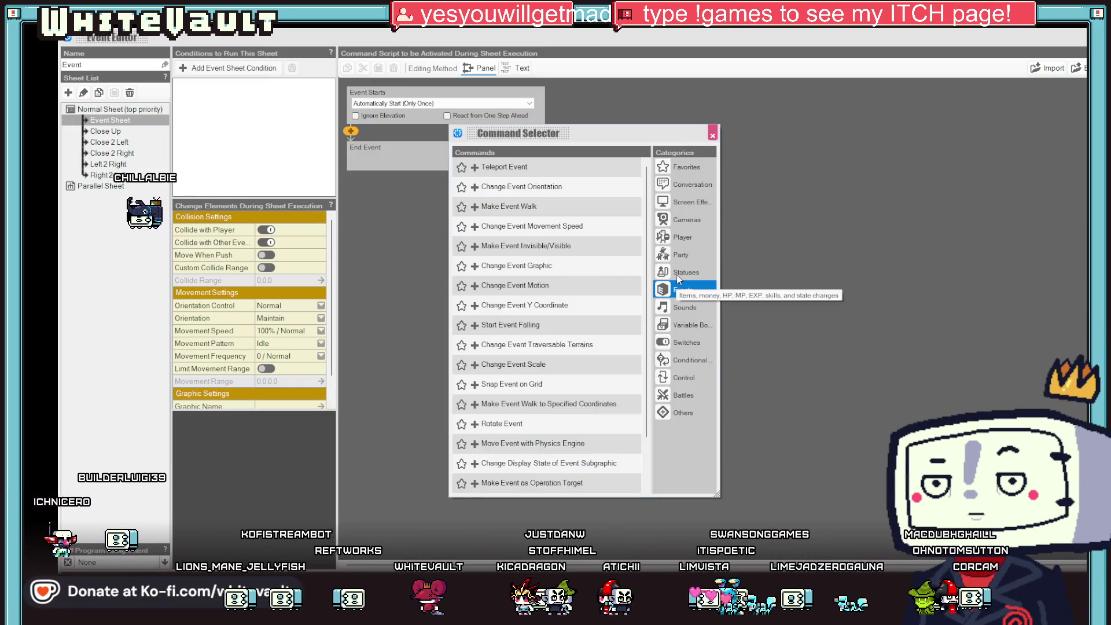
left_click(681, 224)
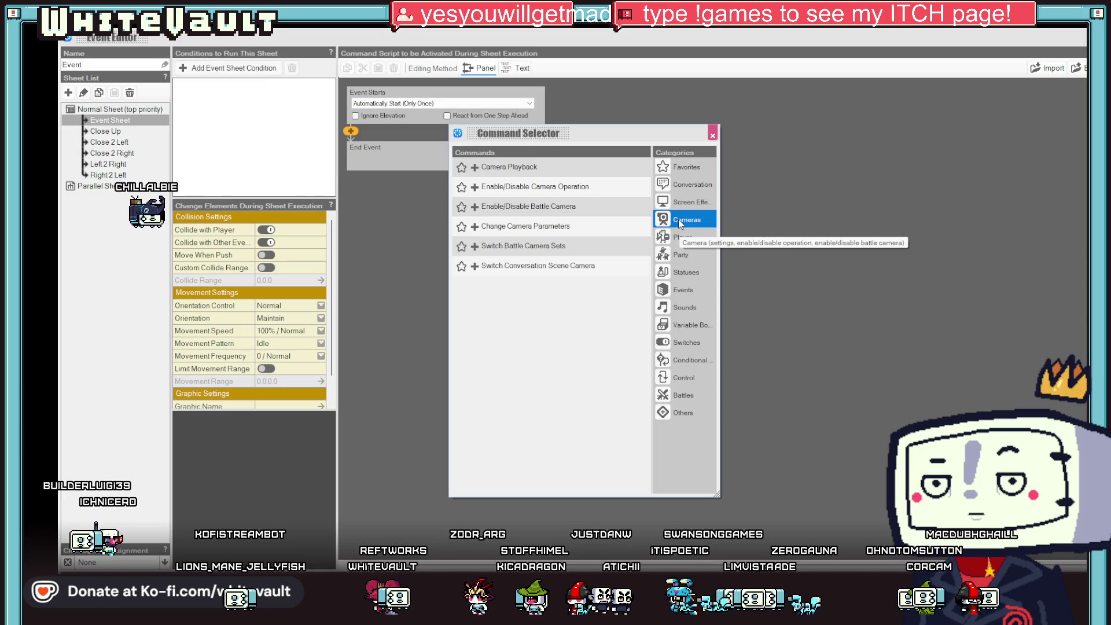
left_click(566, 189)
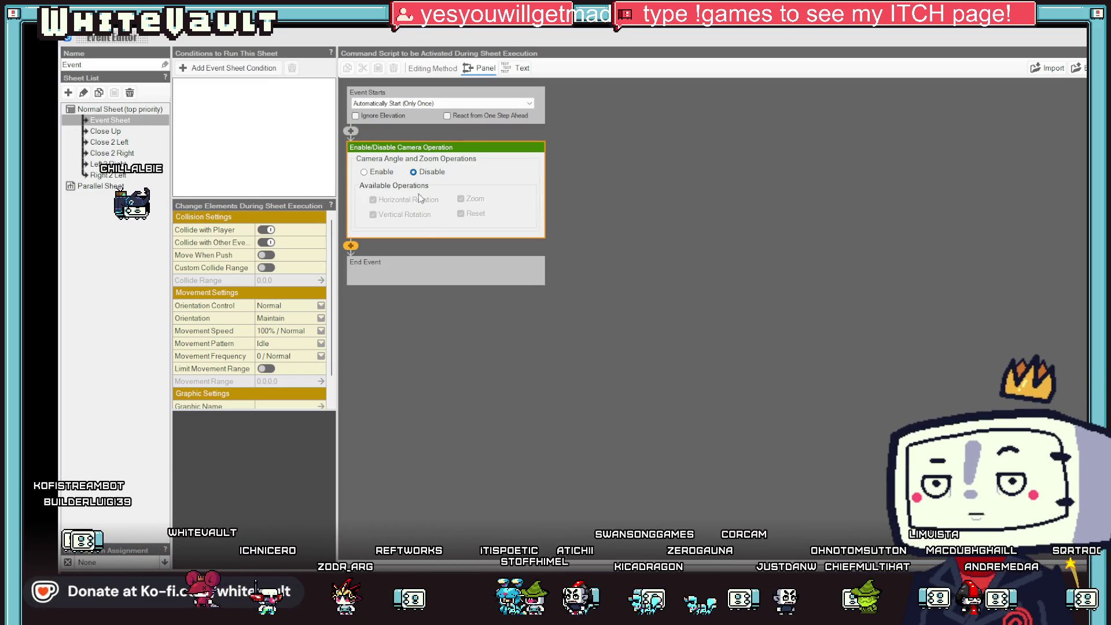
left_click(1018, 558)
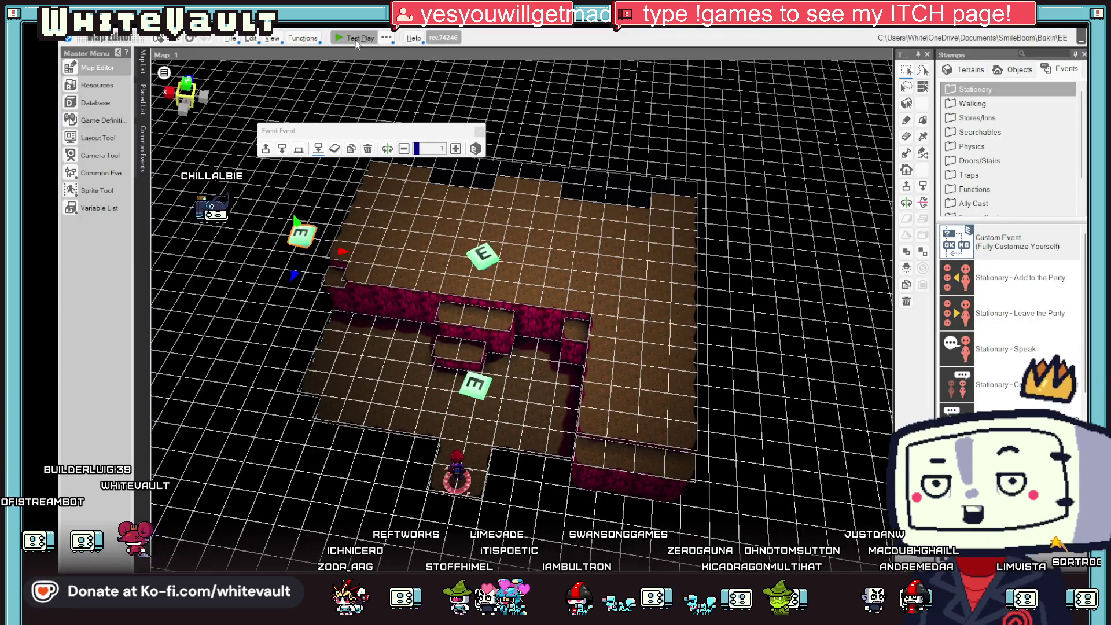
Test-play Map_1, walking the hero up through the cave and to the right, then end it.
left_click(354, 39)
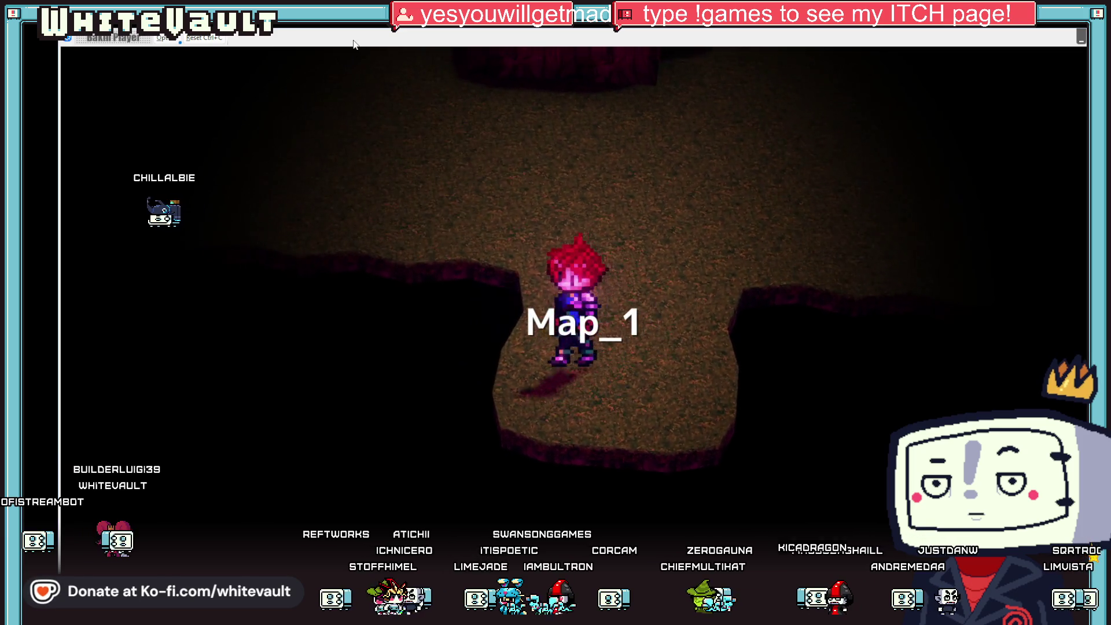
key("Up")
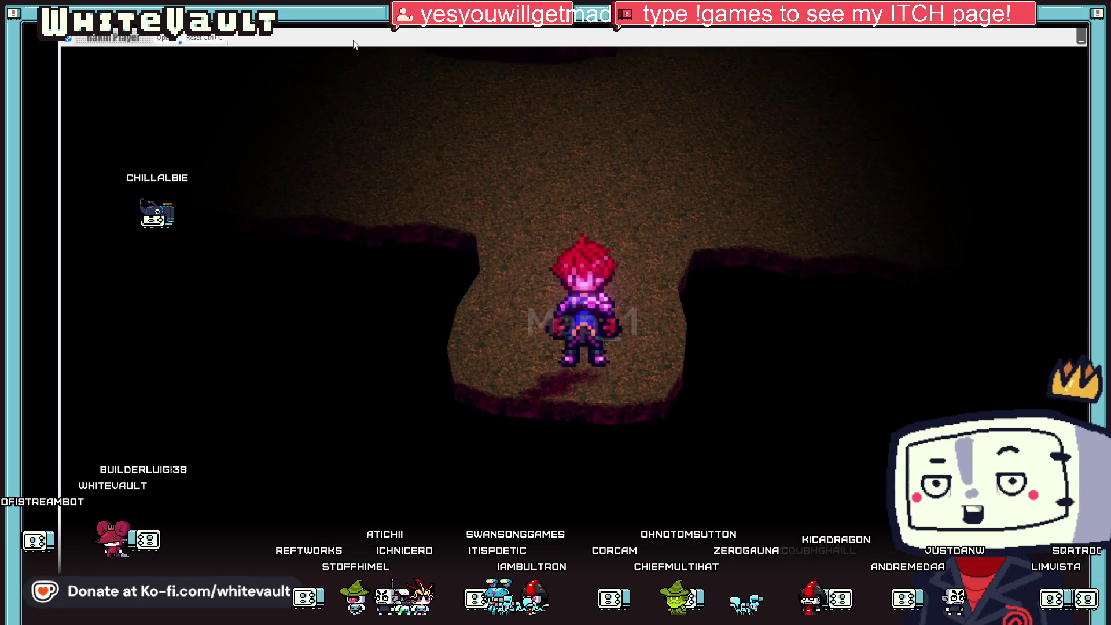
key("Up")
key("Up")
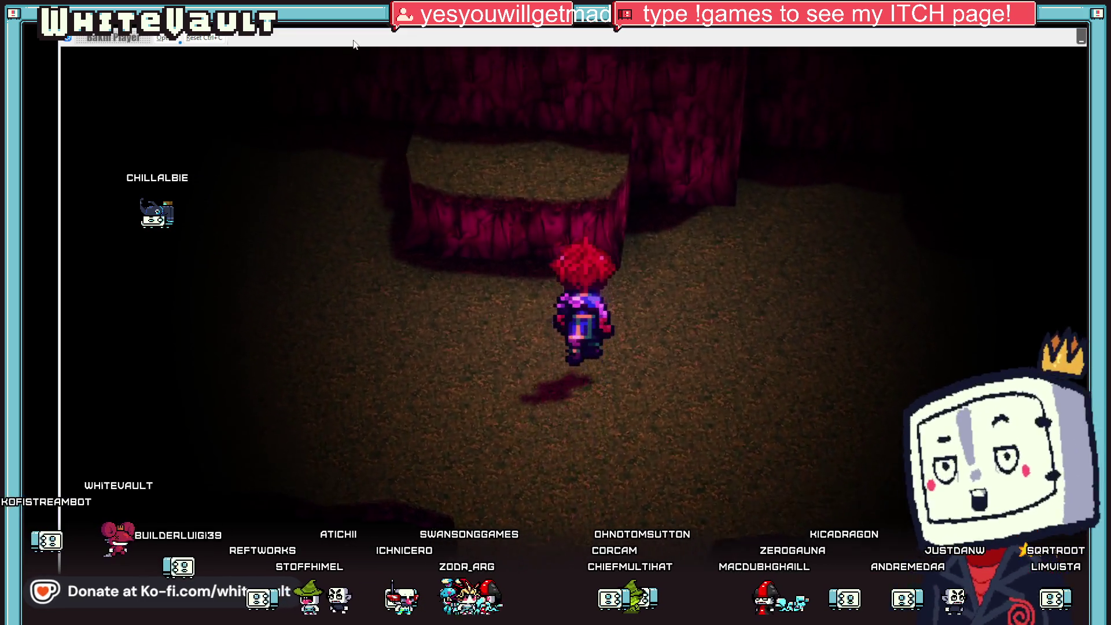
key("Up")
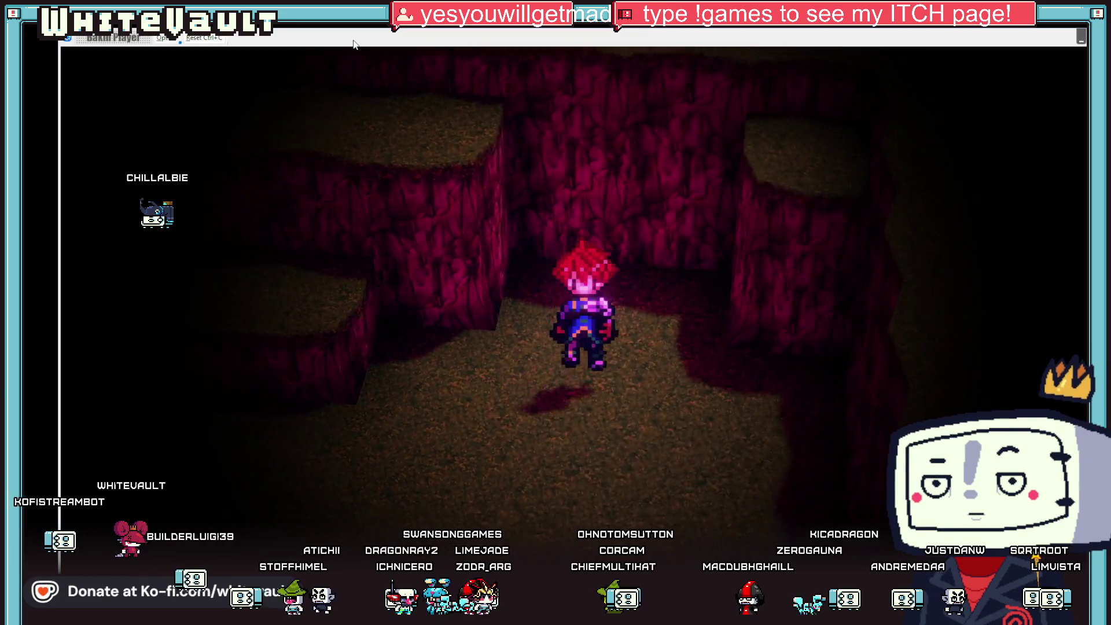
key("Up")
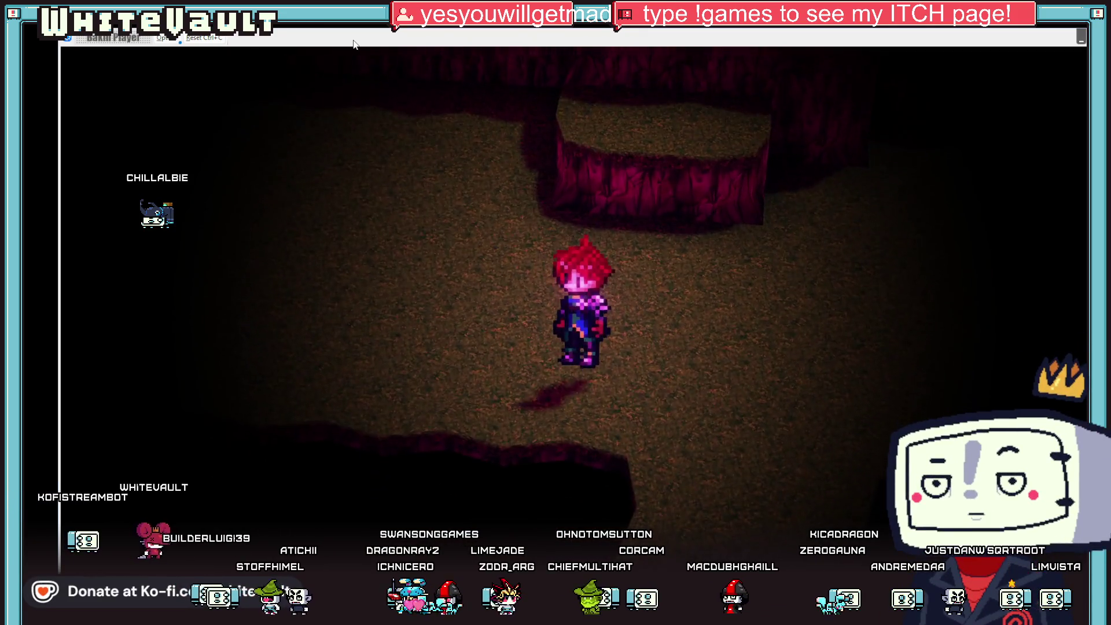
key("Right")
key("Down")
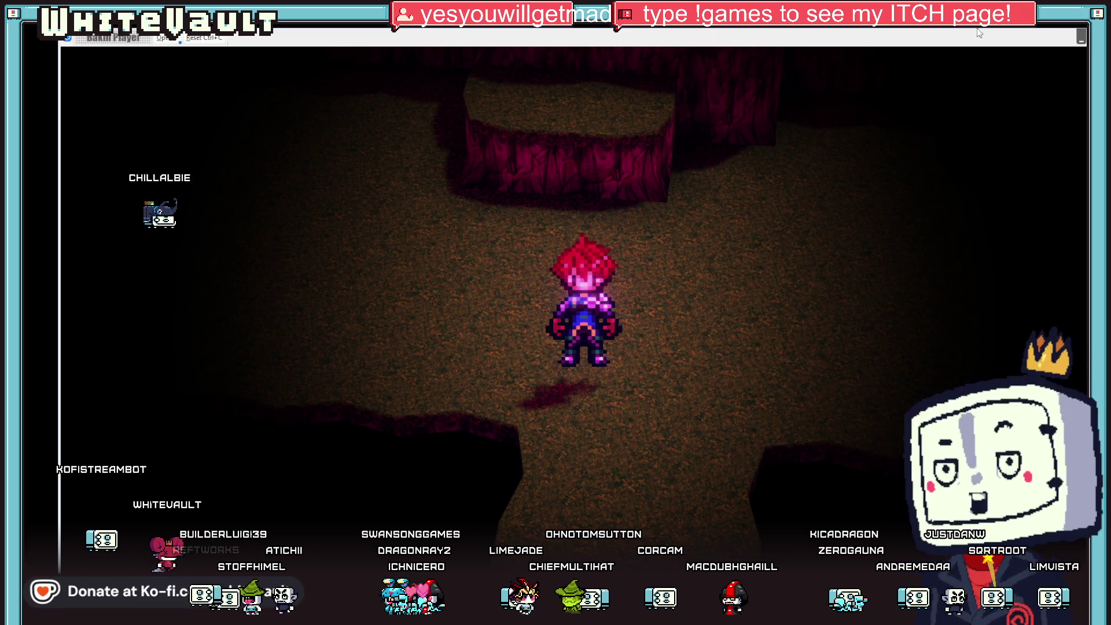
left_click(1081, 35)
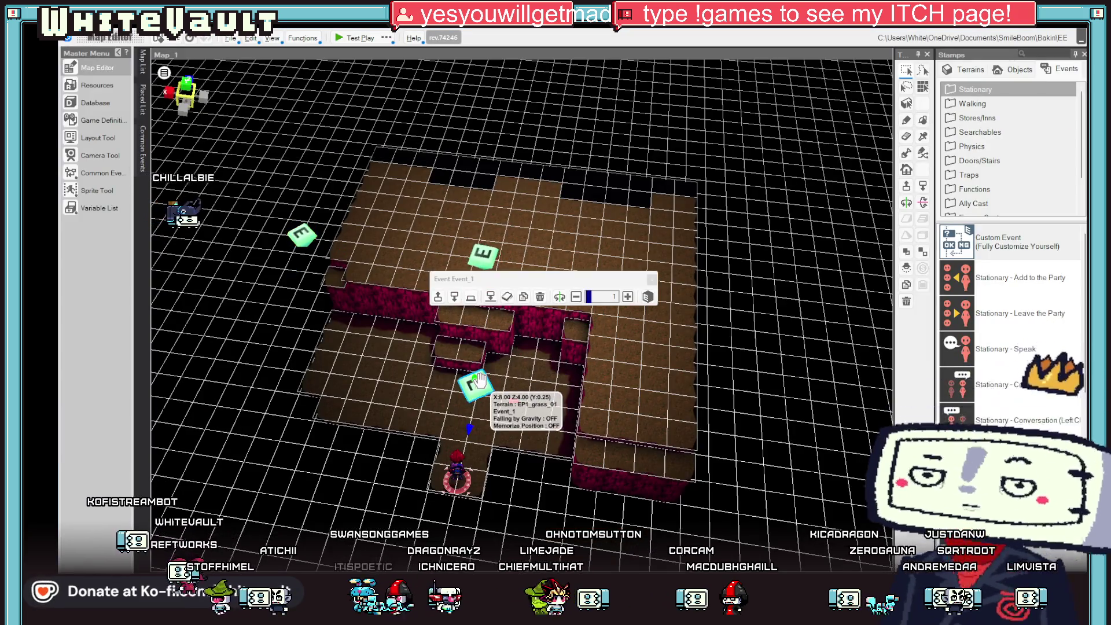
Check Event_1, then delete Enable/Disable Camera Operation from the auto-start camera event's script.
double_click(479, 379)
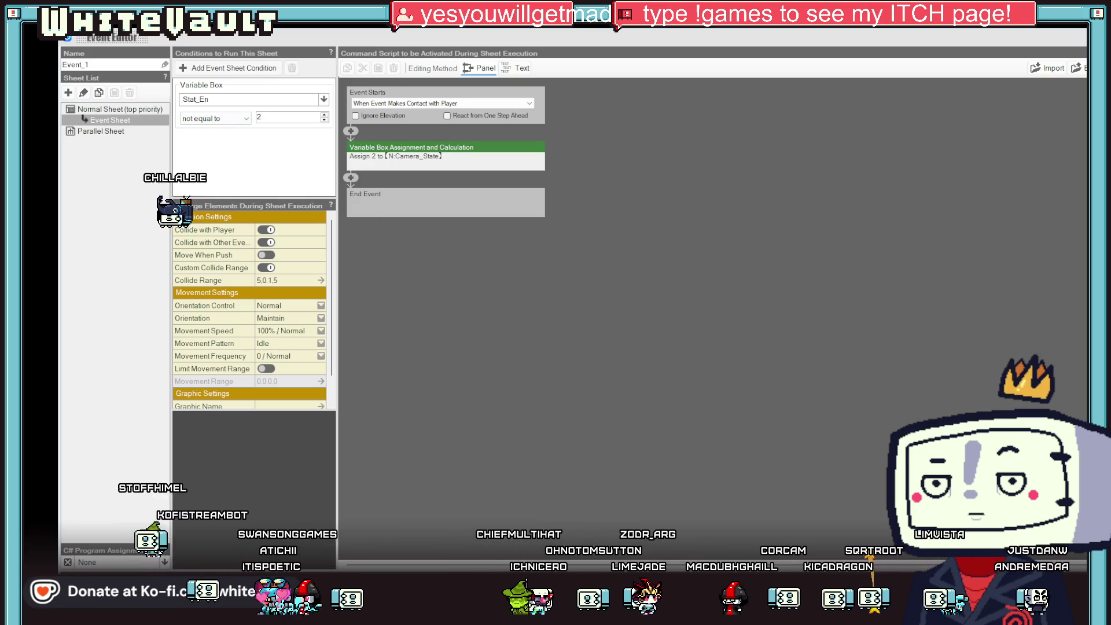
key("Escape")
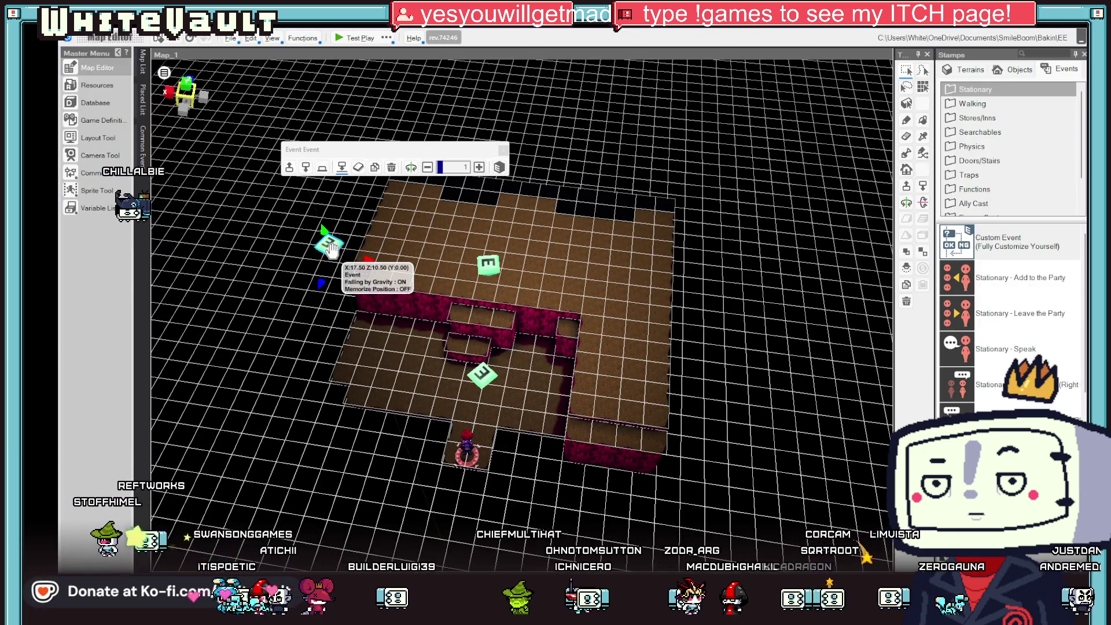
double_click(329, 246)
right_click(444, 155)
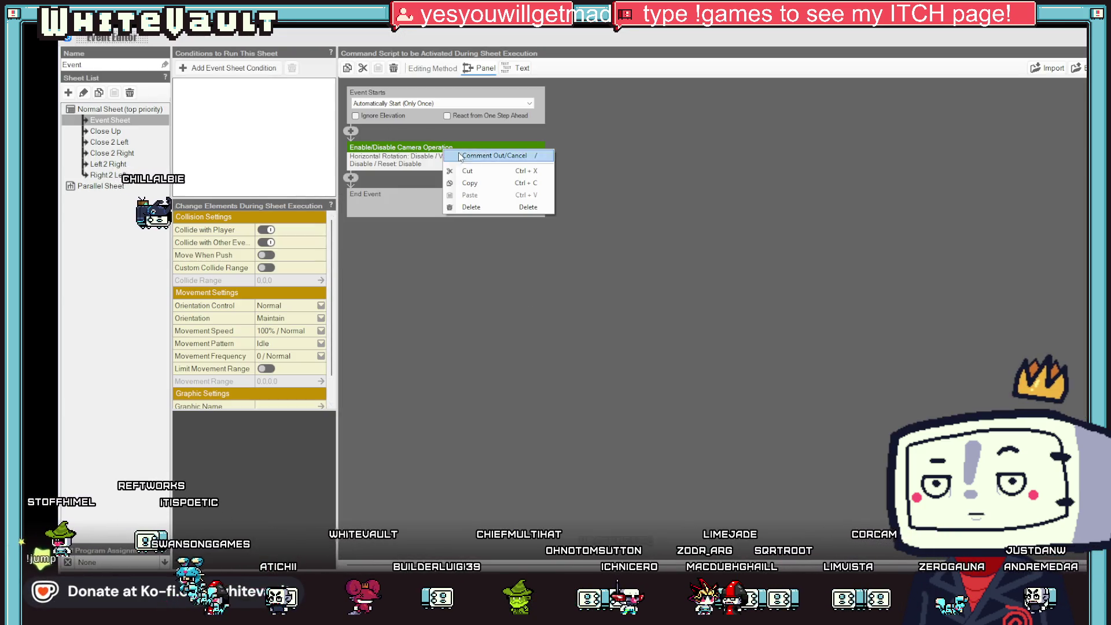
left_click(471, 193)
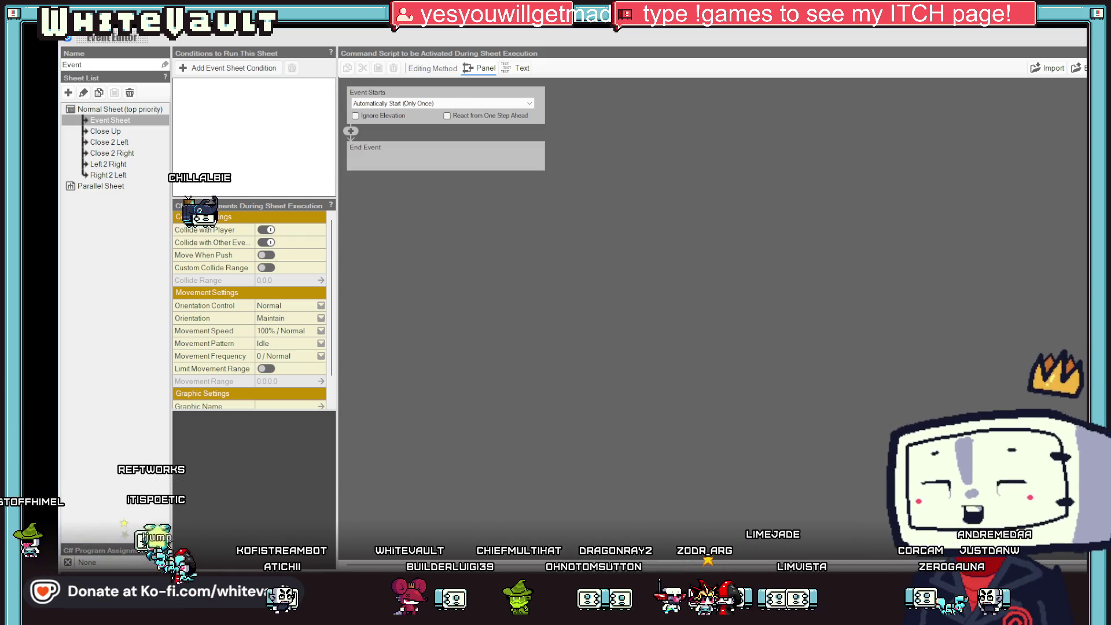
key("Escape")
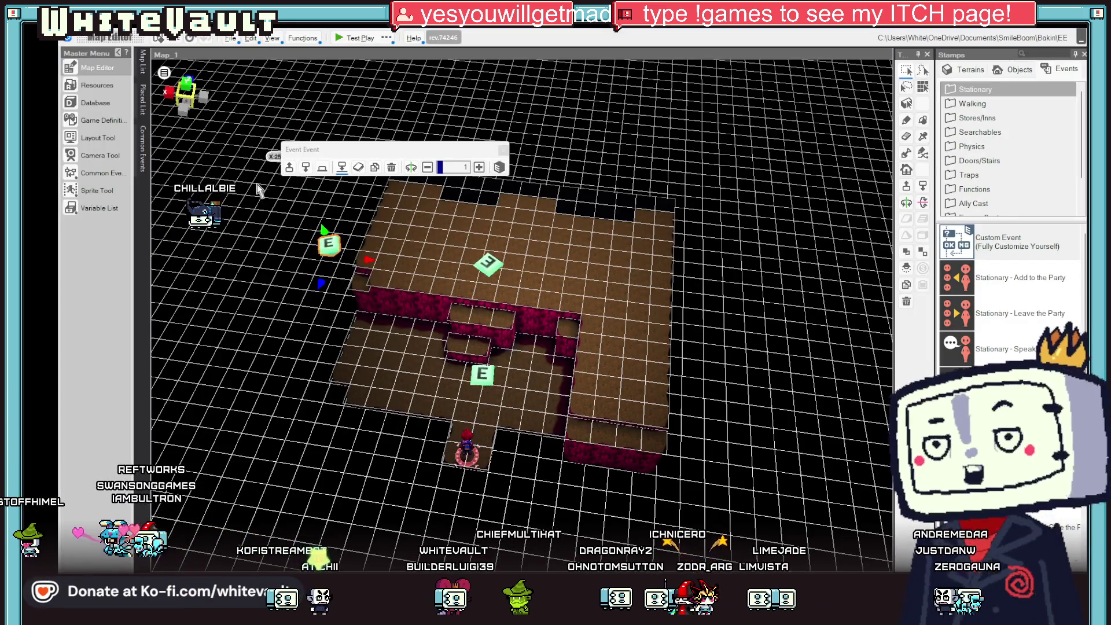
Turn off the camera's Up/Down movement range in Move_Operate, confirm, and start a test play.
left_click(91, 123)
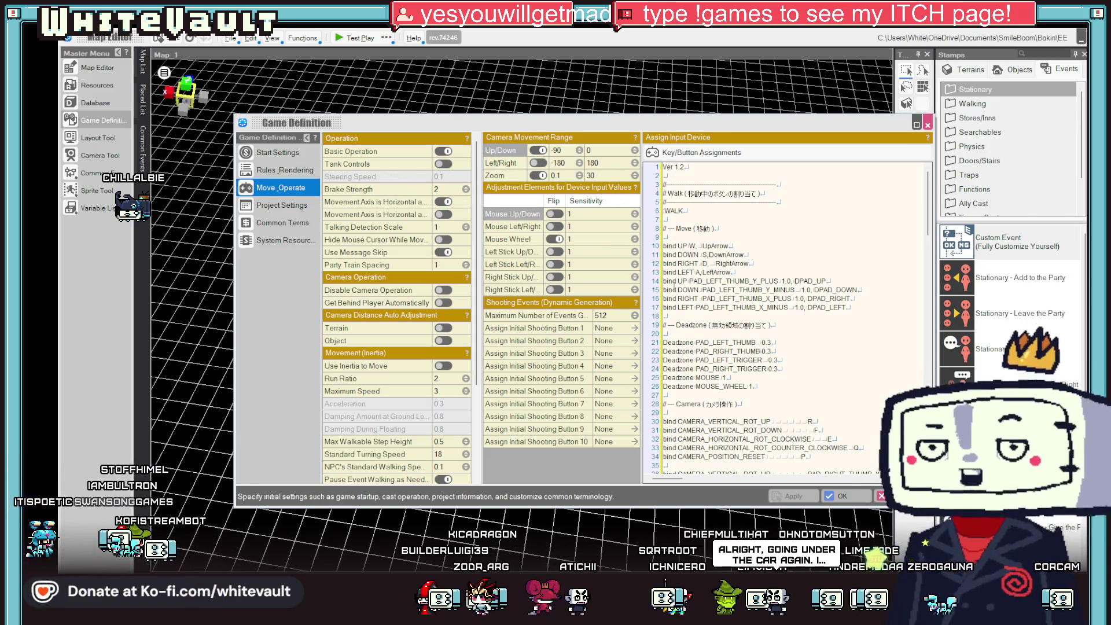
left_click(541, 151)
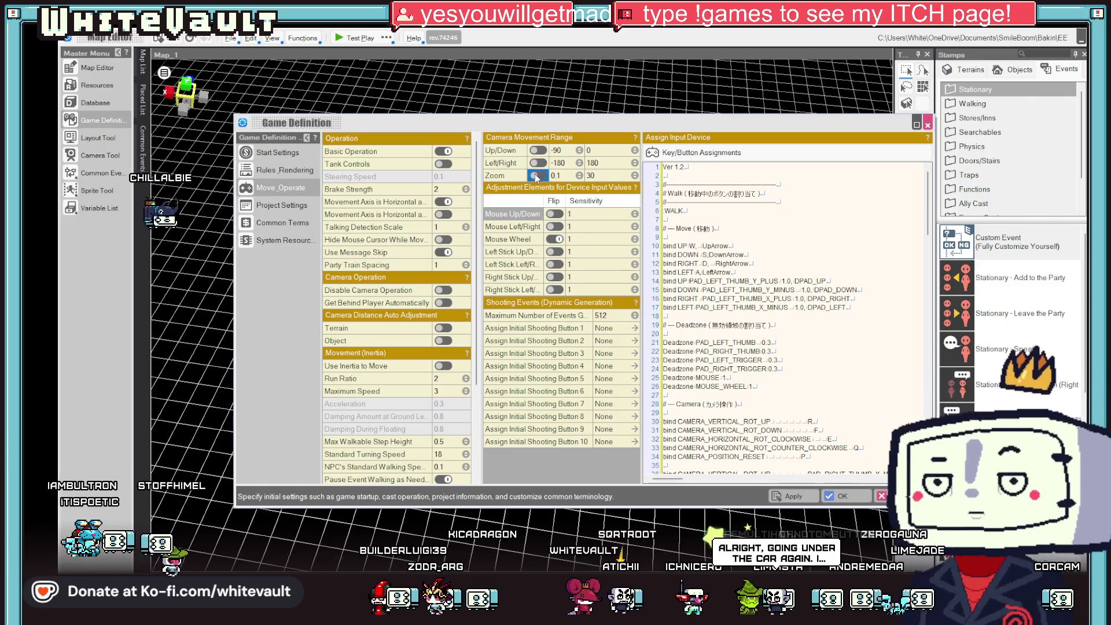
left_click(837, 497)
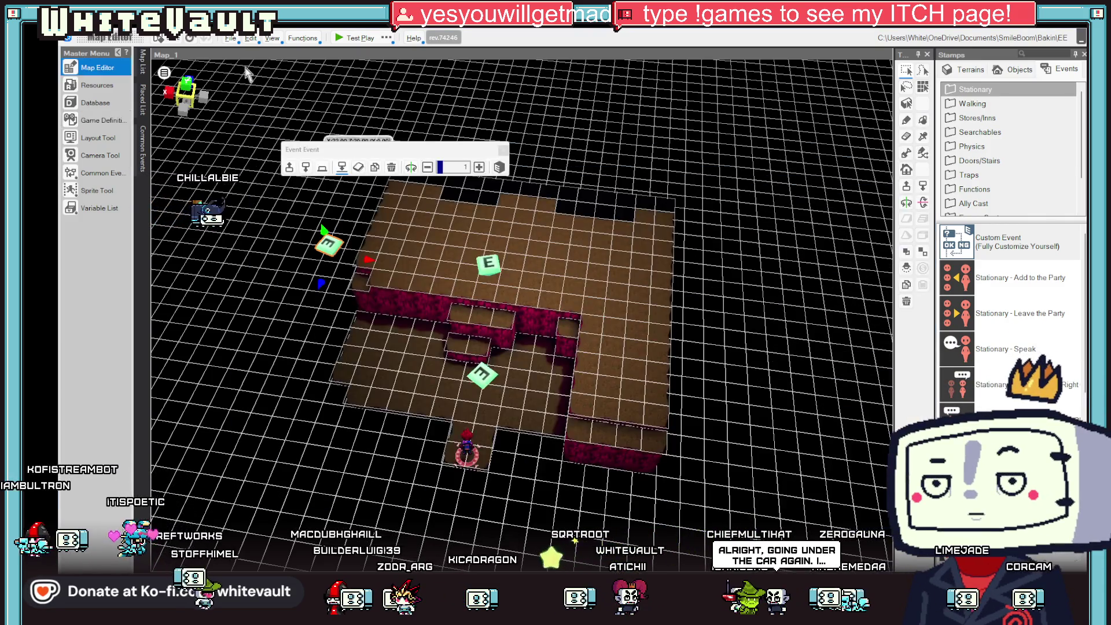
left_click(346, 39)
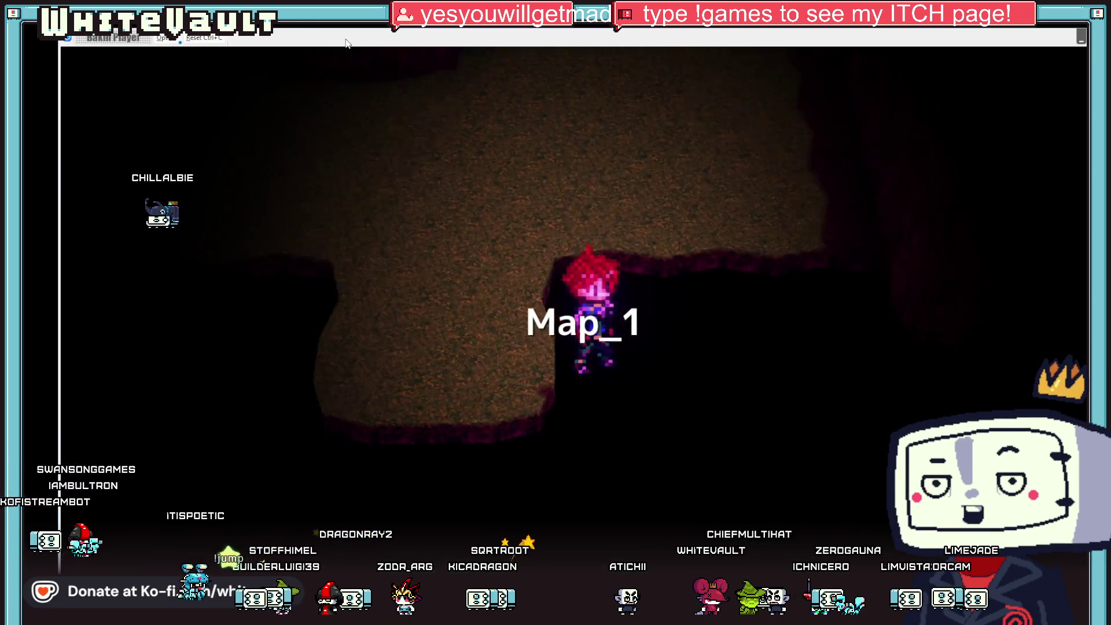
key("Up")
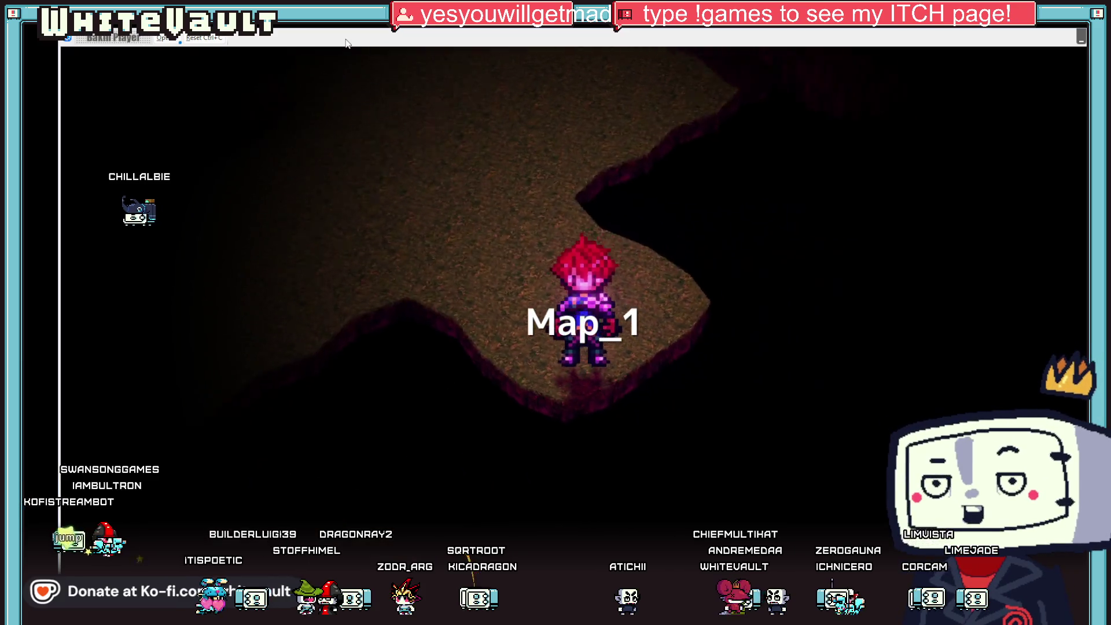
key("Up")
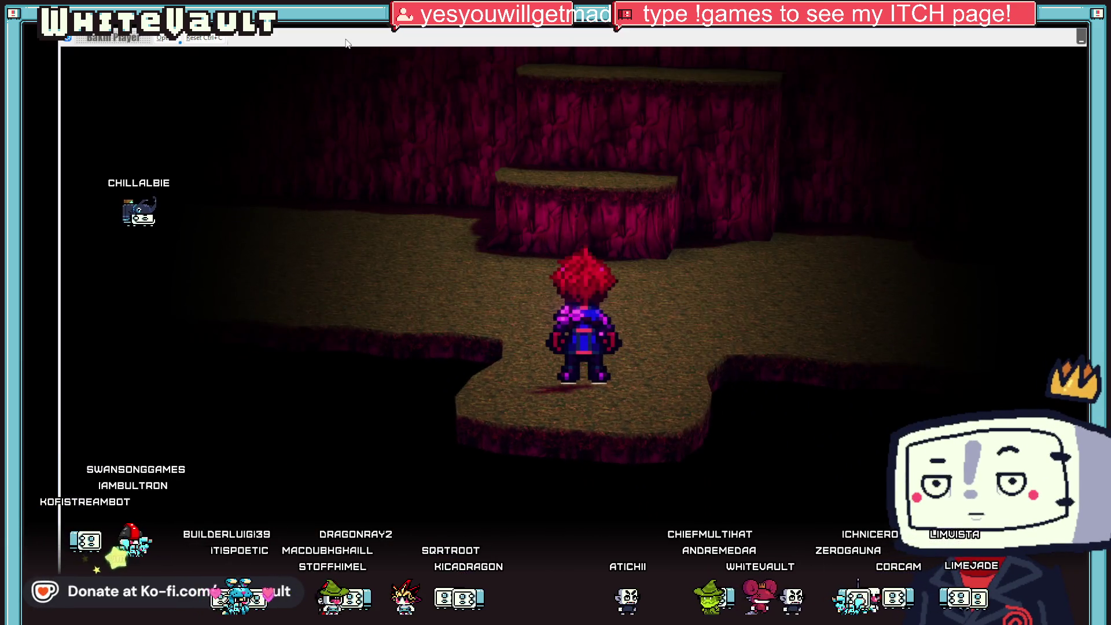
key("Up")
key("Up")
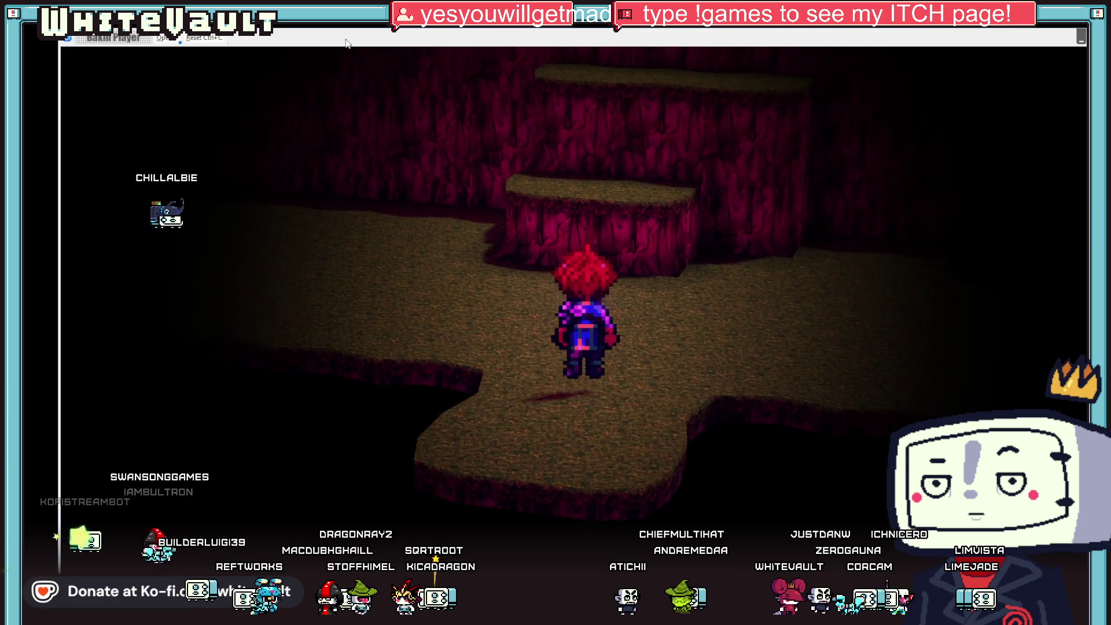
key("Up")
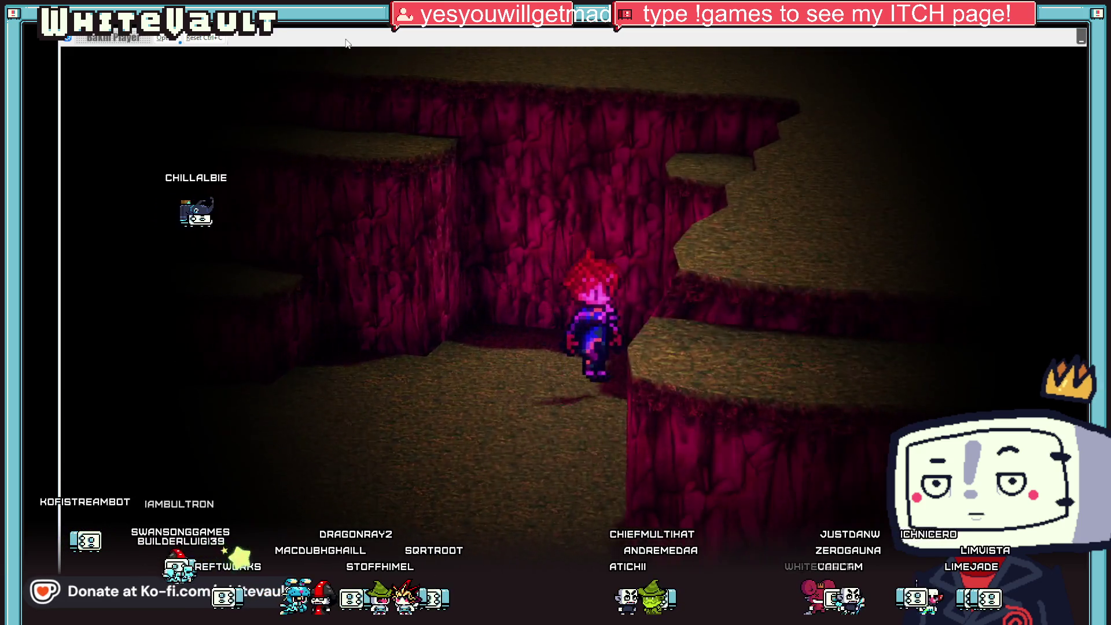
key("Up")
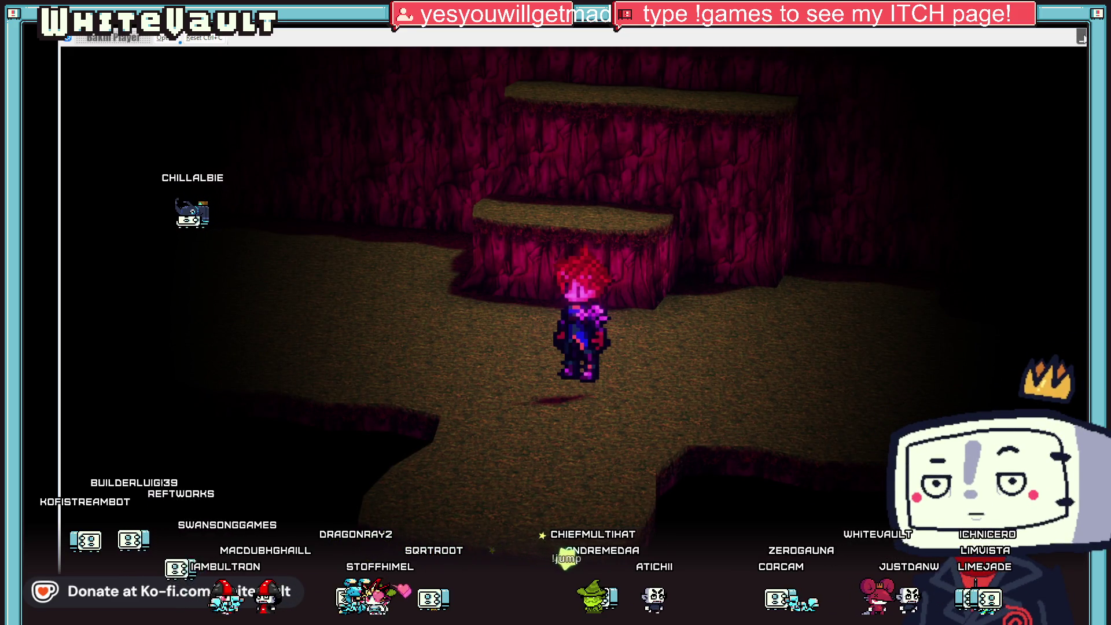
key("alt+F4")
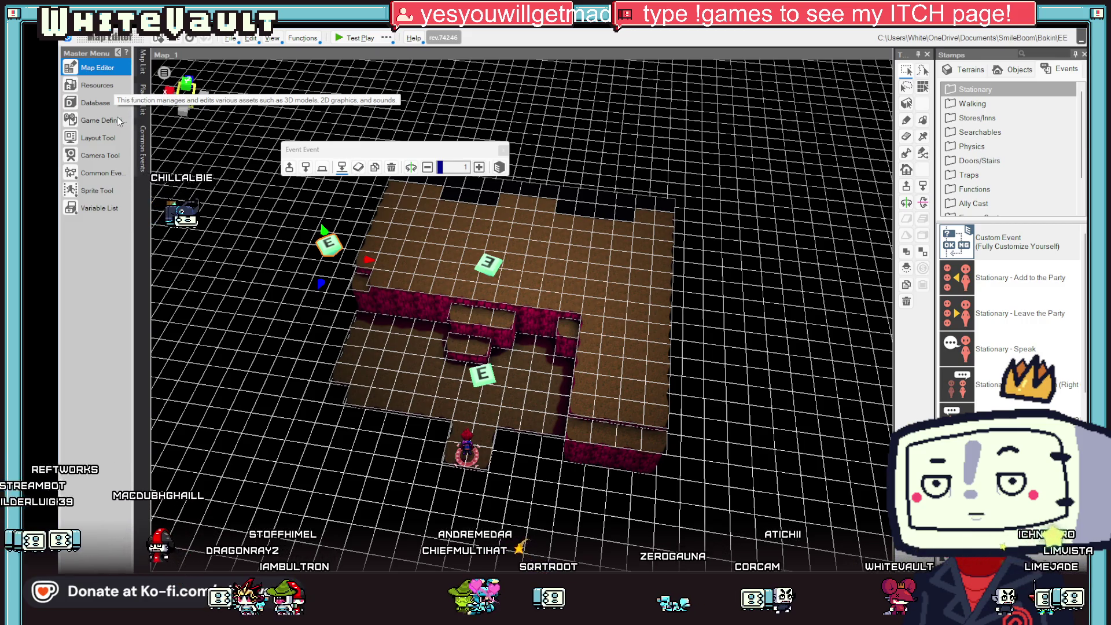
Revisit Resources and Game Definition, apply the settings, and launch a new test play of Map_1.
left_click(97, 85)
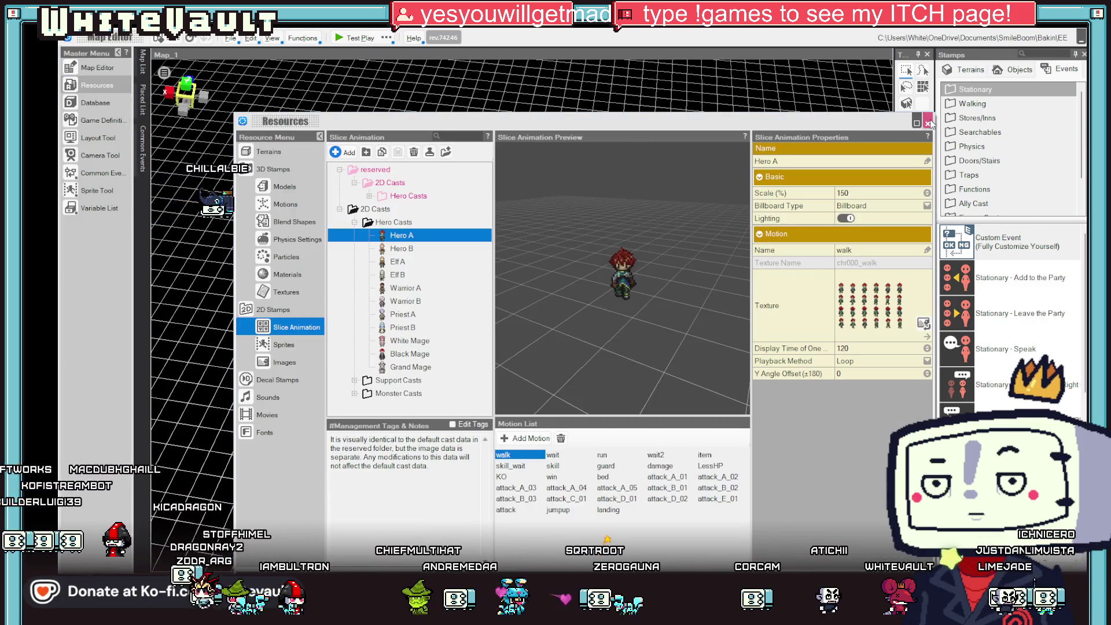
left_click(97, 68)
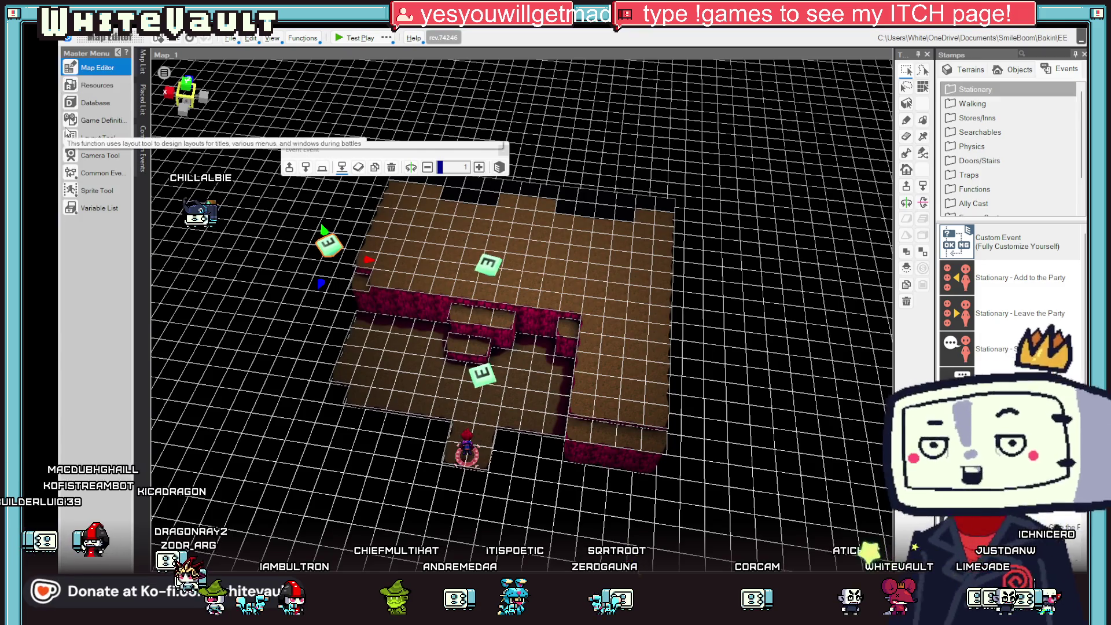
left_click(98, 121)
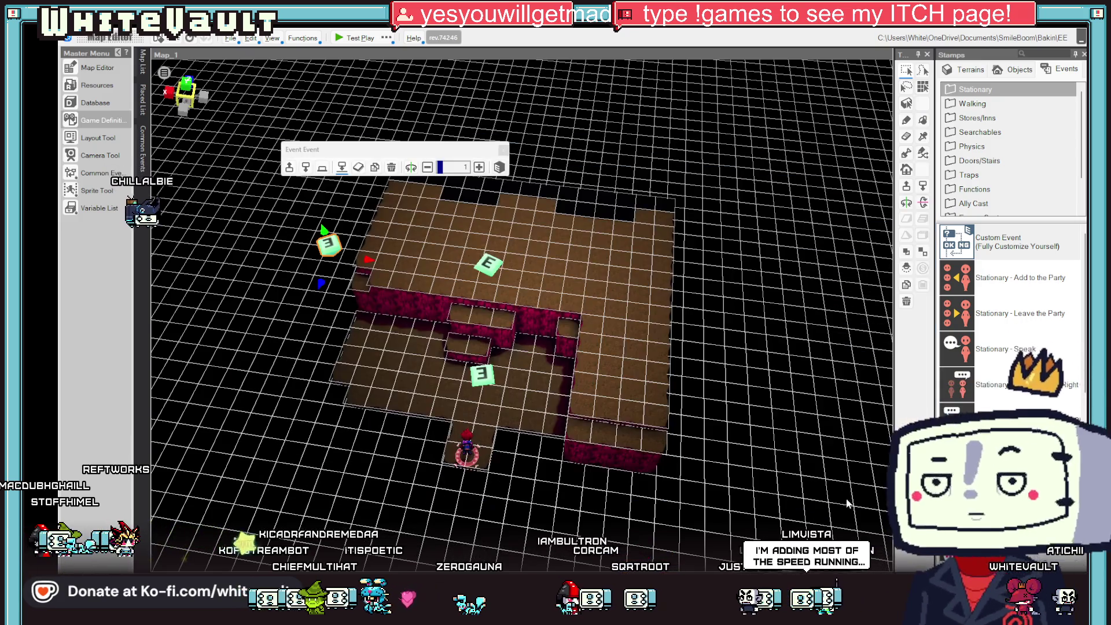
left_click(843, 496)
left_click(341, 38)
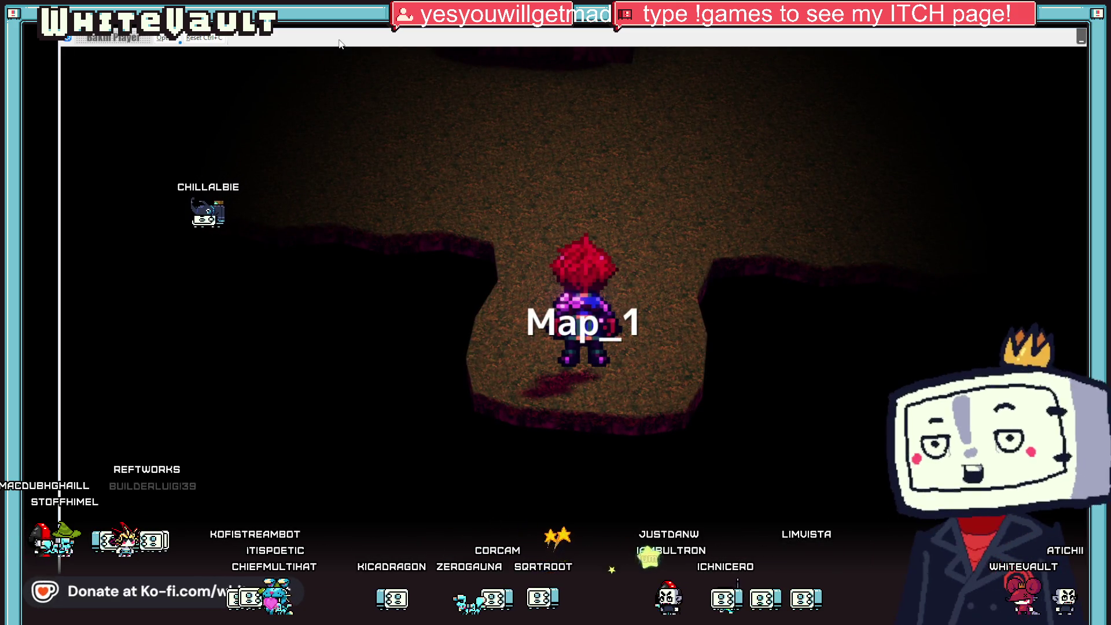
Walk the hero through the cave, onto and off the raised ledge, then end the test play.
key("Up")
key("Down")
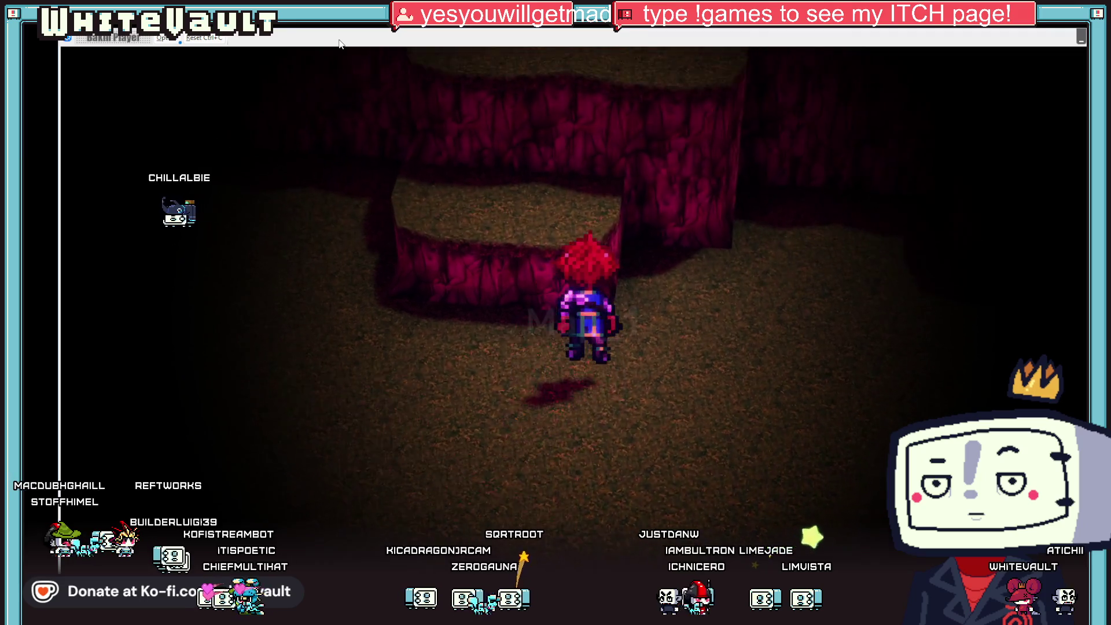
key("Up")
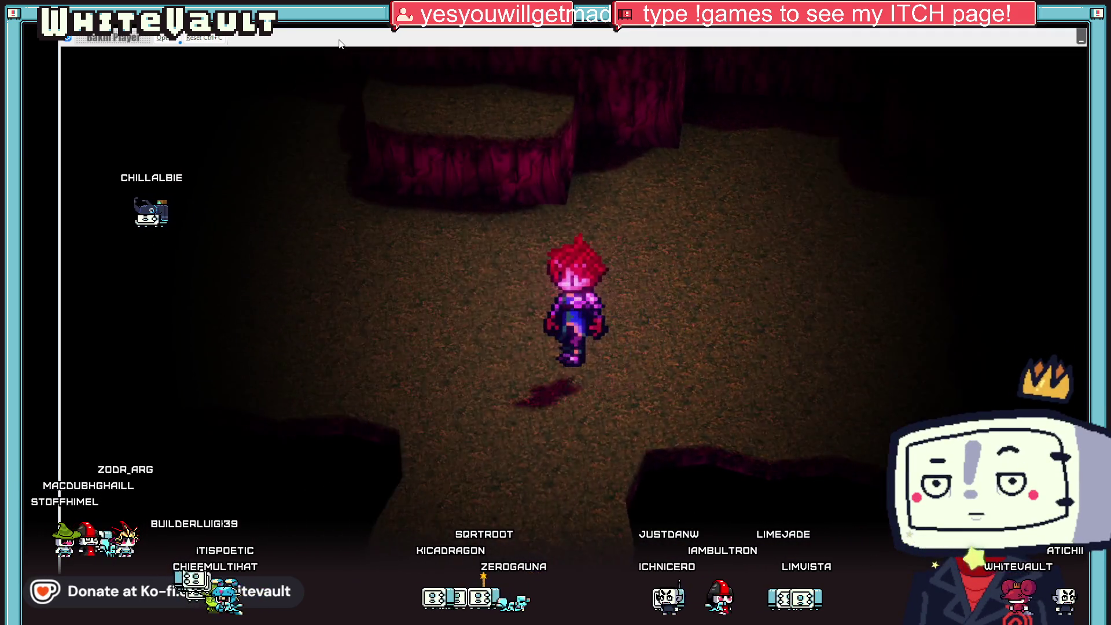
key("Up")
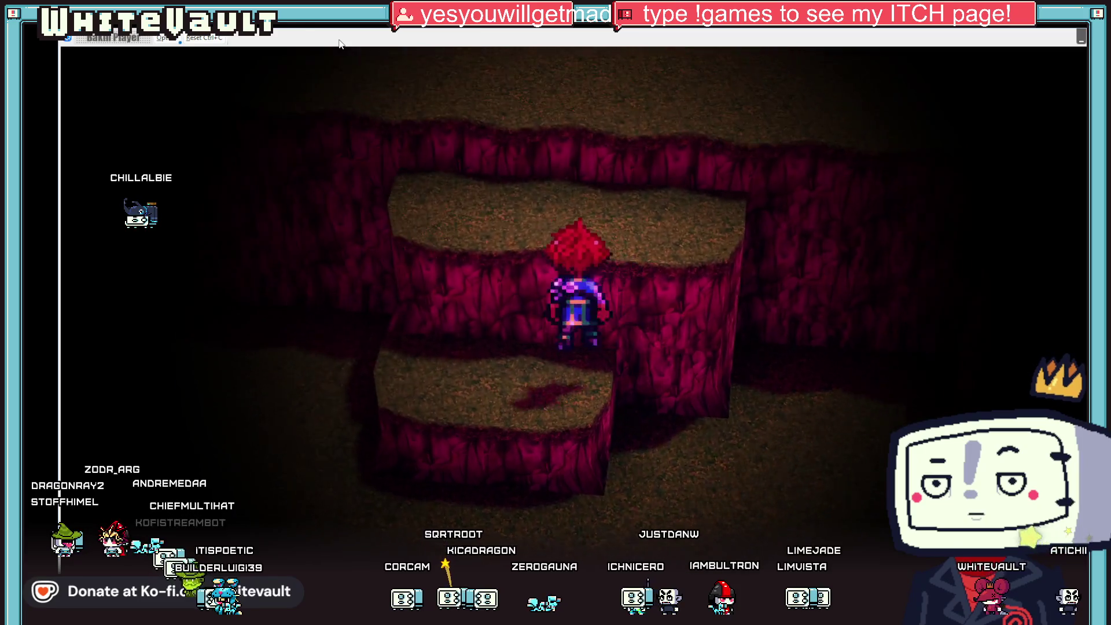
key("Down")
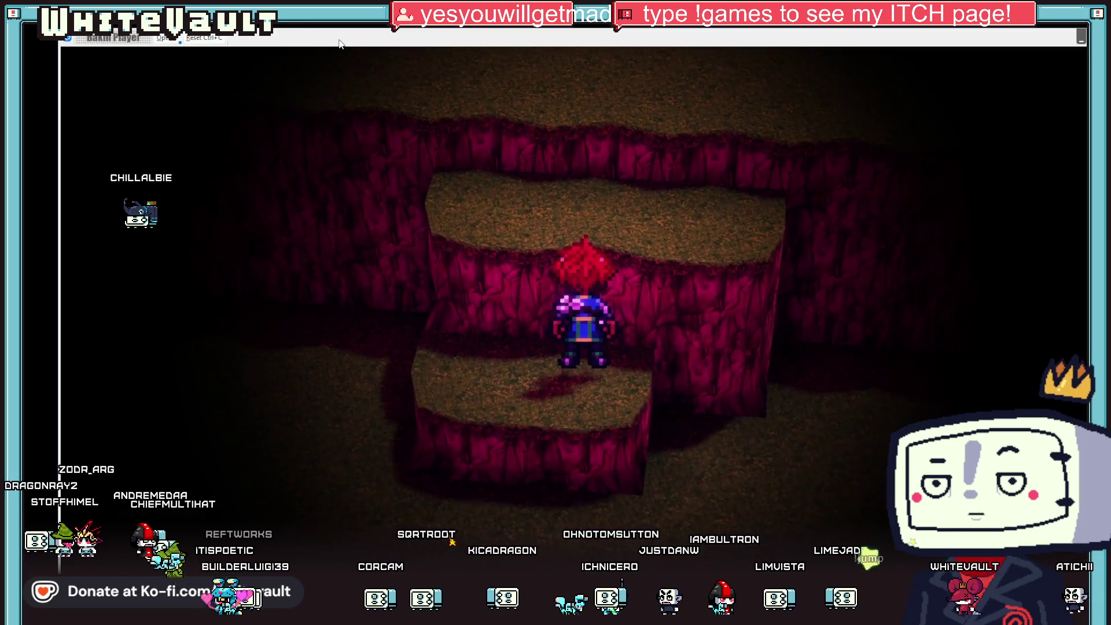
key("Up")
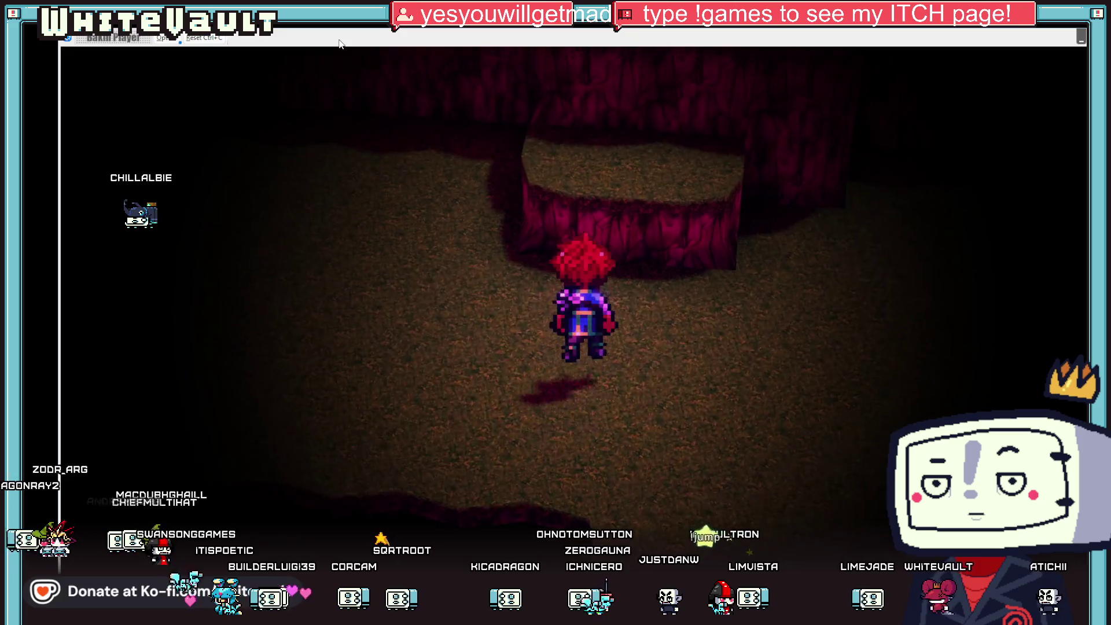
key("Right")
key("Down")
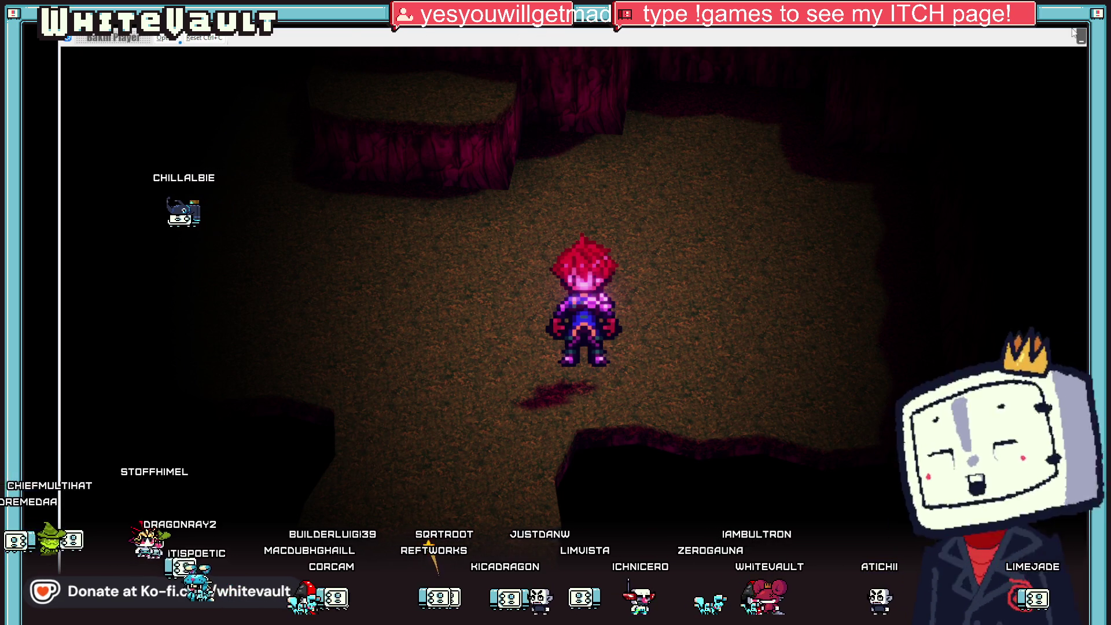
key("alt+F4")
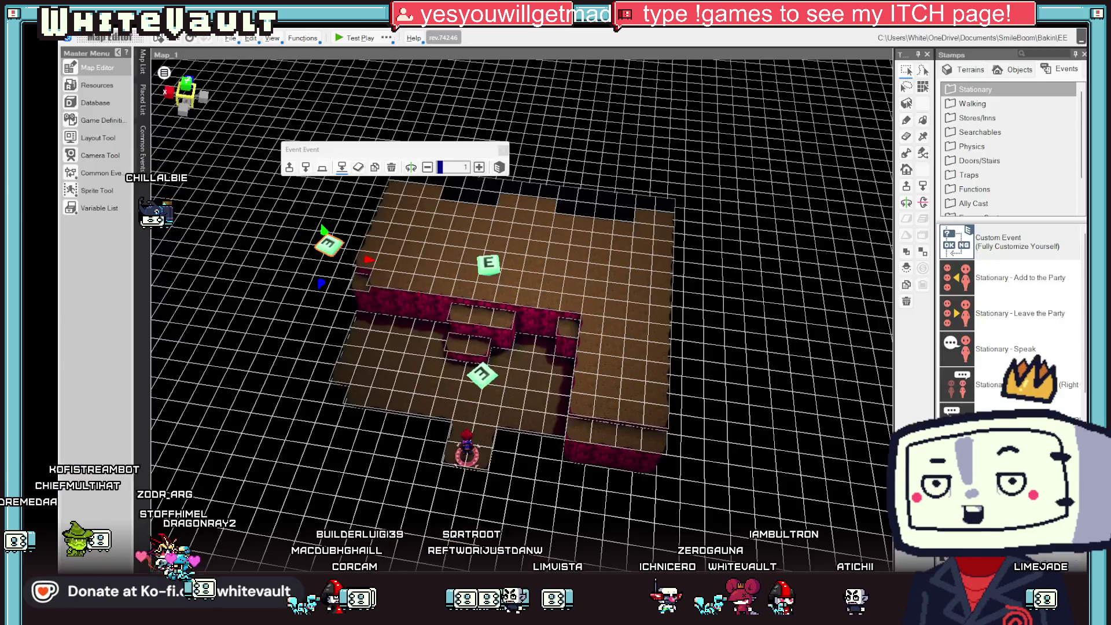
Change Event_1's sheet condition variable from Stat_En to Camera_State.
left_click(484, 373)
double_click(484, 372)
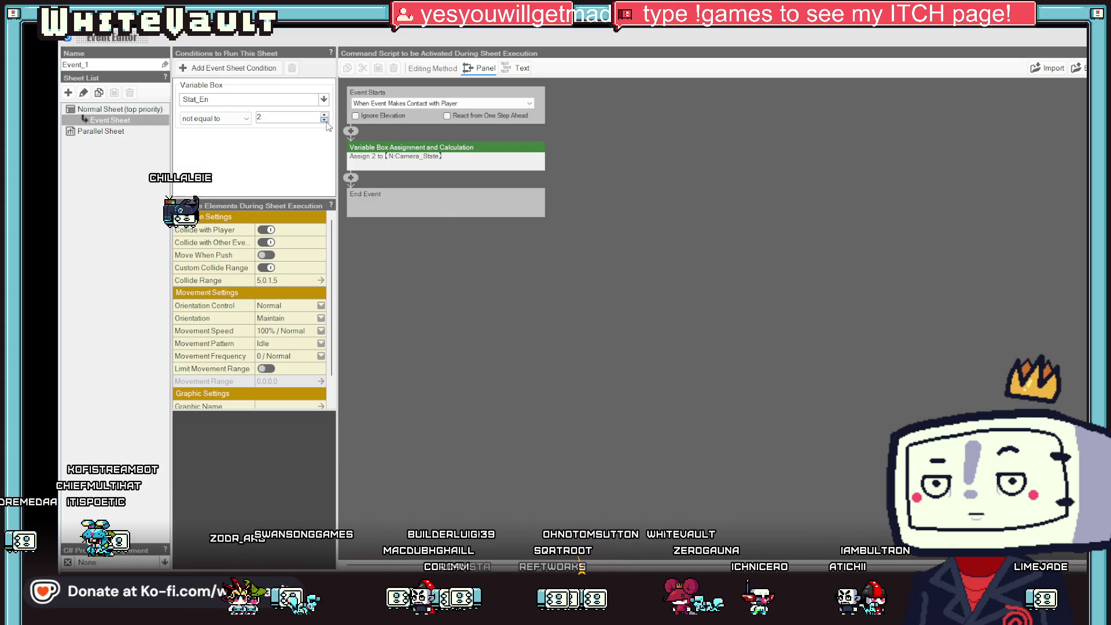
left_click(323, 99)
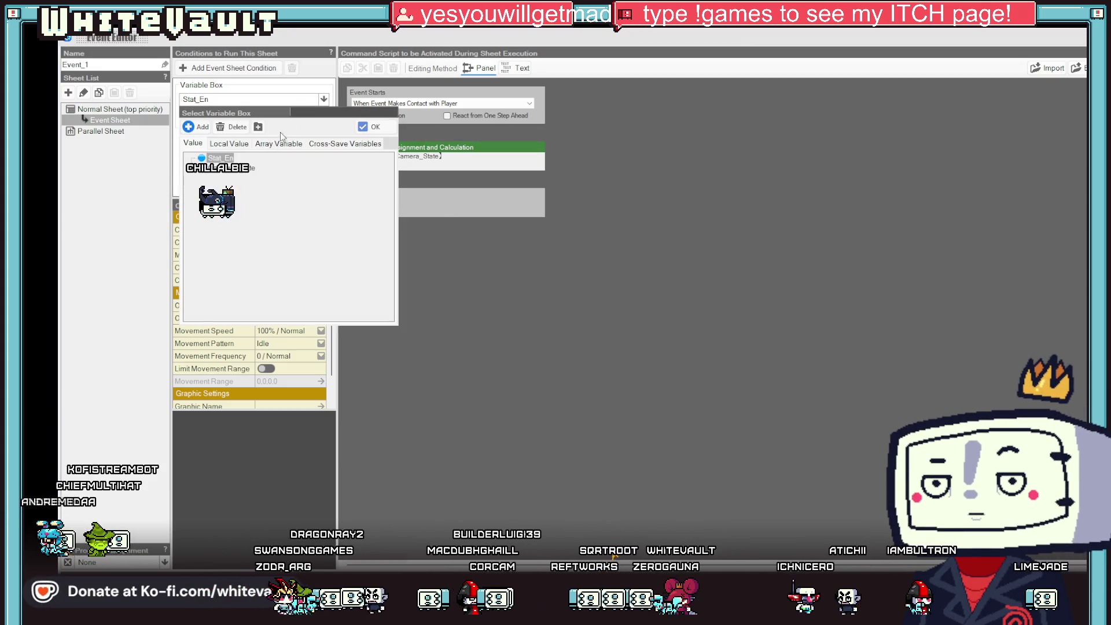
double_click(245, 169)
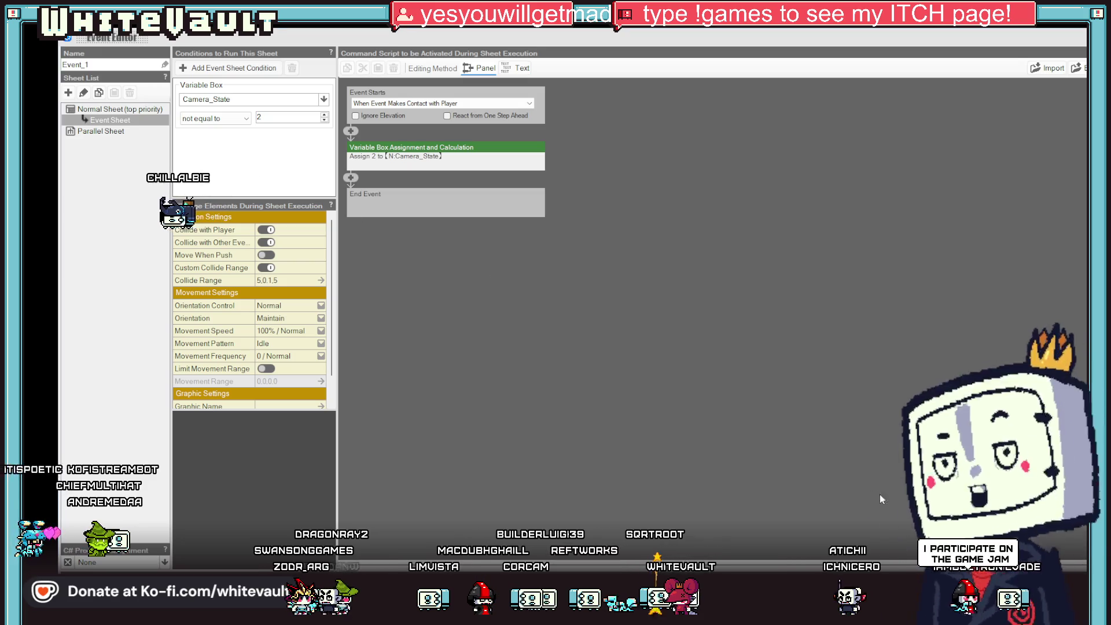
key("Escape")
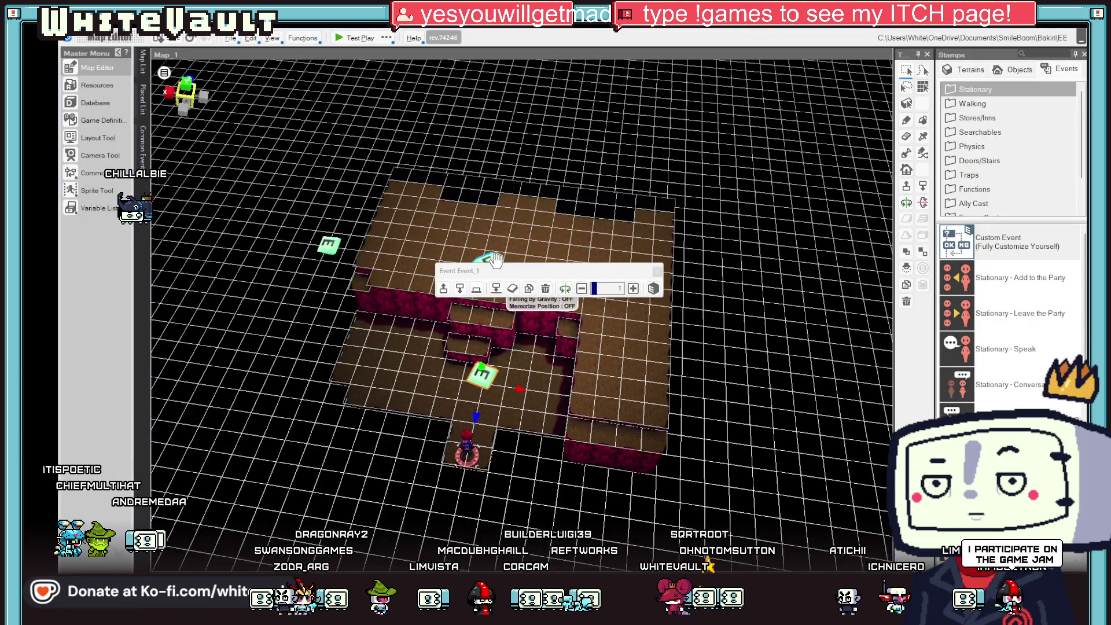
Look over Event_1_2's settings, then start a new test play of Map_1.
left_click(492, 262)
double_click(495, 259)
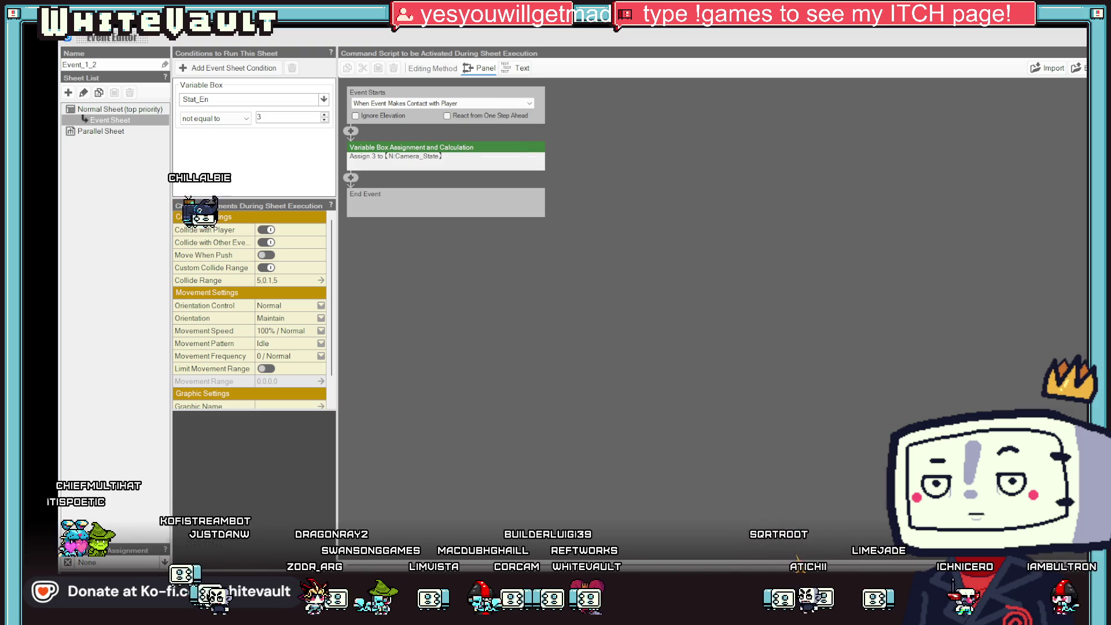
key("Escape")
left_click(346, 39)
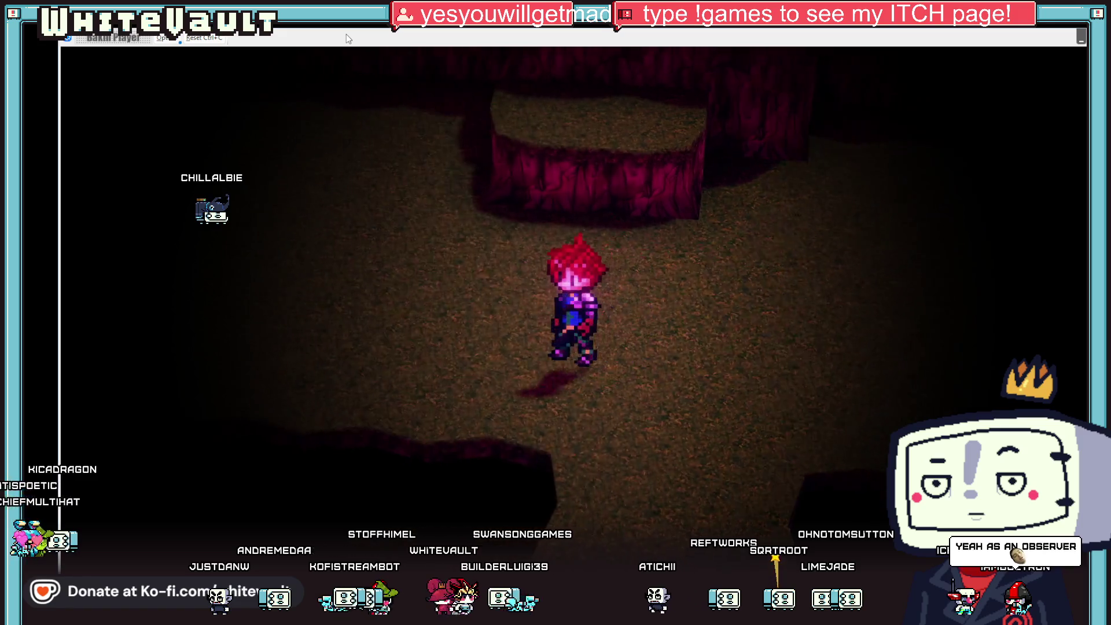
Walk the hero up three raised red blocks, then close the test play.
key("Up")
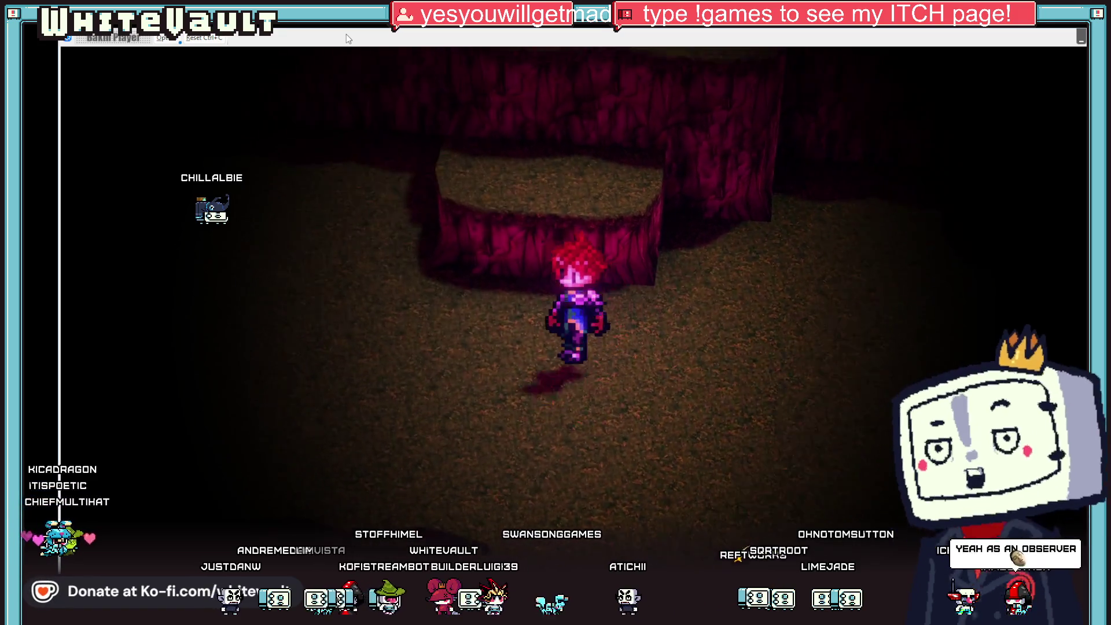
key("Up")
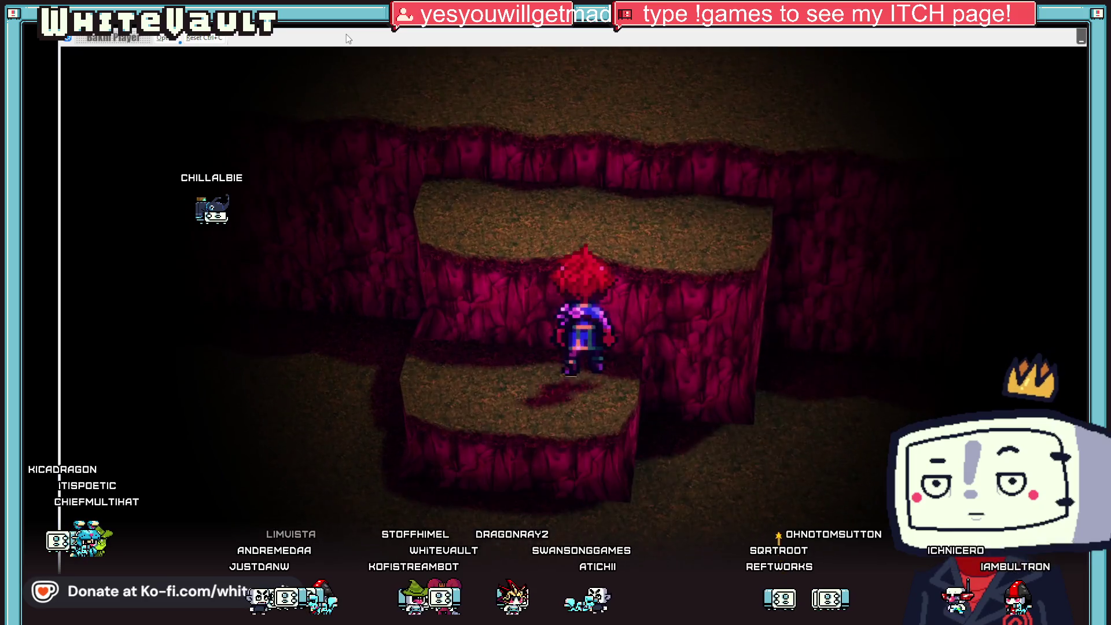
key("Up")
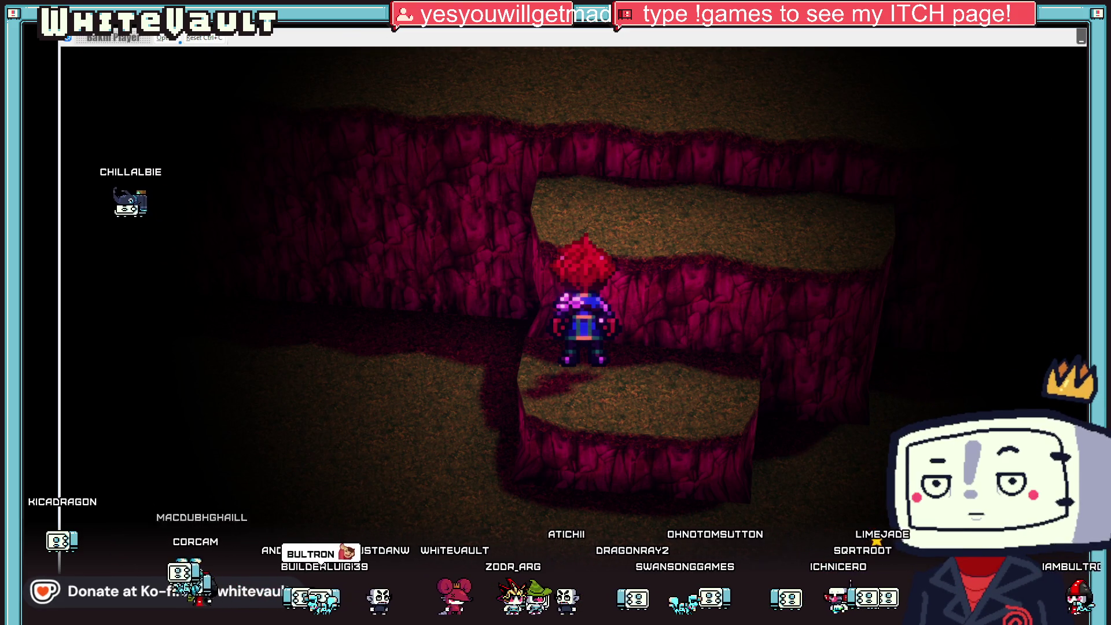
key("alt+F4")
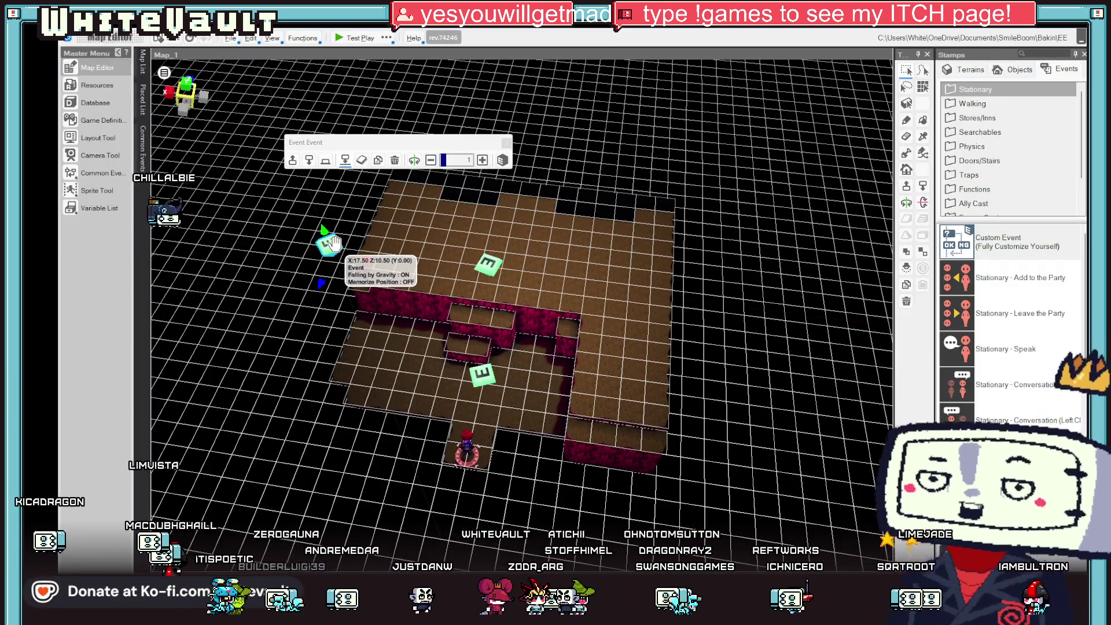
Delete the blank Event Sheet from the camera control event.
double_click(335, 243)
right_click(138, 127)
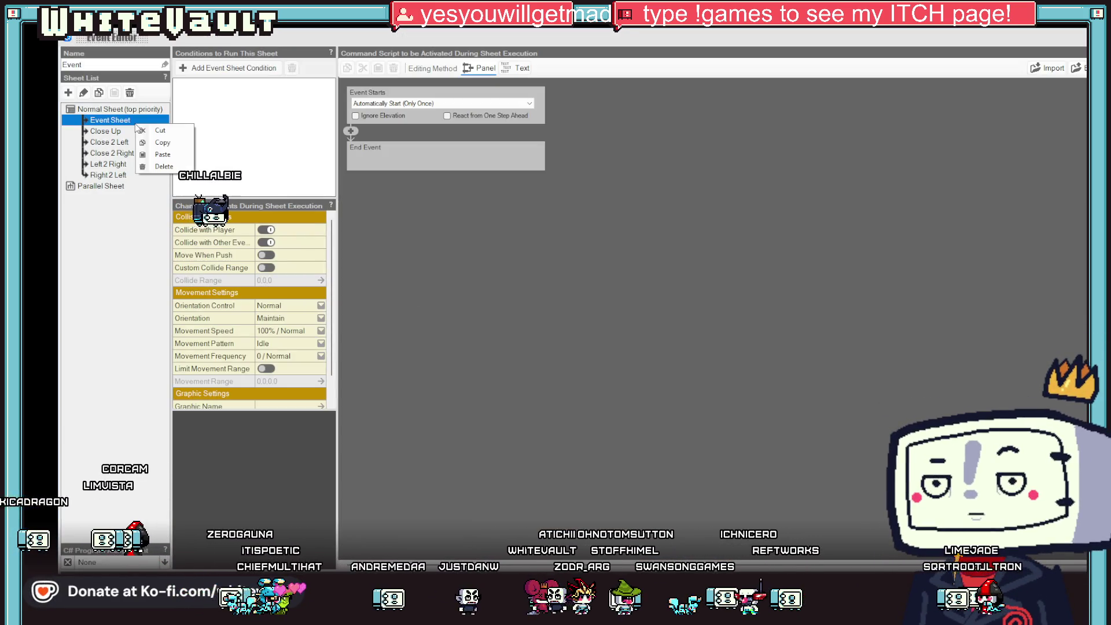
left_click(165, 167)
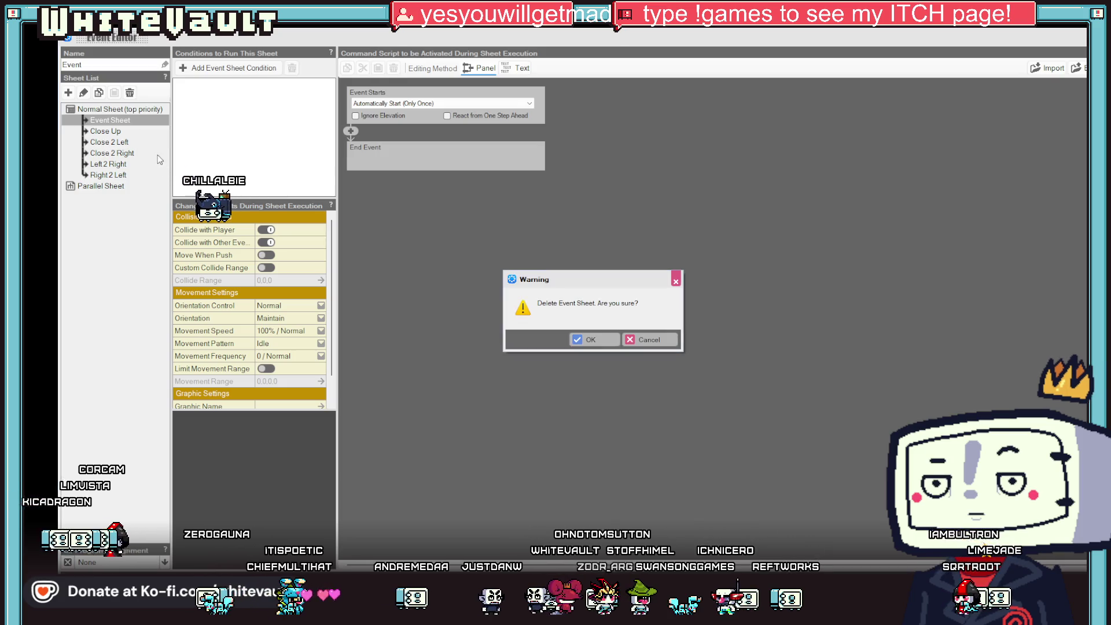
left_click(589, 341)
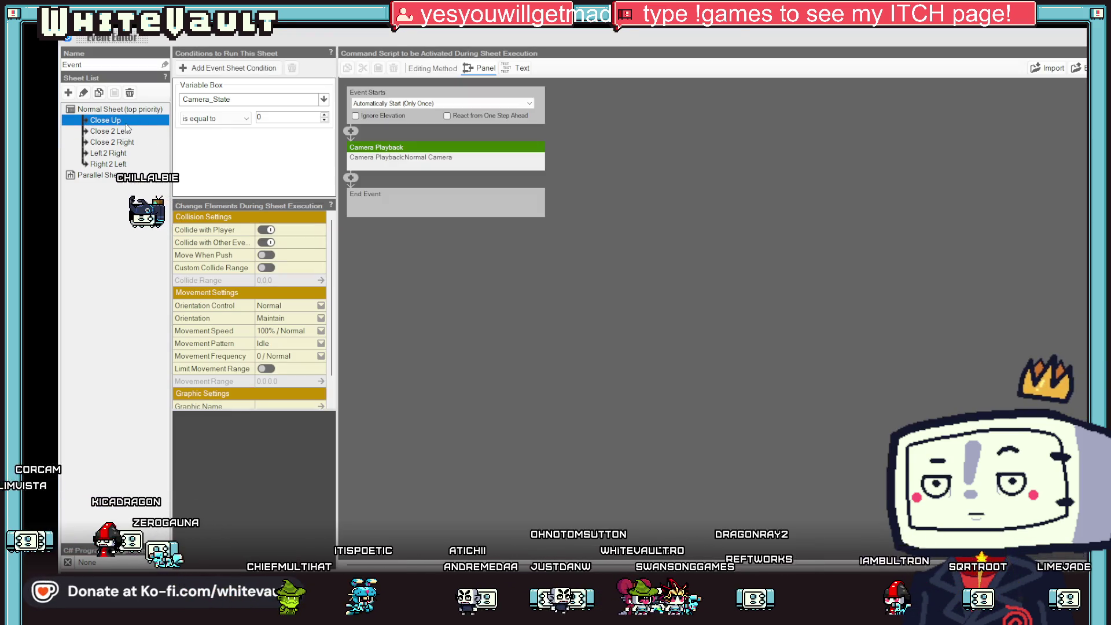
Set the Close 2 Right sheet to Automatically Start (Only Once in Parallel), then review Event_1.
left_click(128, 132)
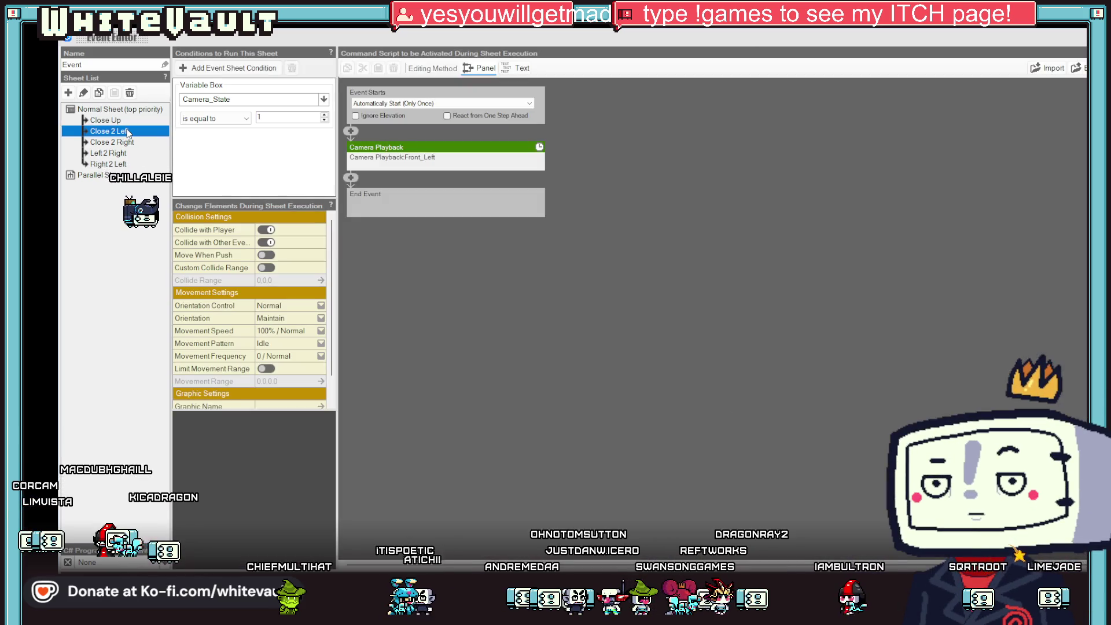
left_click(119, 122)
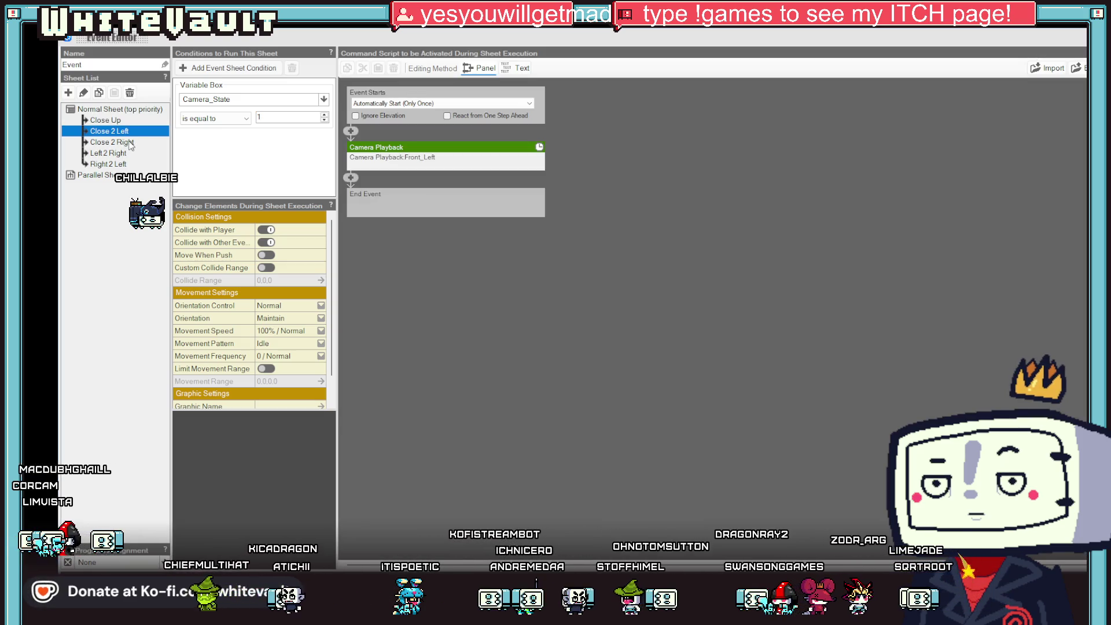
left_click(126, 145)
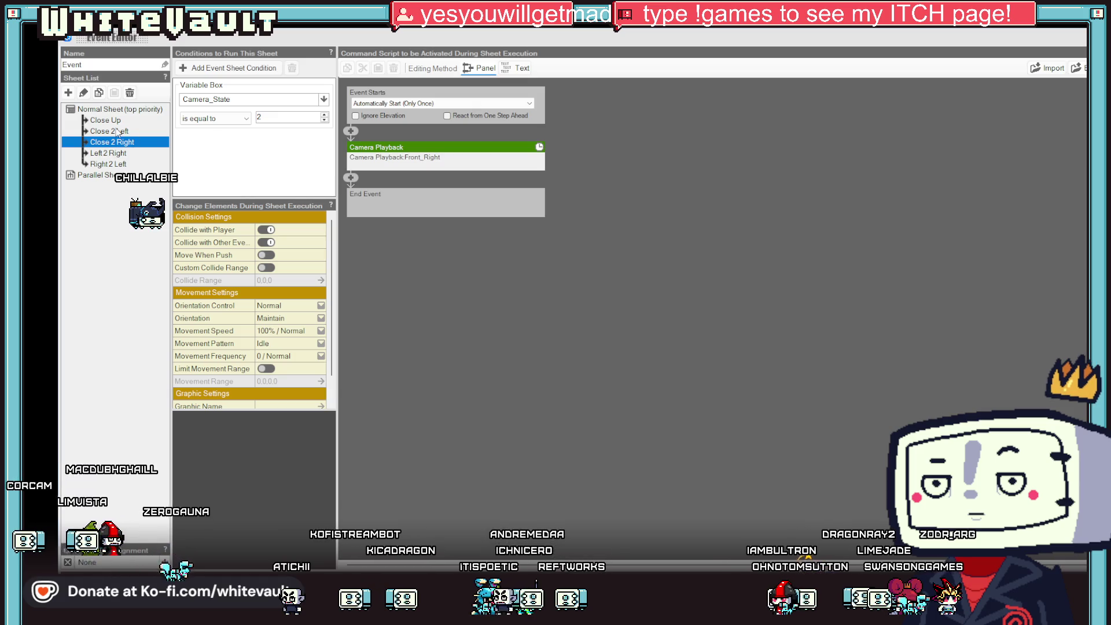
left_click(433, 105)
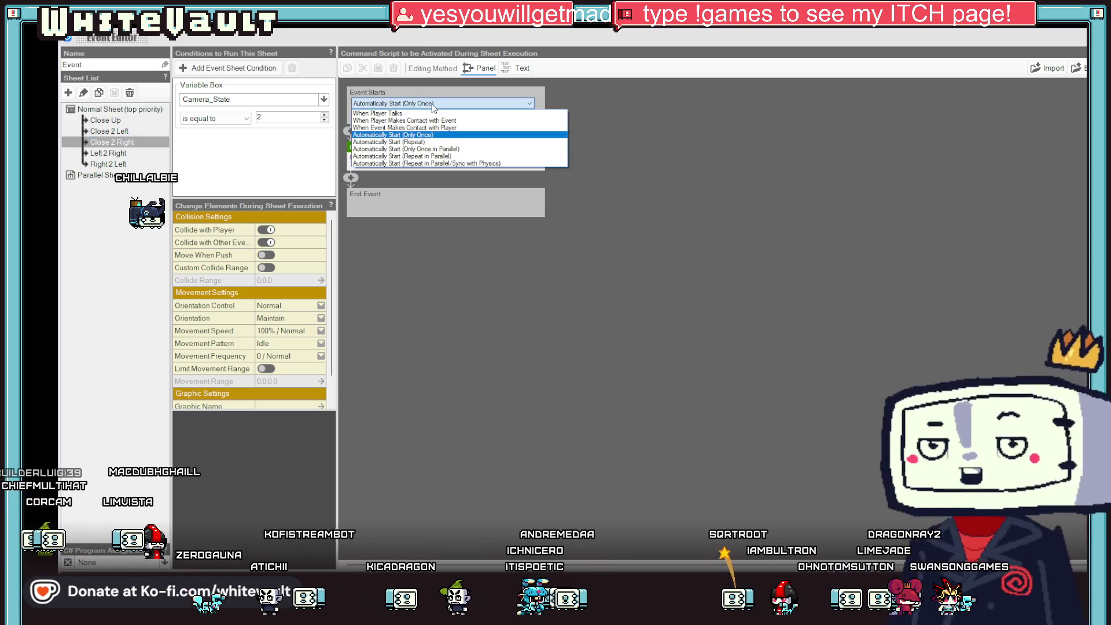
left_click(445, 149)
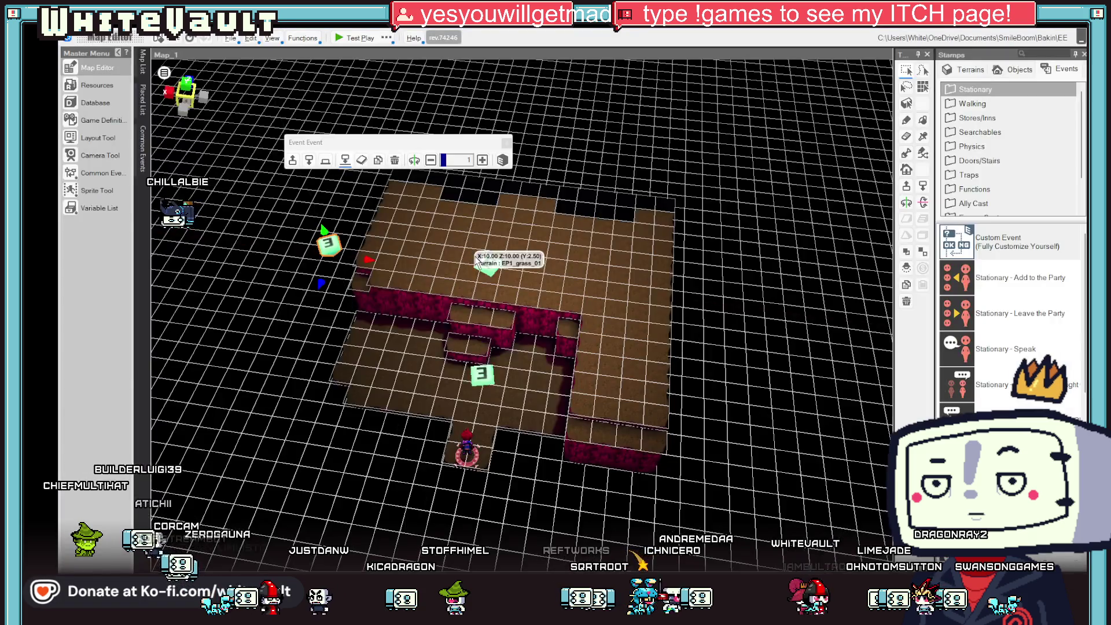
double_click(479, 378)
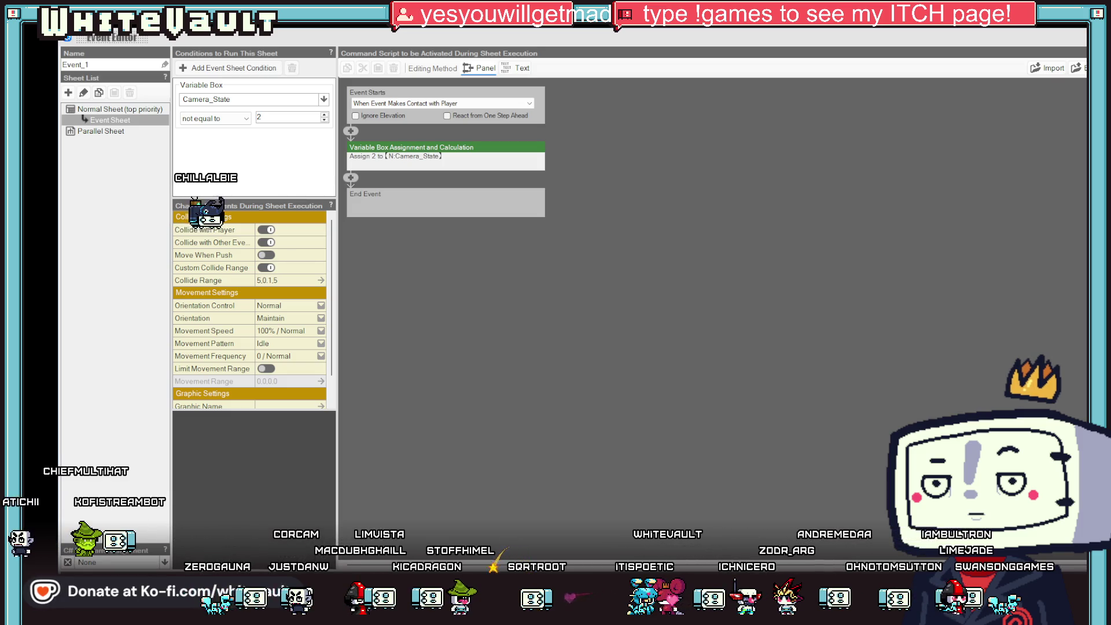
key("Escape")
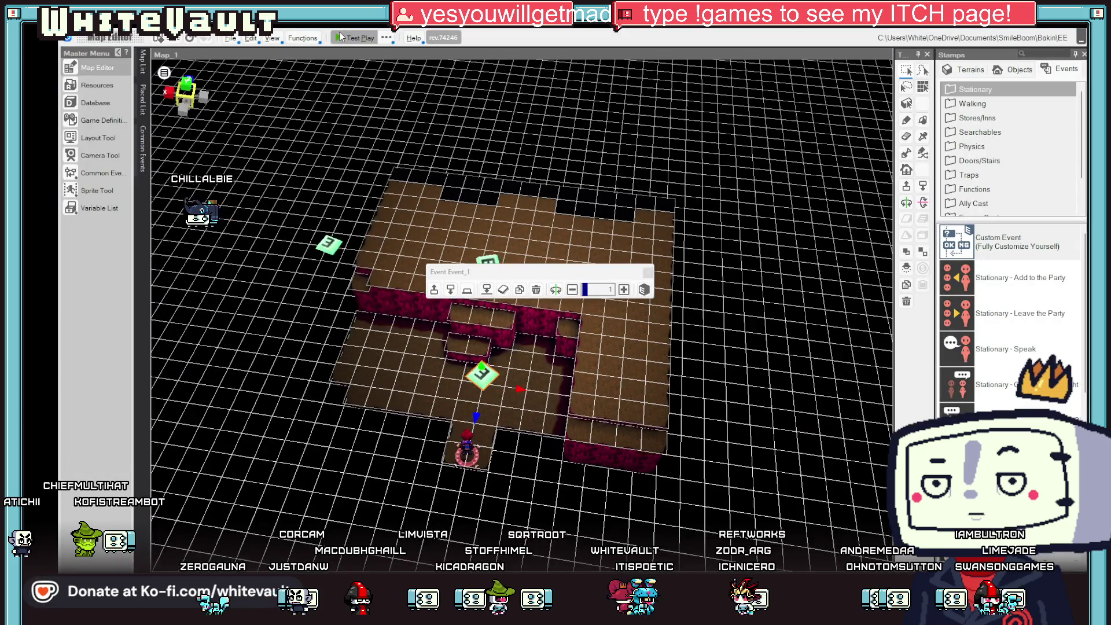
left_click(342, 38)
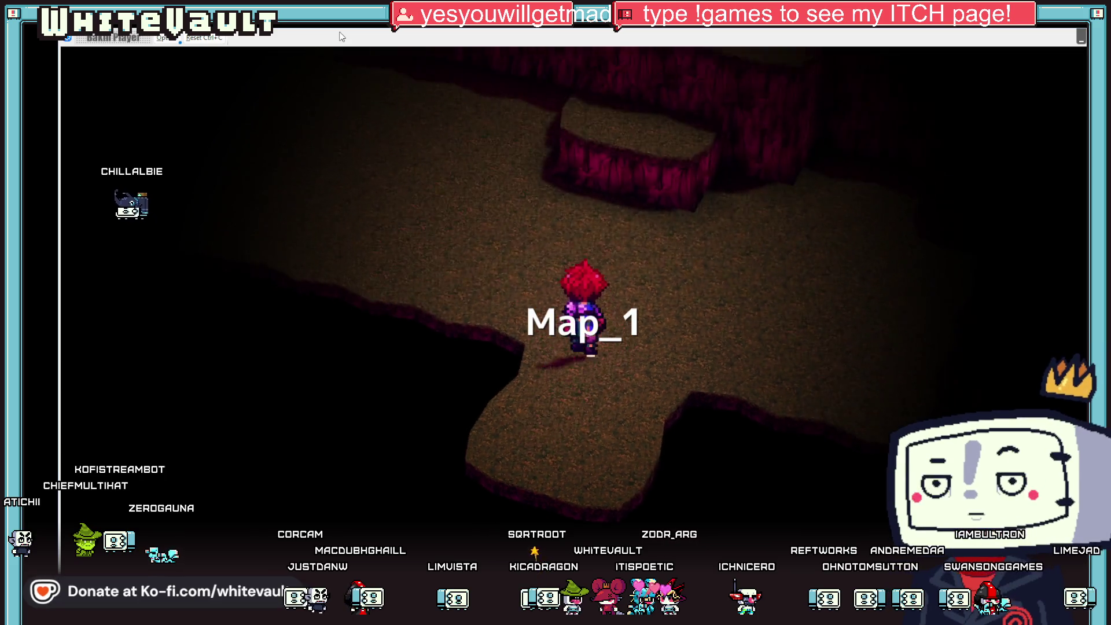
key("Up")
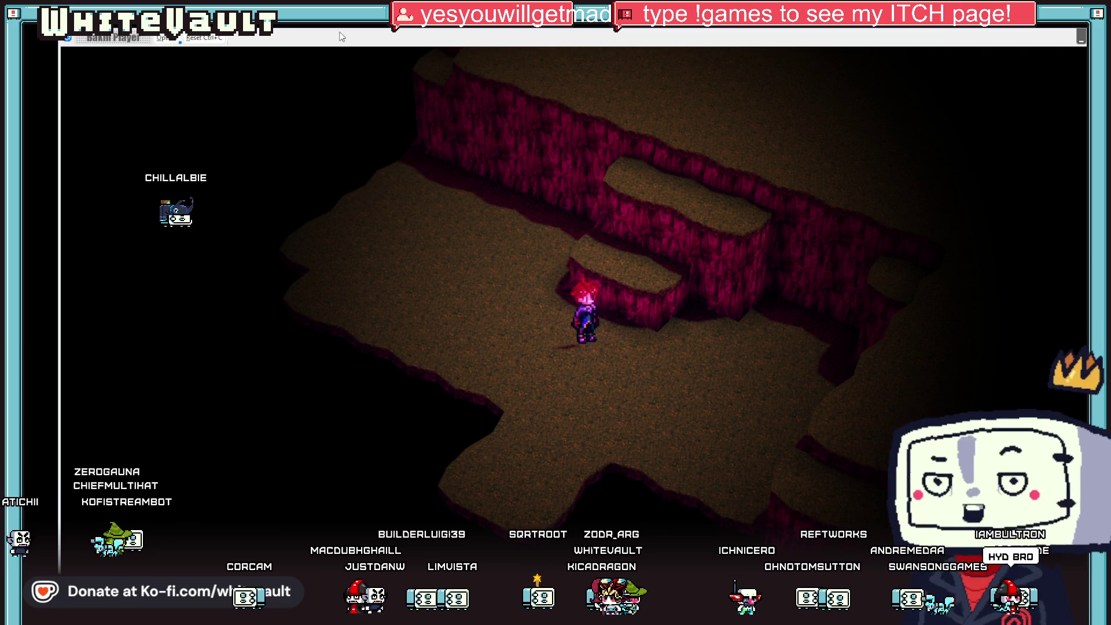
key("q")
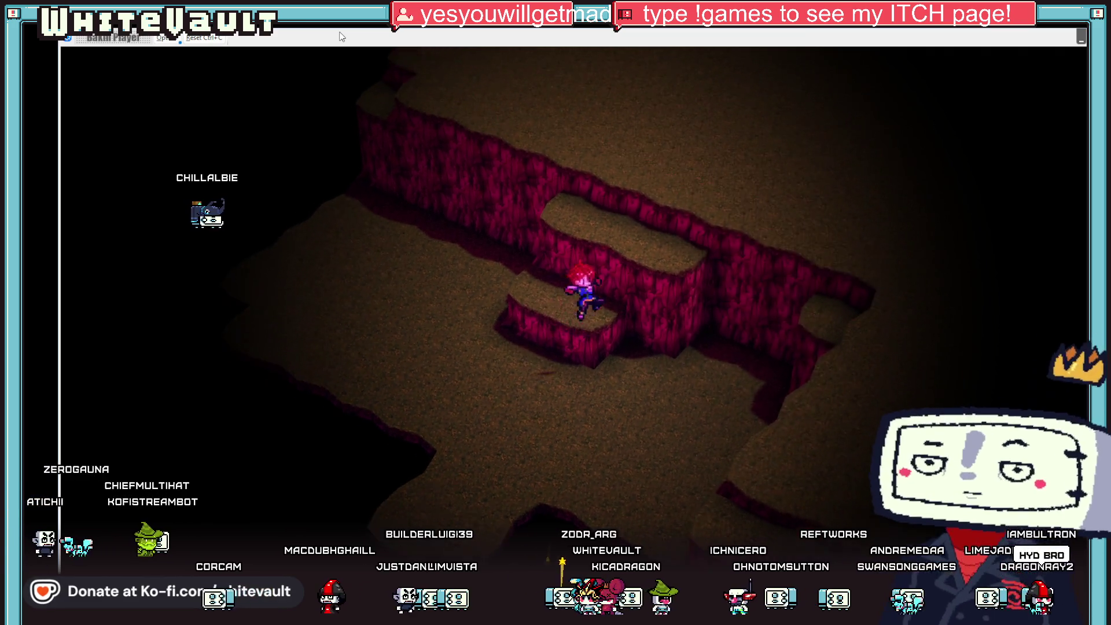
key("q")
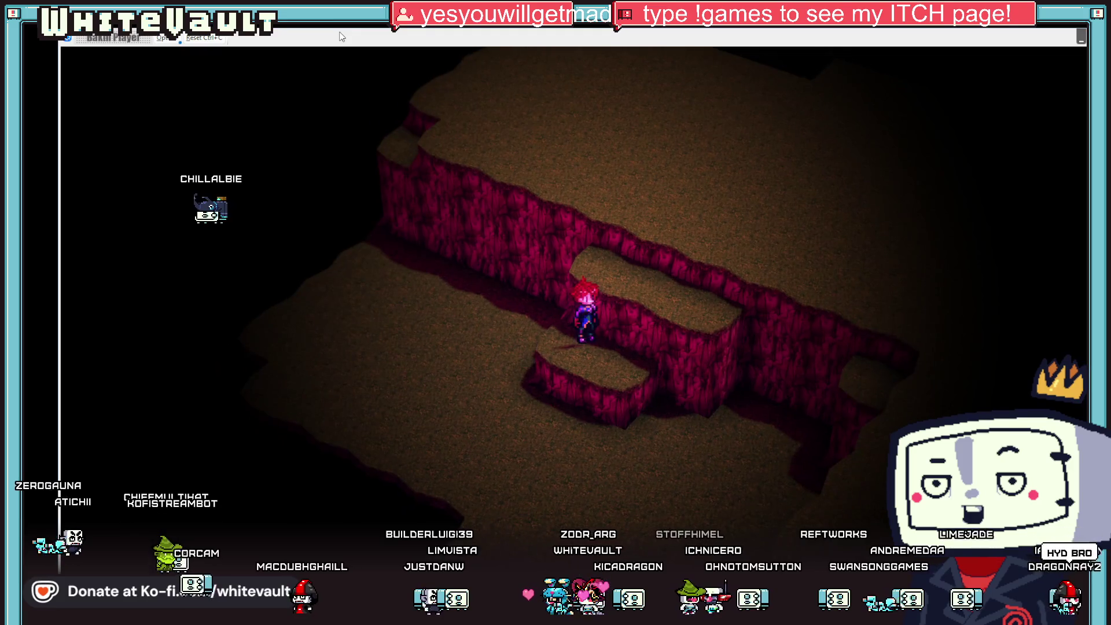
key("q")
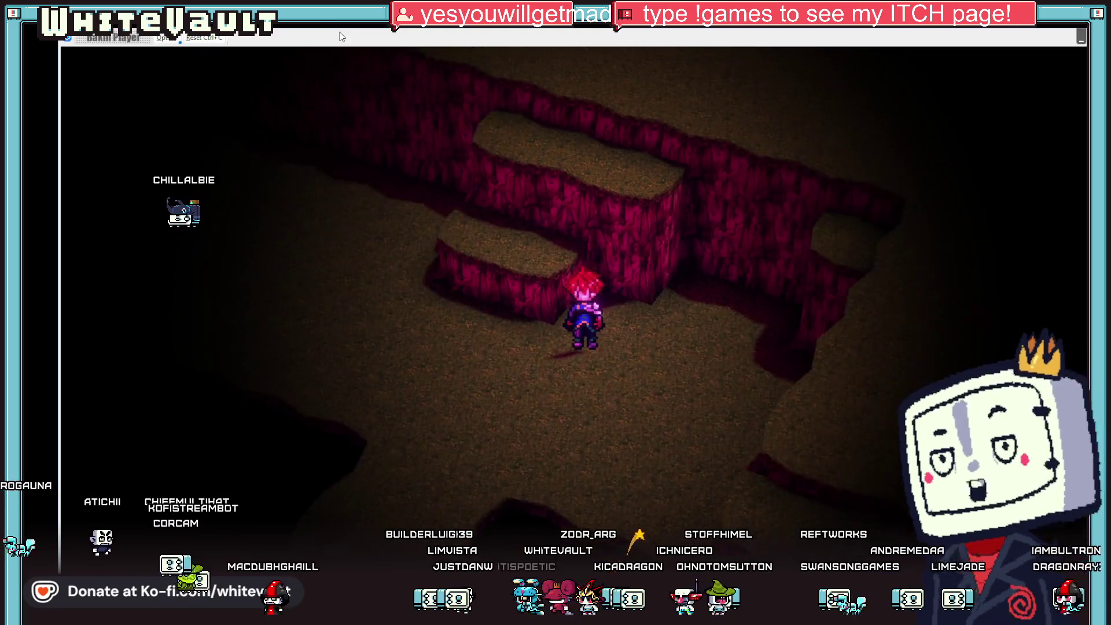
key("q")
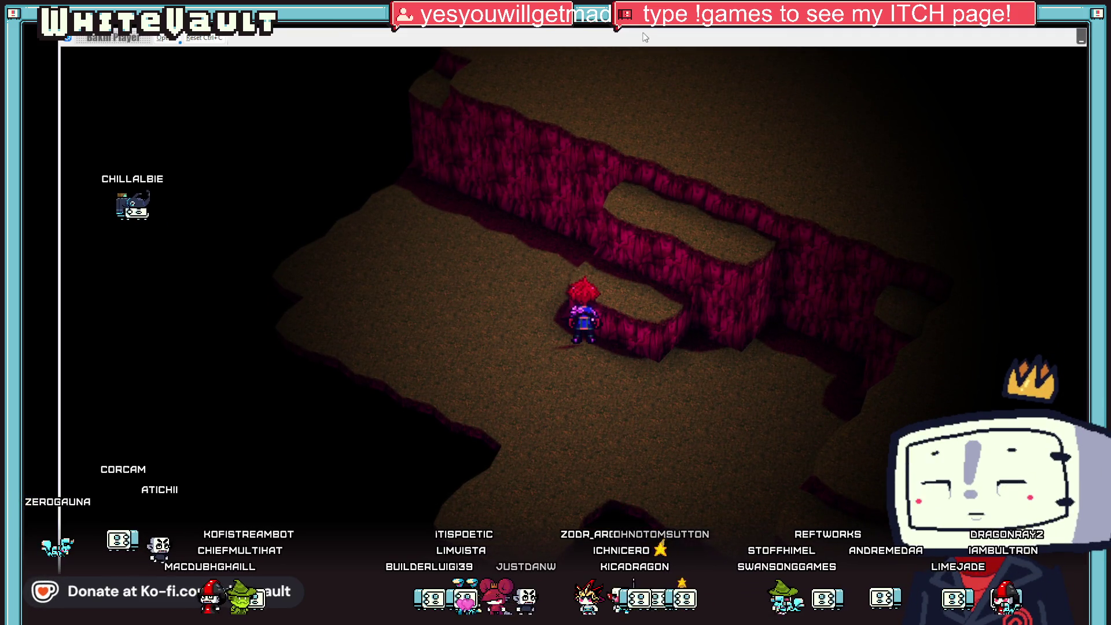
key("Escape")
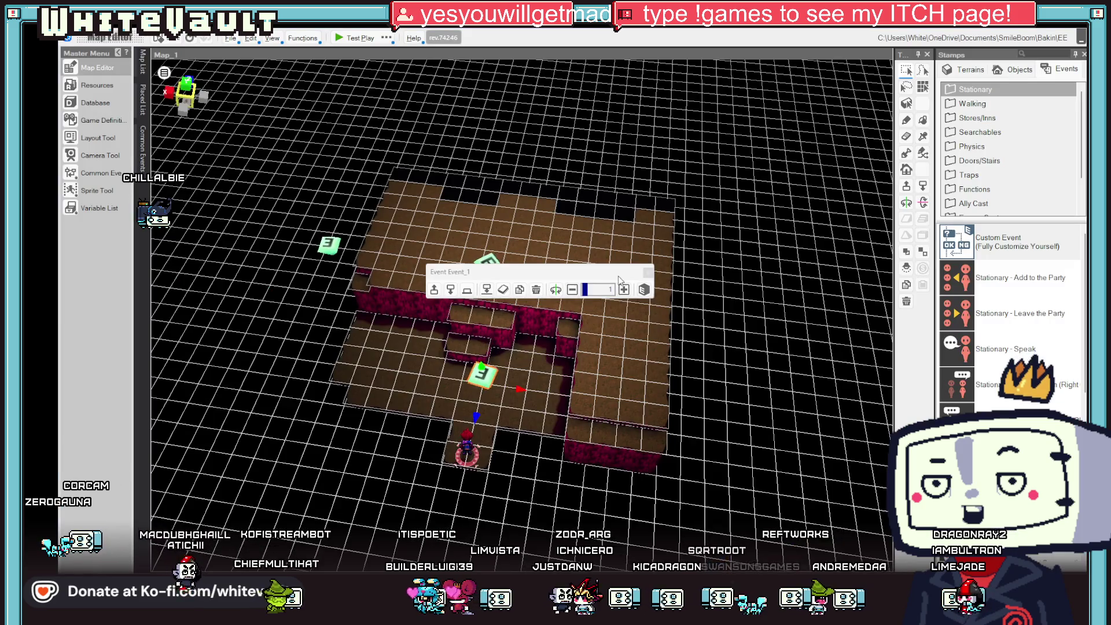
Shrink Event_1_2's collide range from 5.0.1.5 to 1.0.1.1 by setting X and Z to 1.
left_click(491, 256)
double_click(490, 256)
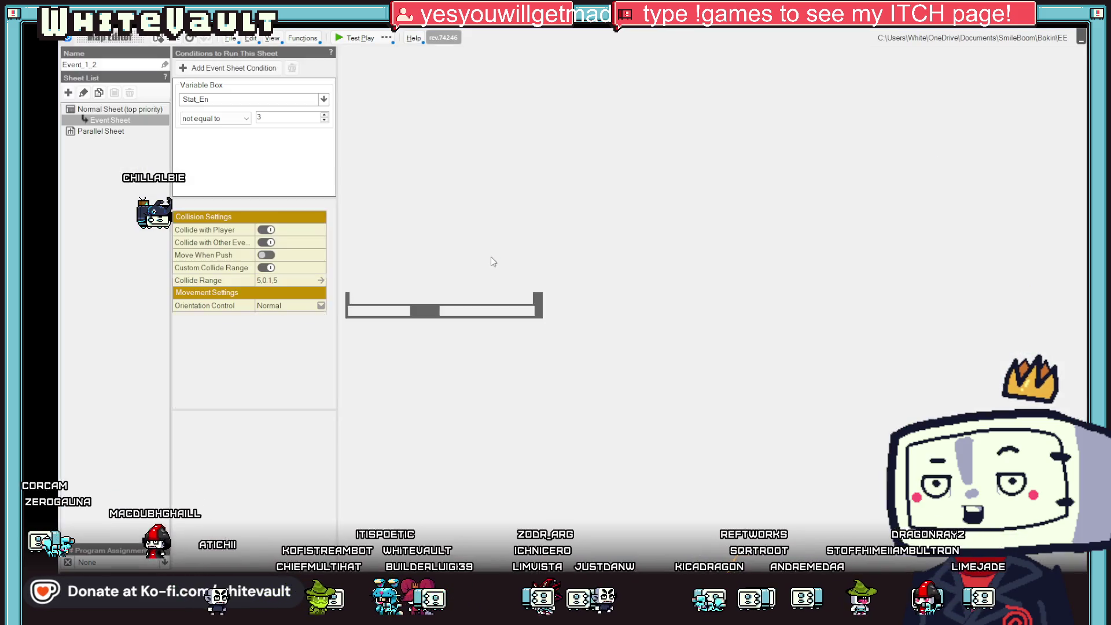
key("Escape")
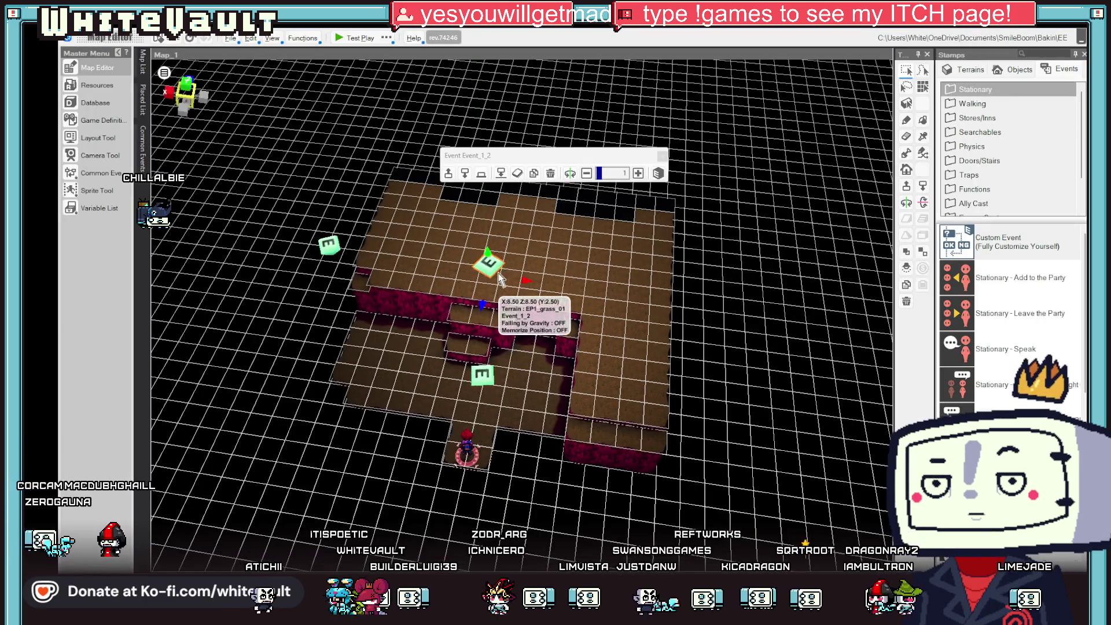
double_click(491, 268)
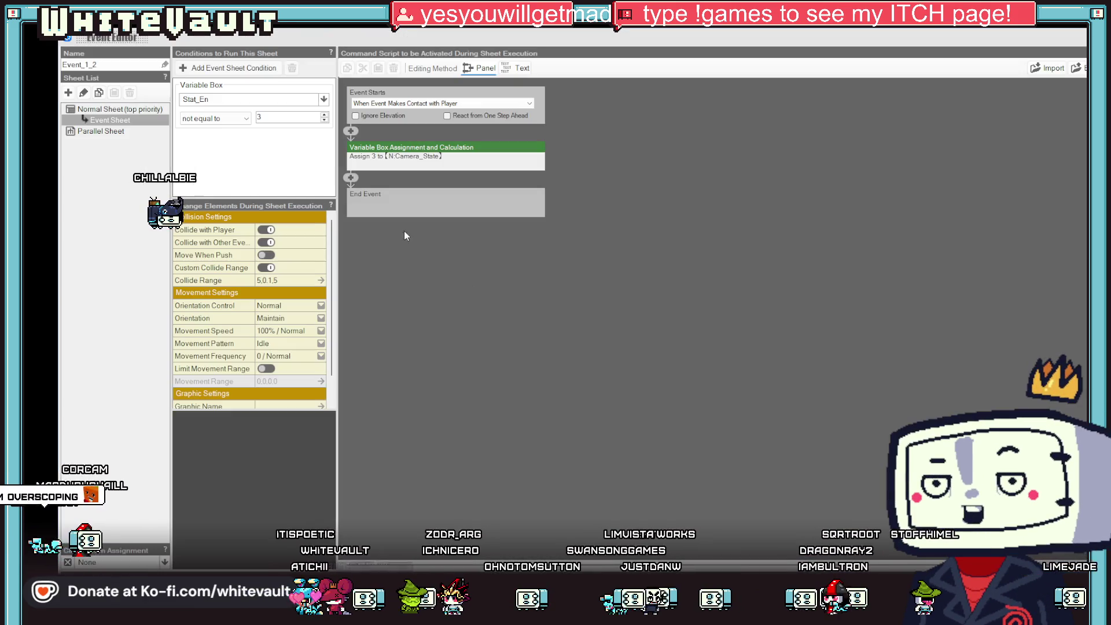
left_click(265, 282)
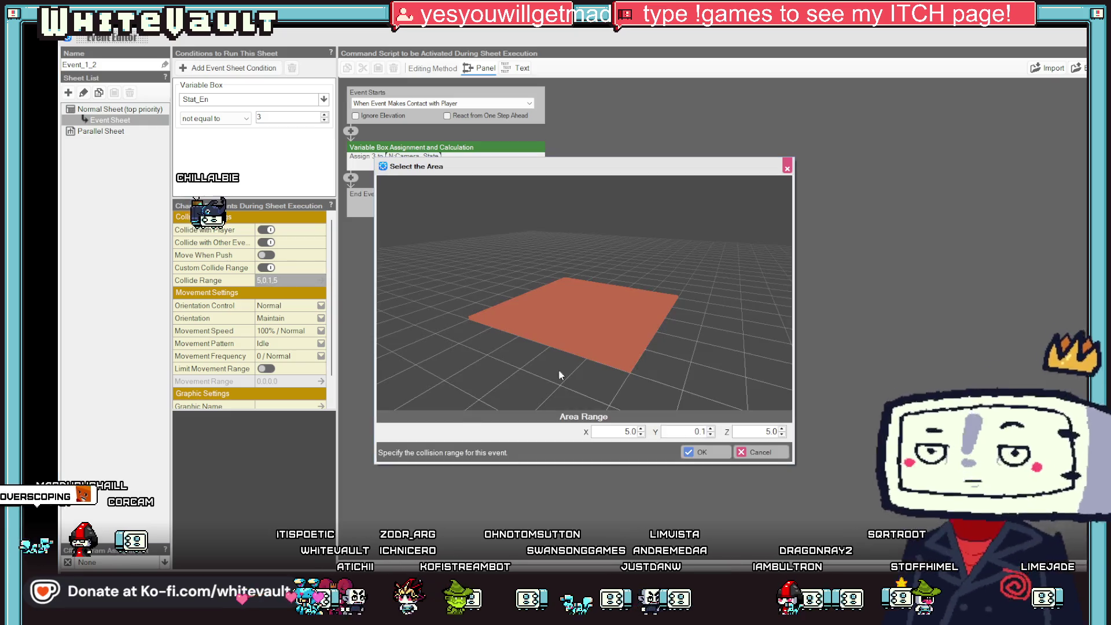
double_click(623, 432)
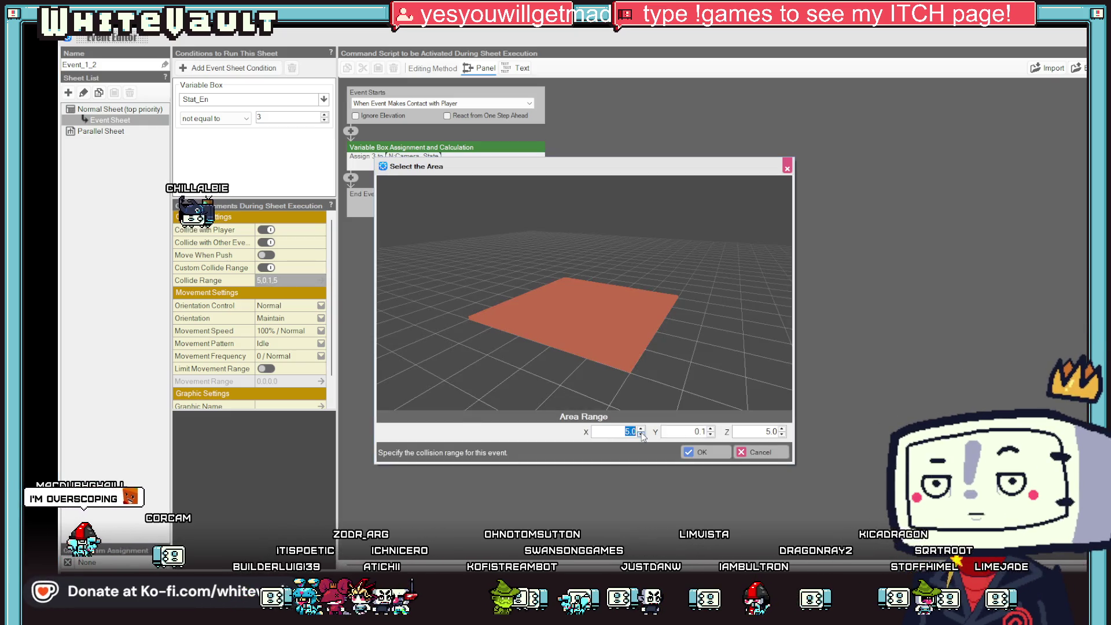
type("1")
left_click(769, 431)
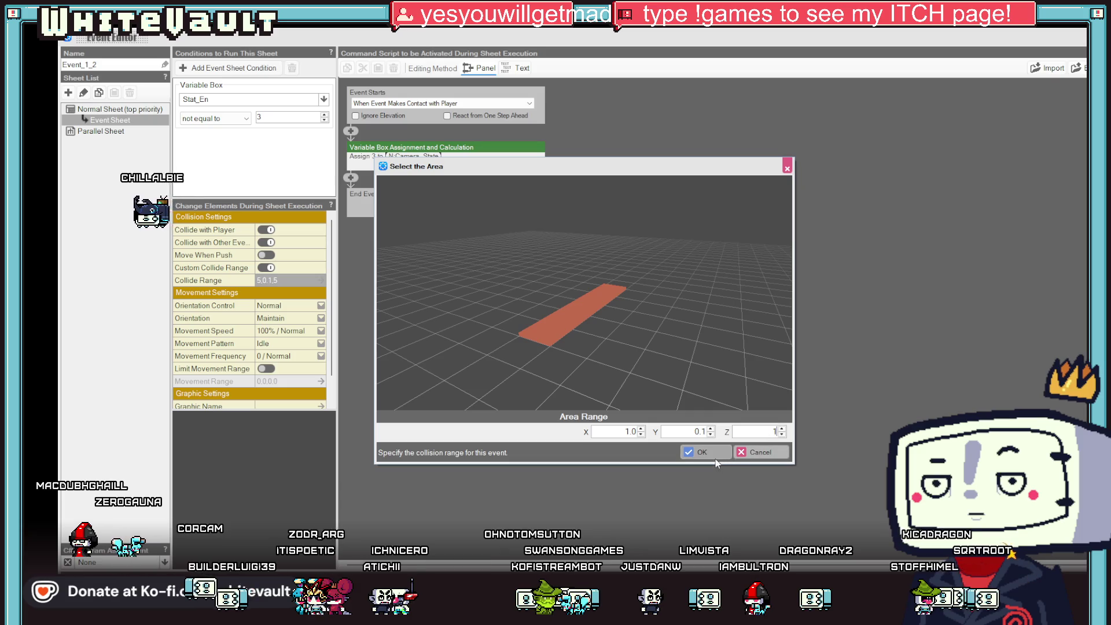
left_click(715, 456)
key("Return")
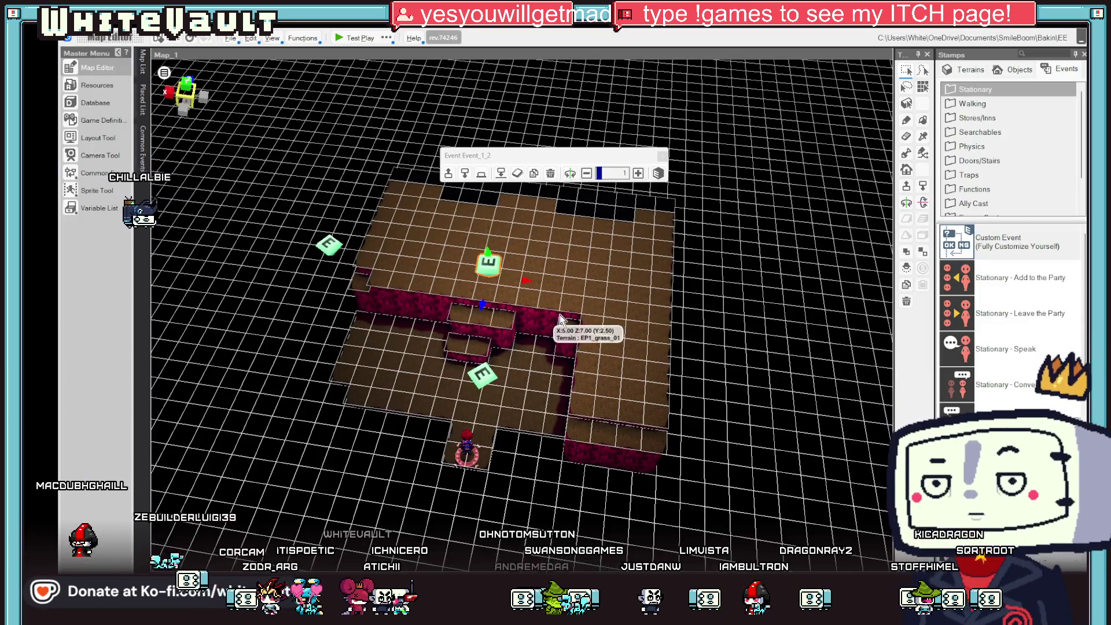
Recheck Event_1_2's settings, then open the camera-switching event for editing.
left_click(486, 249)
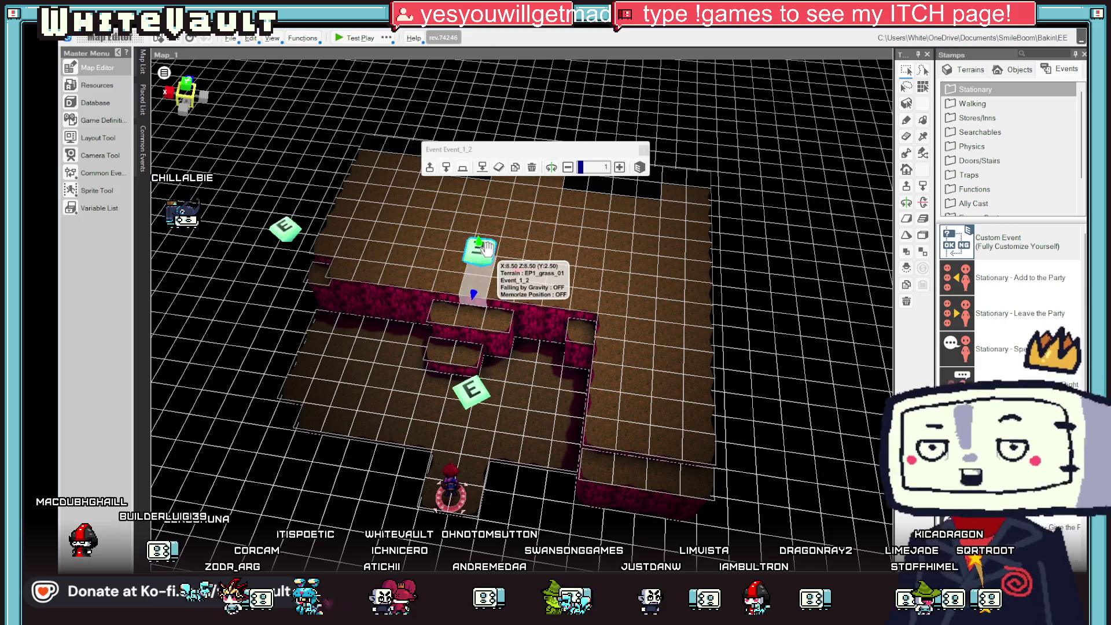
double_click(487, 250)
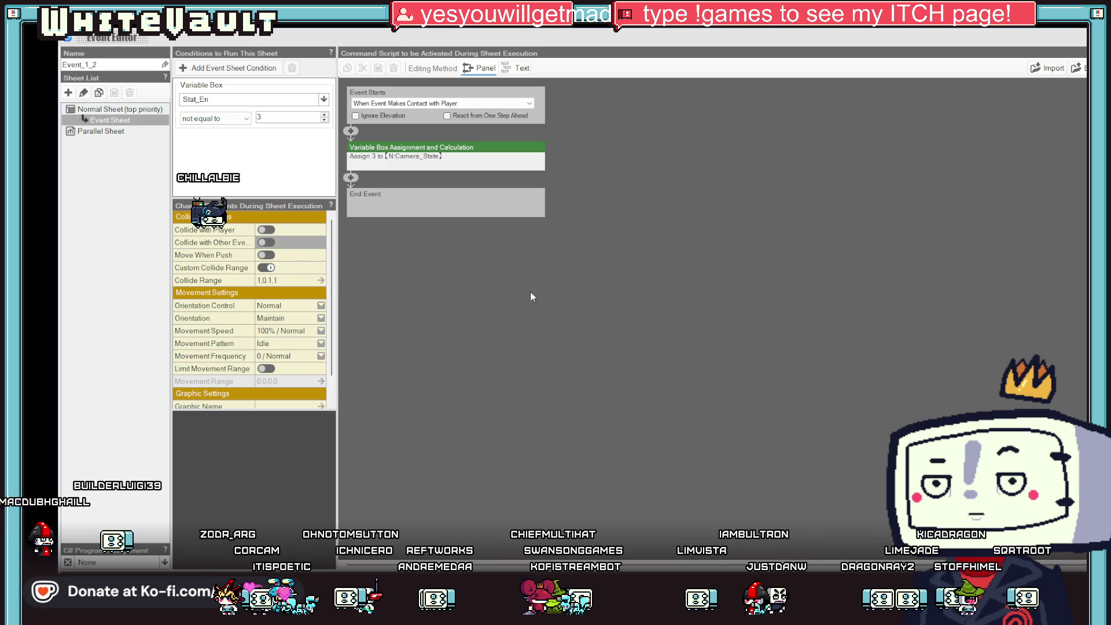
key("Return")
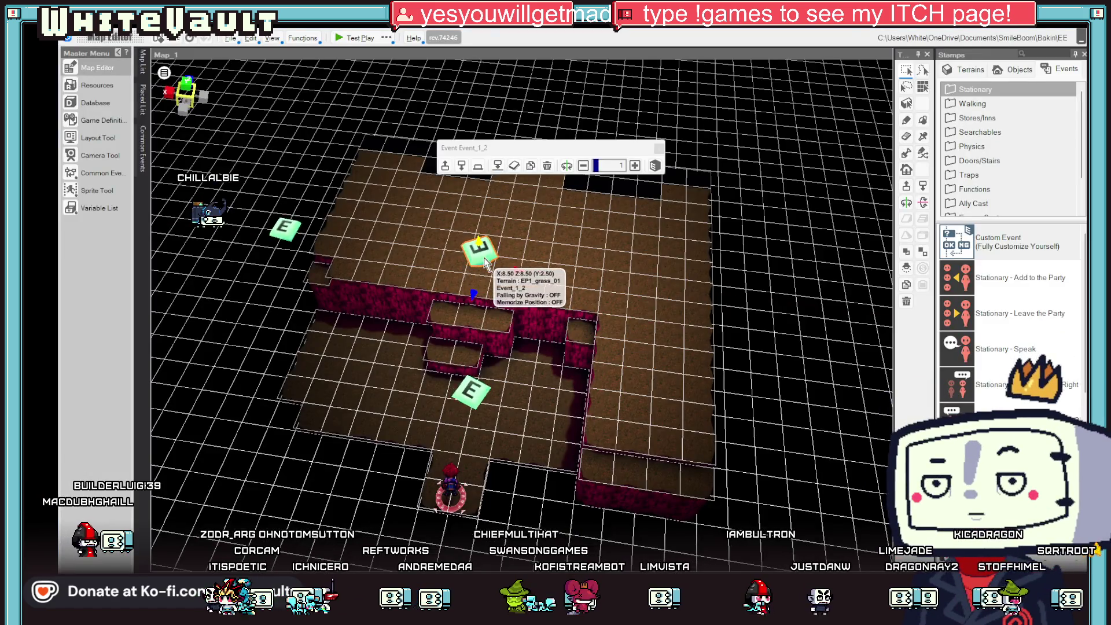
scroll(553, 401, "down", 2)
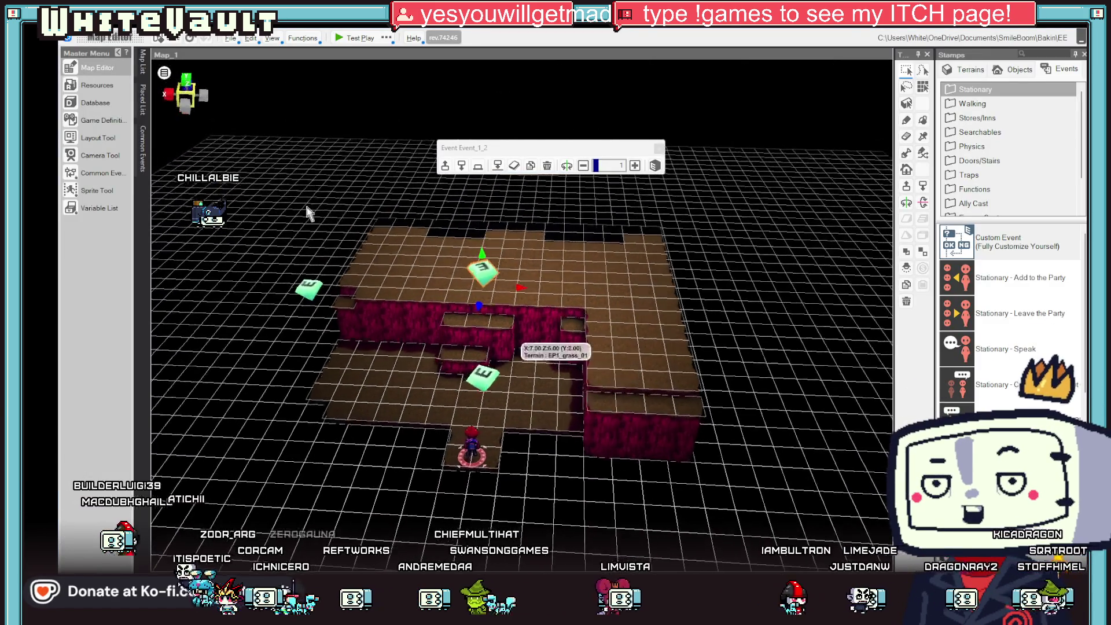
double_click(307, 281)
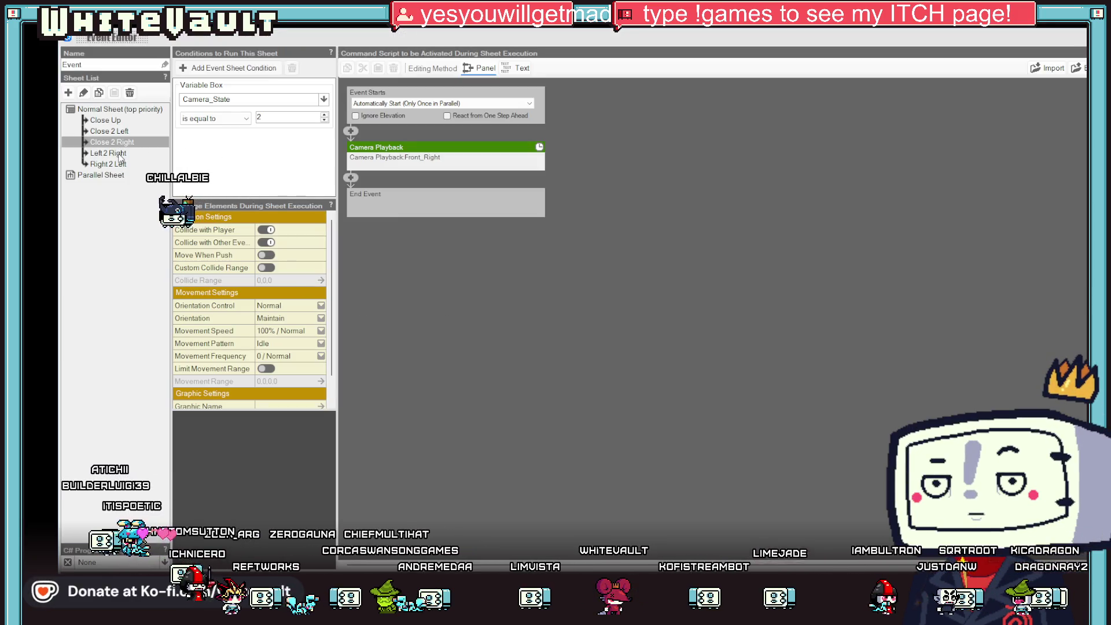
Set the Left 2 Right and Right 2 Left sheets to Automatically Start (Only Once in Parallel).
left_click(119, 154)
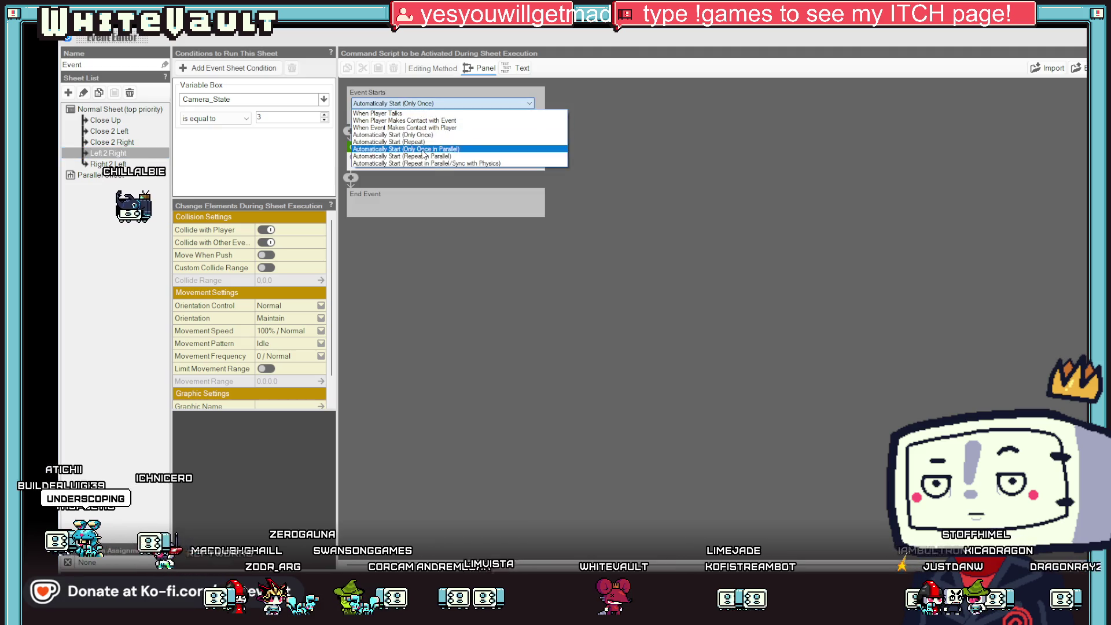
left_click(132, 145)
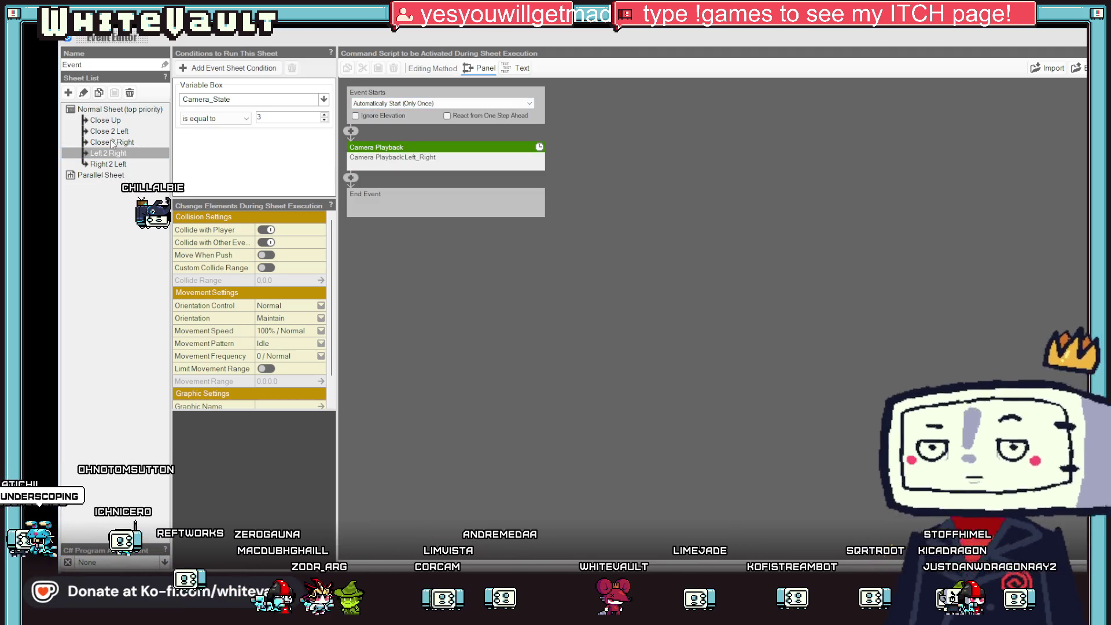
left_click(110, 143)
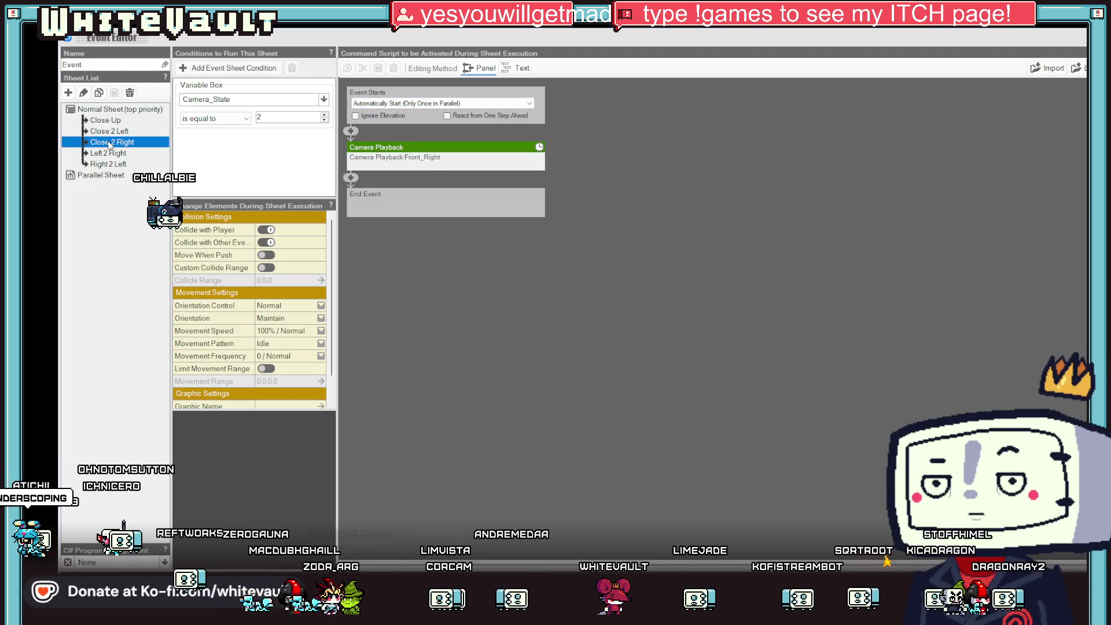
left_click(387, 105)
left_click(398, 149)
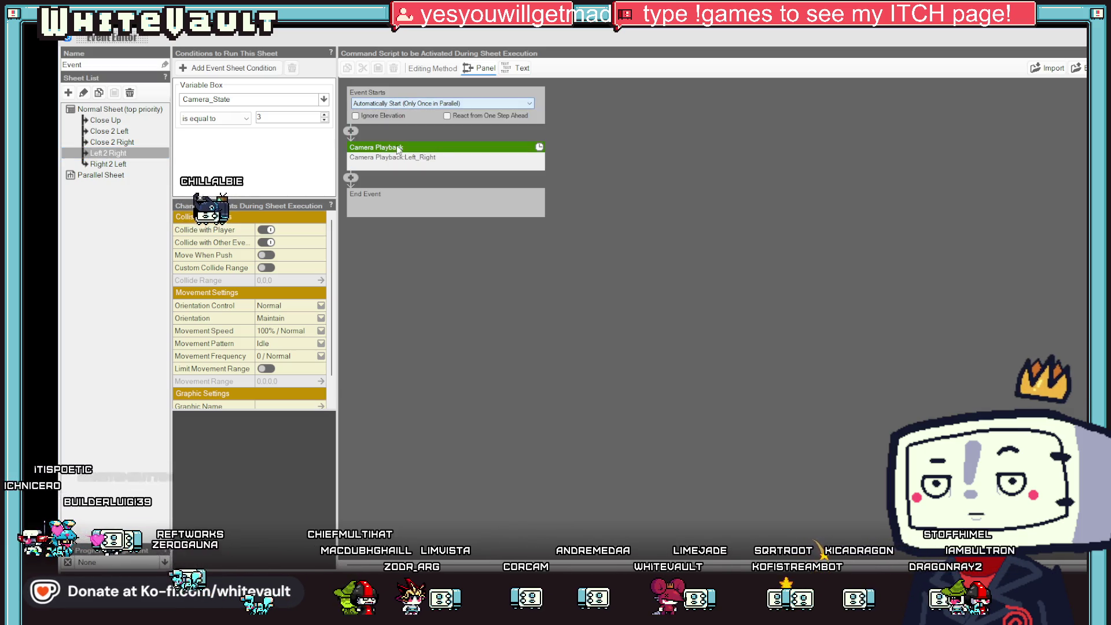
left_click(109, 164)
left_click(403, 104)
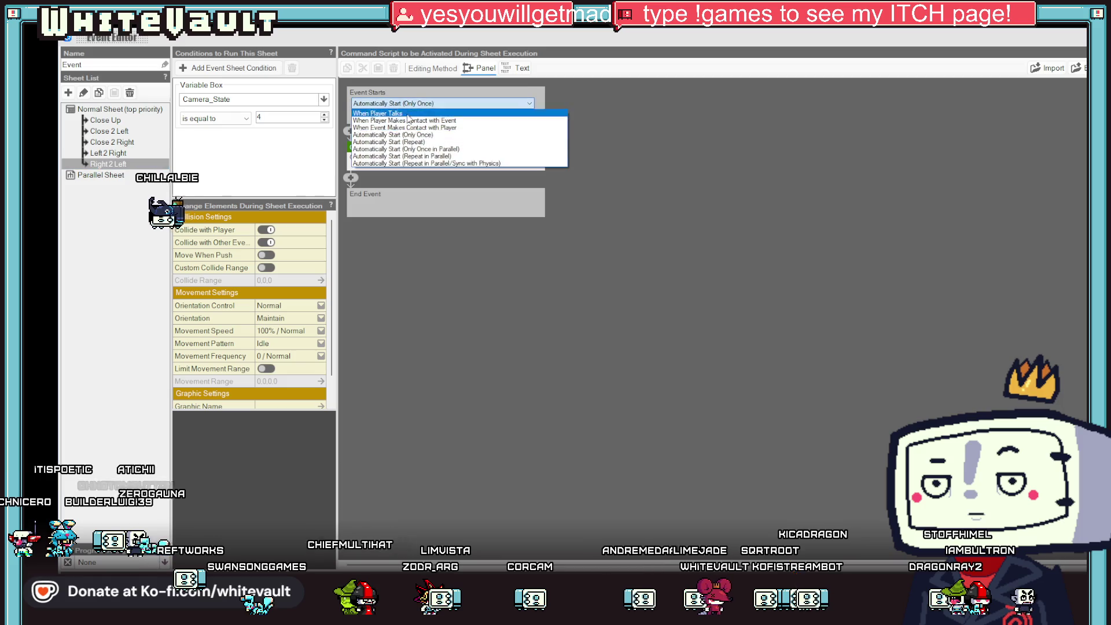
left_click(417, 151)
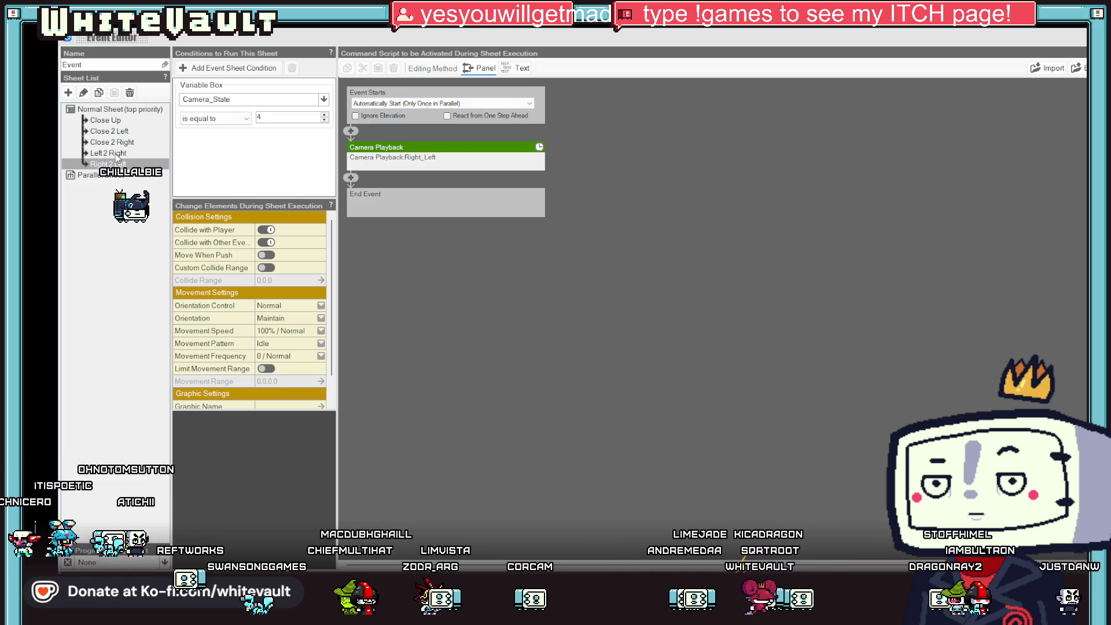
Set Close 2 Left and Close Up to Automatically Start (Only Once in Parallel), then close the editor.
left_click(116, 153)
left_click(124, 142)
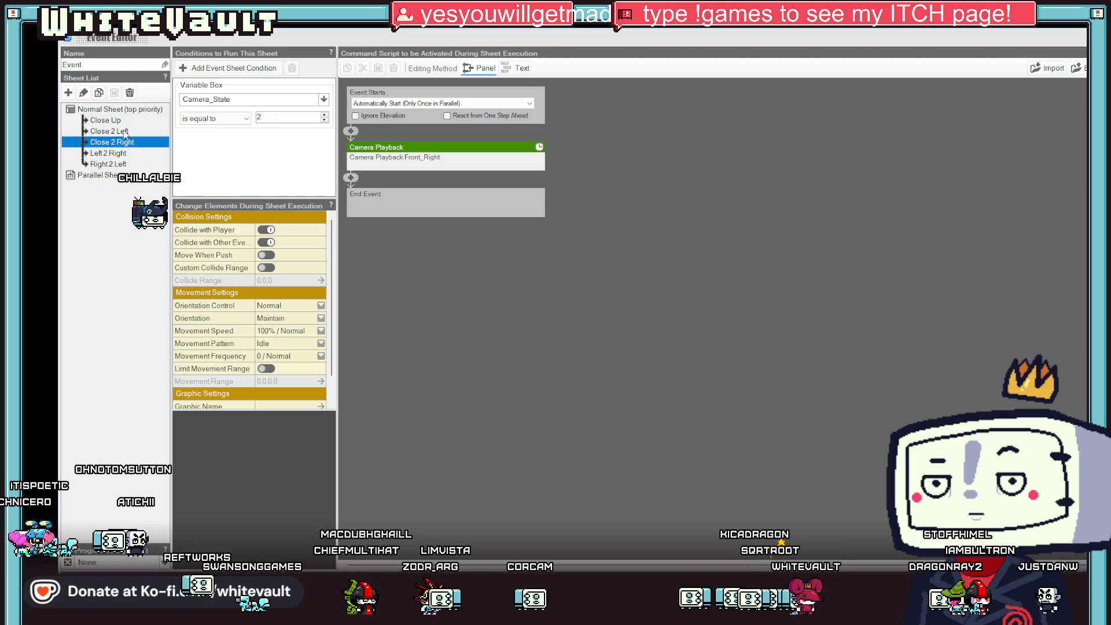
left_click(125, 131)
left_click(405, 104)
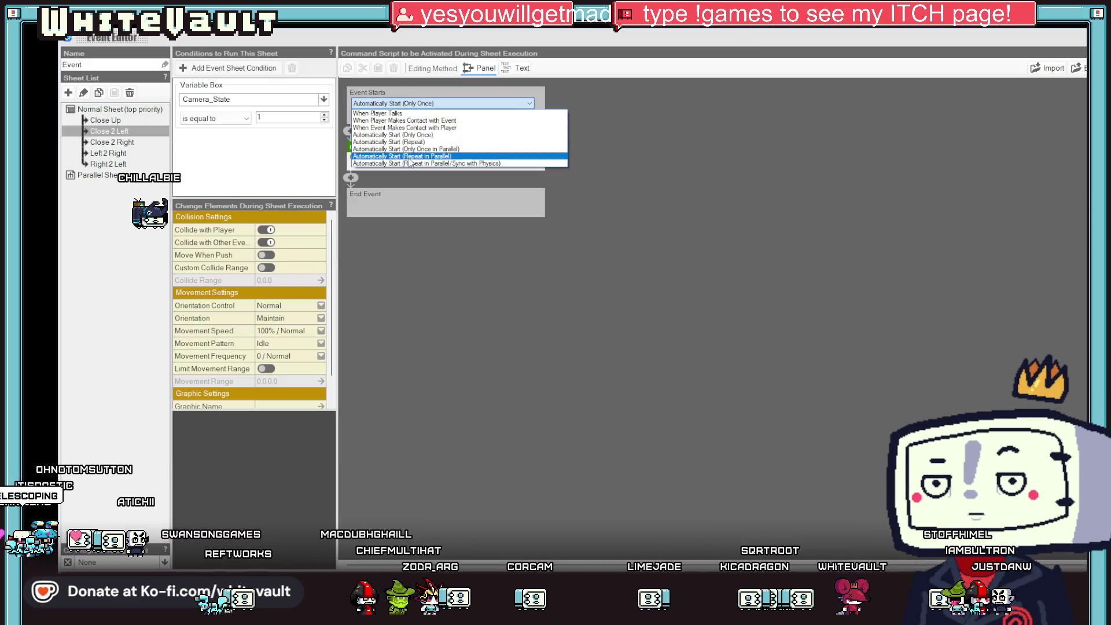
left_click(414, 150)
left_click(97, 120)
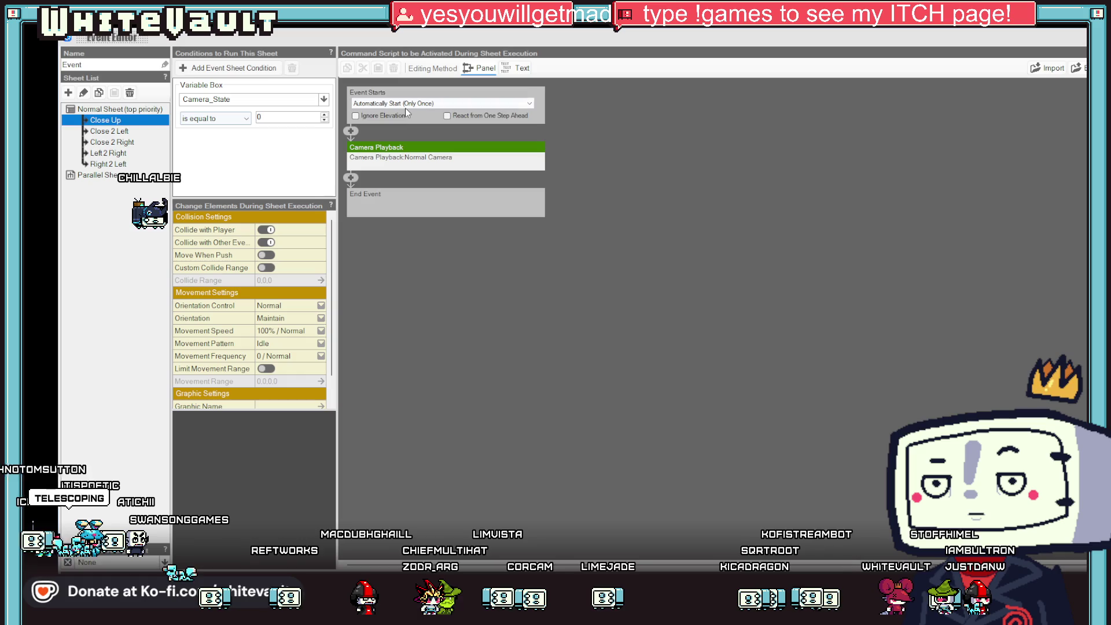
left_click(405, 104)
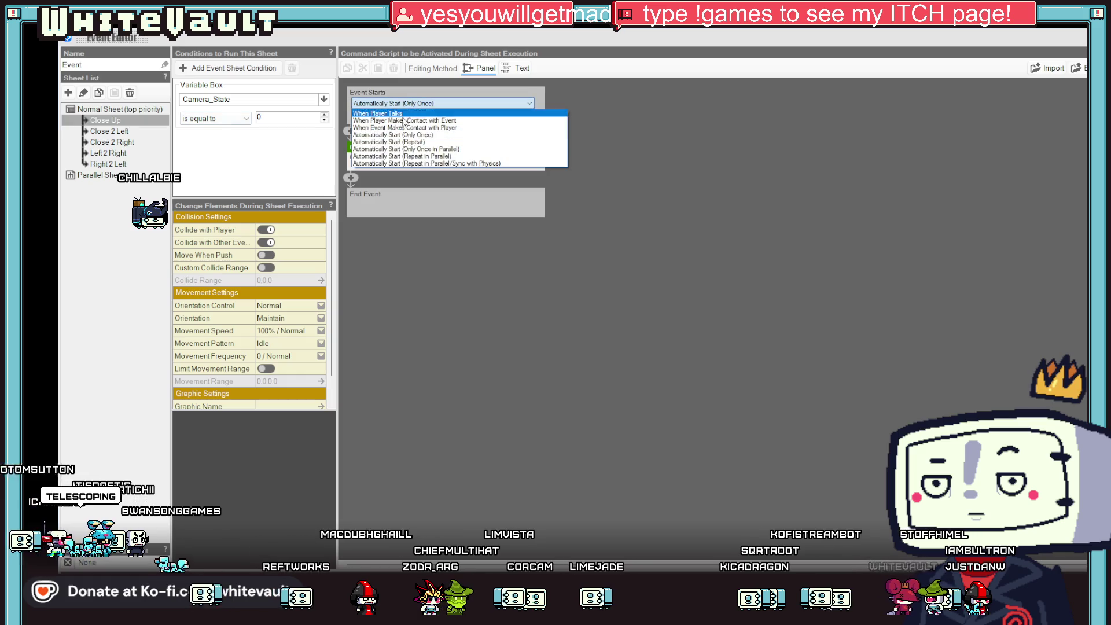
left_click(438, 149)
key("Escape")
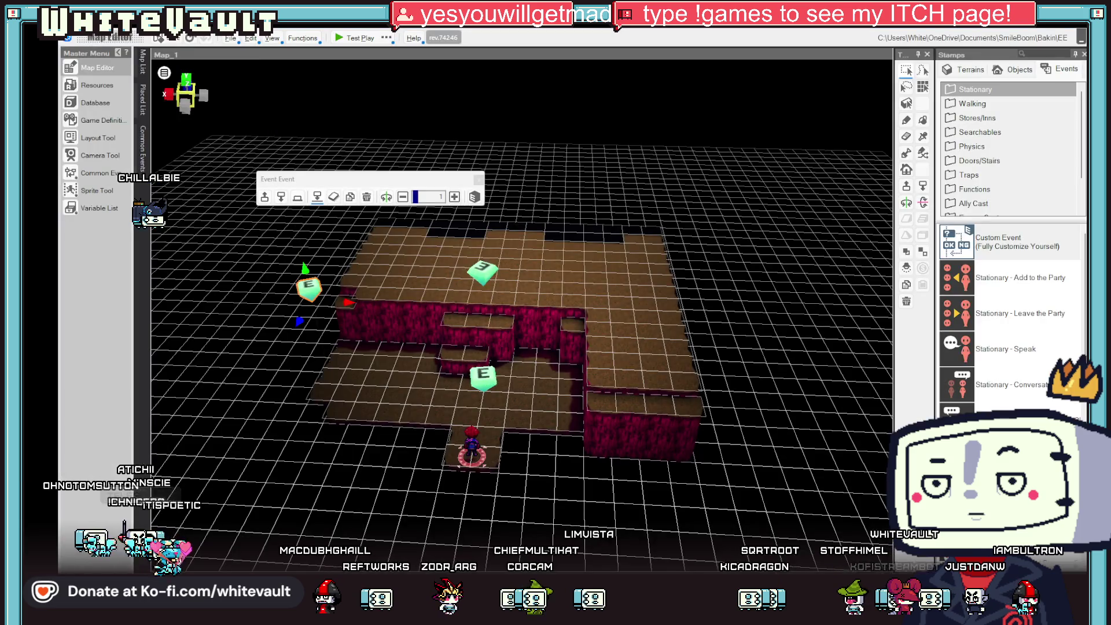
left_click(342, 38)
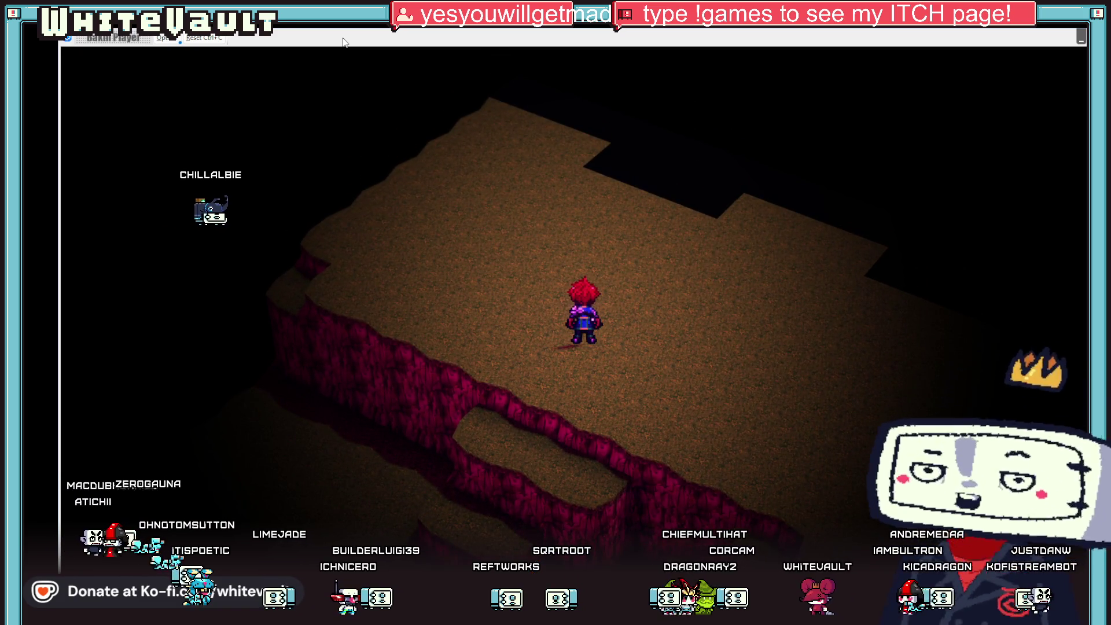
key("Escape")
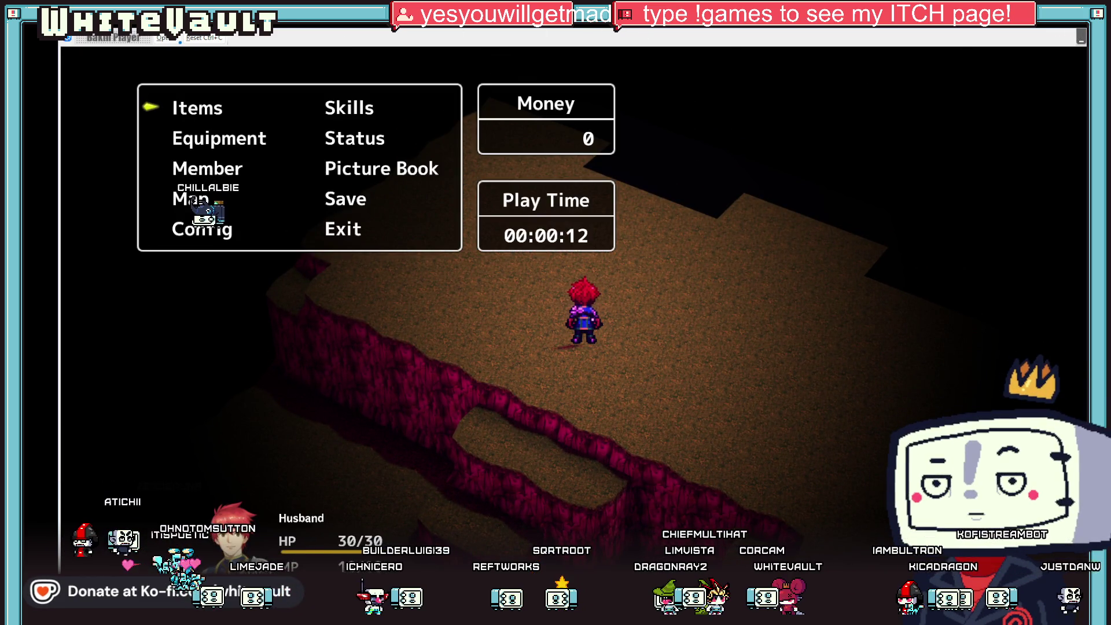
key("alt+F4")
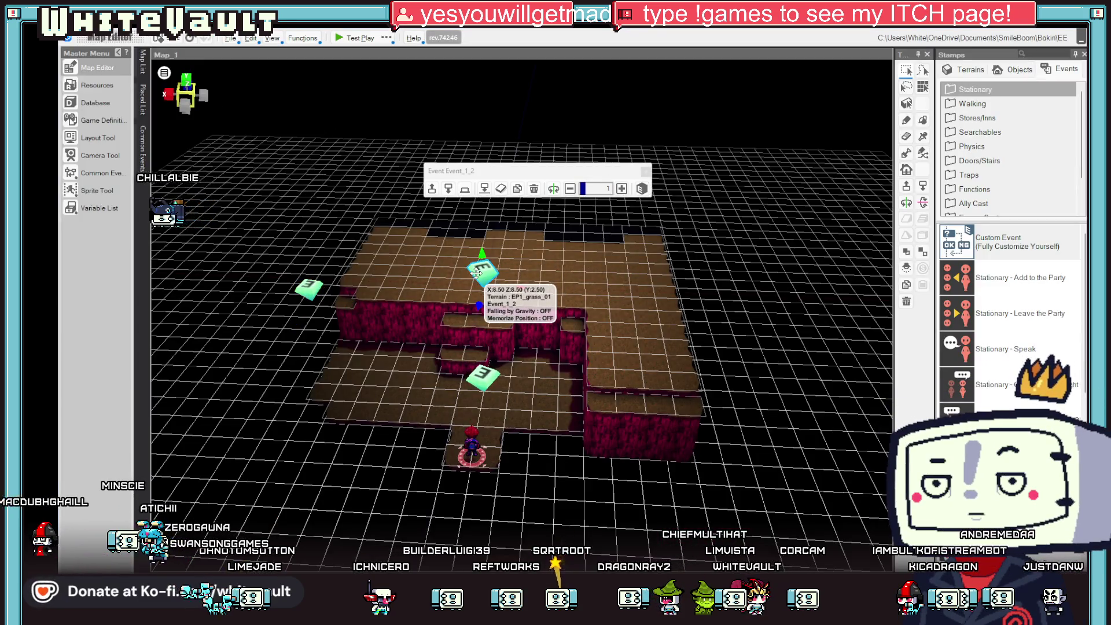
Inspect Event_1_2's Camera_State assignment command.
double_click(475, 272)
left_click(470, 149)
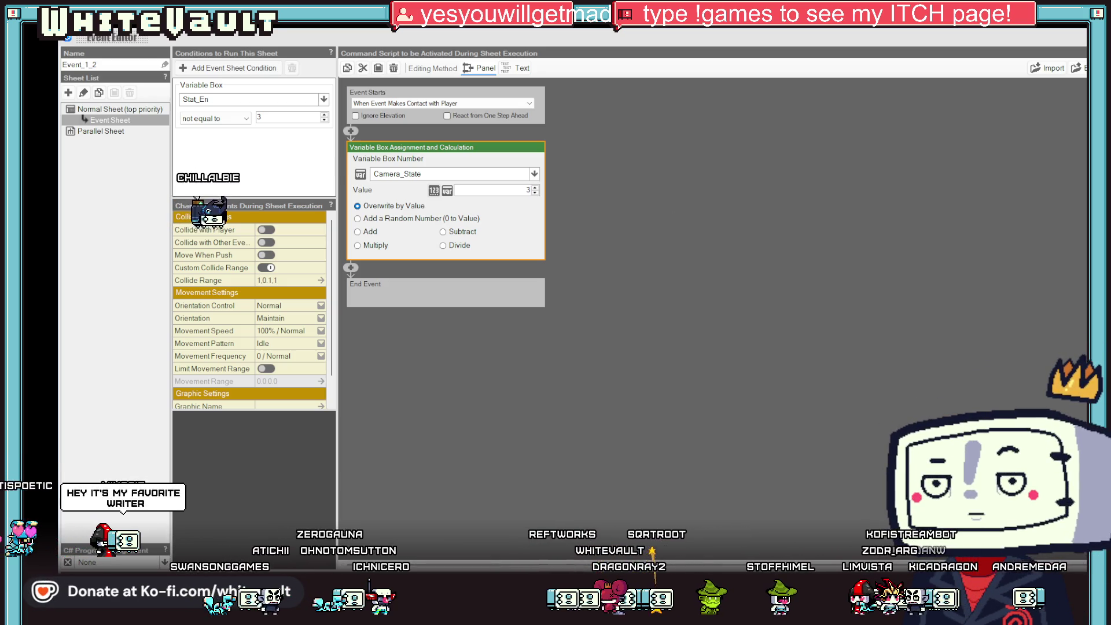
key("Escape")
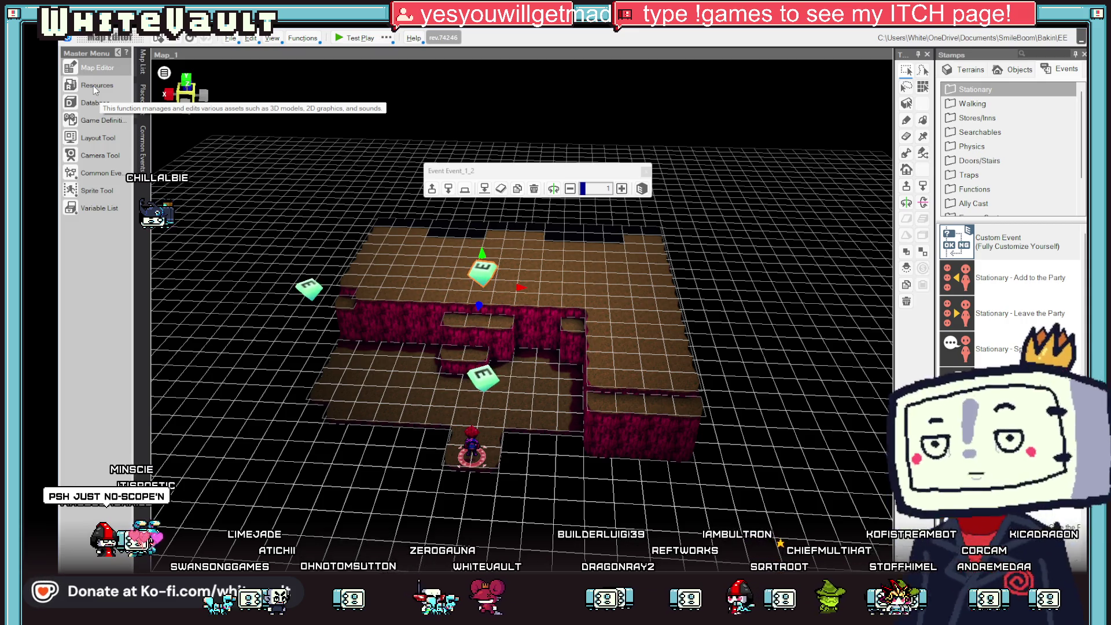
Review the camera event's Close 2 Left, Close 2 Right, Left 2 Right and Right 2 Left sheets.
left_click(303, 283)
double_click(304, 283)
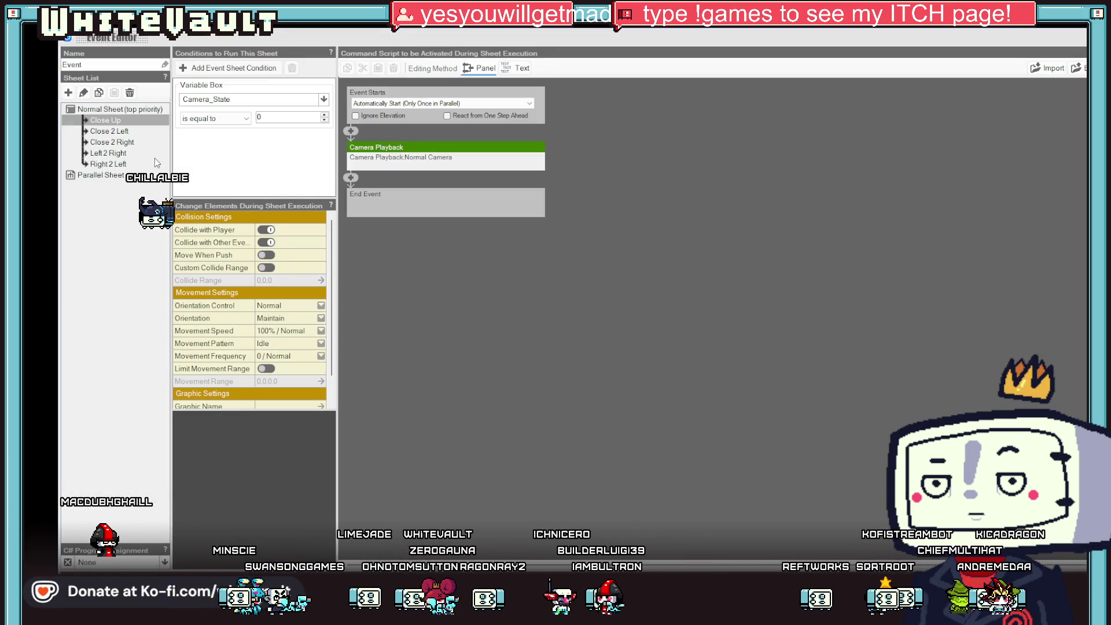
left_click(112, 132)
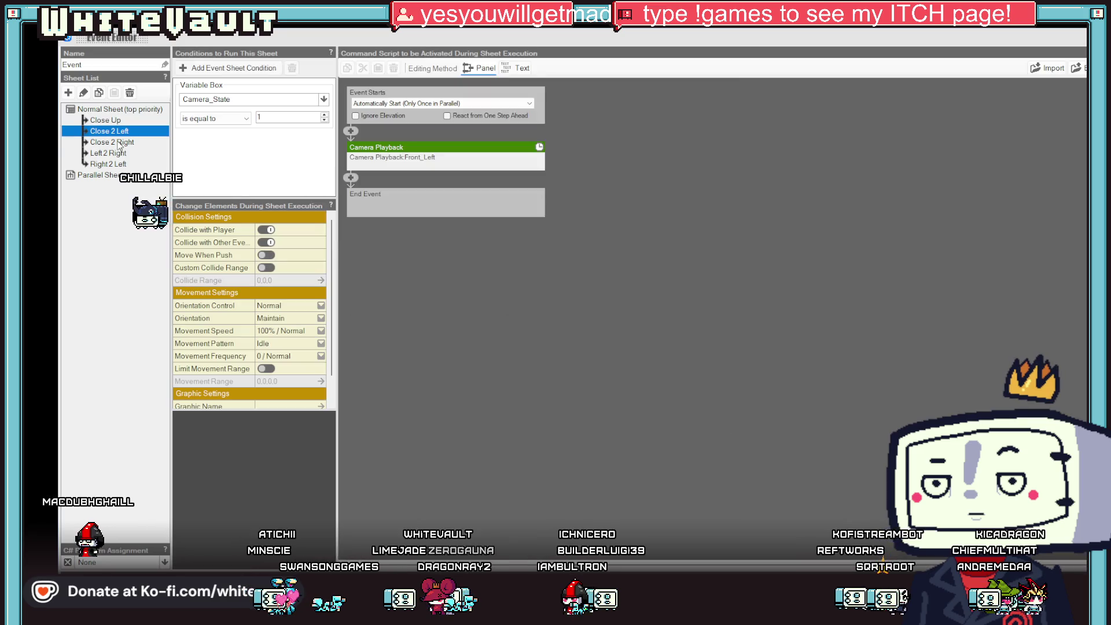
left_click(119, 143)
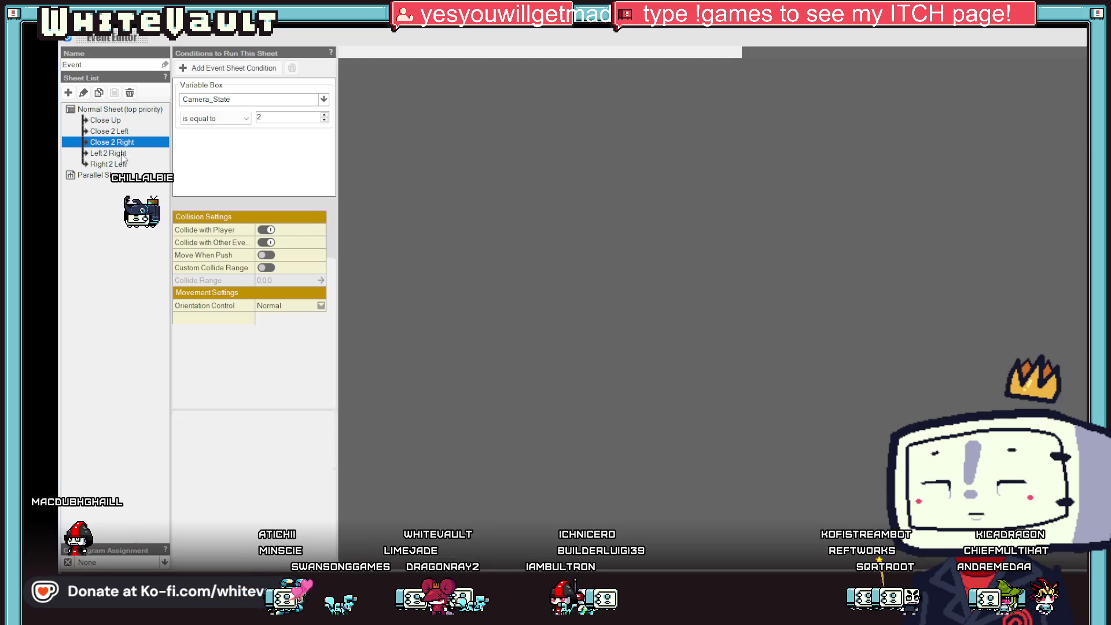
left_click(119, 153)
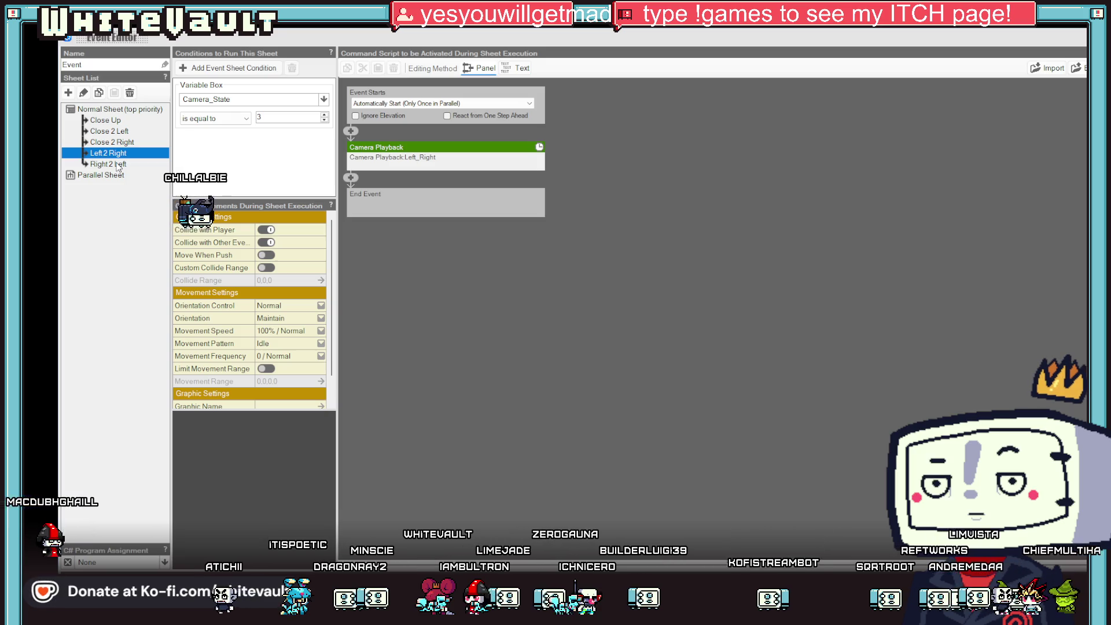
left_click(118, 165)
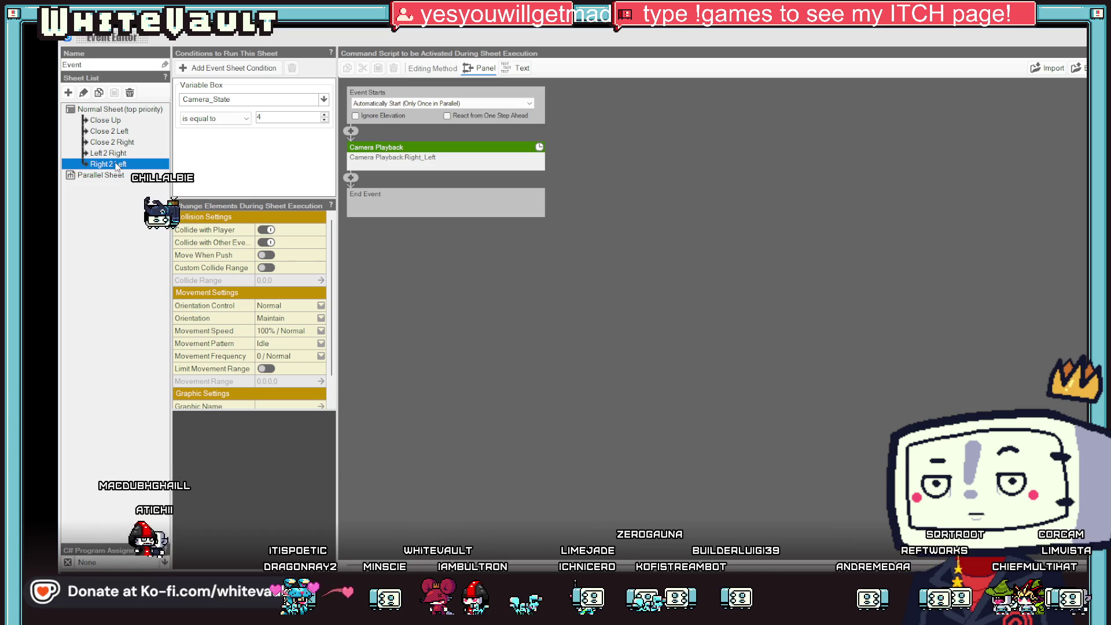
left_click(116, 132)
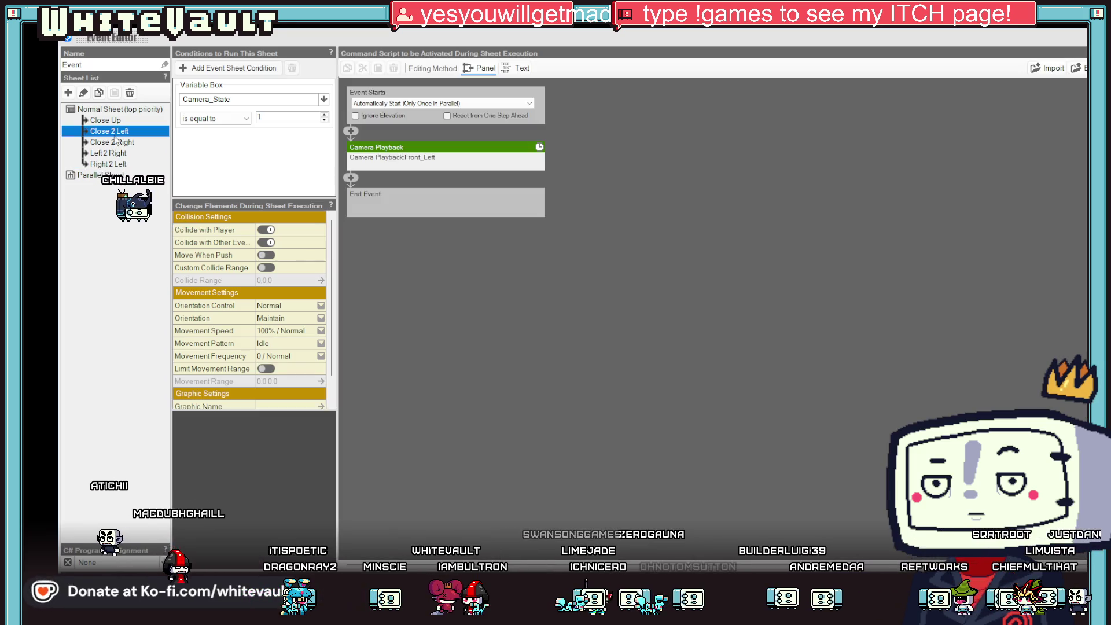
left_click(110, 154)
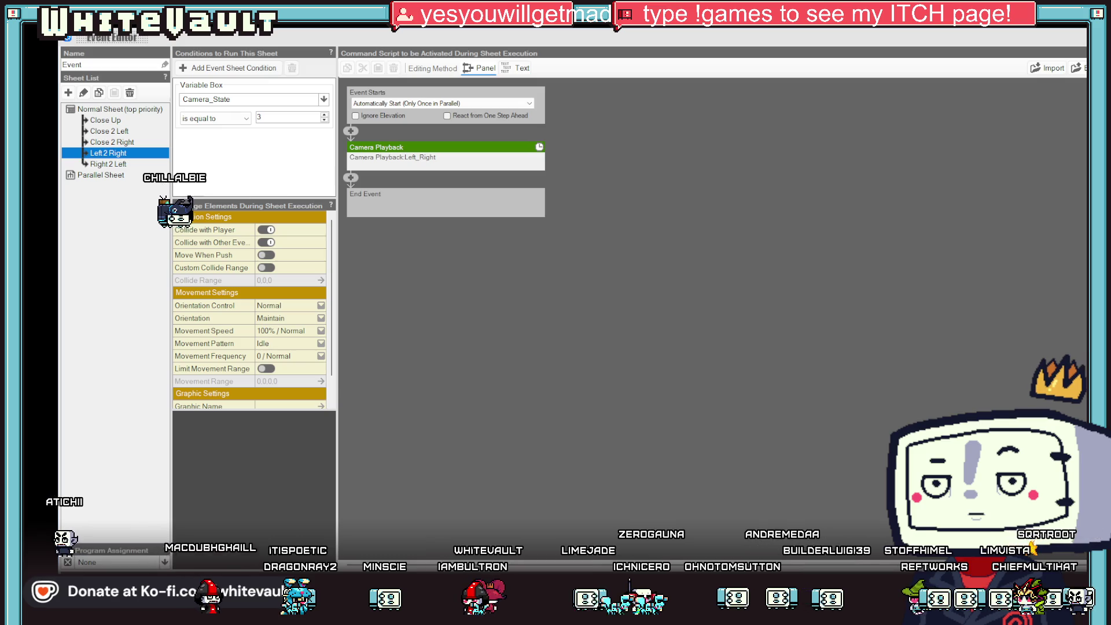
left_click(122, 144)
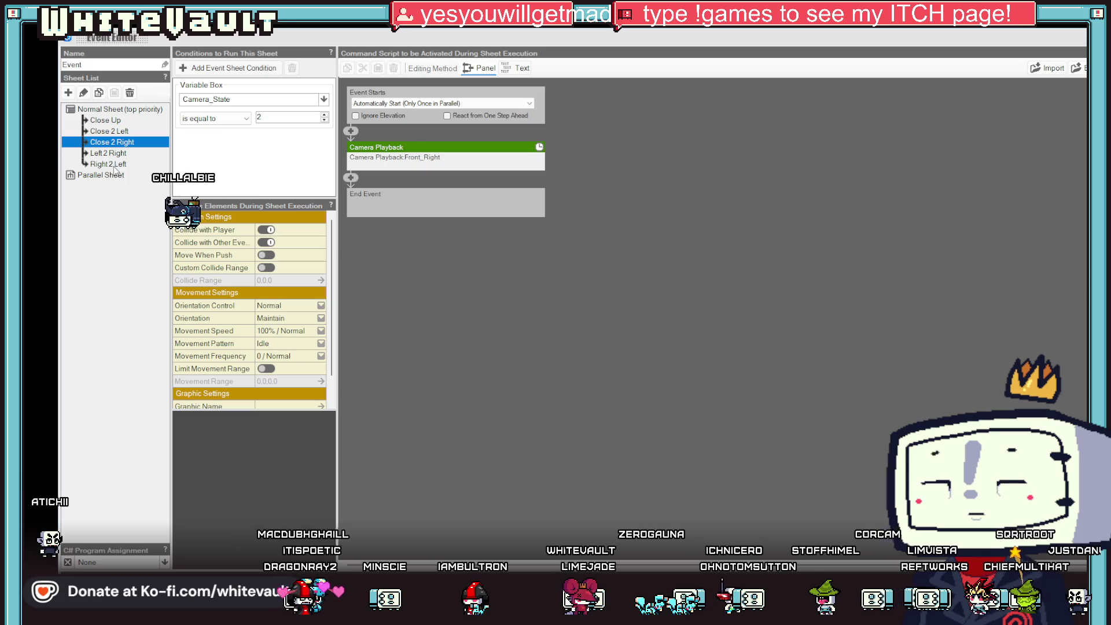
key("Escape")
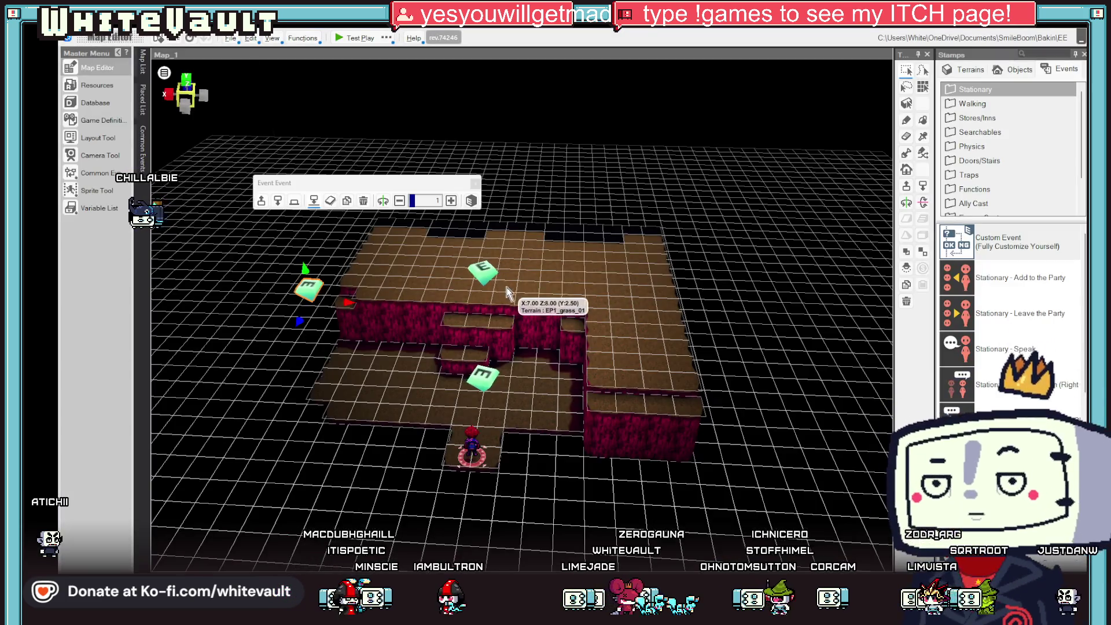
Recheck Event_1_2's settings and start a new test play of Map_1.
left_click(484, 275)
double_click(484, 275)
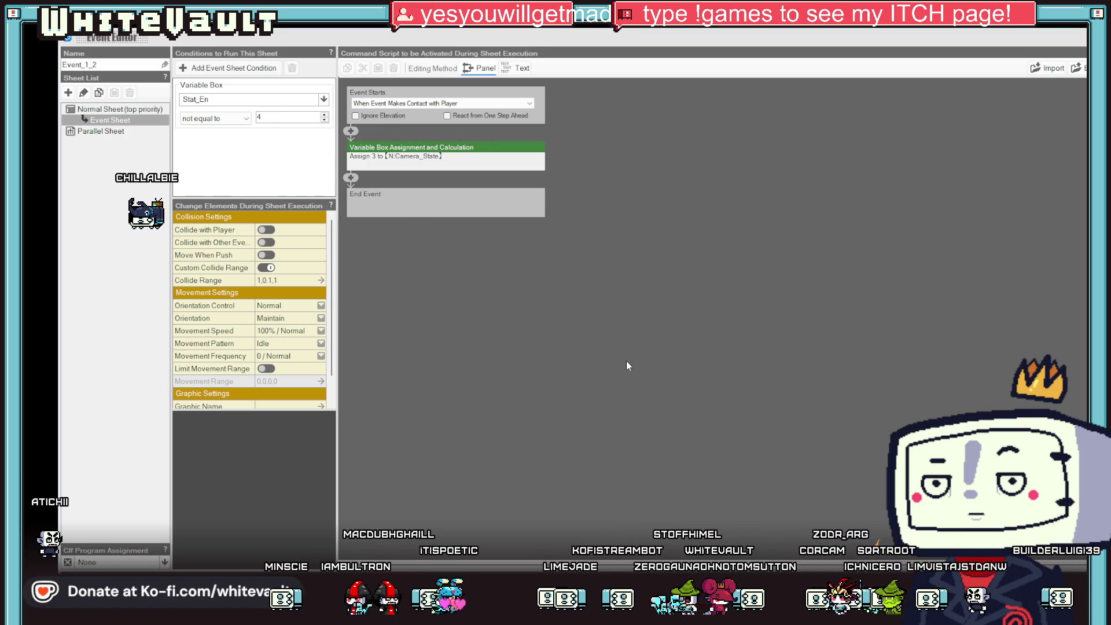
key("Escape")
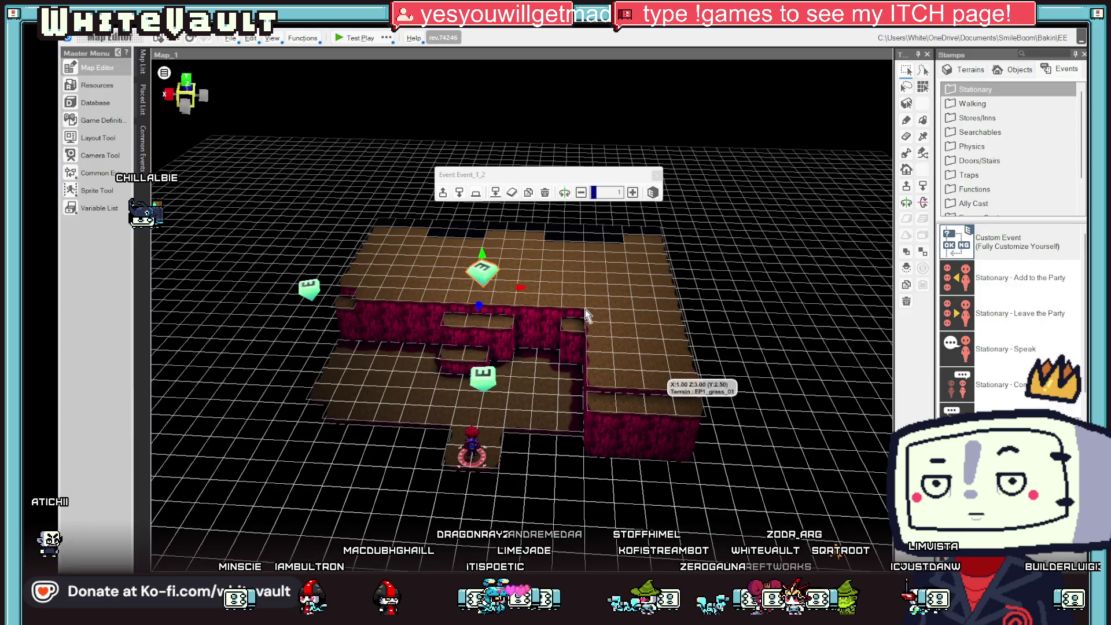
left_click(345, 40)
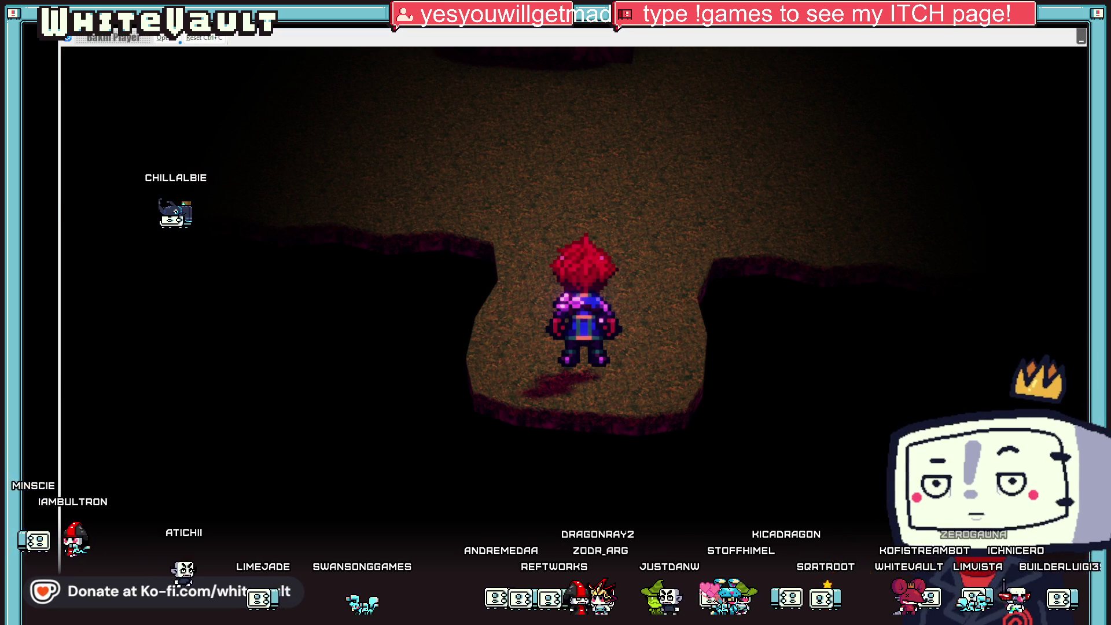
Walk the character up the red cliff steps and around the cave to check camera changes, then end the test.
key("Up")
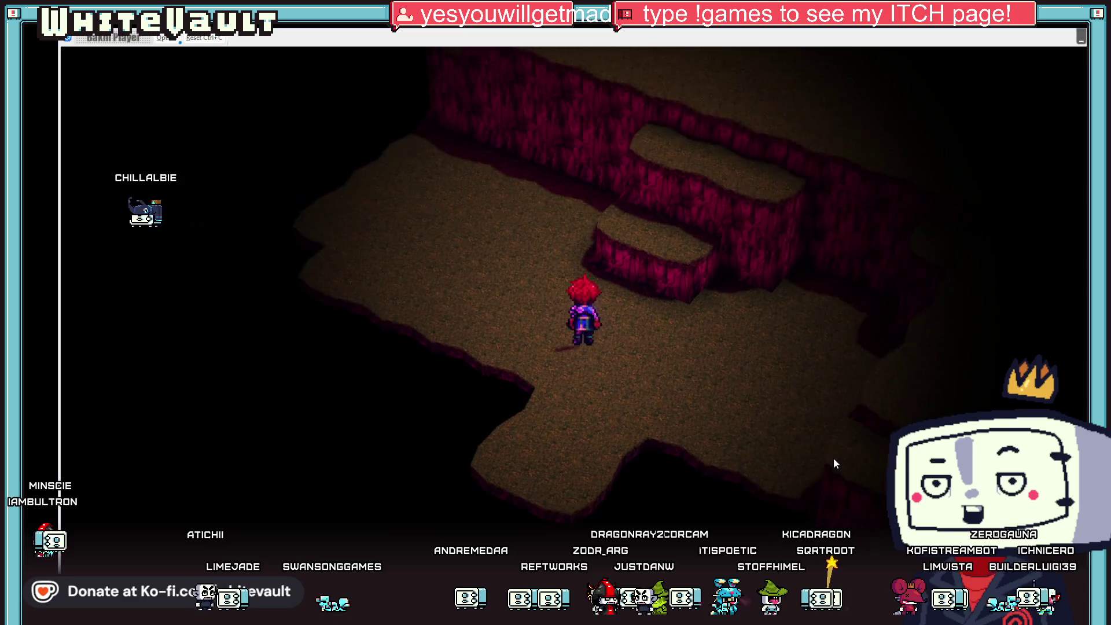
key("Up")
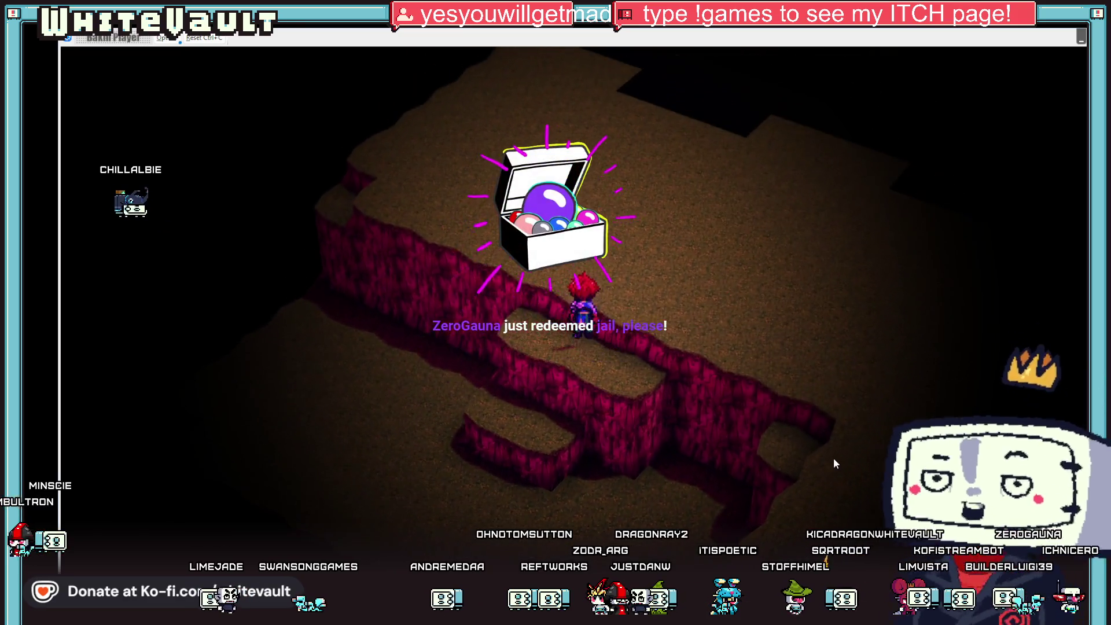
key("Up")
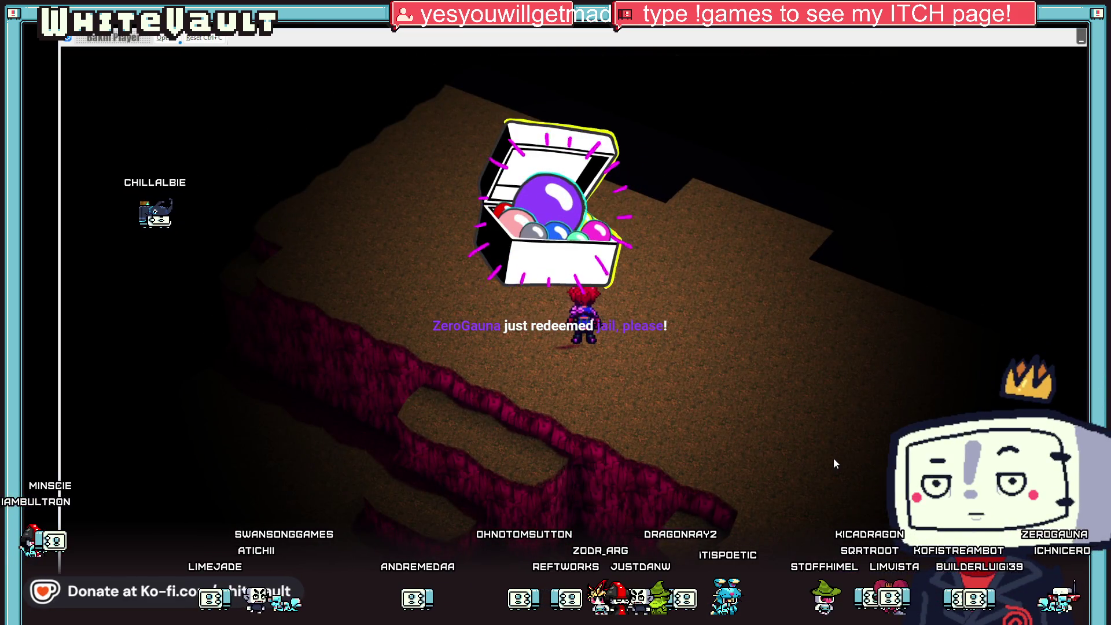
key("Up")
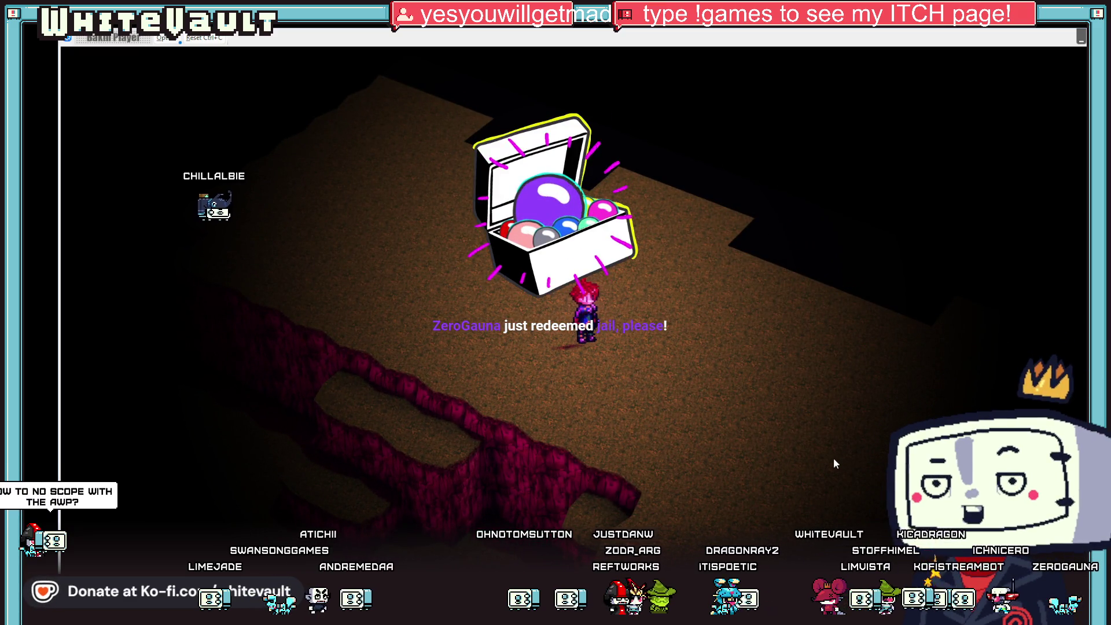
key("Right")
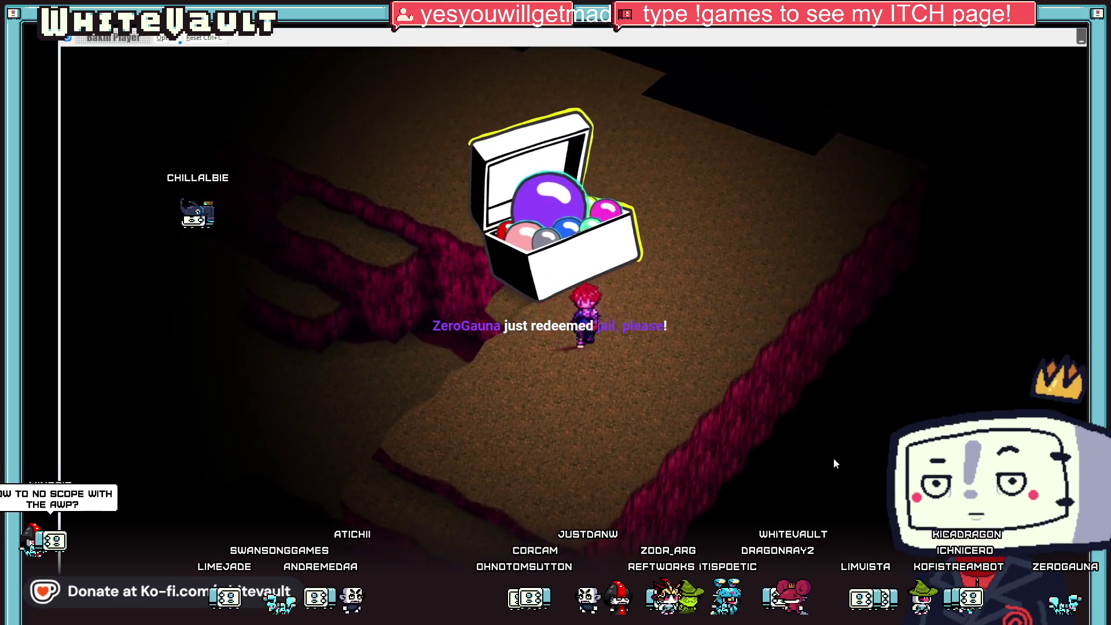
key("Down")
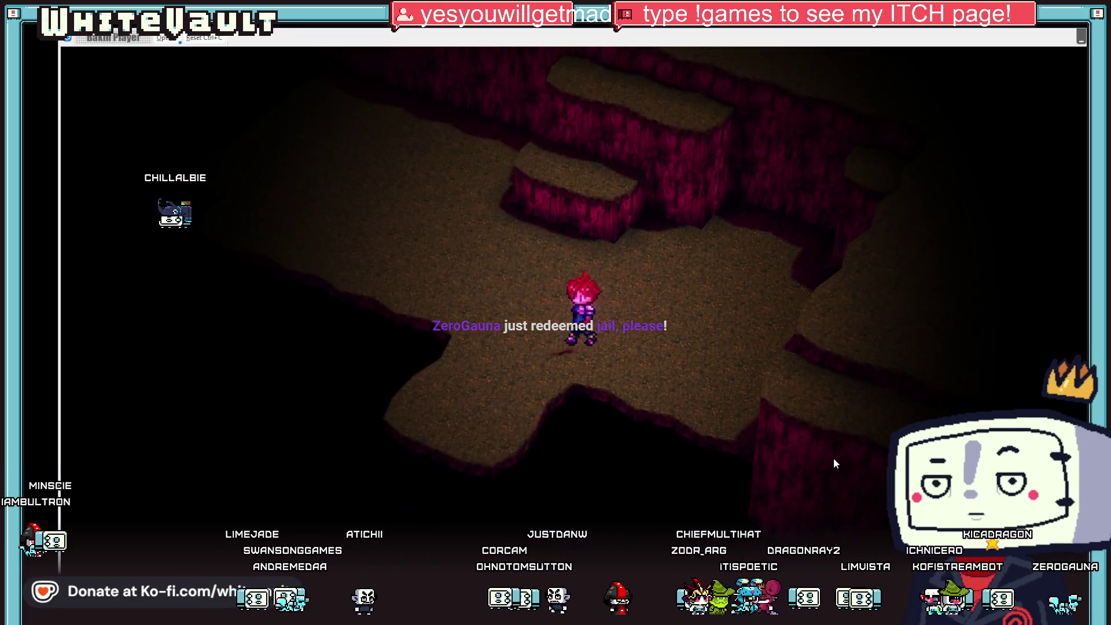
key("Up")
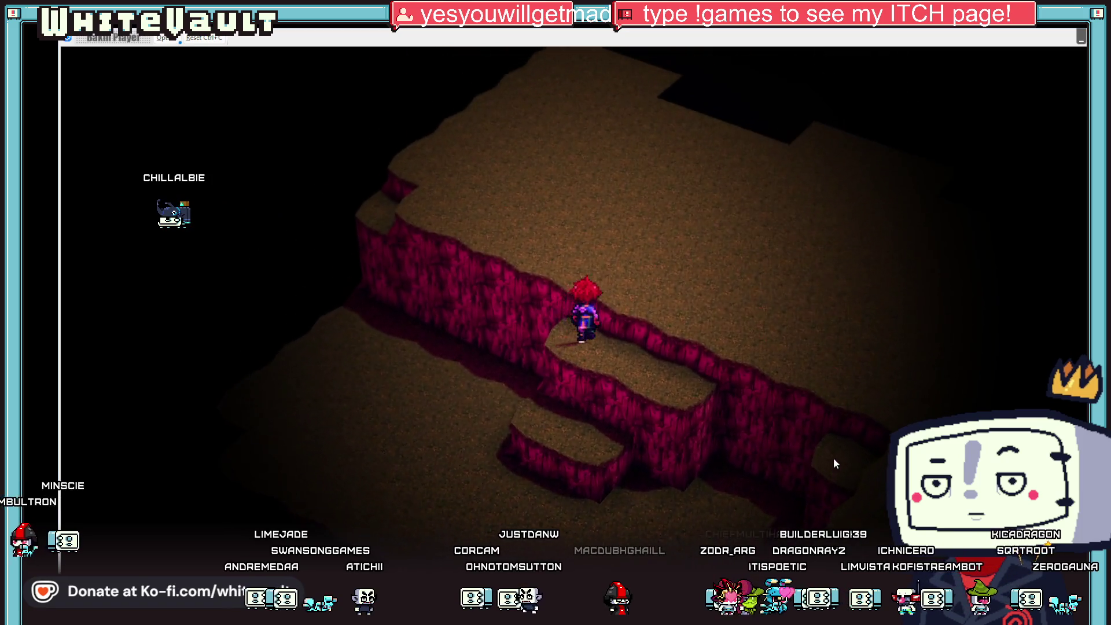
key("Up")
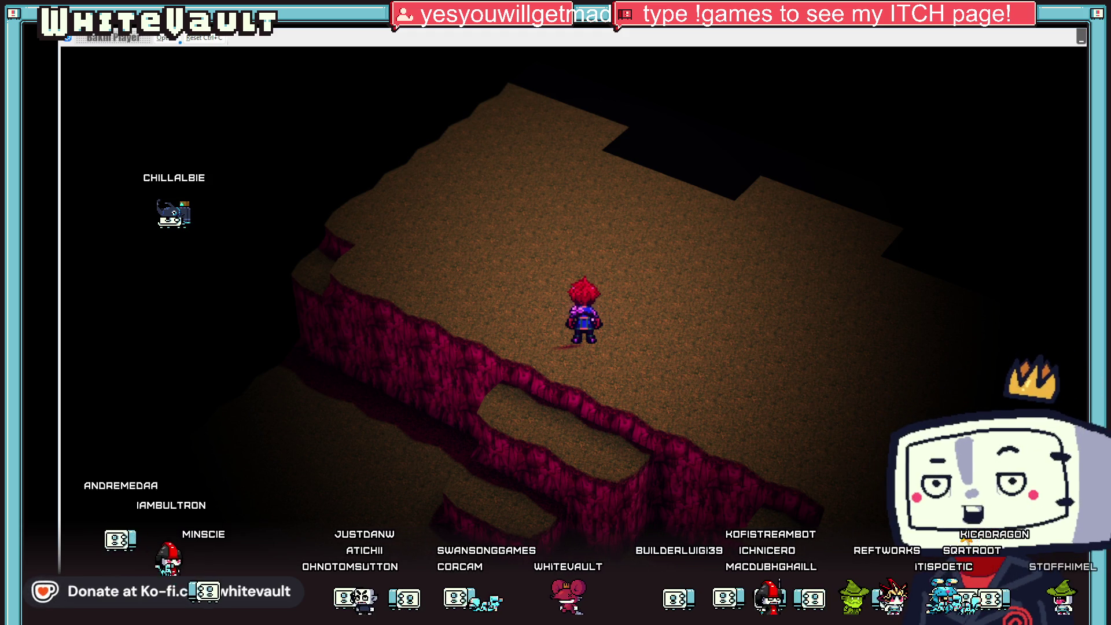
key("alt+F4")
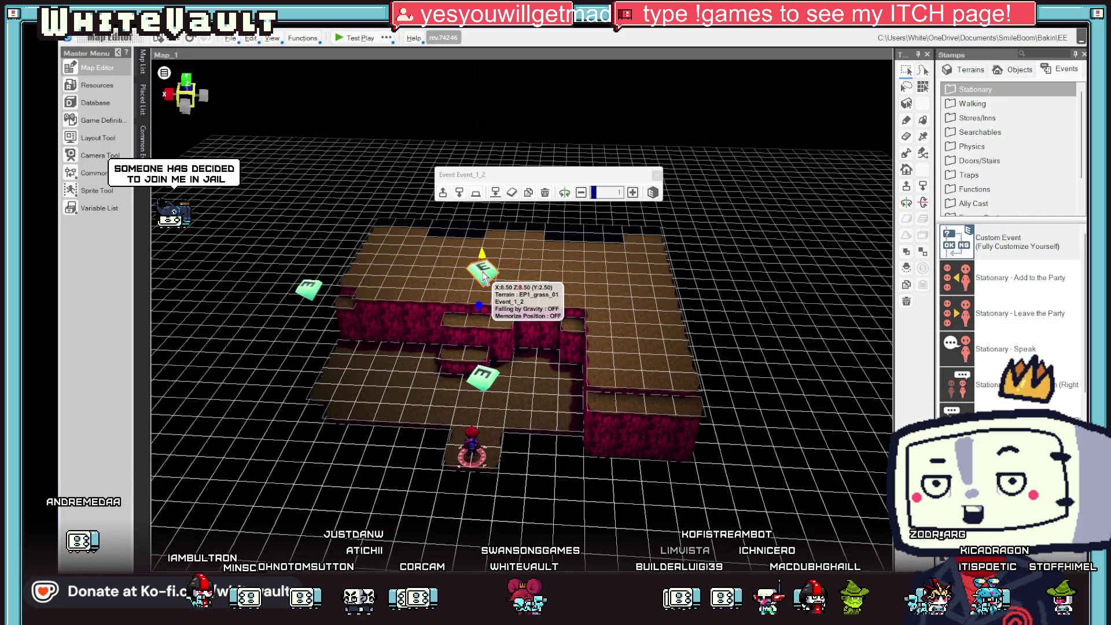
Change Event_1_2's Camera_State assignment value from 3 to 4, then launch a new test play.
double_click(485, 276)
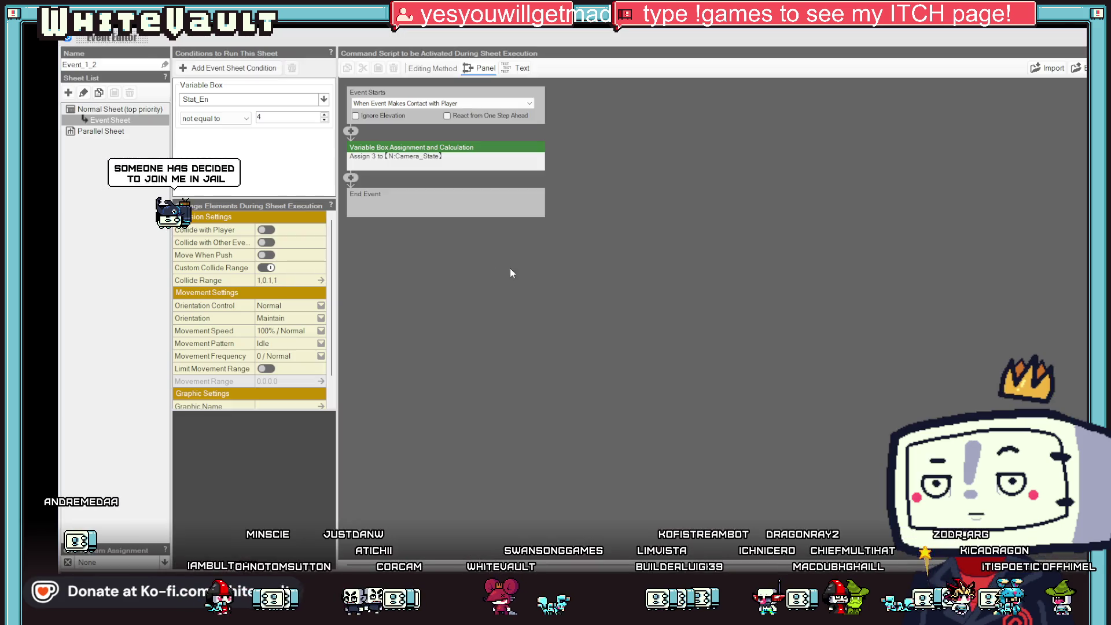
left_click(144, 120)
left_click(444, 162)
double_click(524, 190)
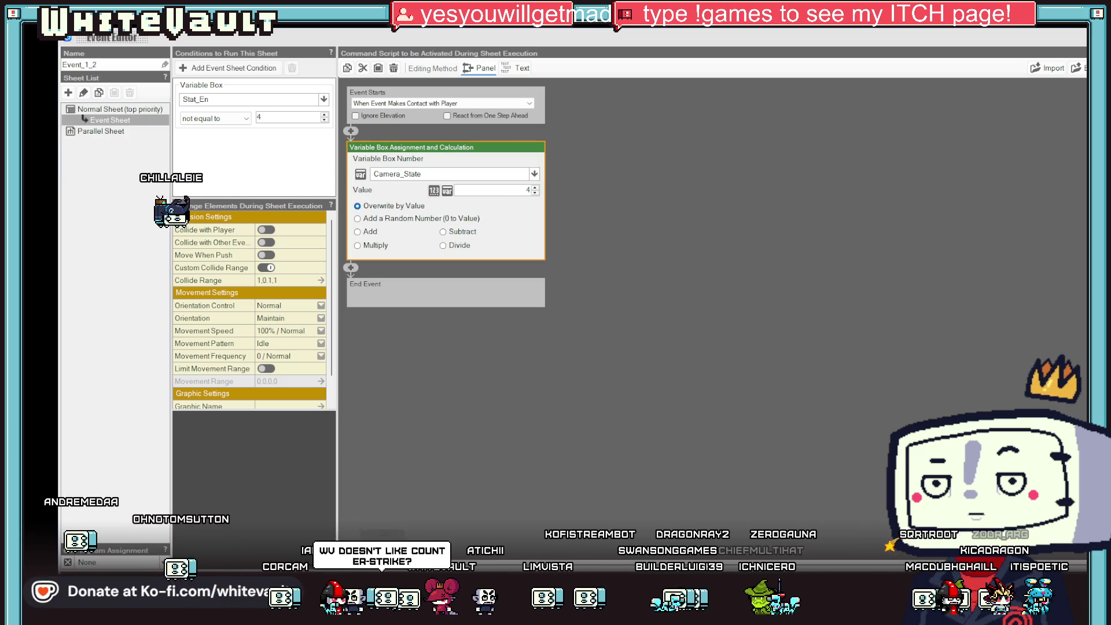
key("Escape")
left_click(354, 43)
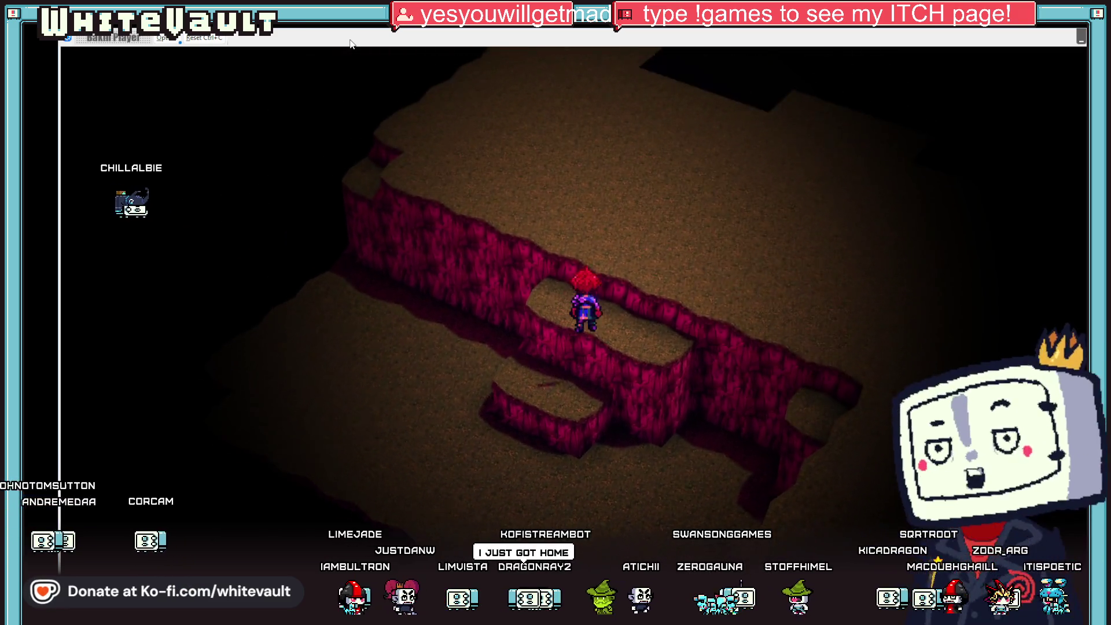
Walk the hero up and down across the red wall, open the game menu, and end the test play.
key("Up")
key("Down")
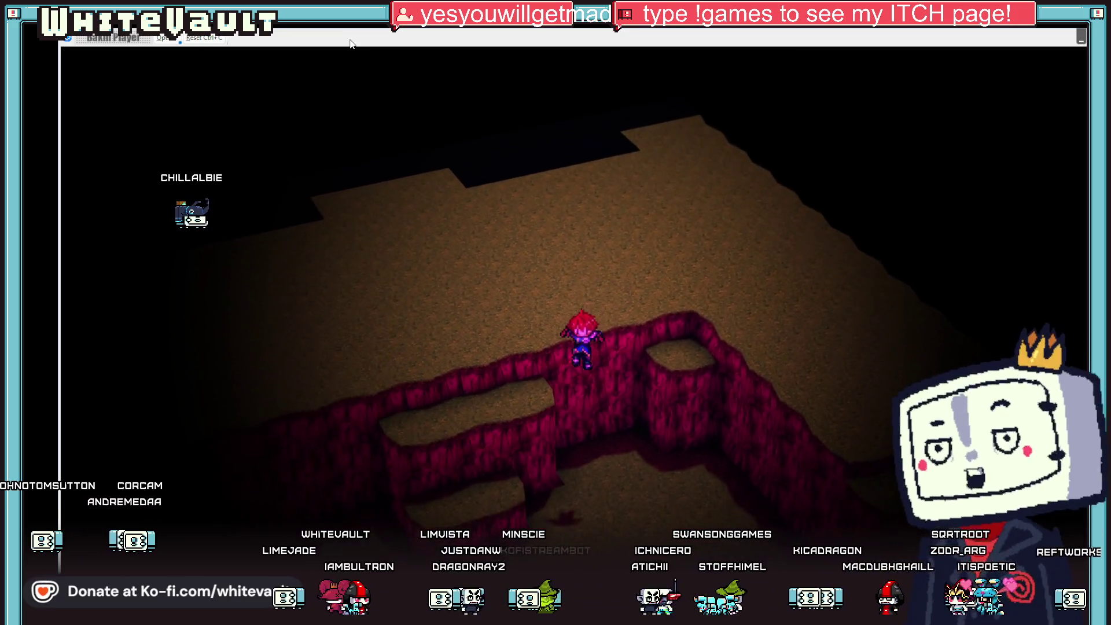
key("Down")
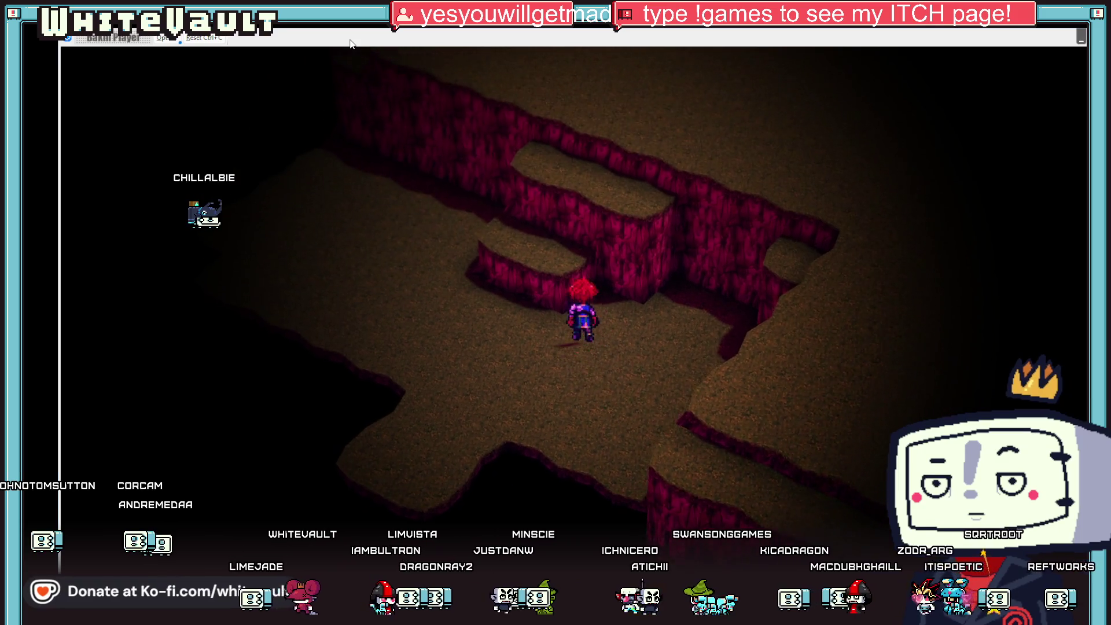
key("Up")
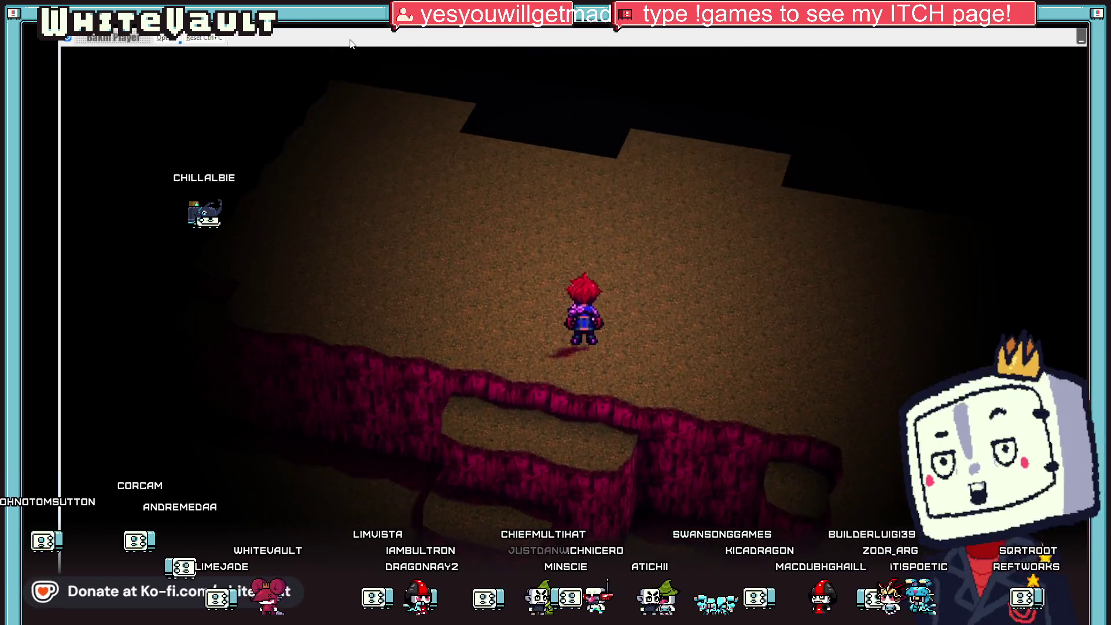
key("Escape")
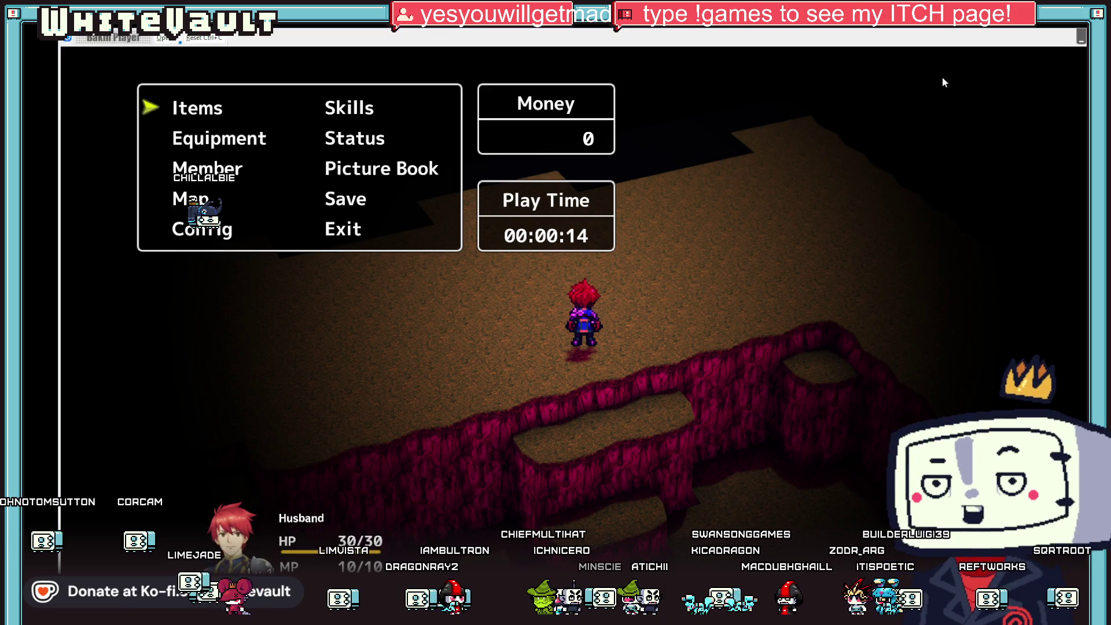
key("alt+F4")
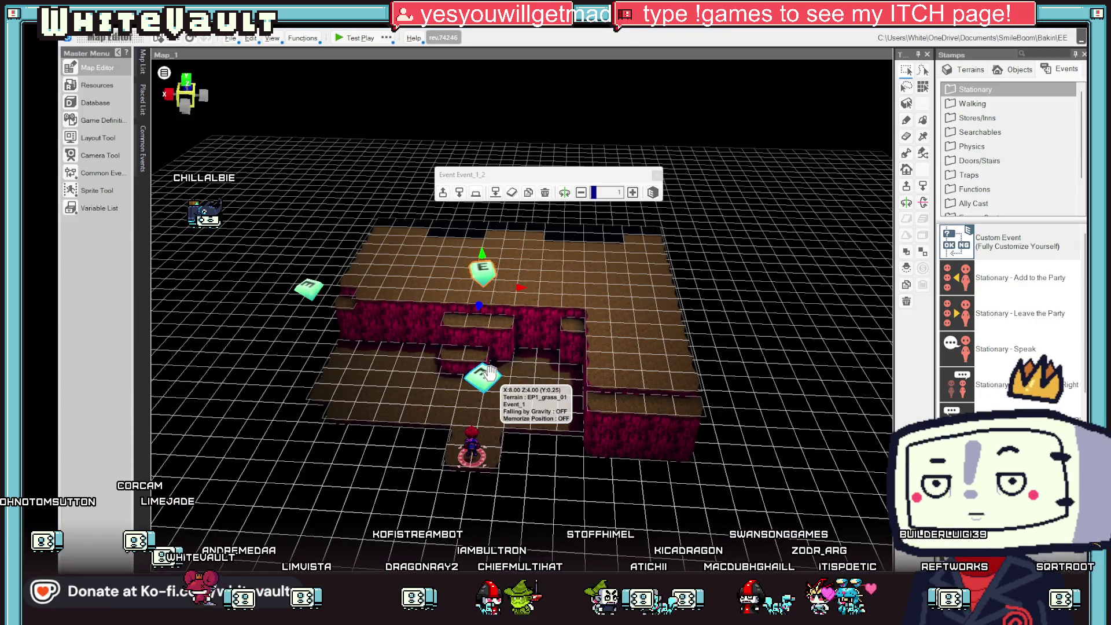
Open Event_1's settings and add a duplicate of its event sheet.
left_click(489, 372)
double_click(490, 372)
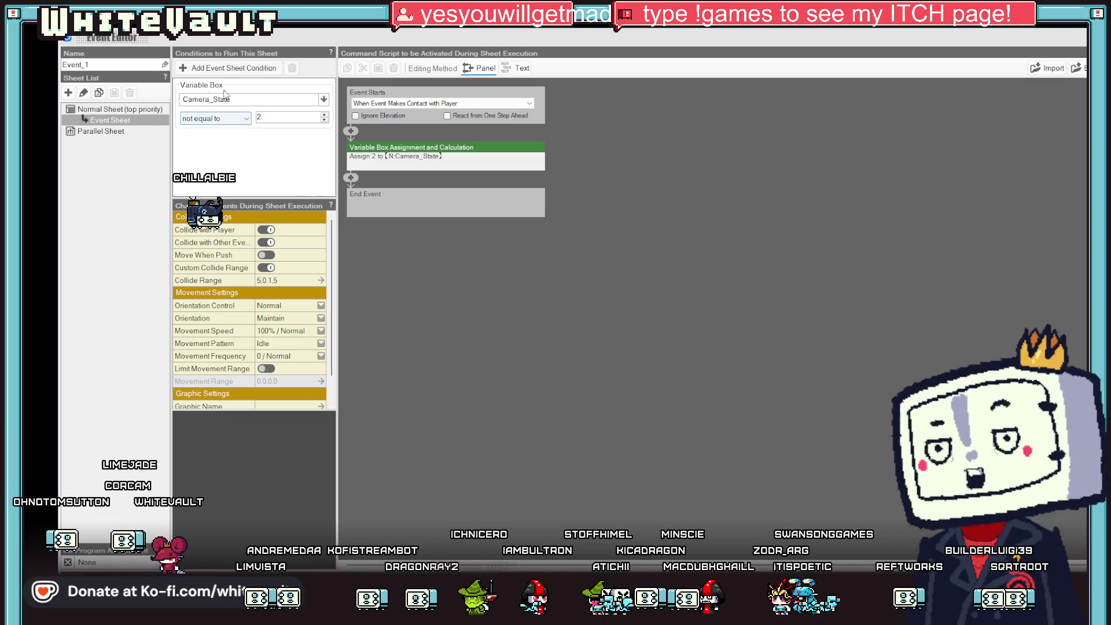
left_click(226, 94)
right_click(226, 94)
left_click(139, 120)
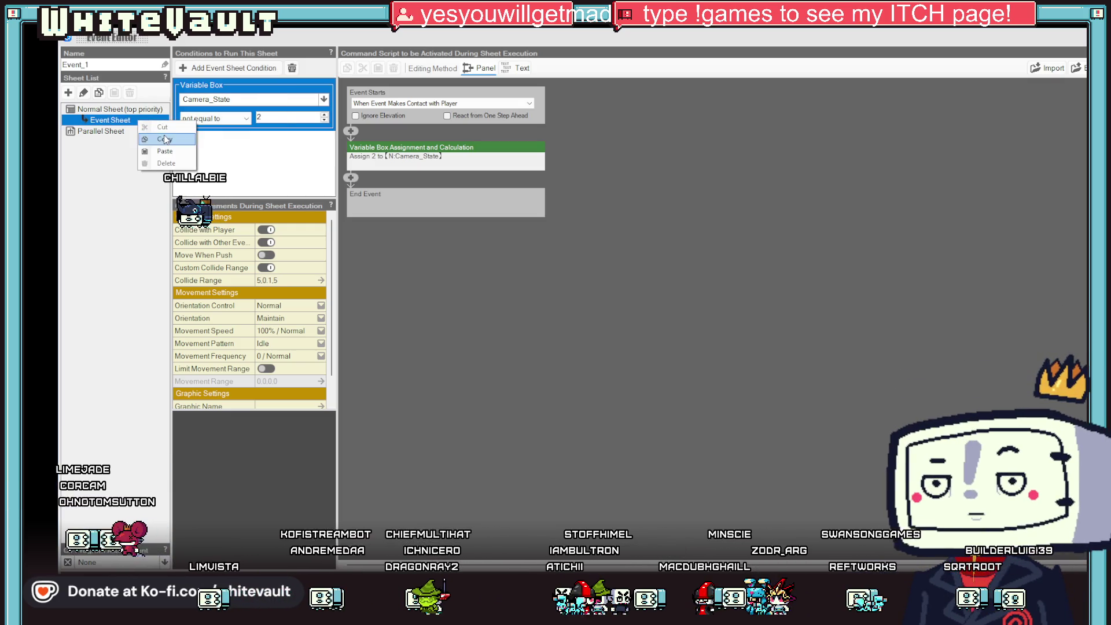
right_click(125, 123)
left_click(133, 139)
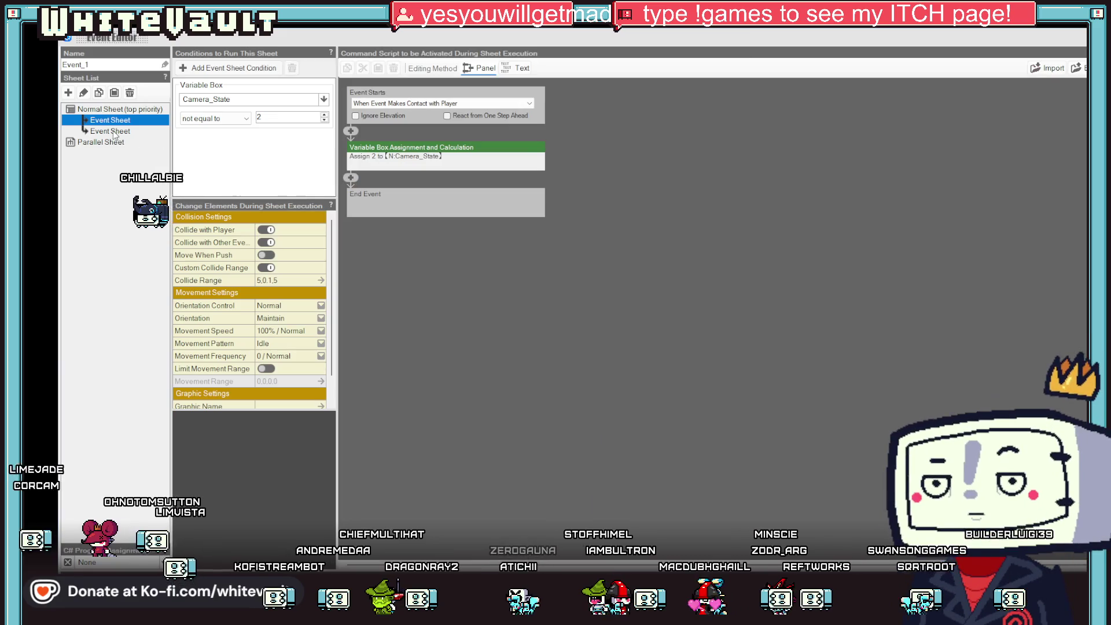
Make the new sheet's condition Camera_State equal to 4 with an assignment of 3, then close the editor.
left_click(220, 120)
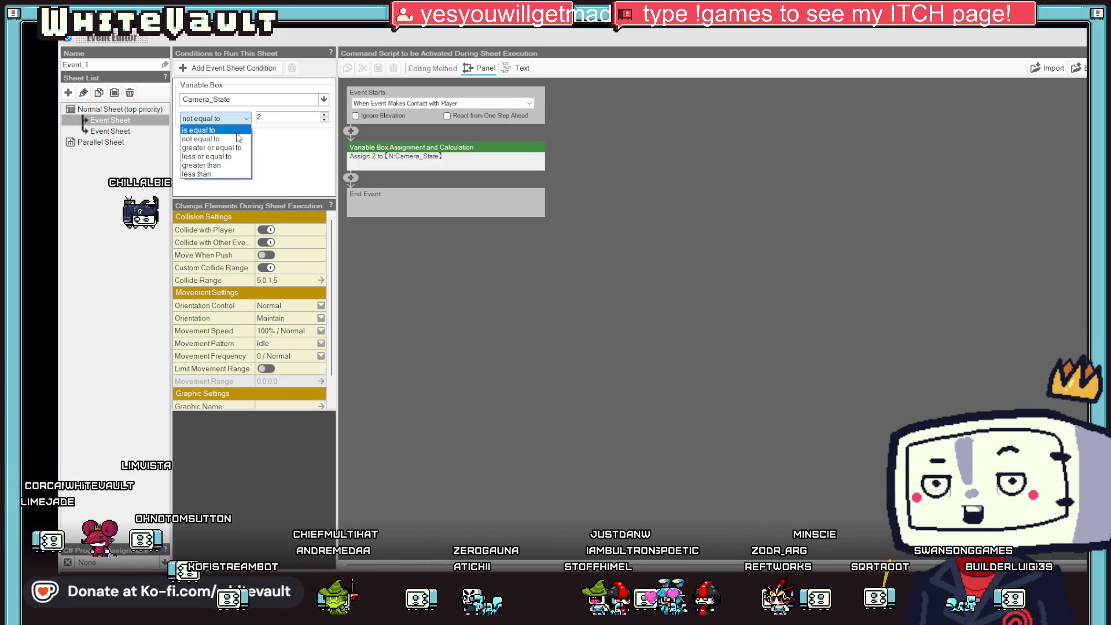
left_click(240, 130)
type("4")
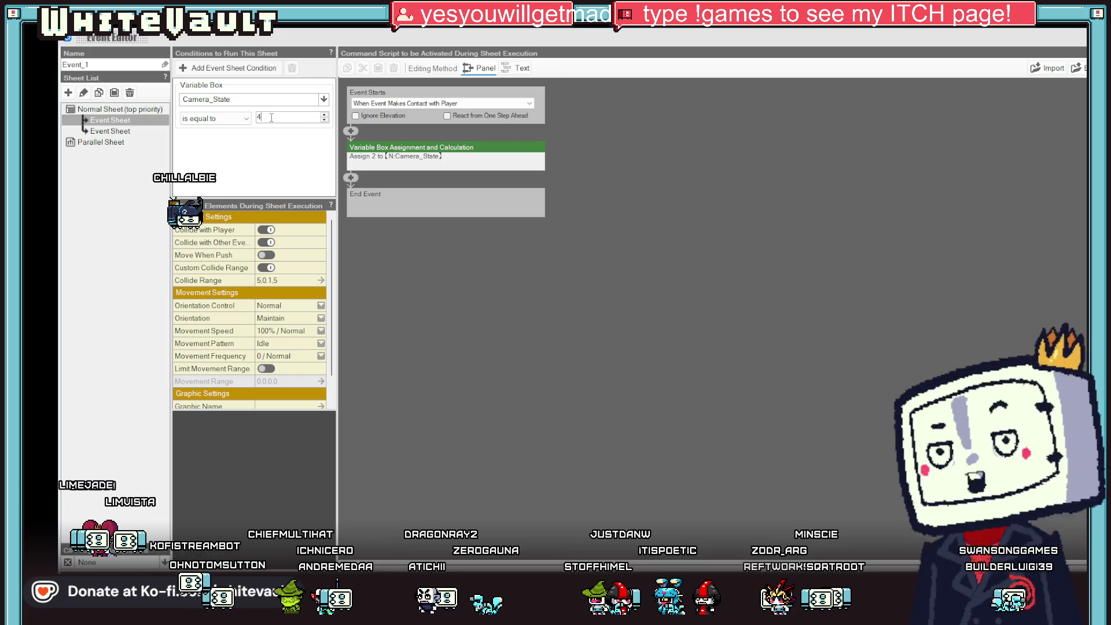
left_click(412, 158)
left_click(511, 190)
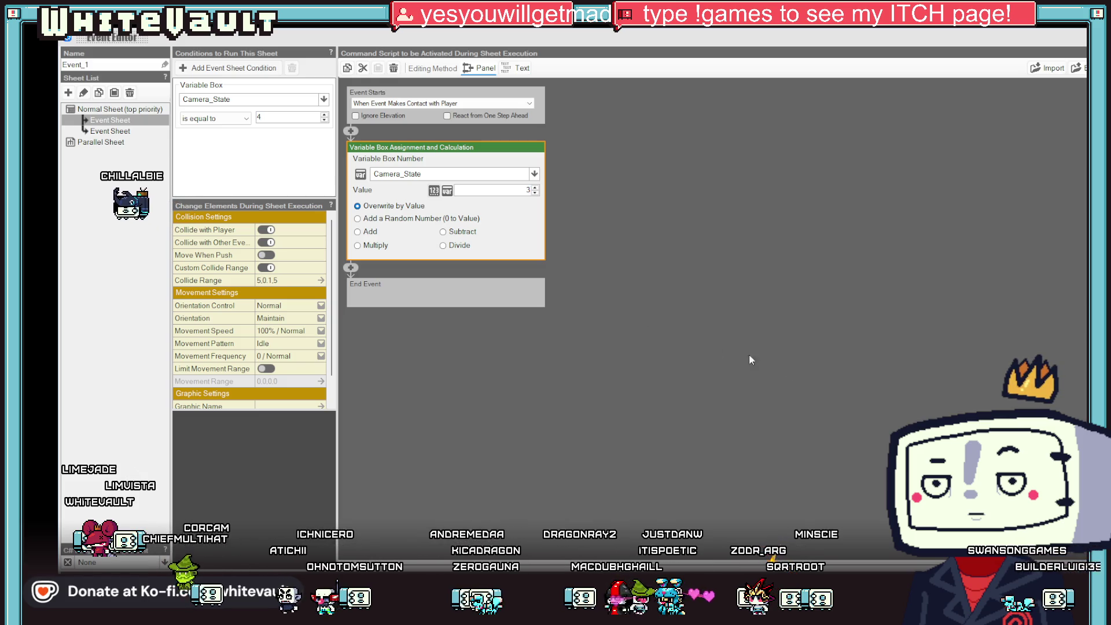
key("Escape")
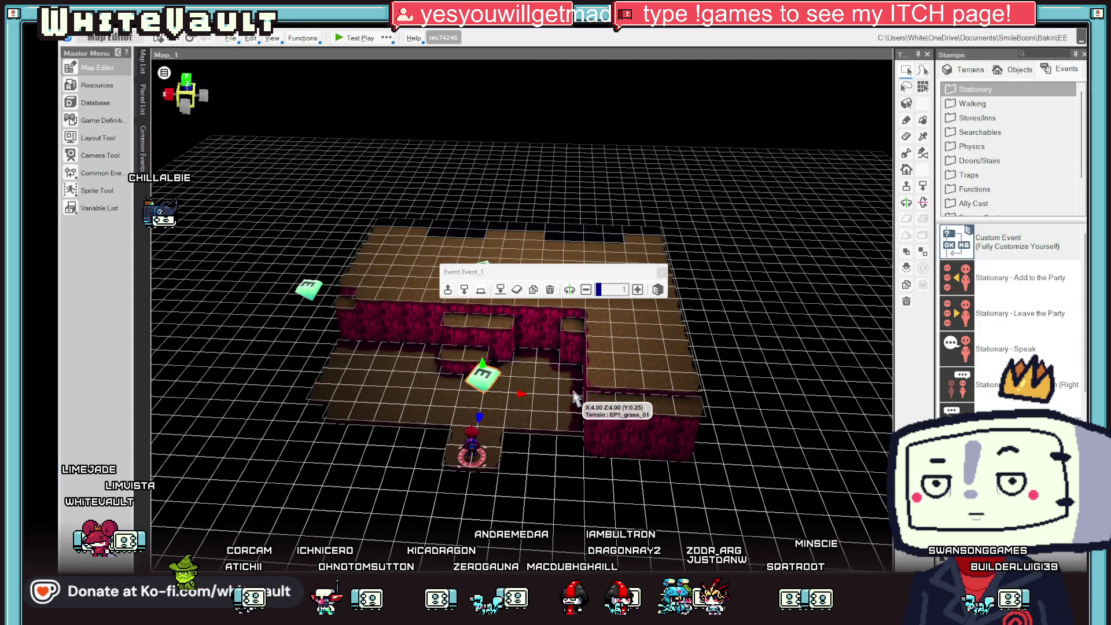
left_click_drag(575, 391, 604, 424)
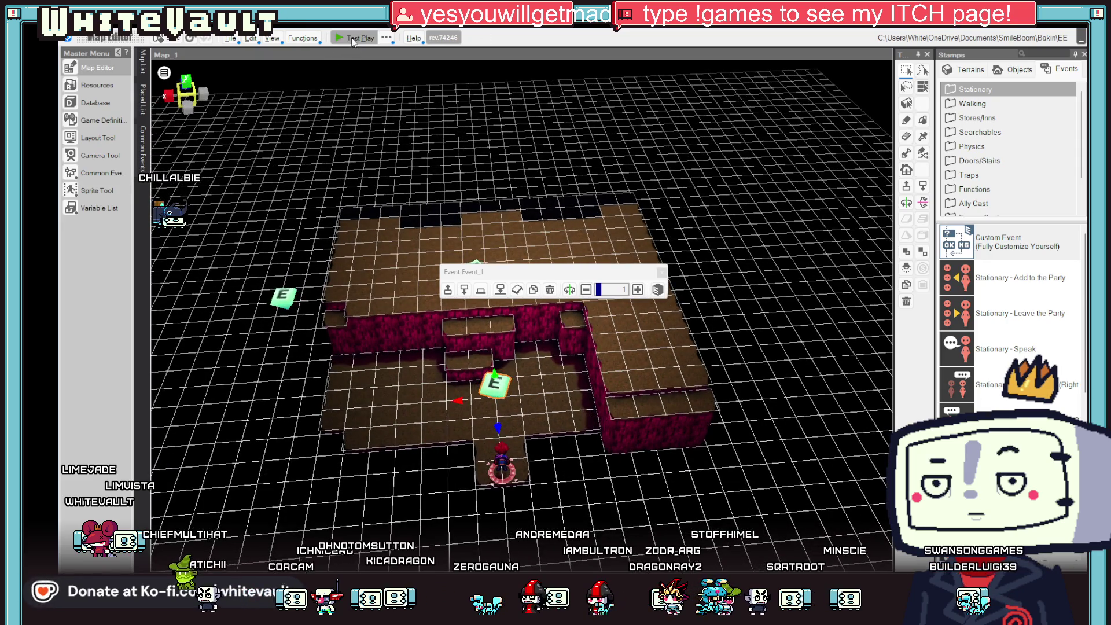
left_click(352, 39)
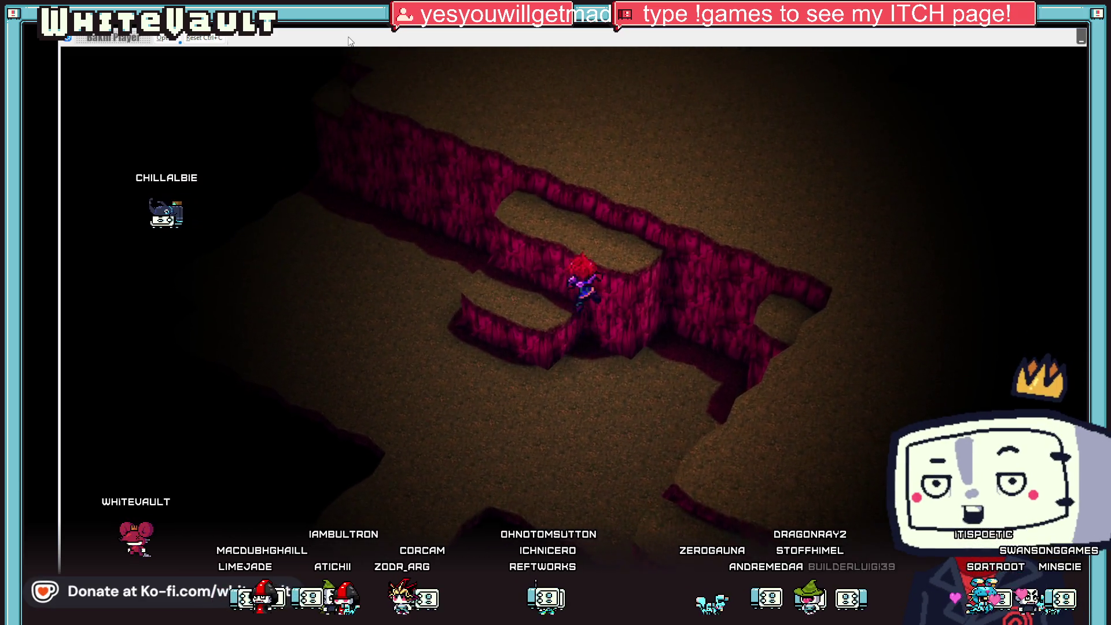
key("Up")
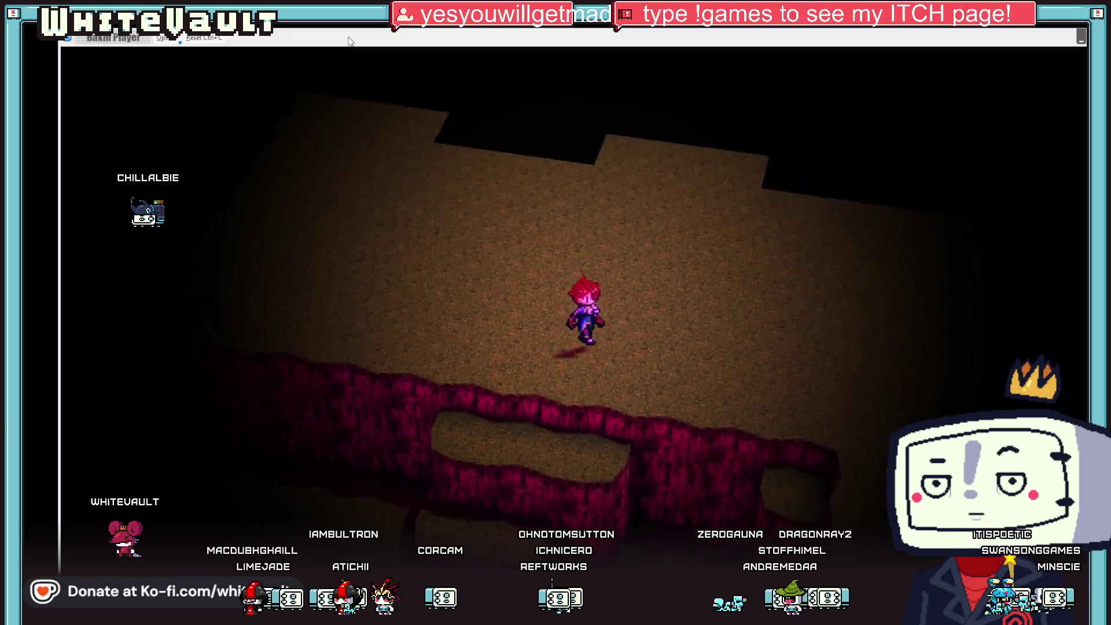
key("Up")
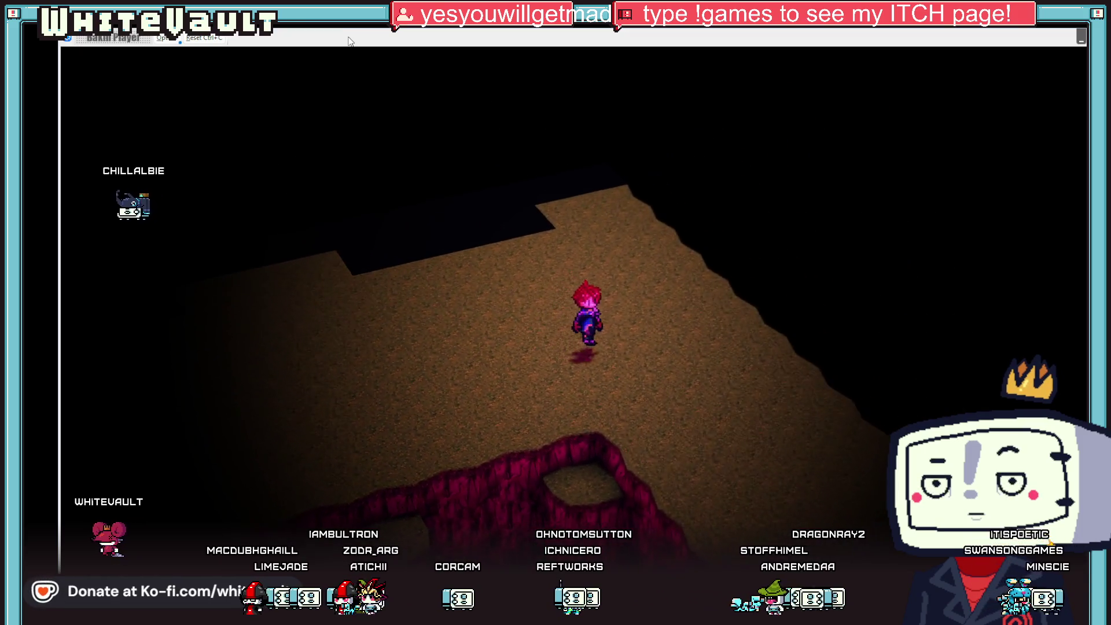
key("Up")
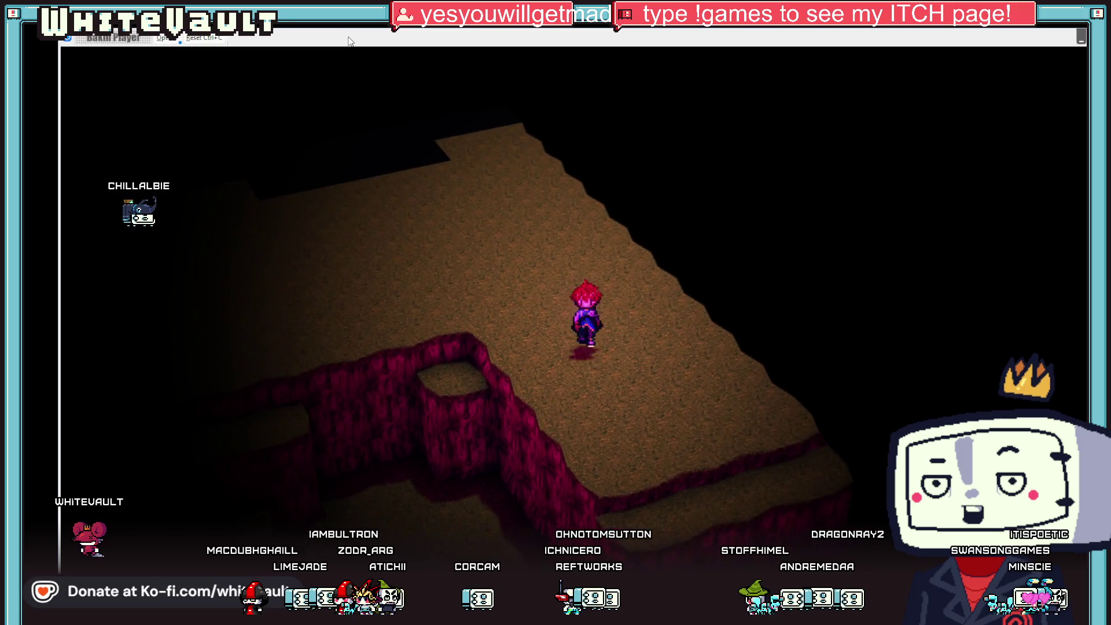
key("Down")
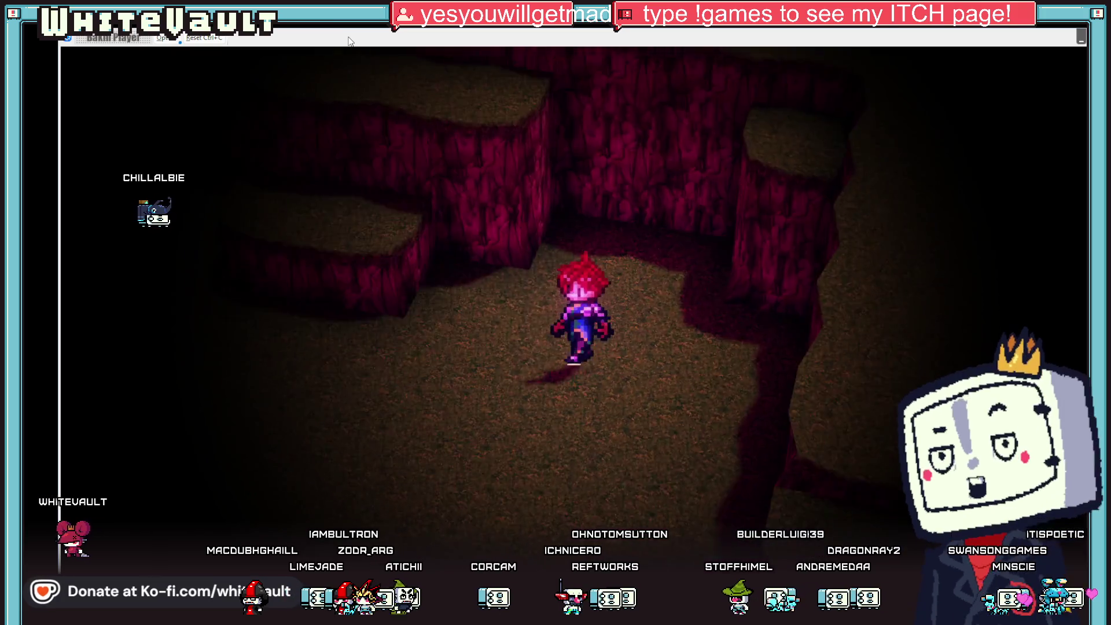
key("Up")
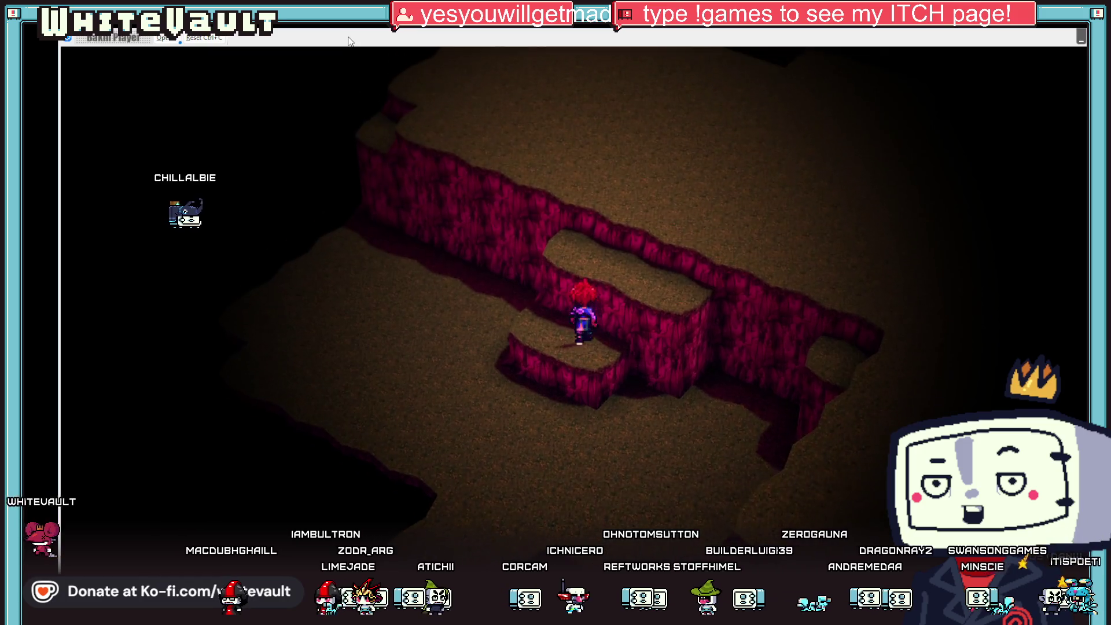
key("Up")
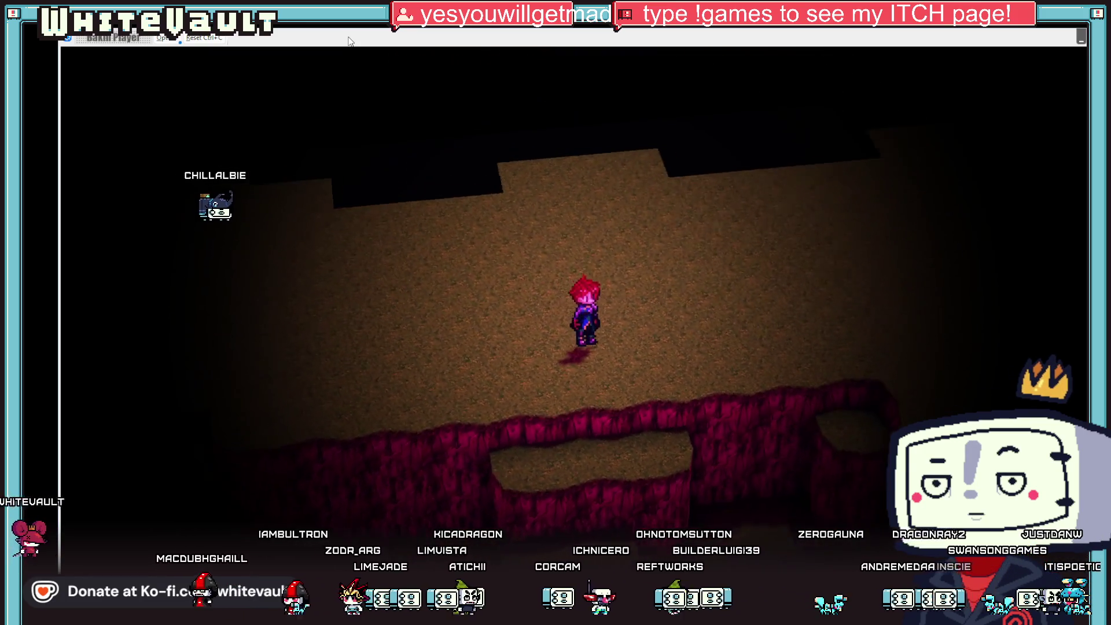
key("Down")
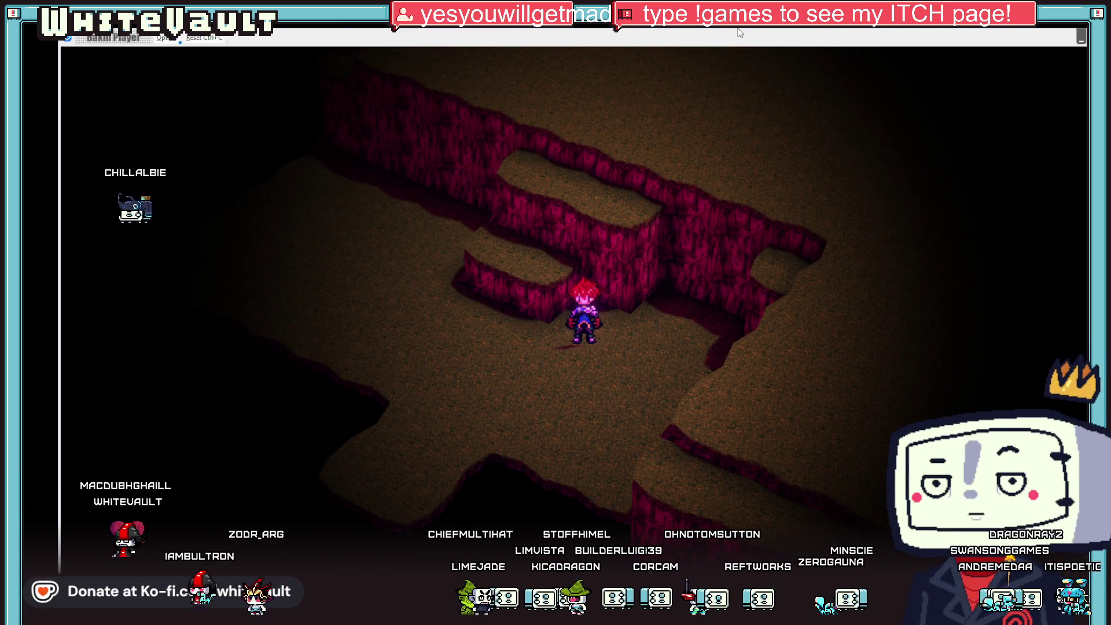
key("alt+F4")
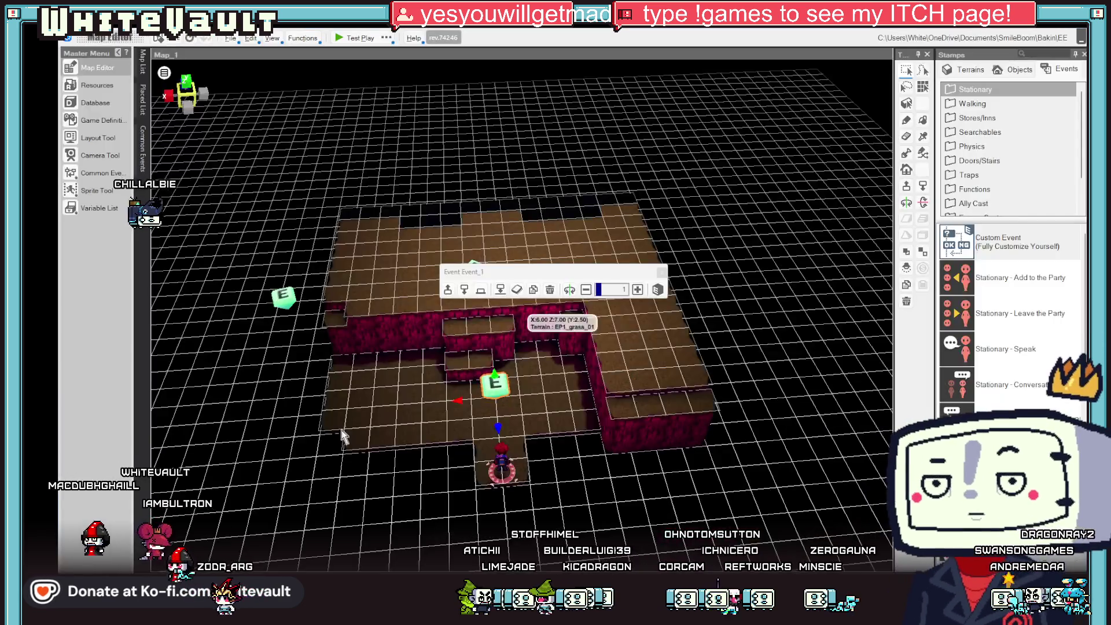
Copy Event_1's 'Camera_State equal to 4' condition into the second event sheet.
double_click(493, 393)
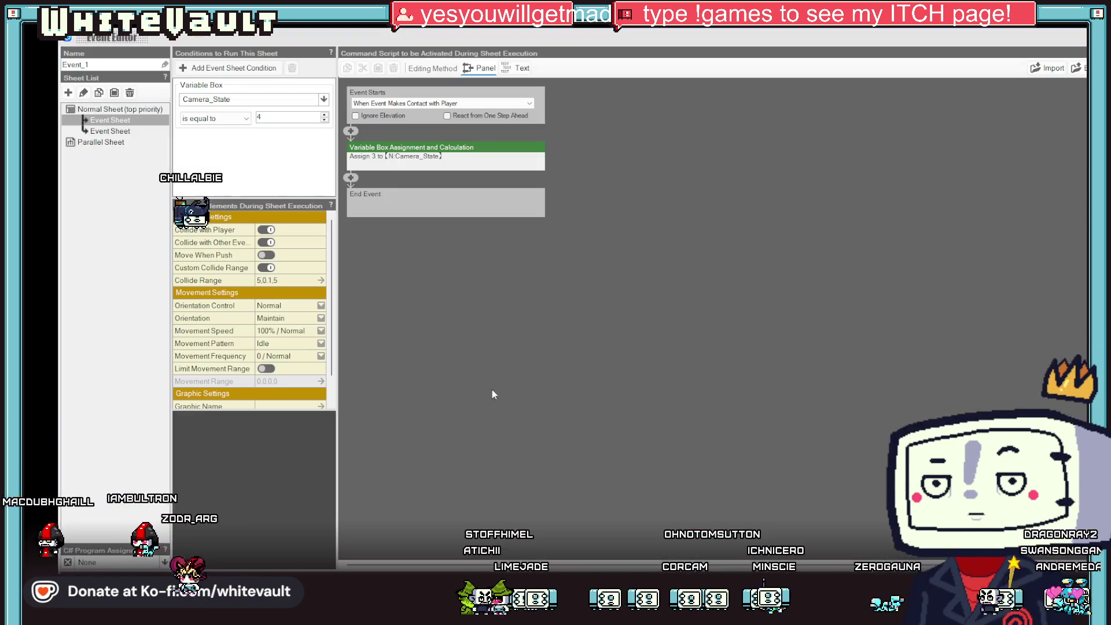
left_click(225, 87)
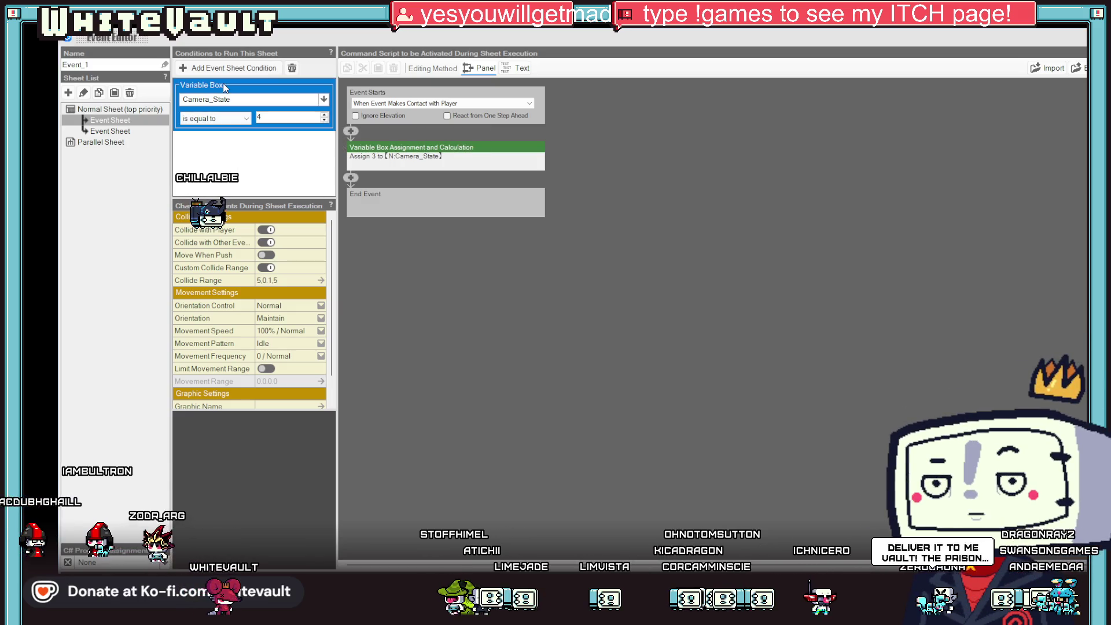
left_click(125, 132)
left_click(221, 89)
left_click(248, 119)
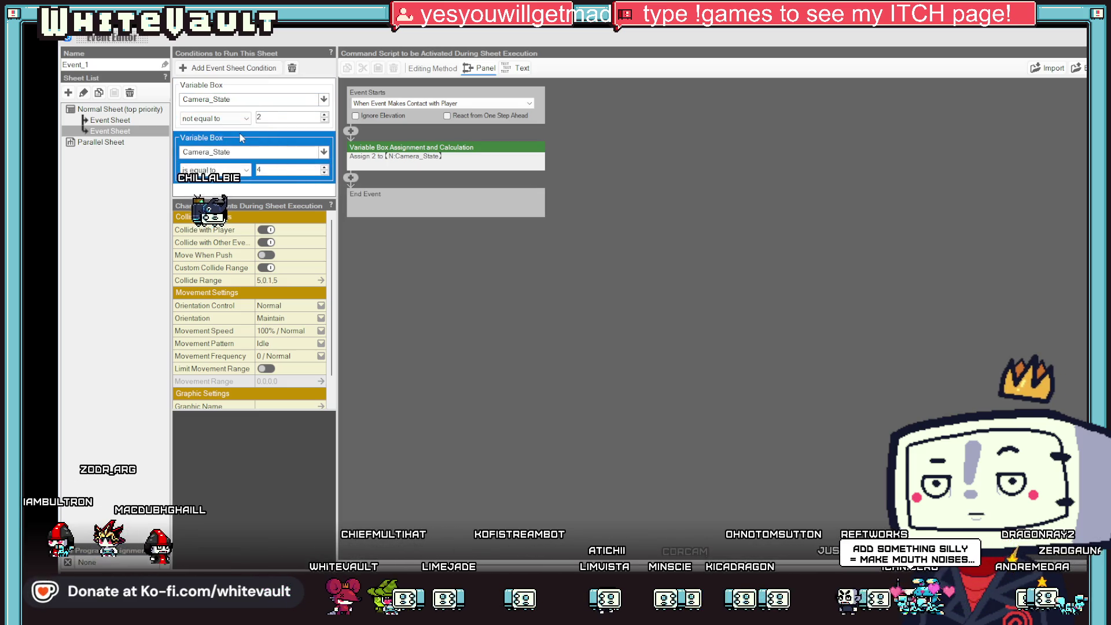
Paste the 'Camera_State not equal to 2' condition into the first sheet, close the editor, and test play.
left_click(256, 92)
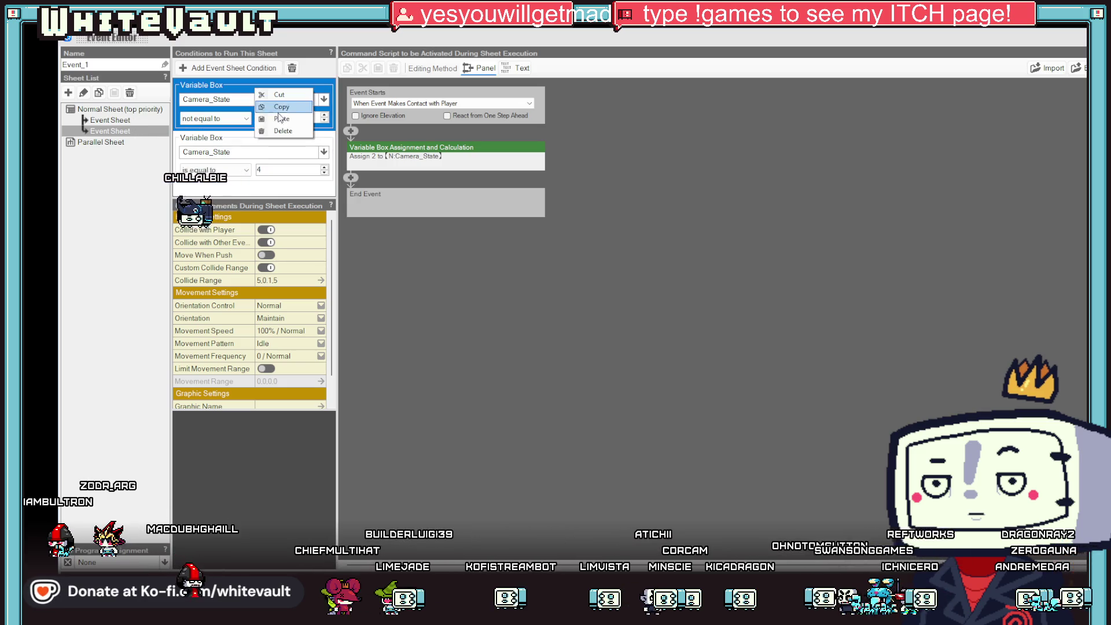
left_click(110, 122)
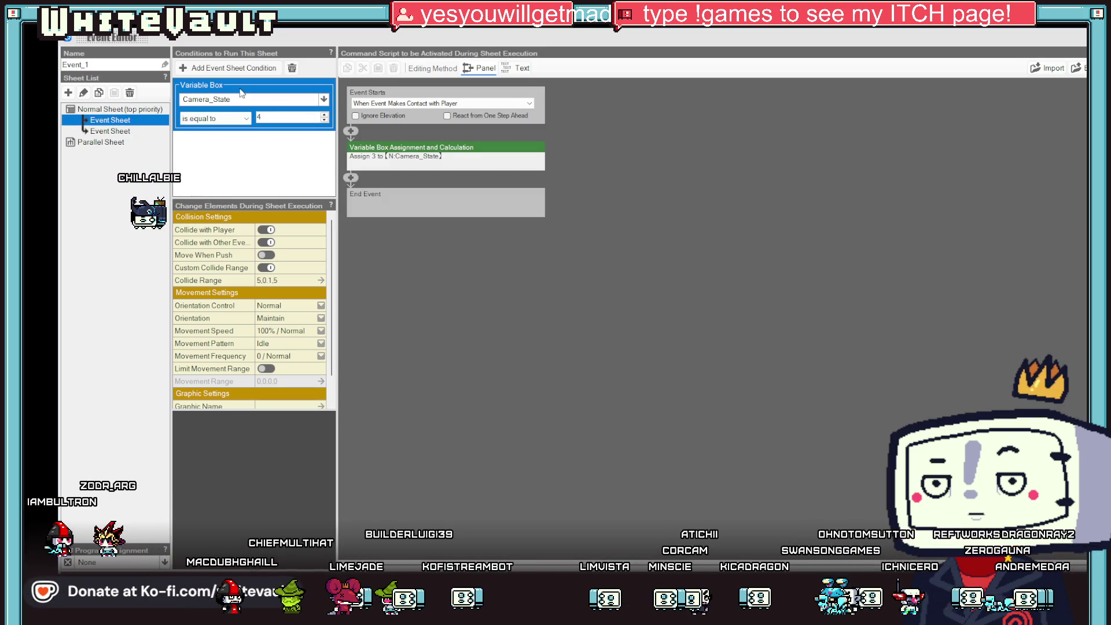
right_click(243, 90)
left_click(267, 115)
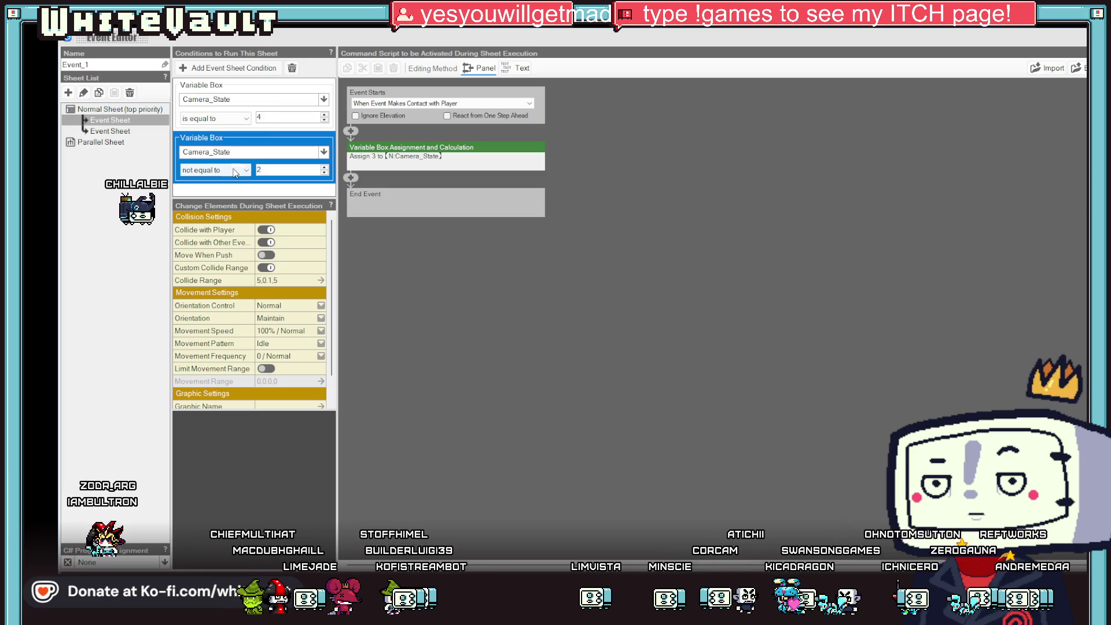
left_click(129, 132)
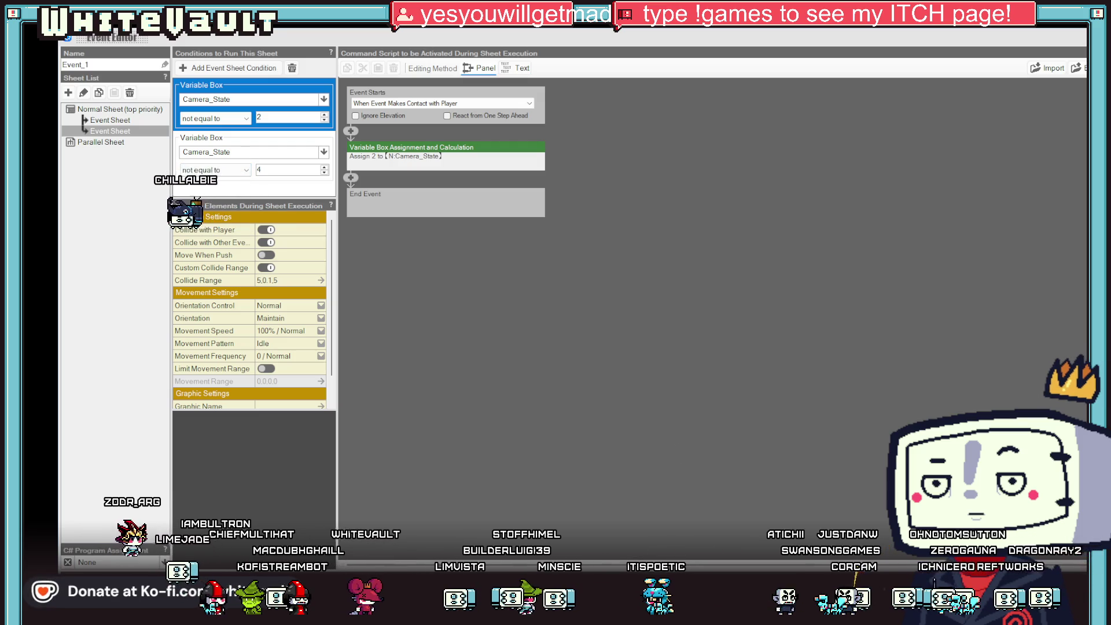
key("Escape")
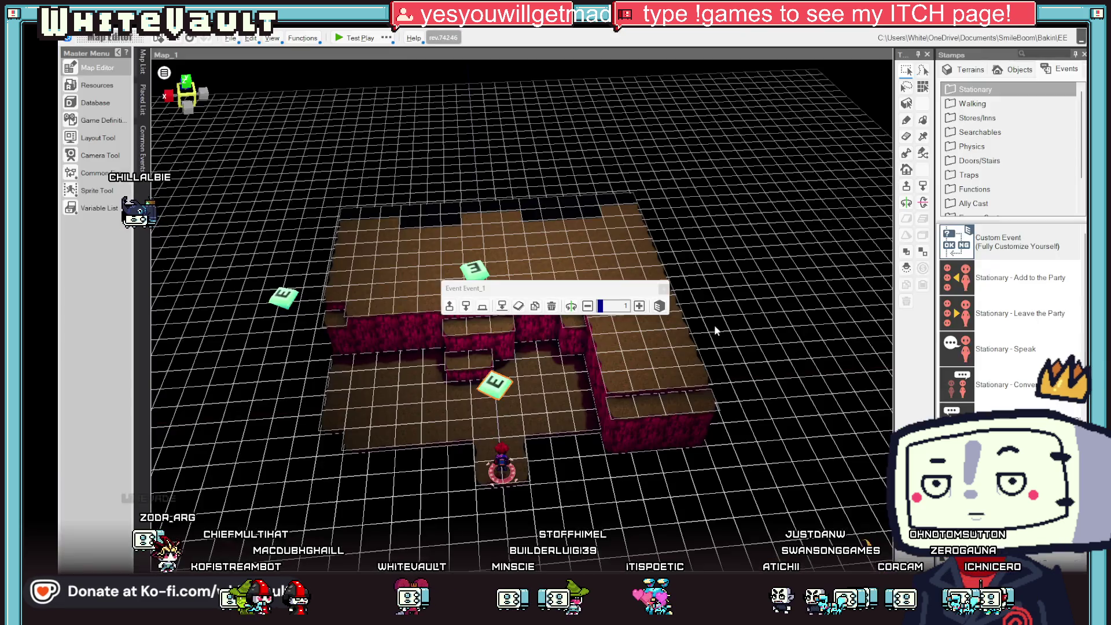
left_click(360, 47)
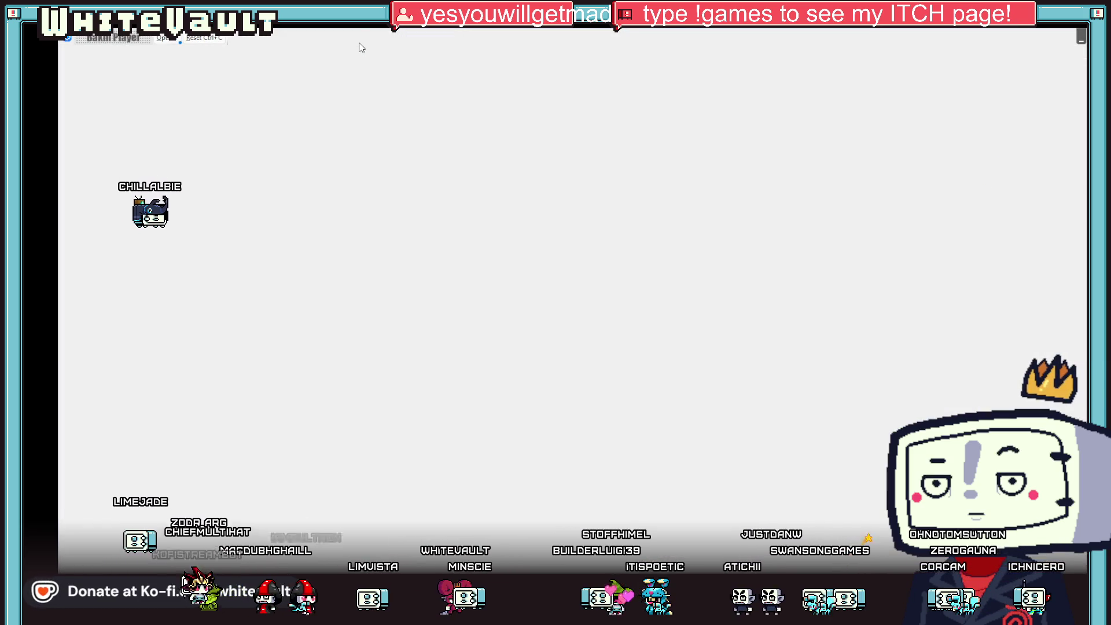
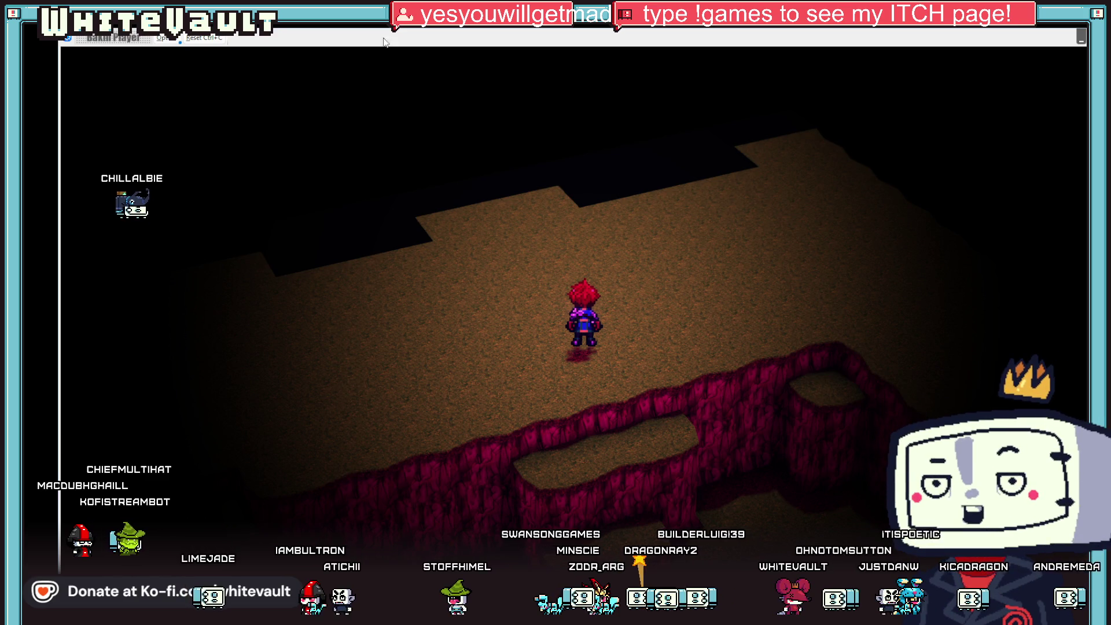
Stop the test play and open Event_1's second event sheet.
key("alt+F4")
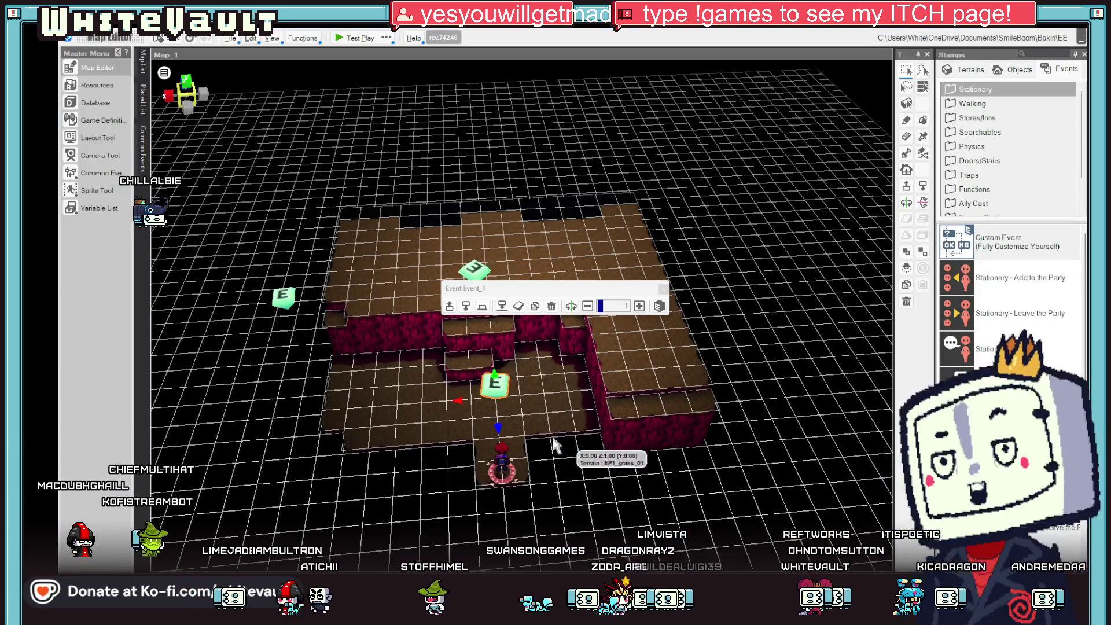
double_click(494, 389)
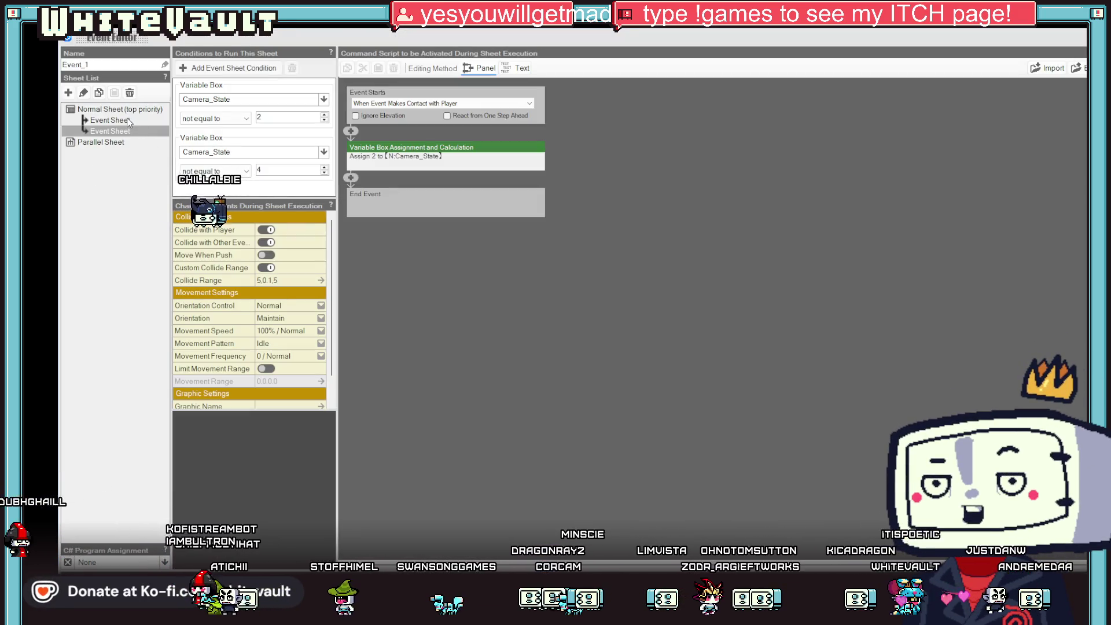
left_click(110, 120)
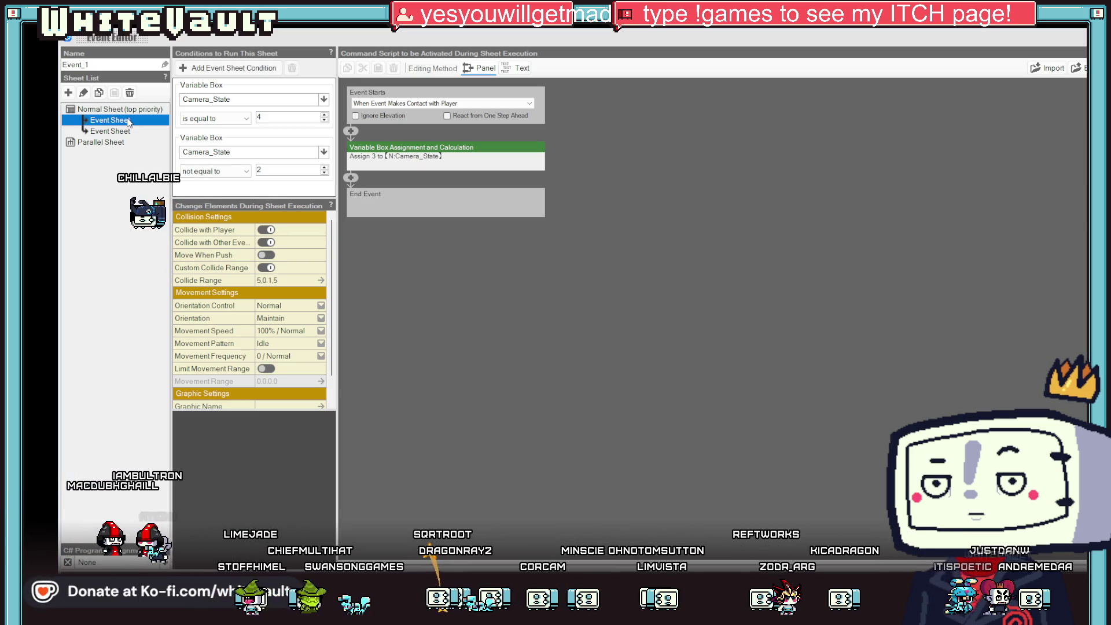
left_click(116, 131)
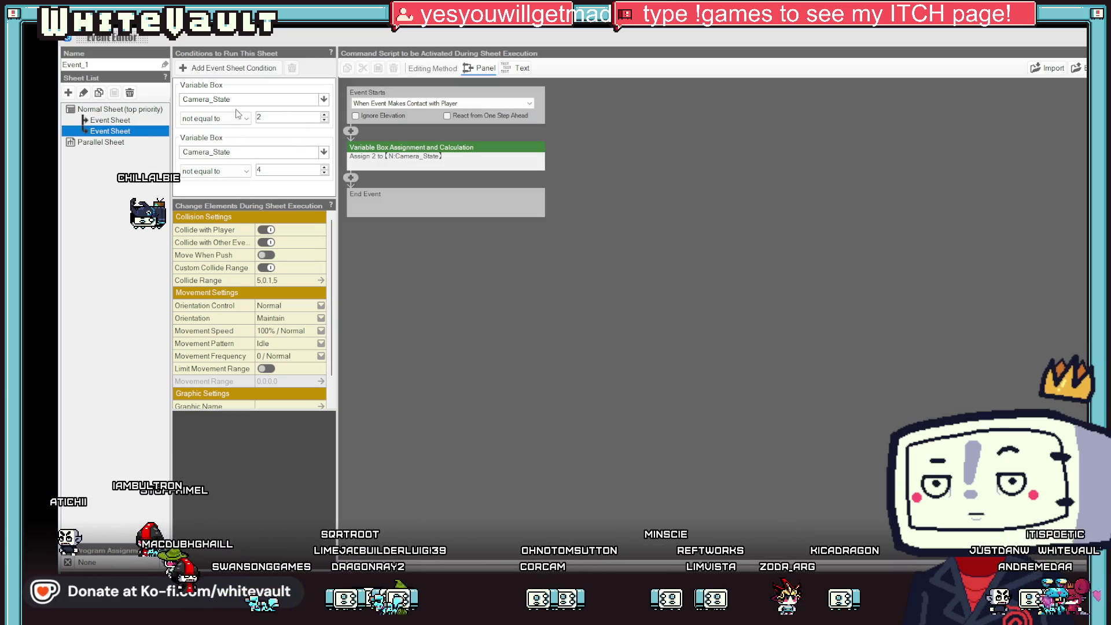
Change its first condition to 'is equal to' 0 and close the Event Editor.
left_click(227, 124)
left_click(226, 129)
type("0")
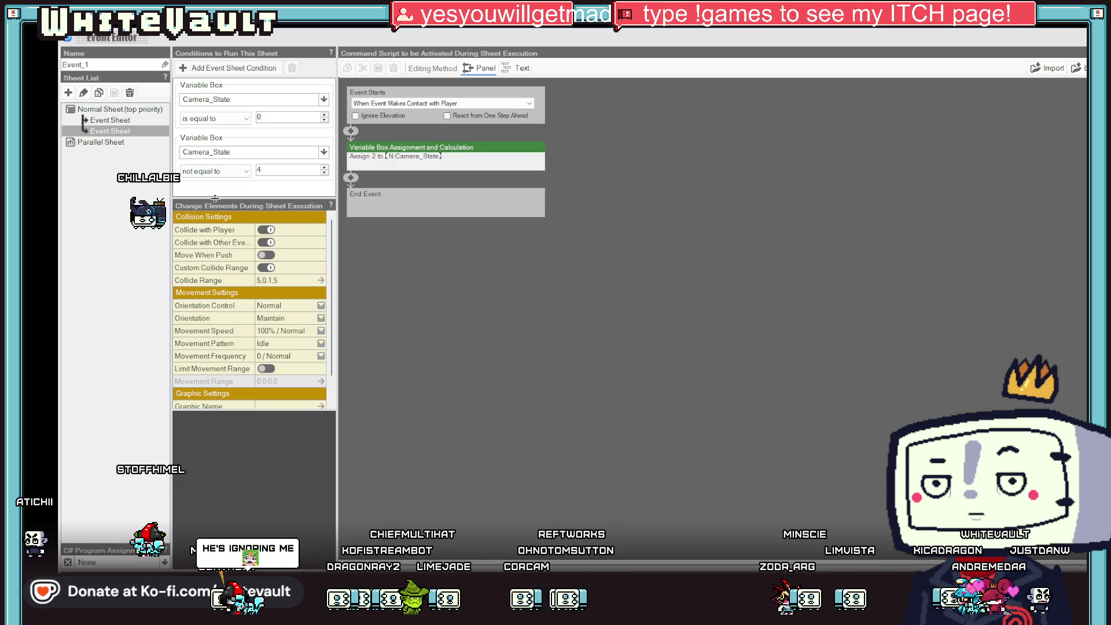
left_click(119, 121)
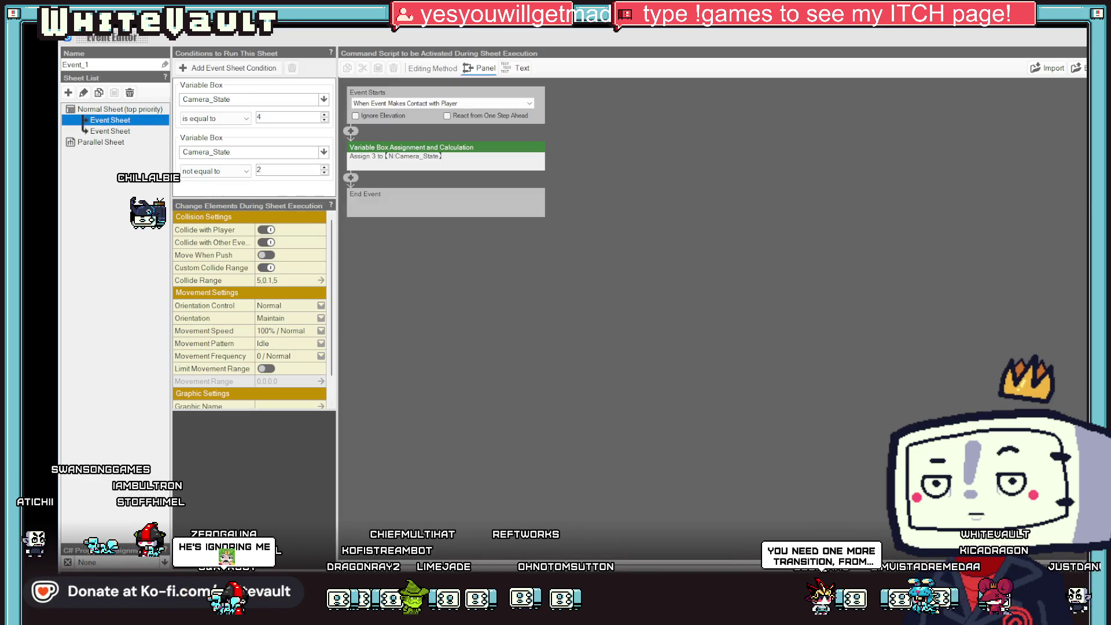
key("Escape")
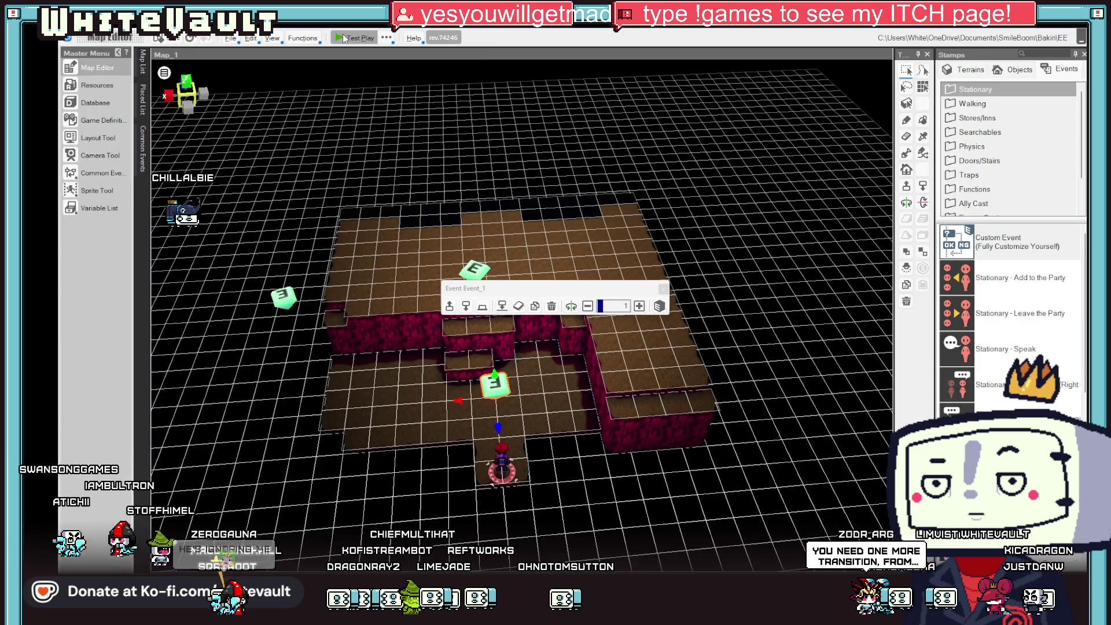
Start a test play and walk the character up through the cave past the red walls.
left_click(344, 38)
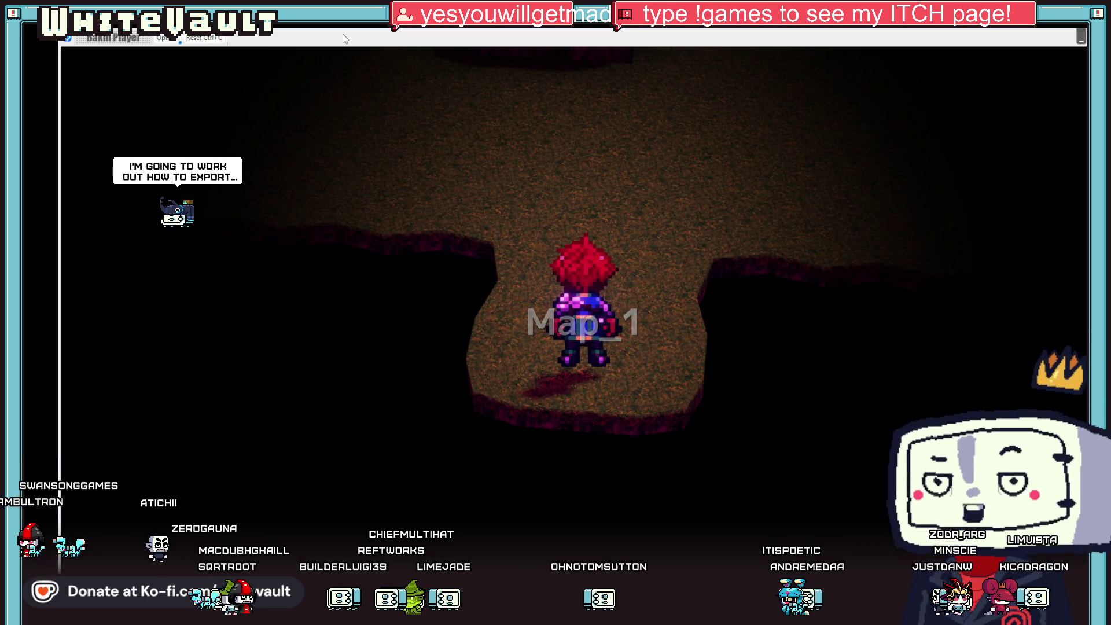
key("Up")
key("Up")
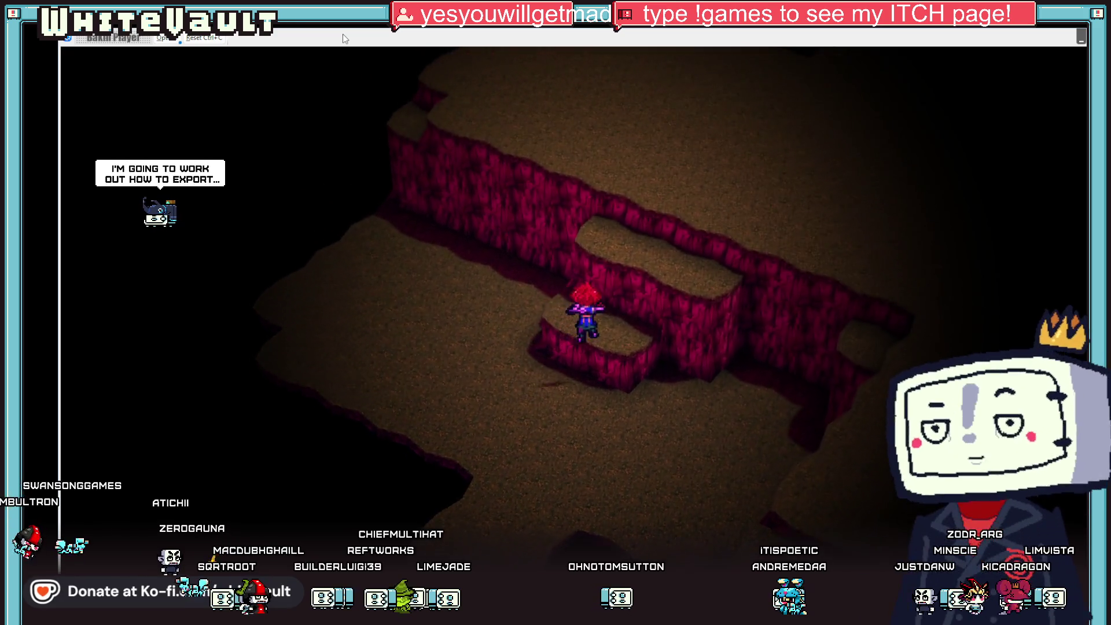
key("Up")
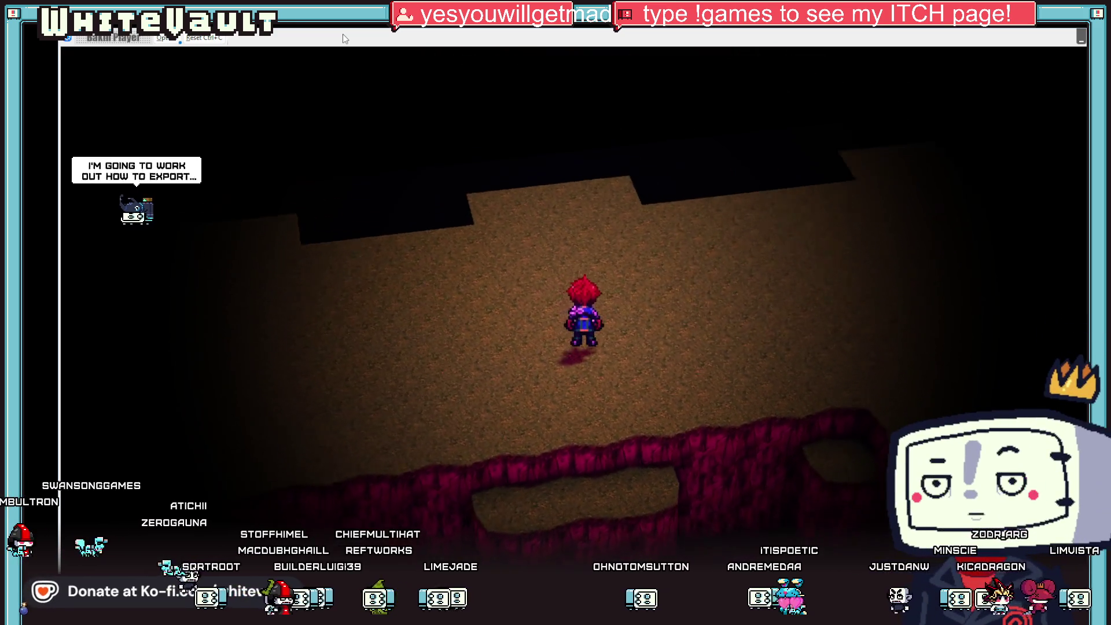
key("Down")
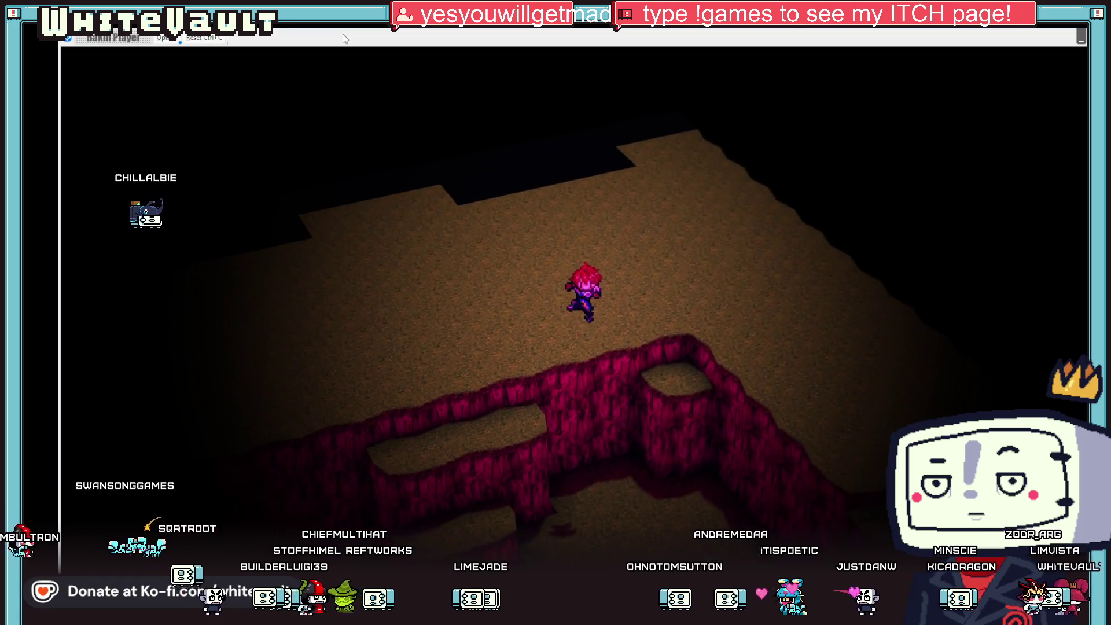
key("Up")
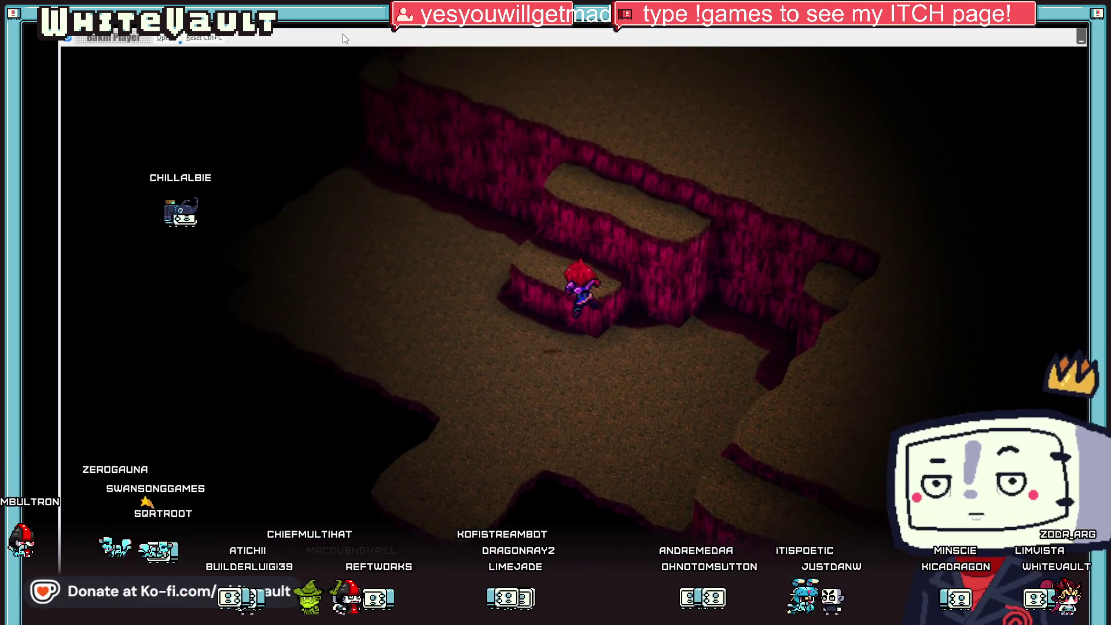
key("Up")
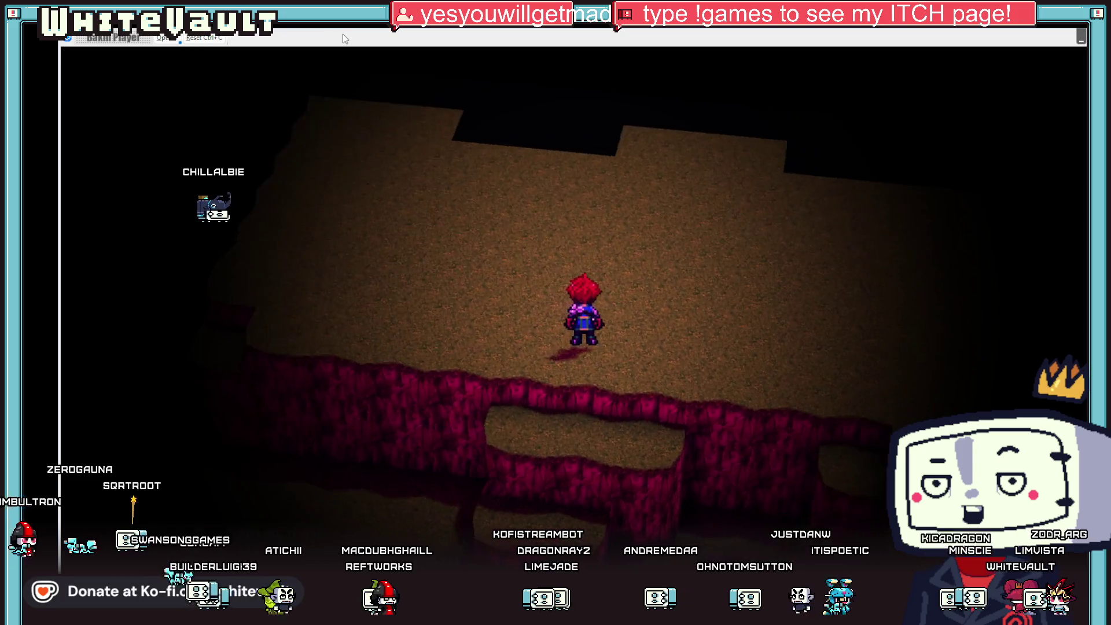
key("Down")
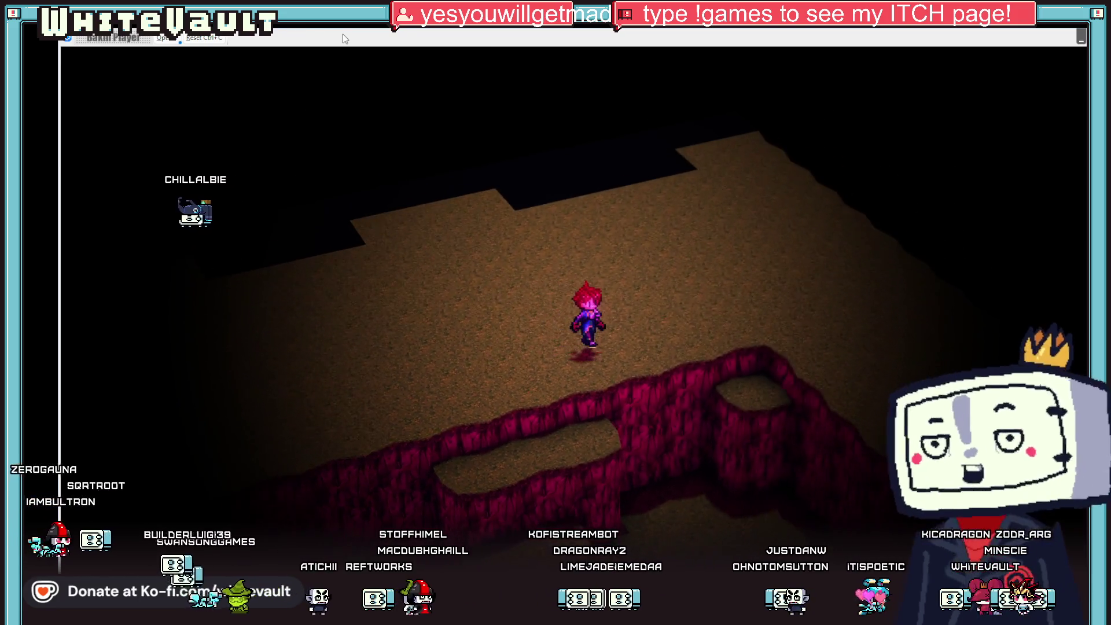
key("Up")
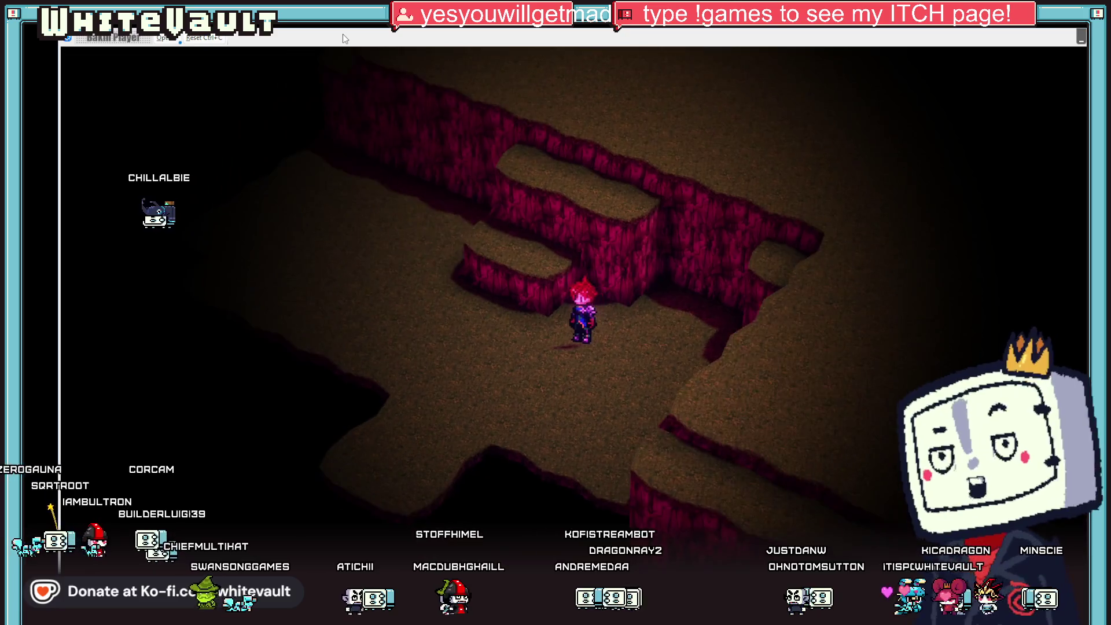
key("Up")
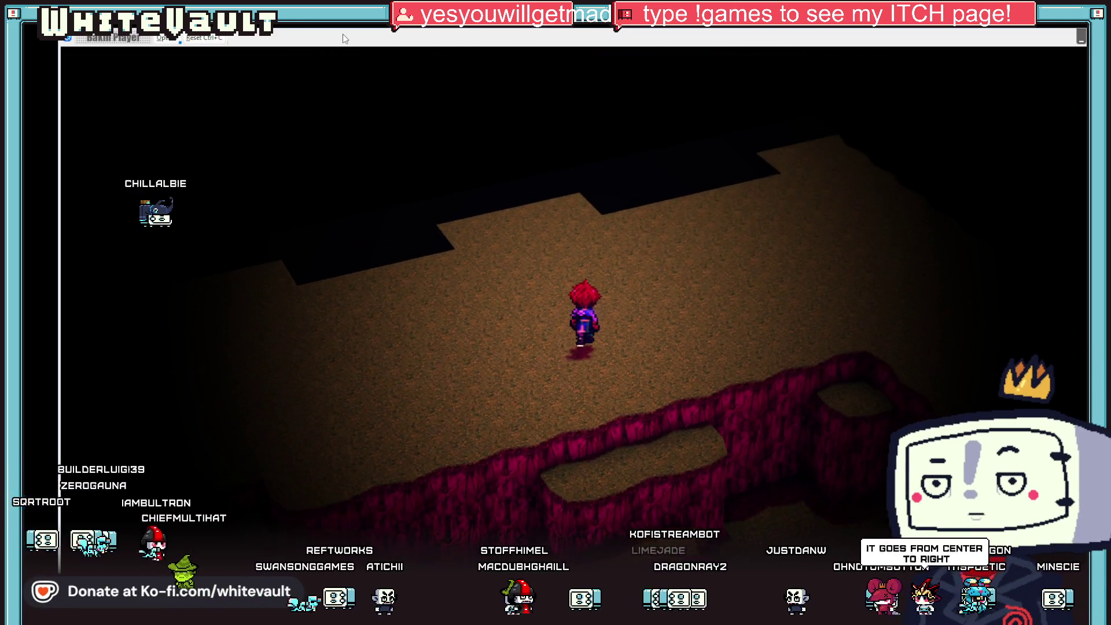
key("Up")
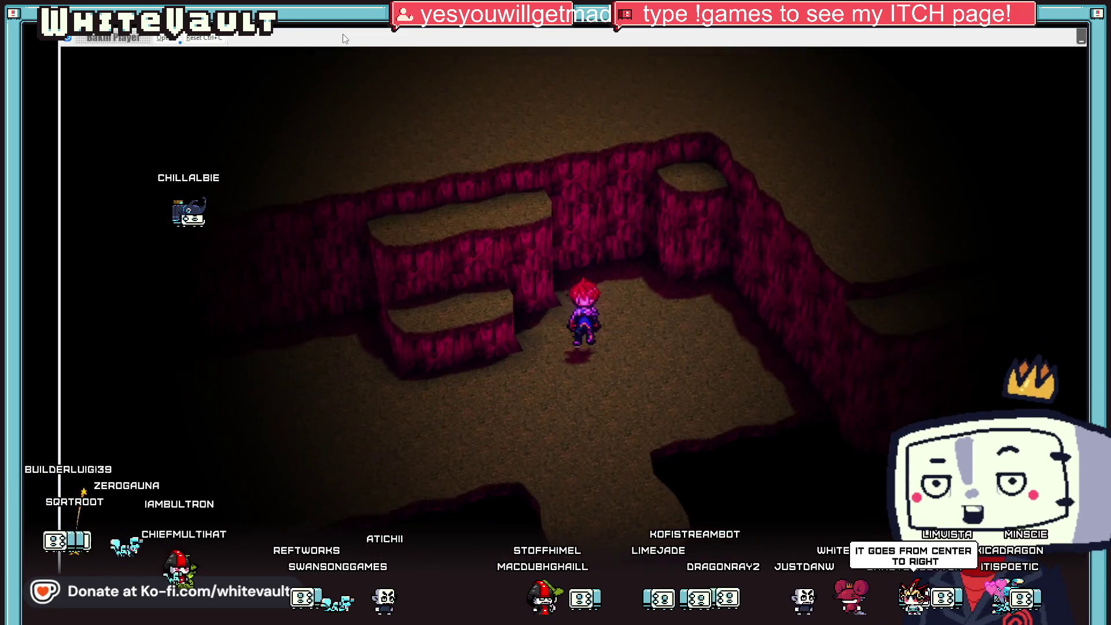
key("Up")
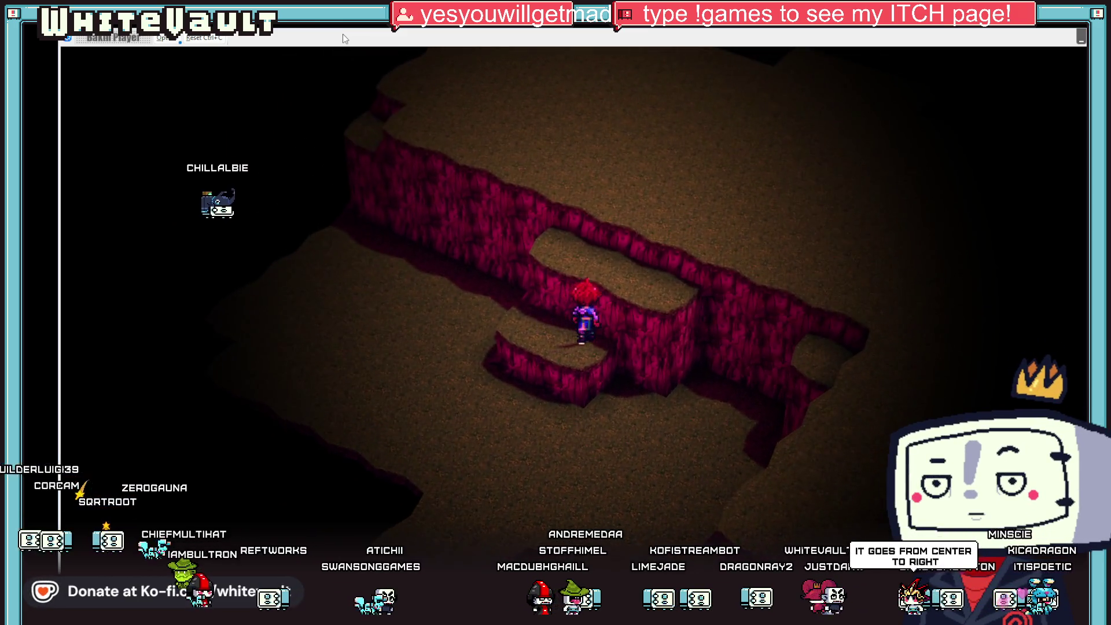
key("Up")
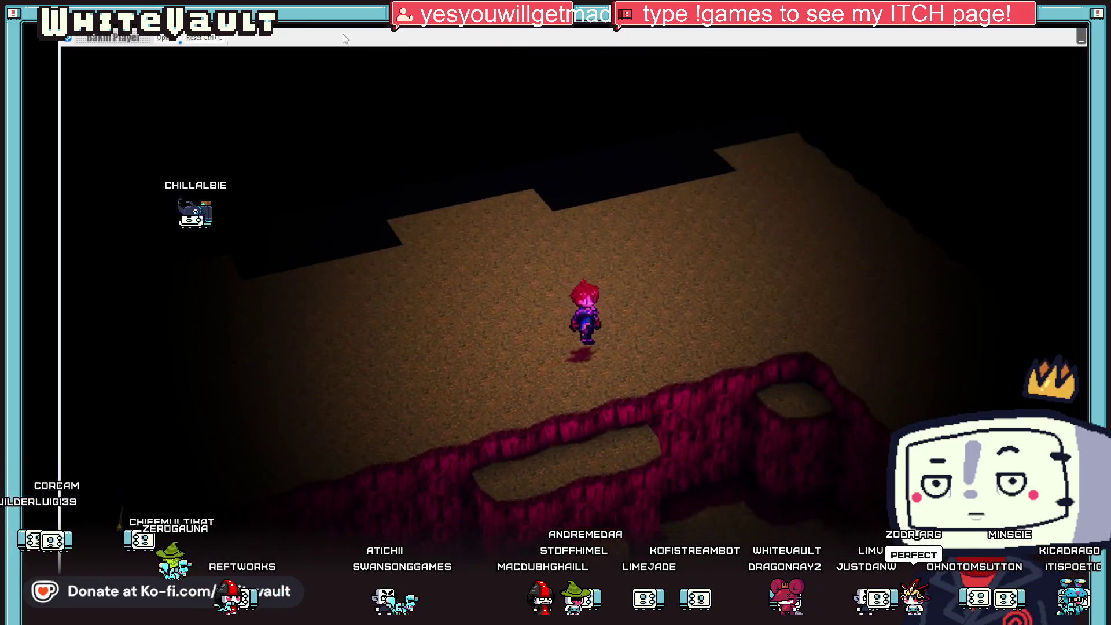
key("Up")
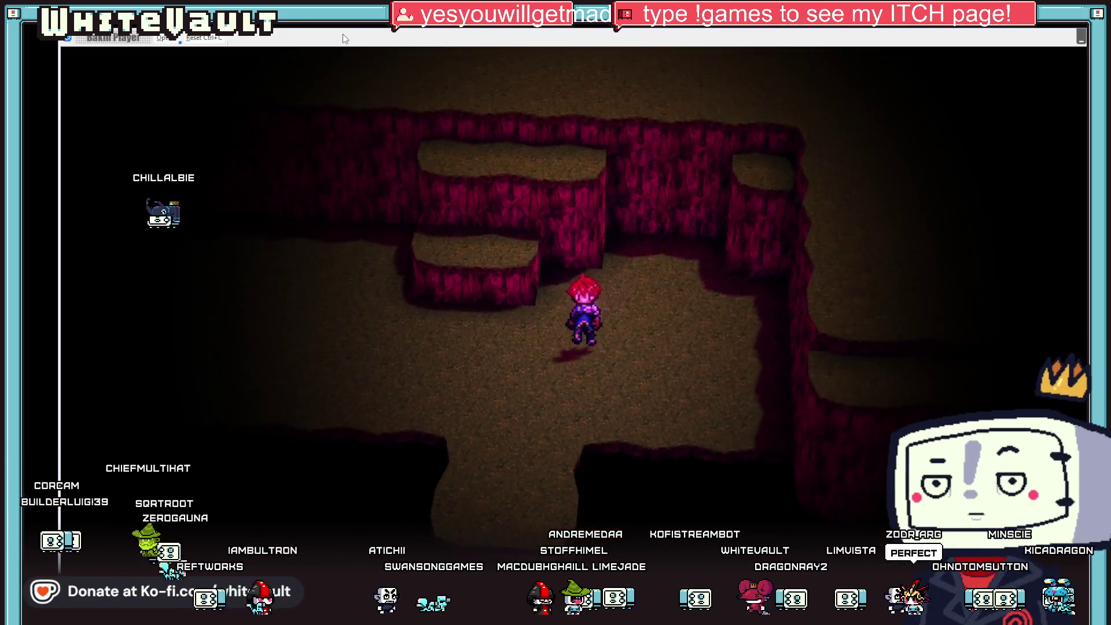
key("Up")
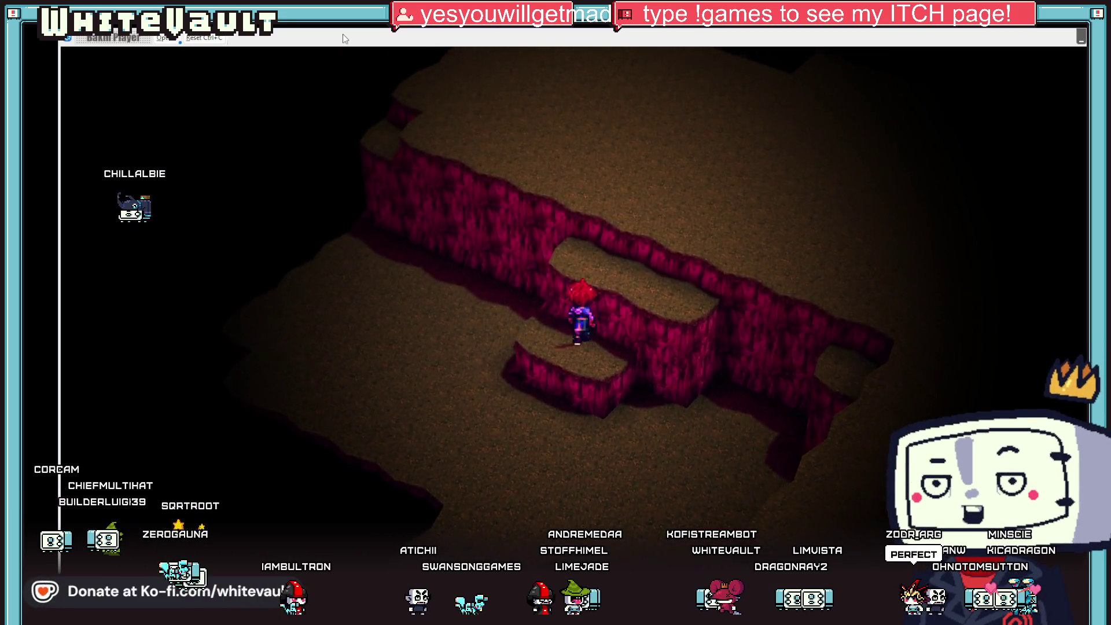
key("Up")
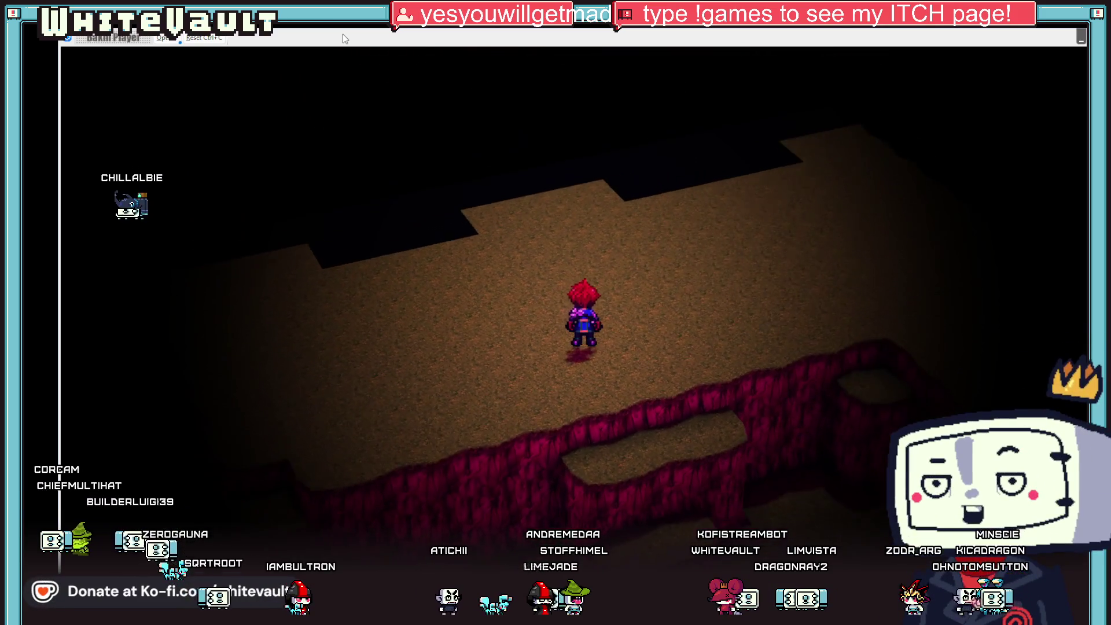
Trigger the contact event repeatedly to flip the camera back and forth.
key("Right")
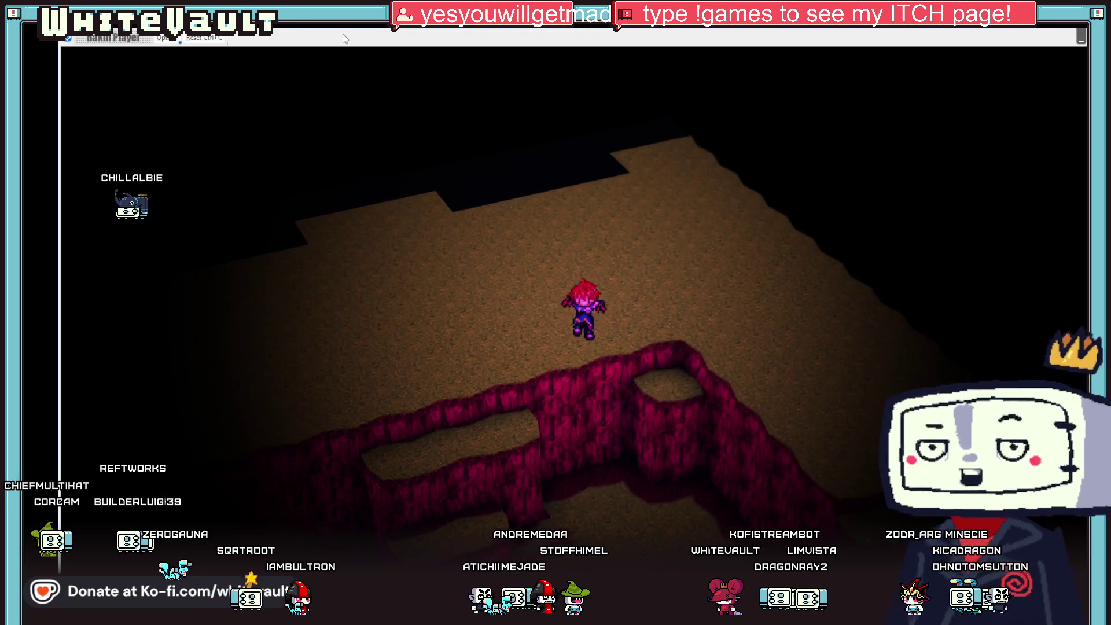
key("Down")
key("Up")
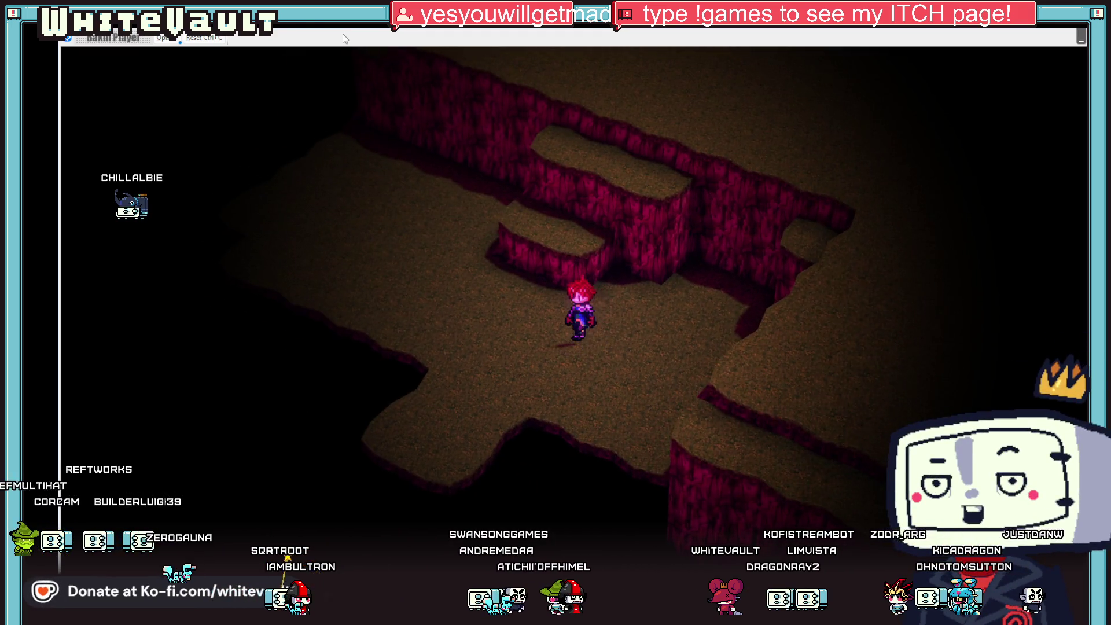
key("Up")
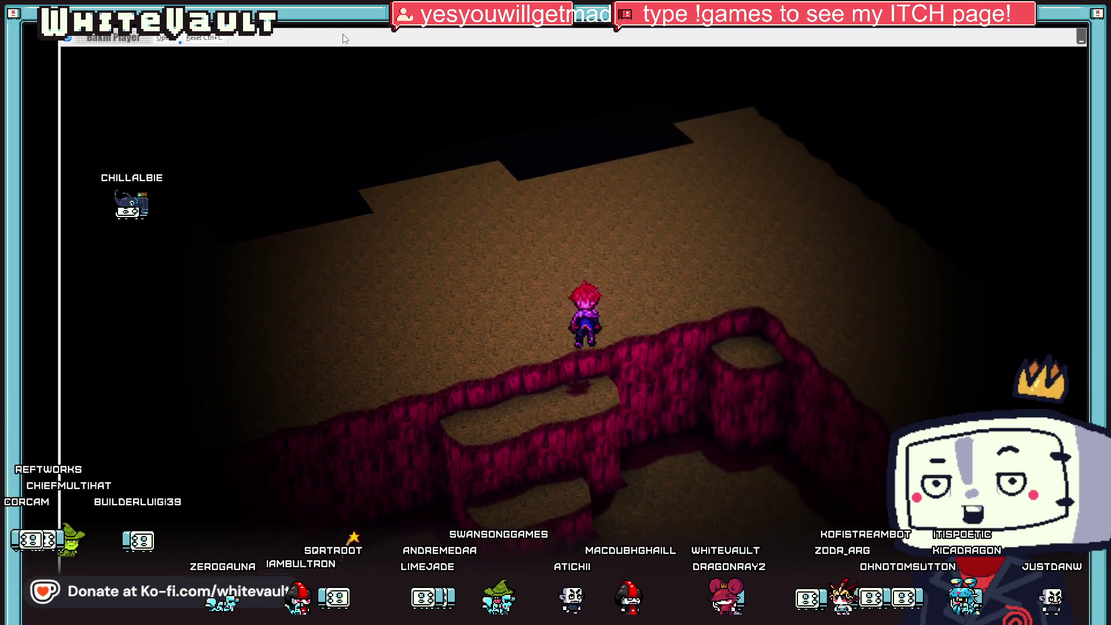
key("Down")
key("Up")
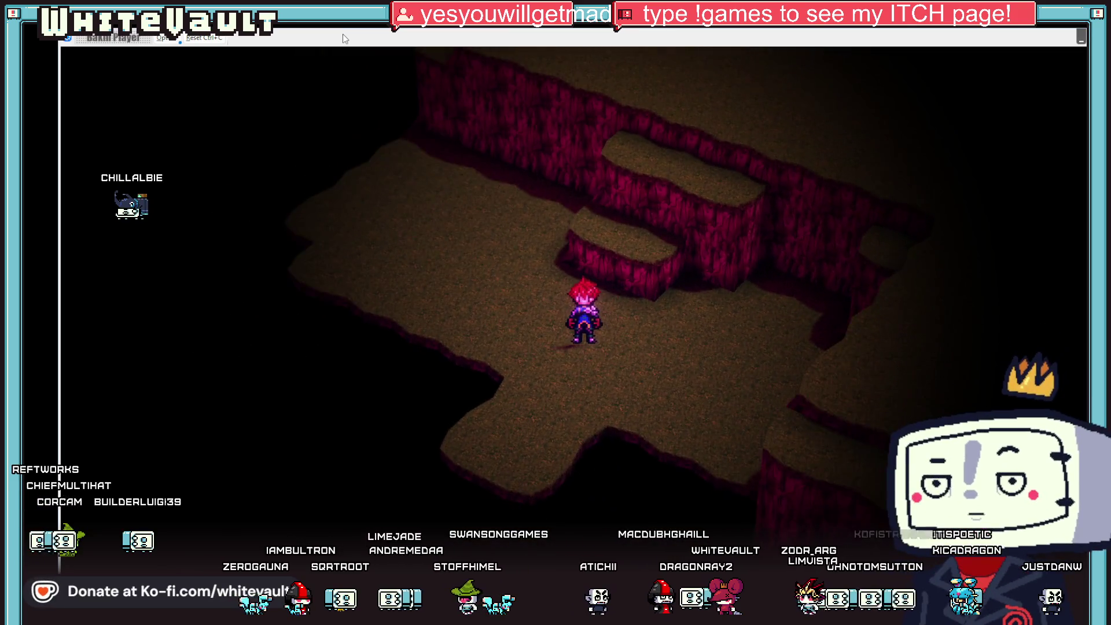
key("Up")
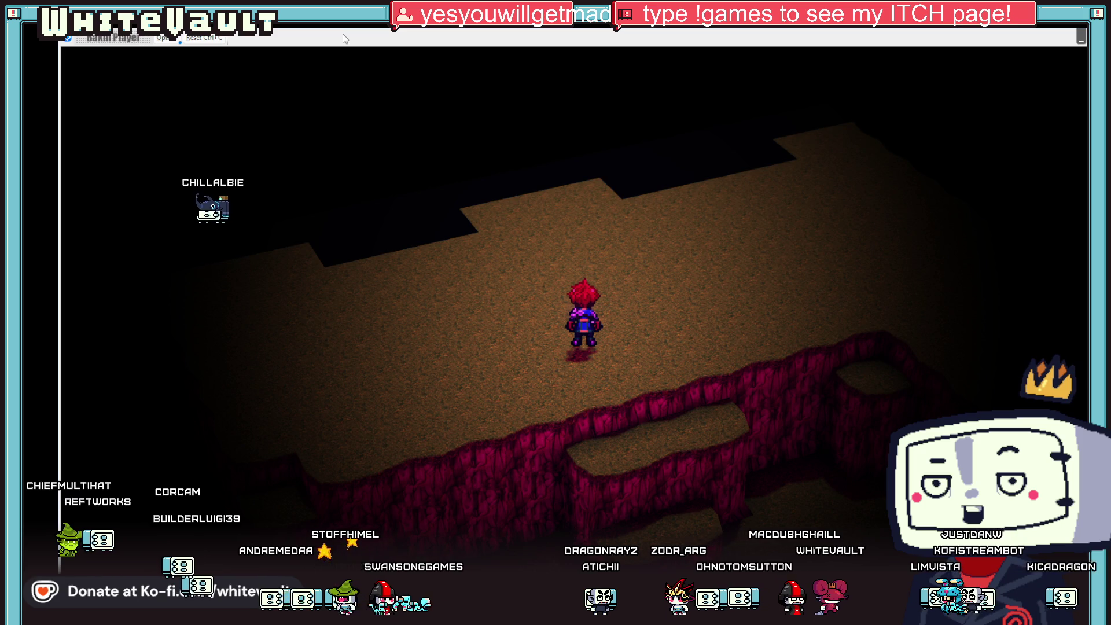
Rotate the game camera around the character, then end the test play.
key("Right")
key("Right")
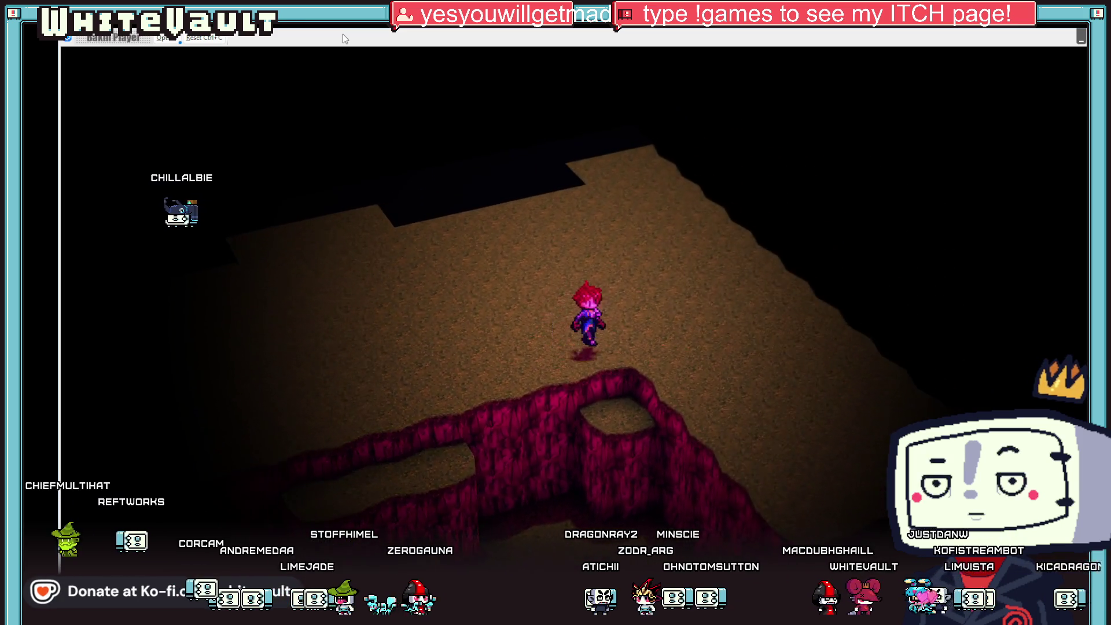
key("Right")
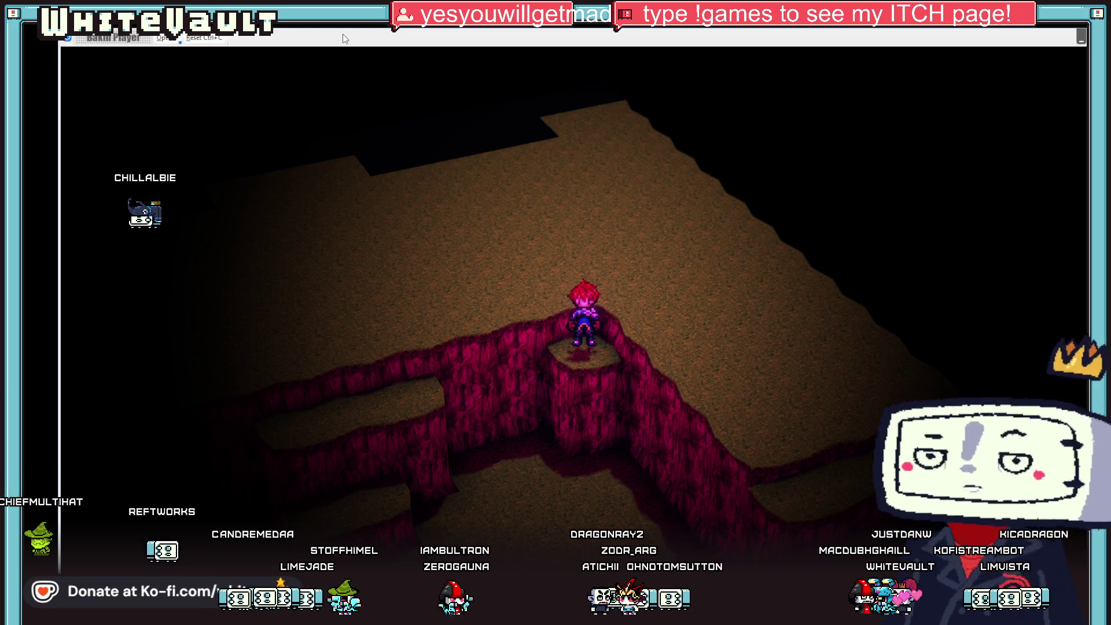
key("Right")
key("Right")
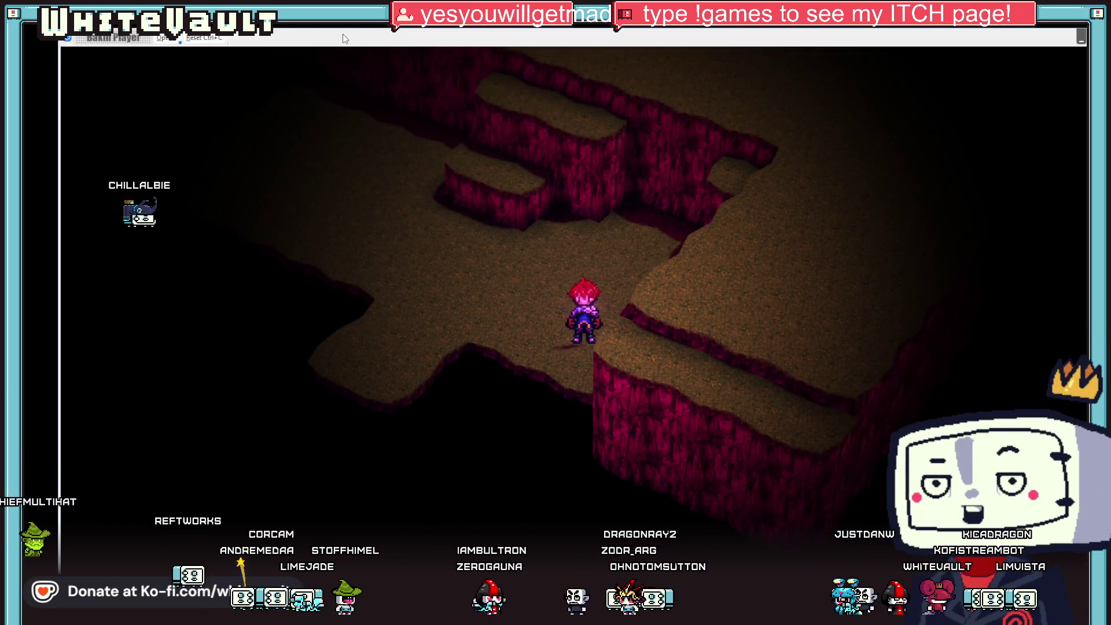
key("Right")
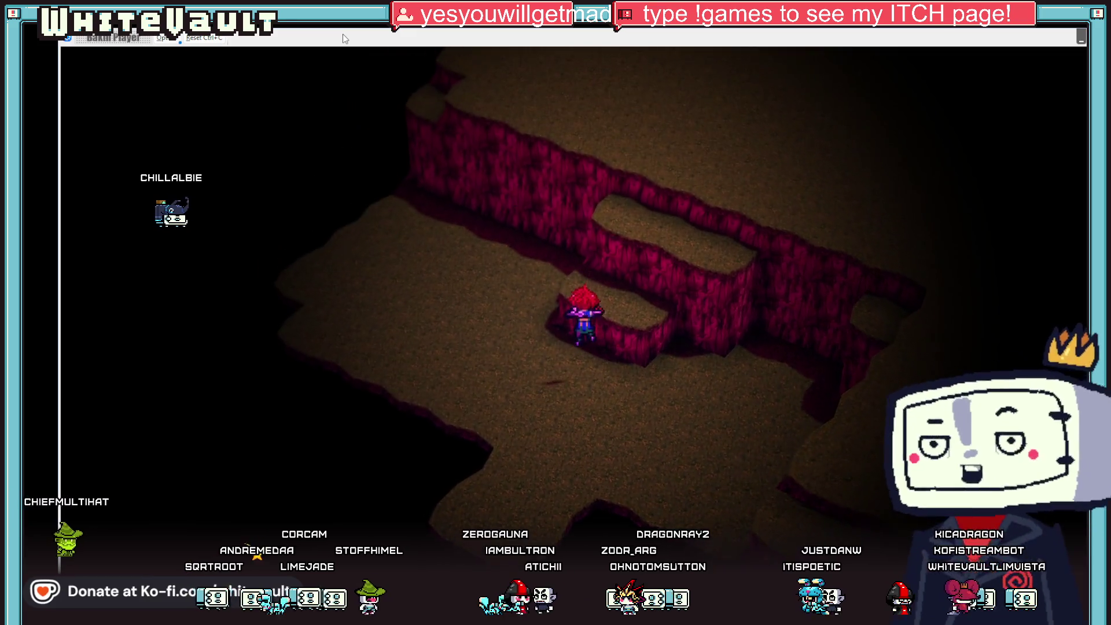
key("Right")
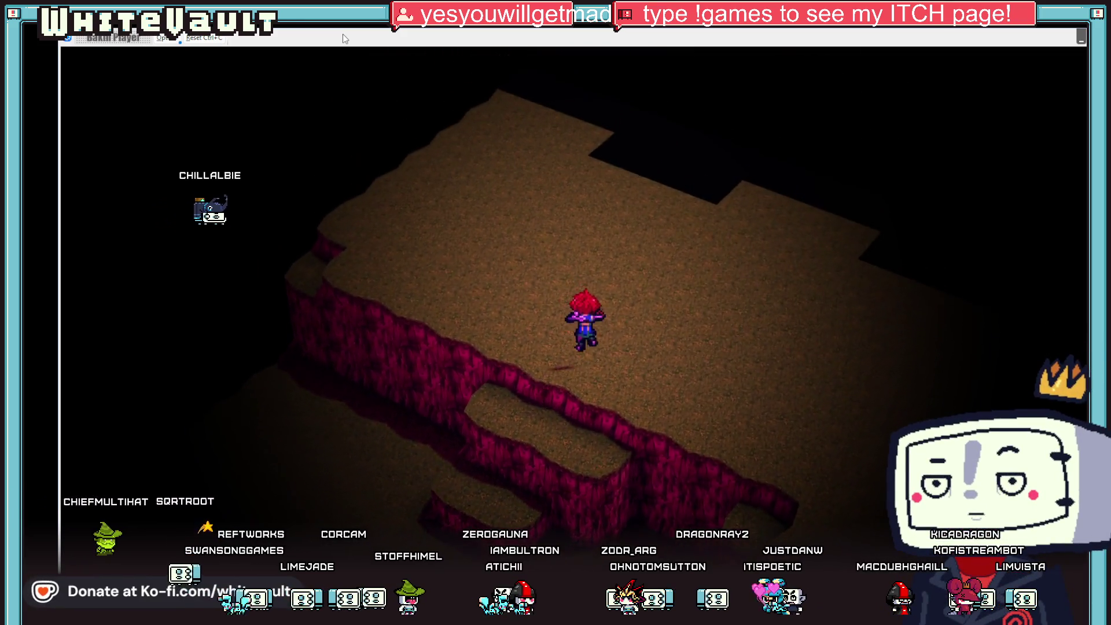
key("Right")
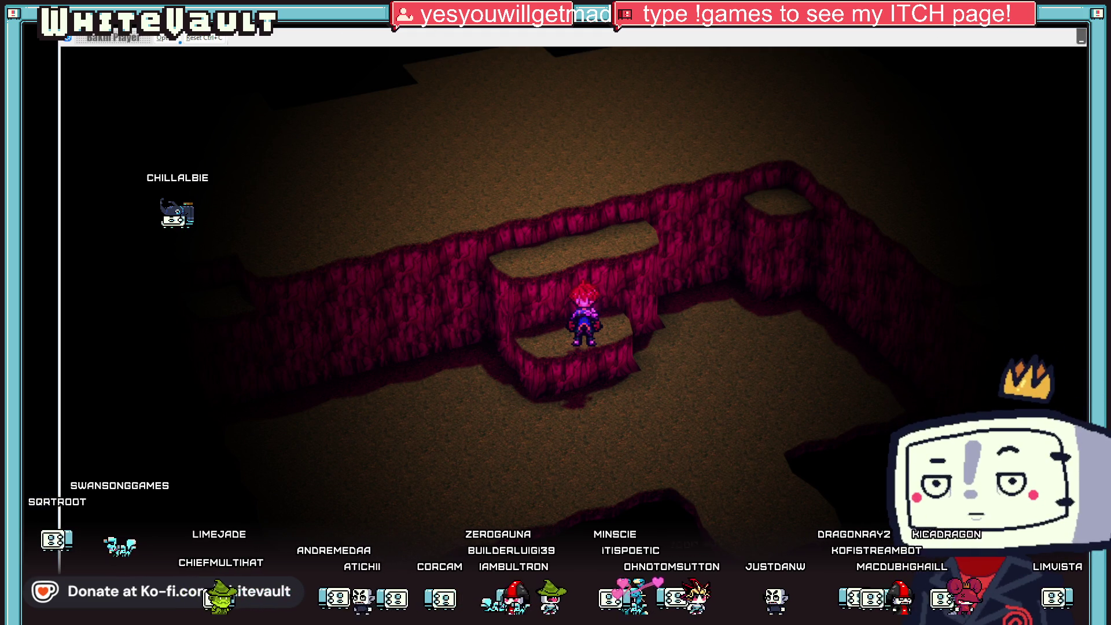
key("Escape")
mouse_move(600, 403)
left_mouse_down()
mouse_move(695, 446)
mouse_move(685, 462)
mouse_move(695, 449)
left_mouse_up()
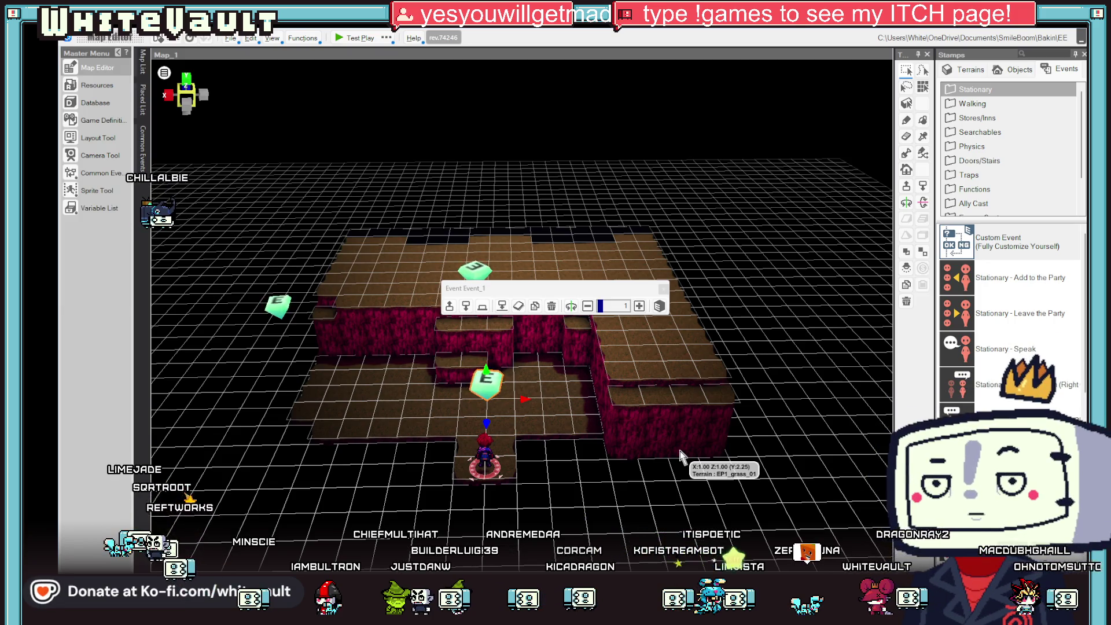
Raise a new wall section along the left side of the inner enclosure with the terrain tool.
mouse_move(721, 240)
left_mouse_down()
mouse_move(727, 265)
mouse_move(702, 315)
left_mouse_up()
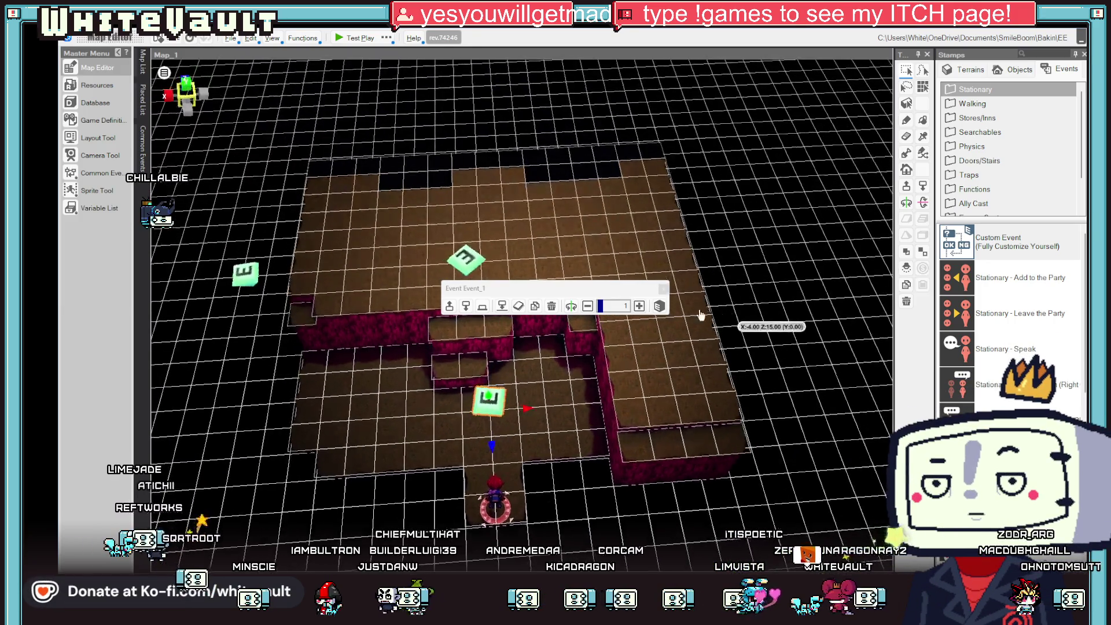
left_click(373, 387)
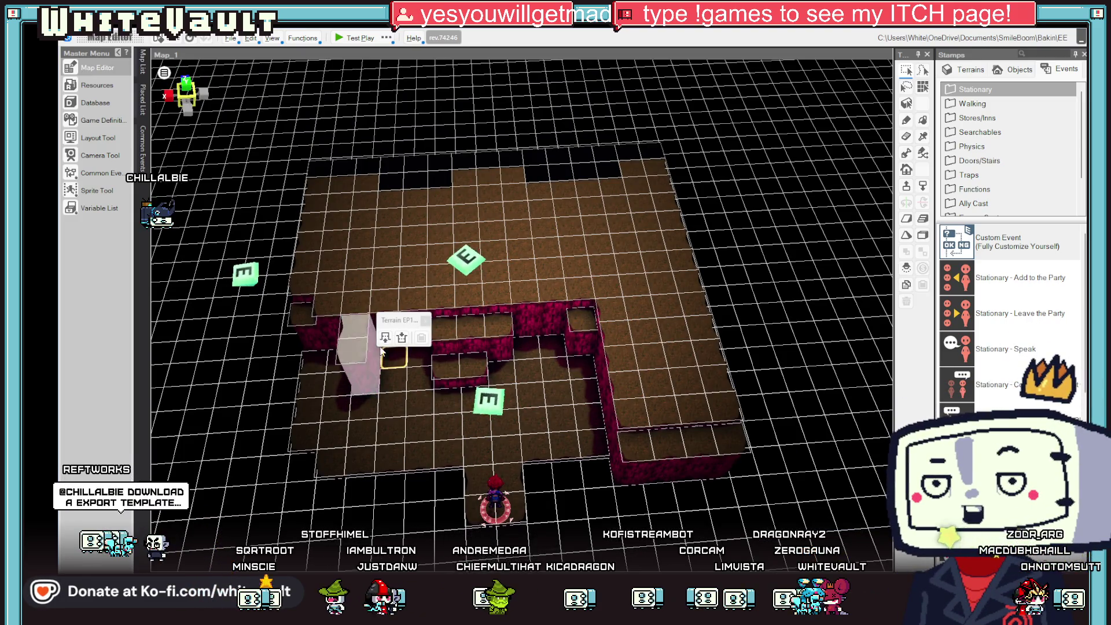
left_click(369, 429)
left_click(385, 377)
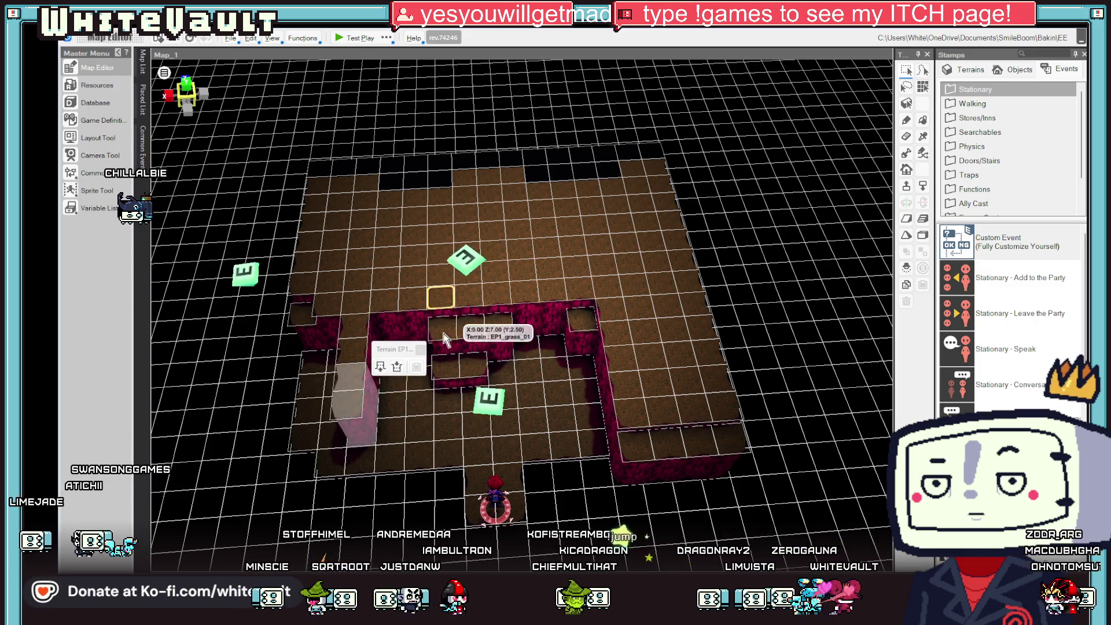
right_click(350, 299)
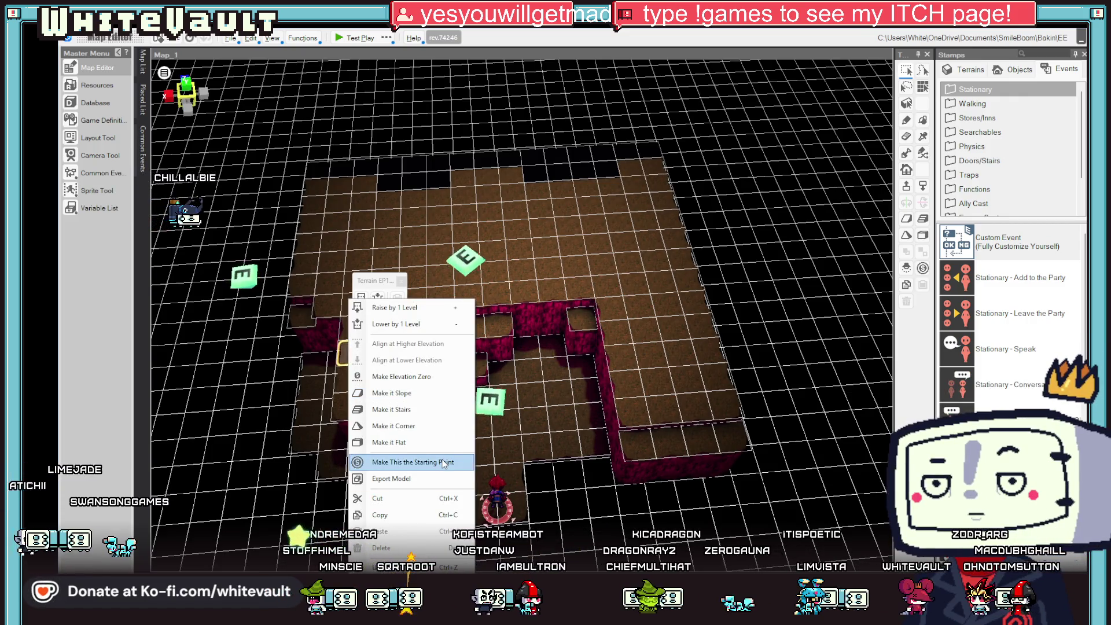
left_click(444, 463)
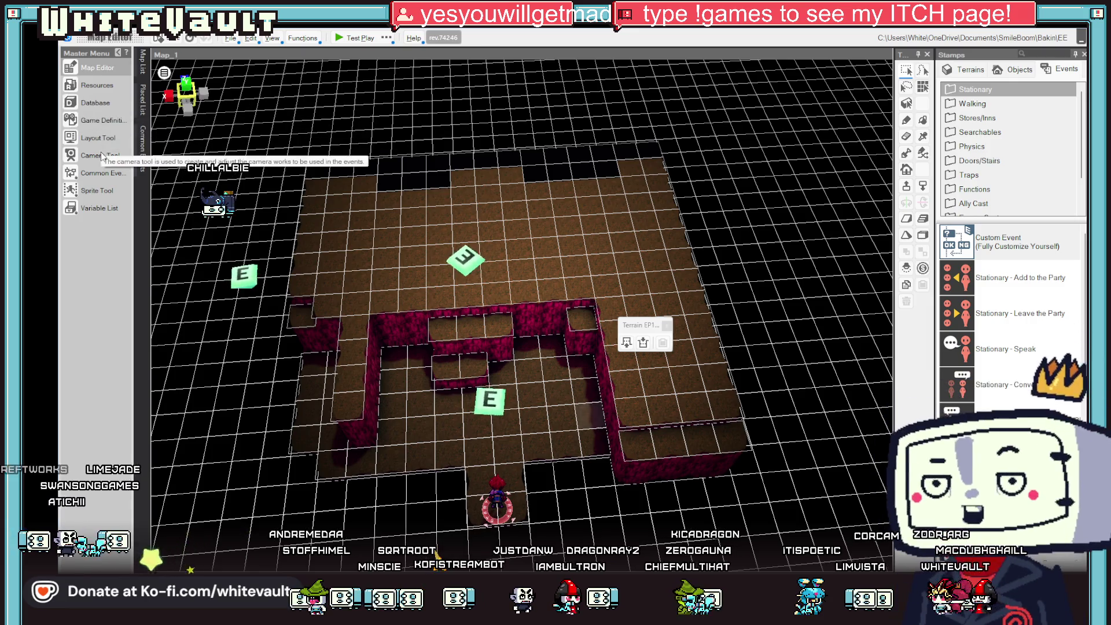
left_click(97, 103)
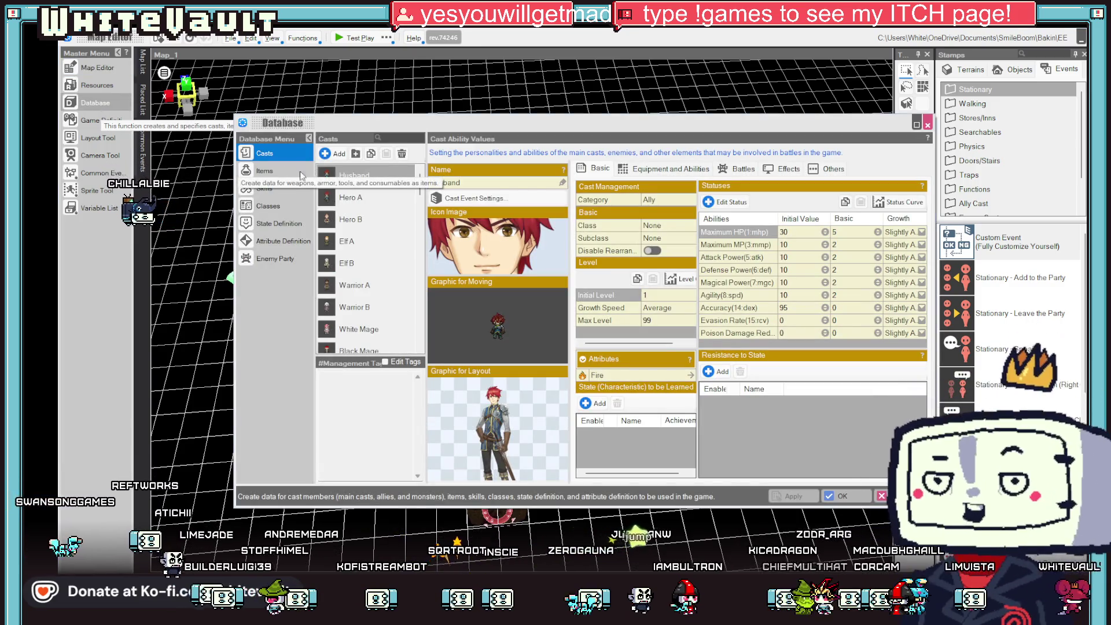
Rename the first database item to 'Demon Card Move', skip the icon, and confirm with OK.
left_click(258, 172)
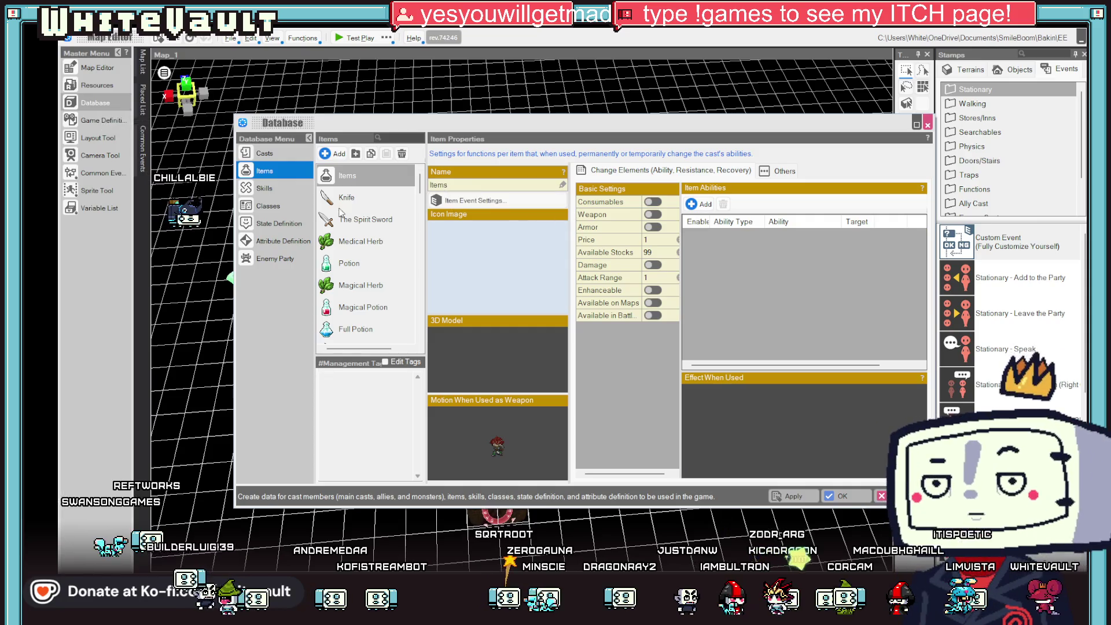
left_click(346, 176)
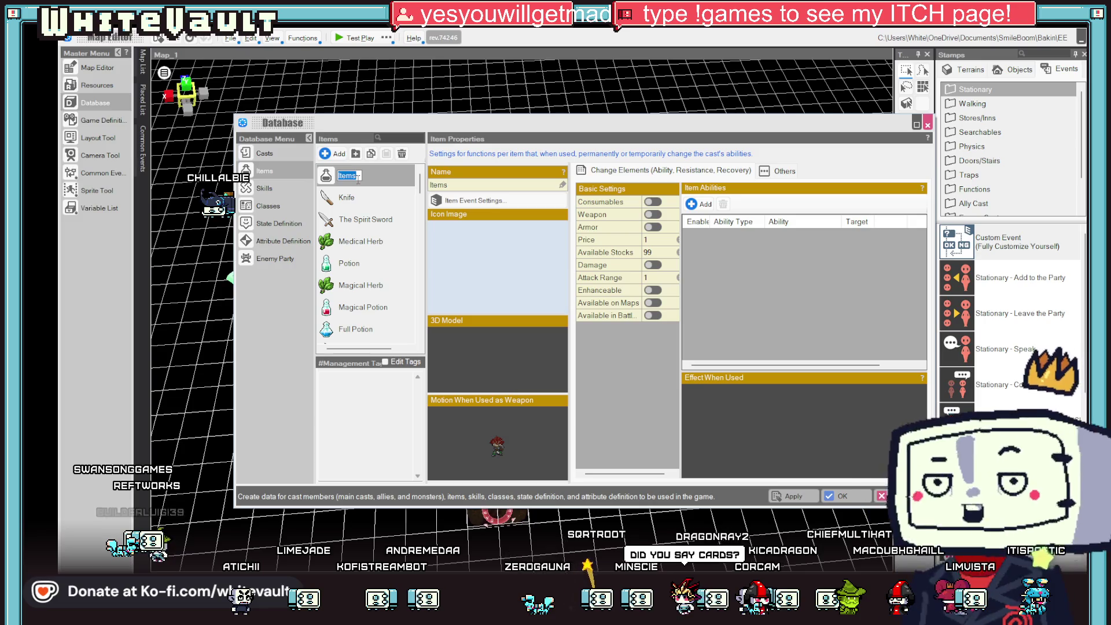
type("Demon")
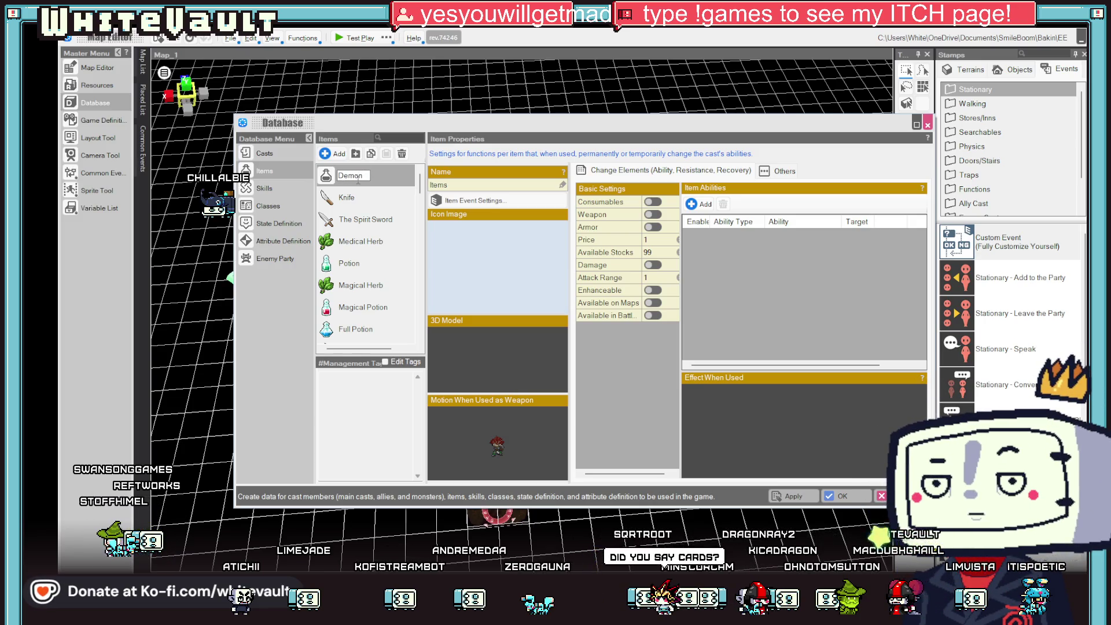
type(" Card Move")
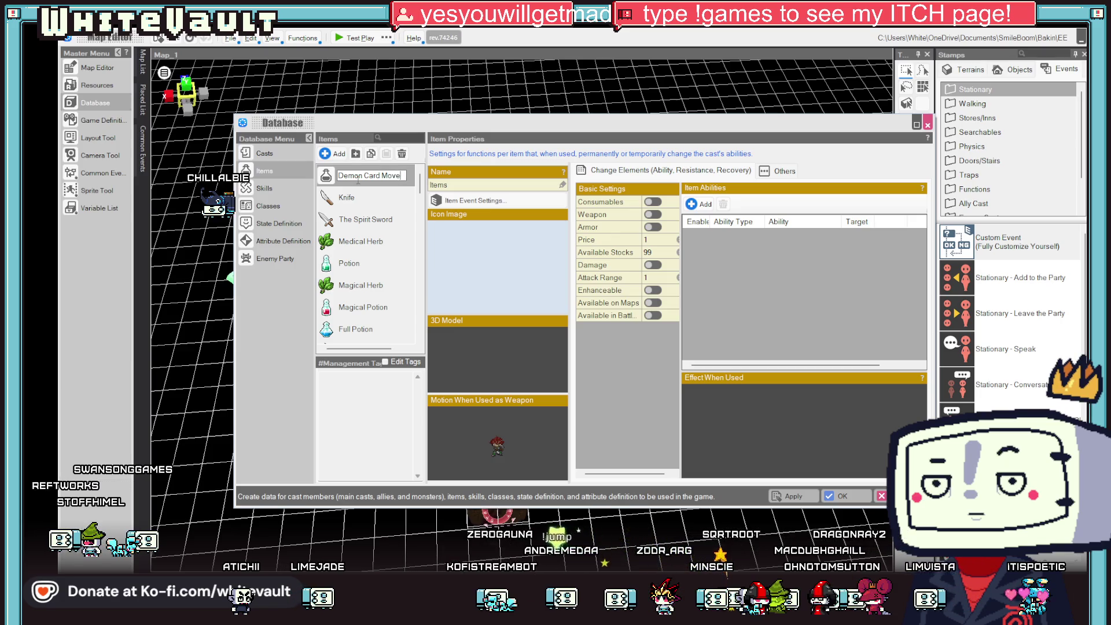
key("Return")
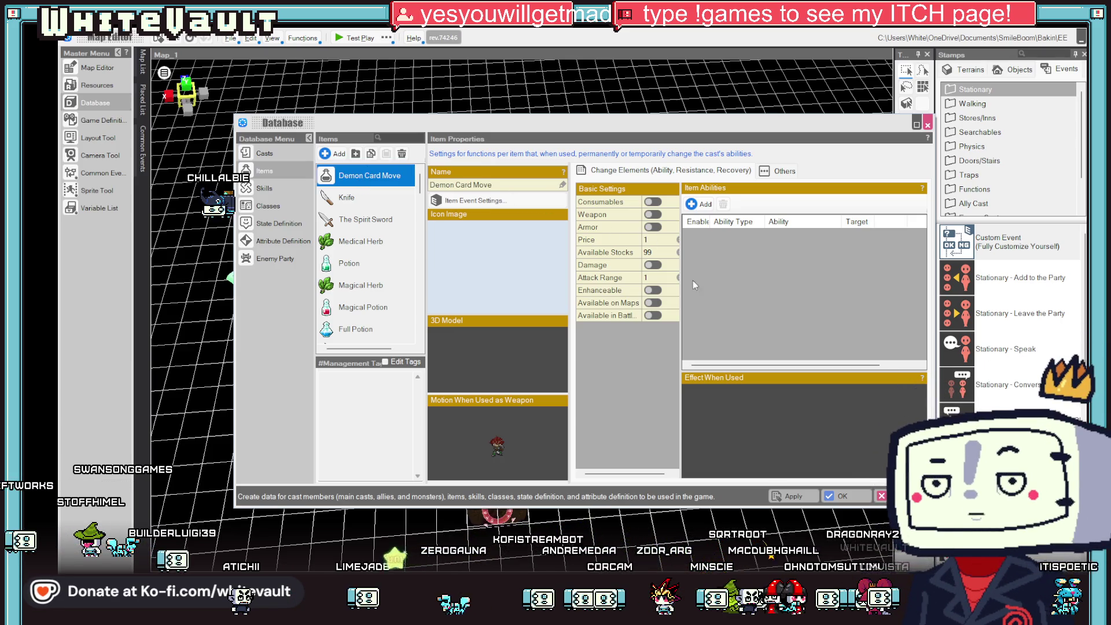
double_click(470, 237)
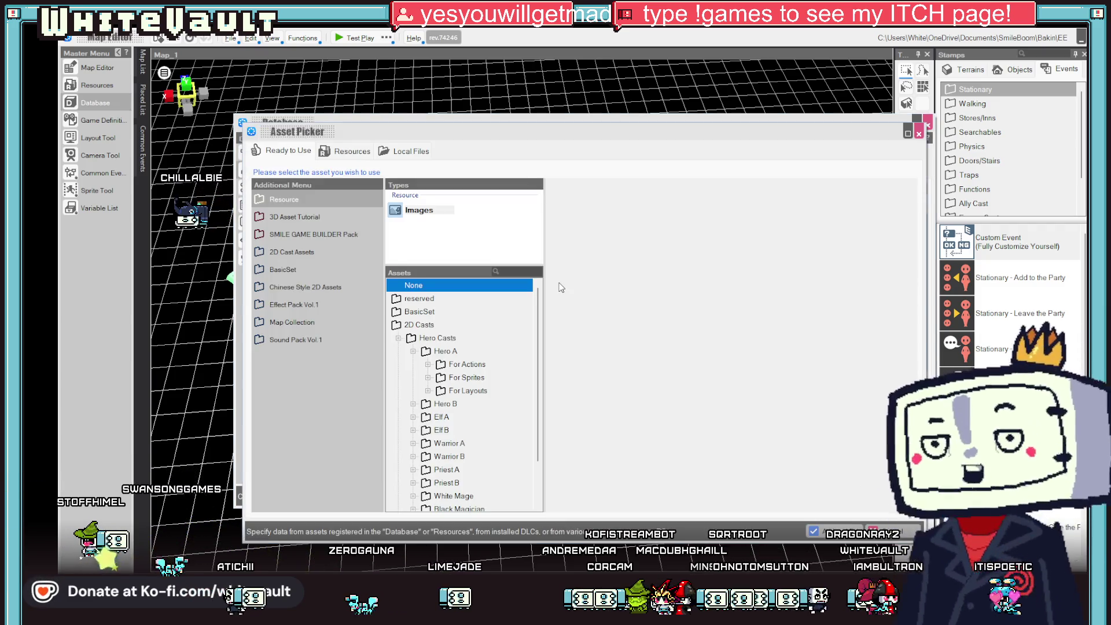
left_click(901, 533)
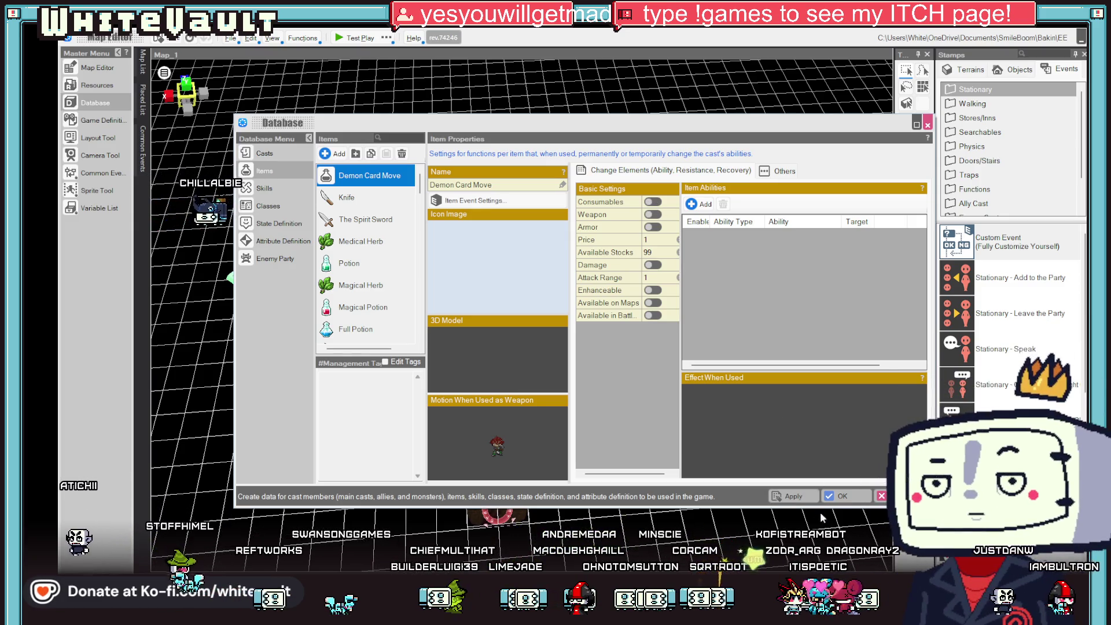
left_click(837, 496)
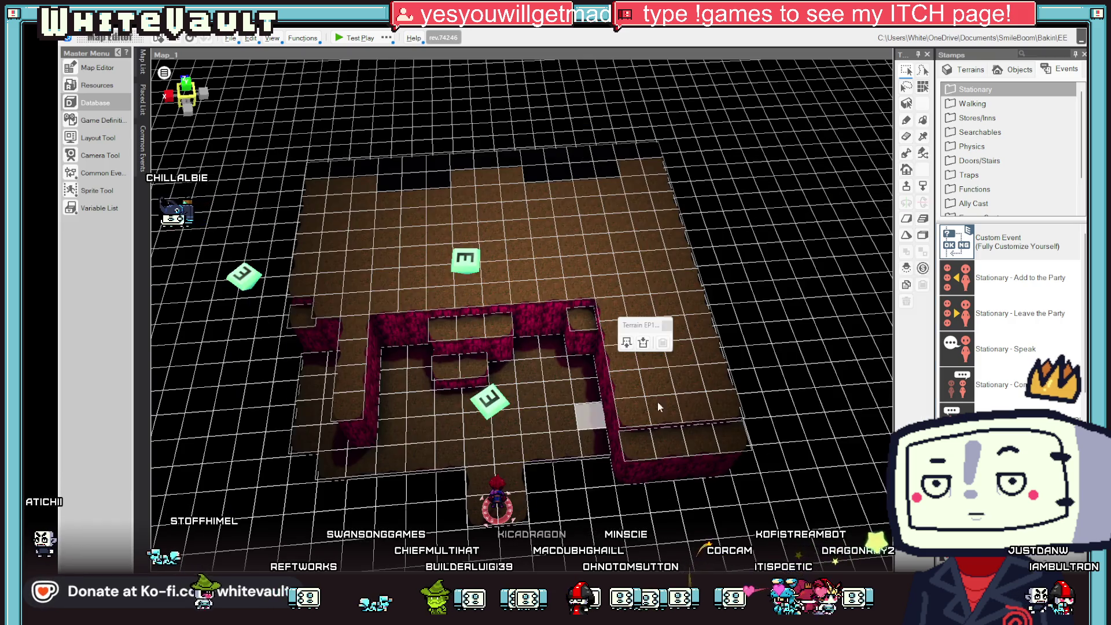
Make a left floor tile the starting point, then move the player start back near the entrance.
left_click(349, 354)
right_click(356, 355)
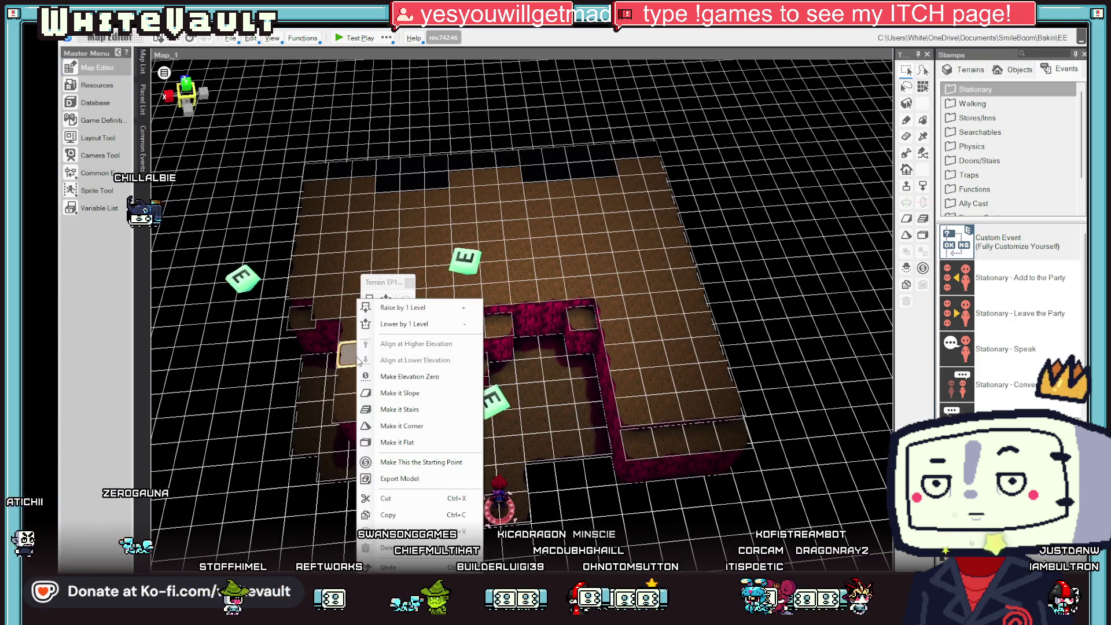
left_click(419, 462)
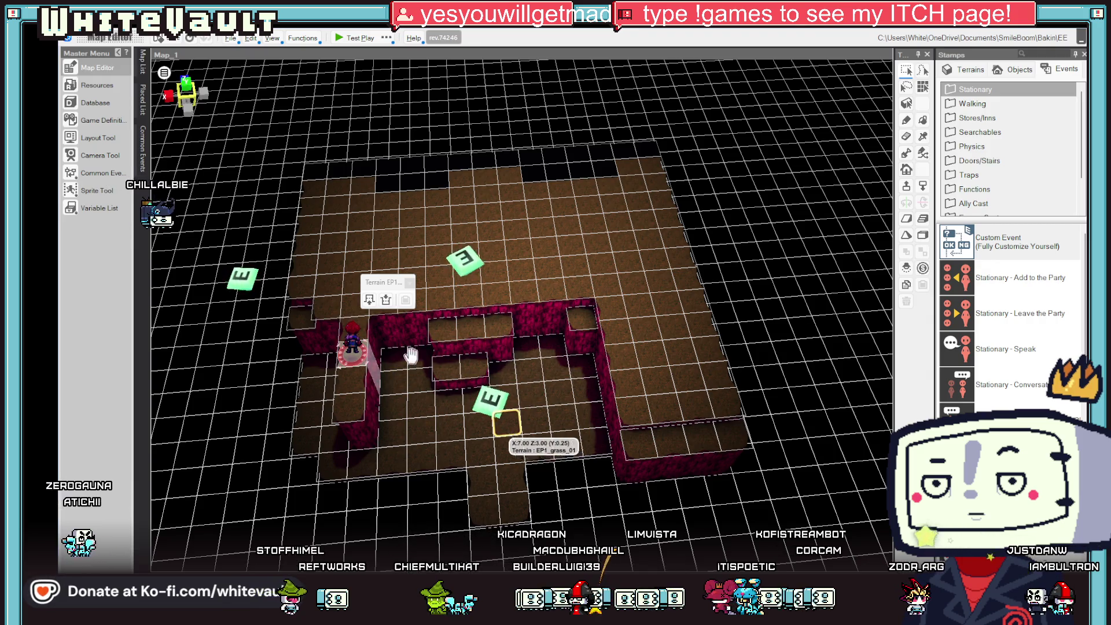
left_click_drag(351, 350, 499, 510)
Select the upper event marker and open Event_1_2 in the Event Editor.
left_click(358, 262)
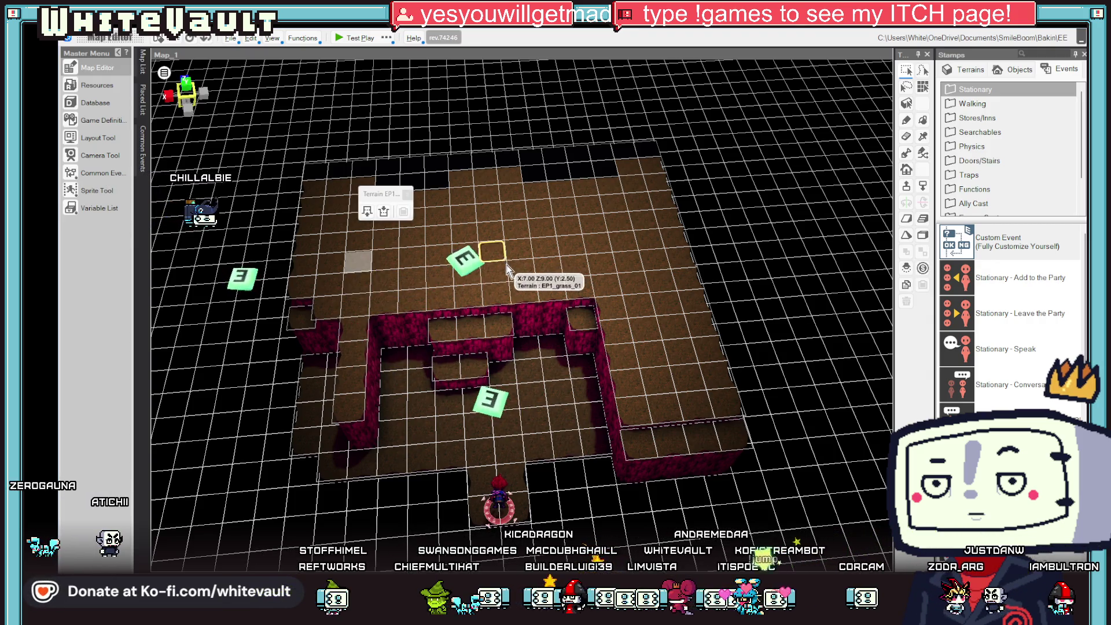
left_click(359, 283)
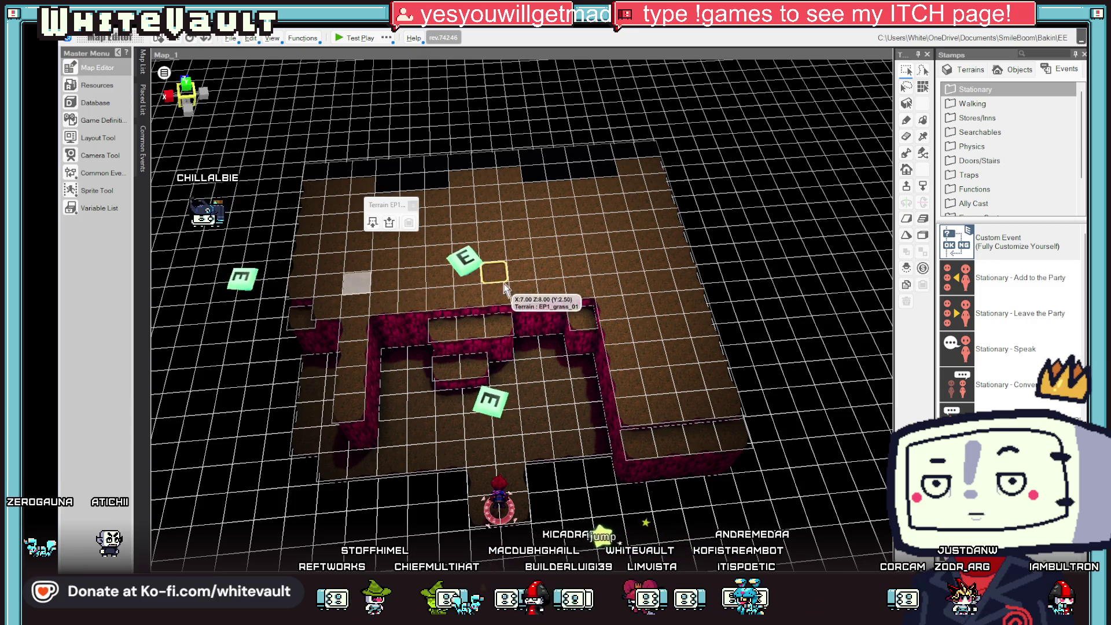
left_click(466, 265)
double_click(466, 266)
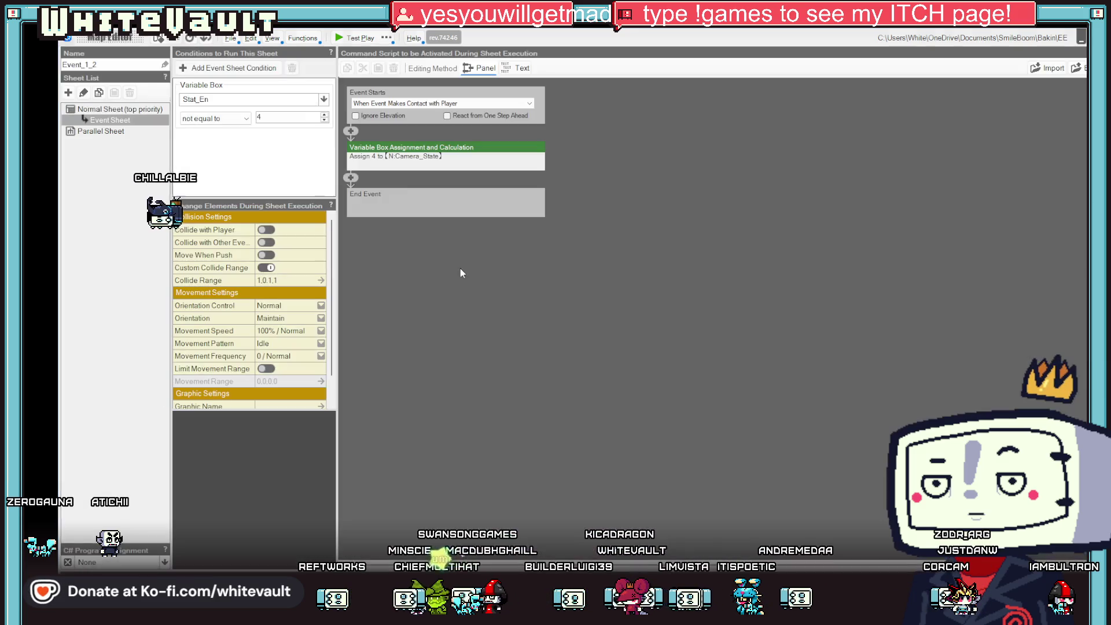
Set Event_1_2's collide range to 5.5, 0.1, 1 and close the Event Editor.
left_click(286, 280)
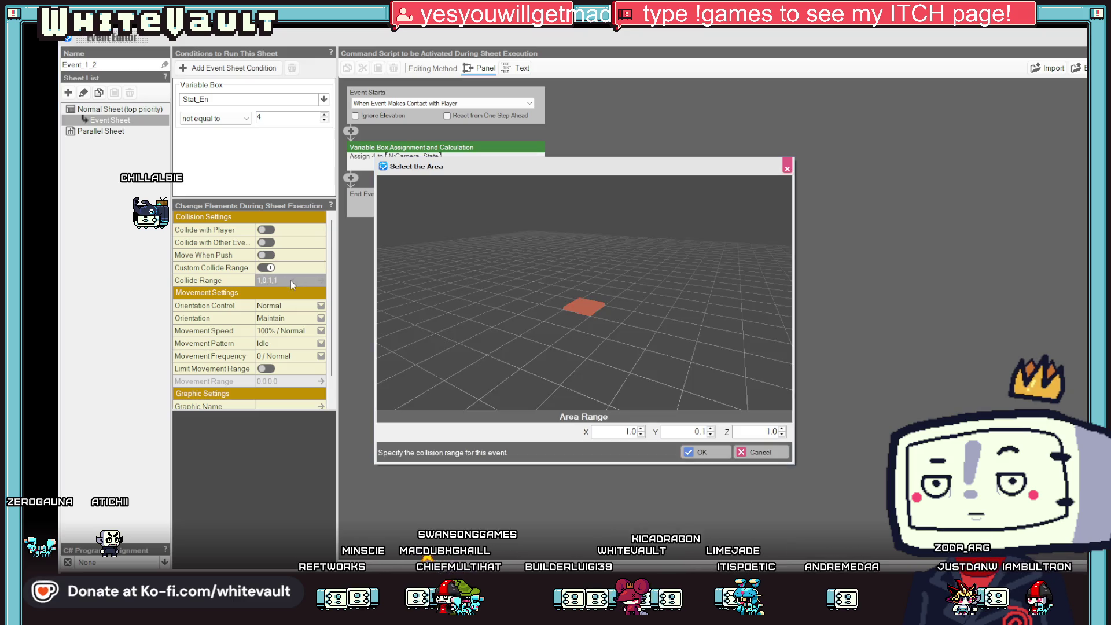
left_click(641, 429)
left_click(641, 430)
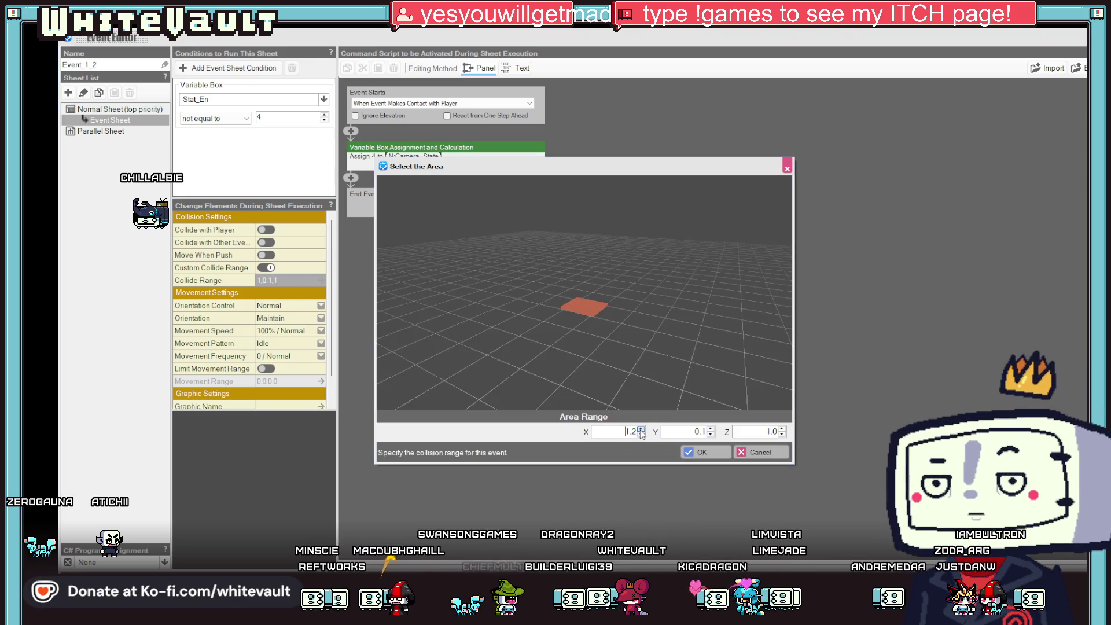
left_click(641, 429)
left_click(640, 429)
left_click(641, 430)
type("5")
left_click(718, 451)
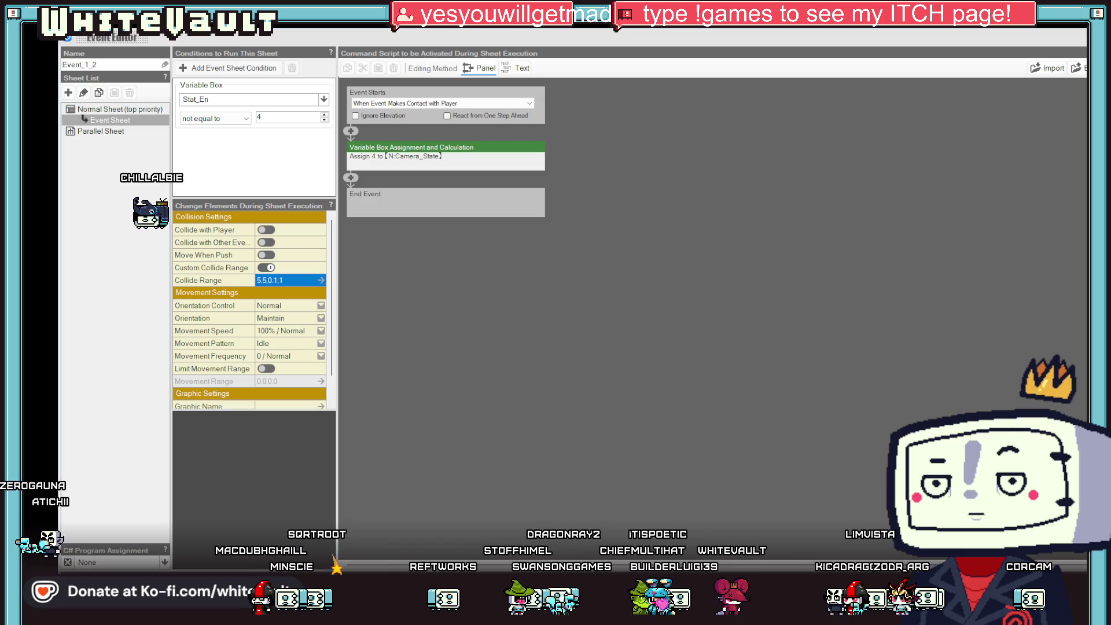
key("Escape")
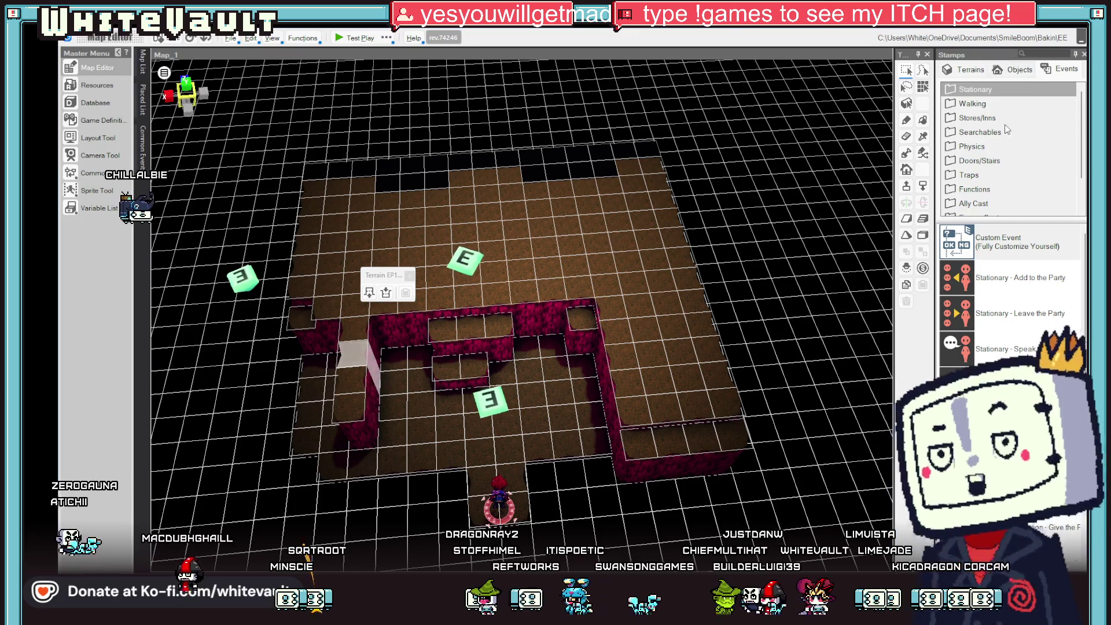
left_click(360, 336)
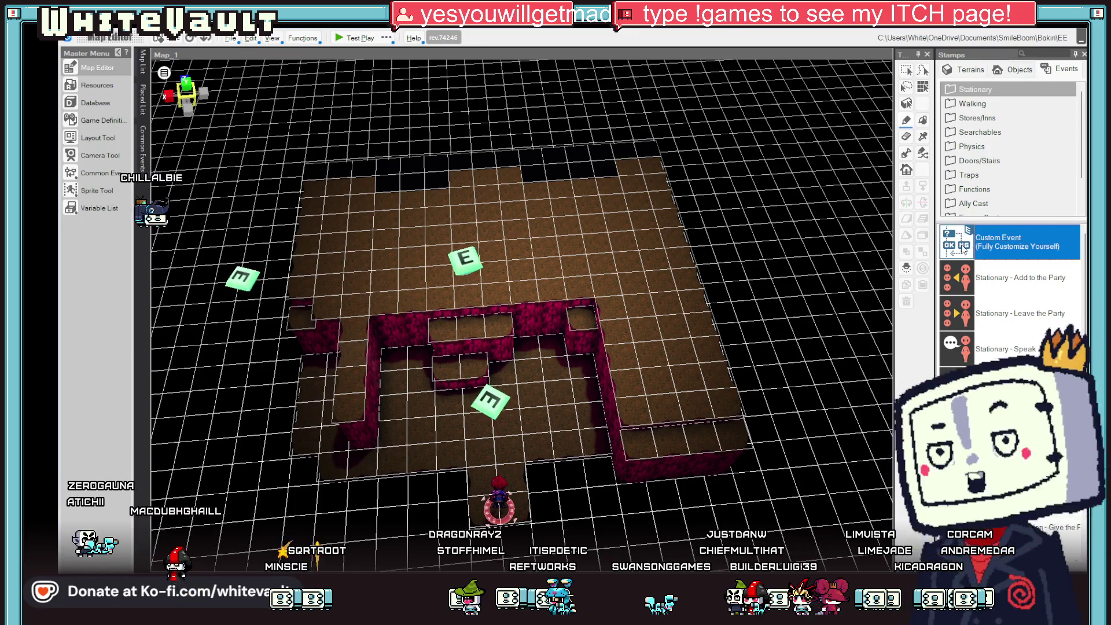
Create a new event on the floor and insert a Check Items Possessed branch.
double_click(359, 336)
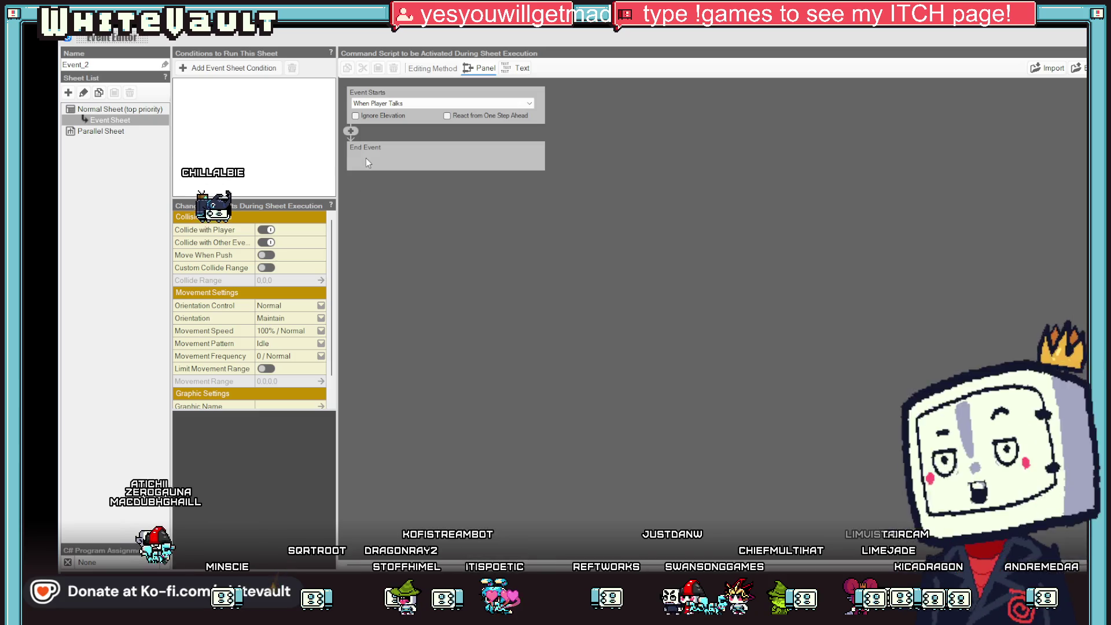
left_click(351, 132)
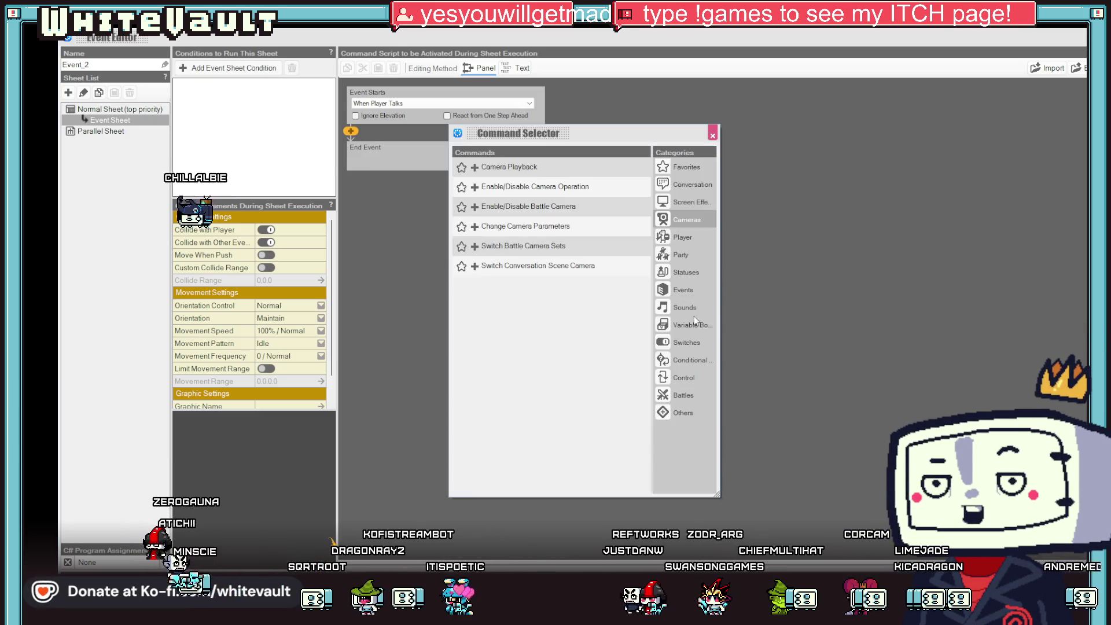
left_click(680, 360)
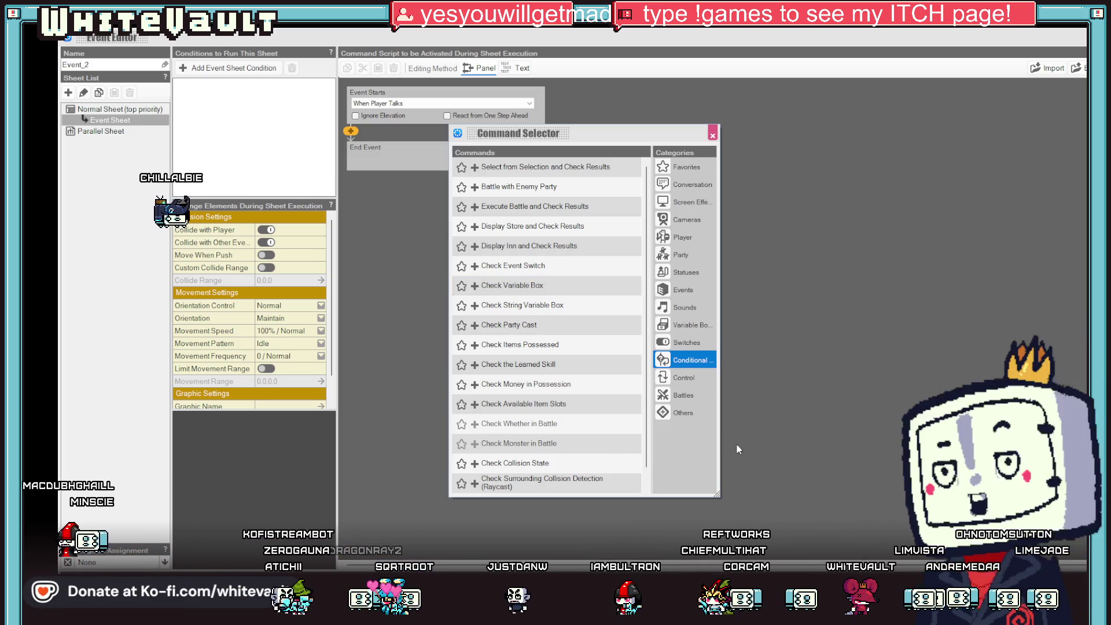
left_click(530, 345)
double_click(530, 345)
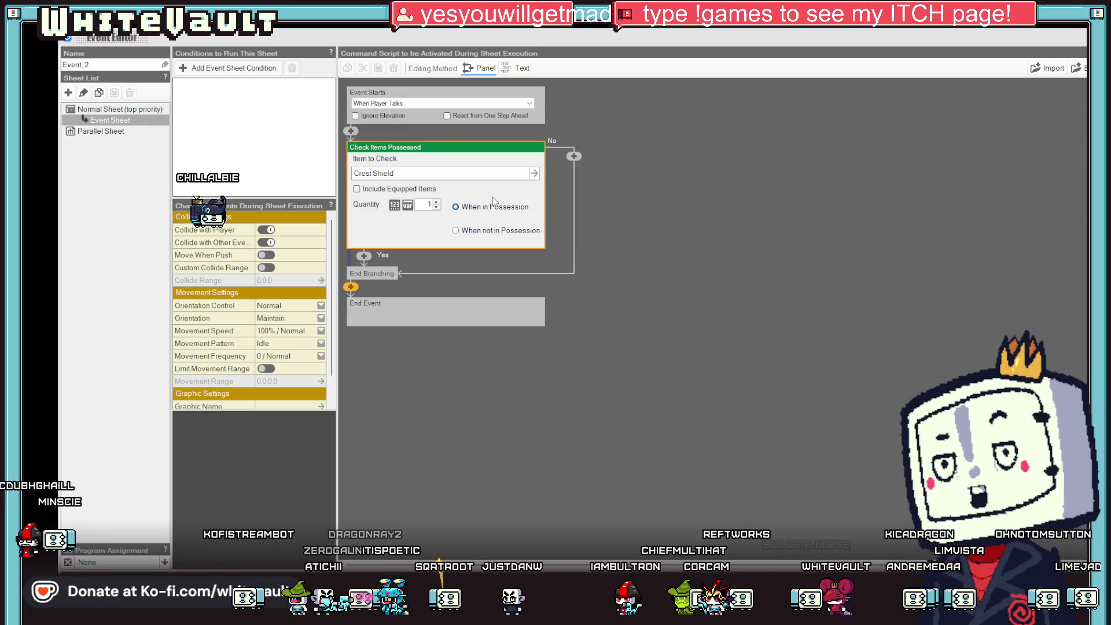
Make the check look for Demon Card Move, quantity 1.
left_click(534, 173)
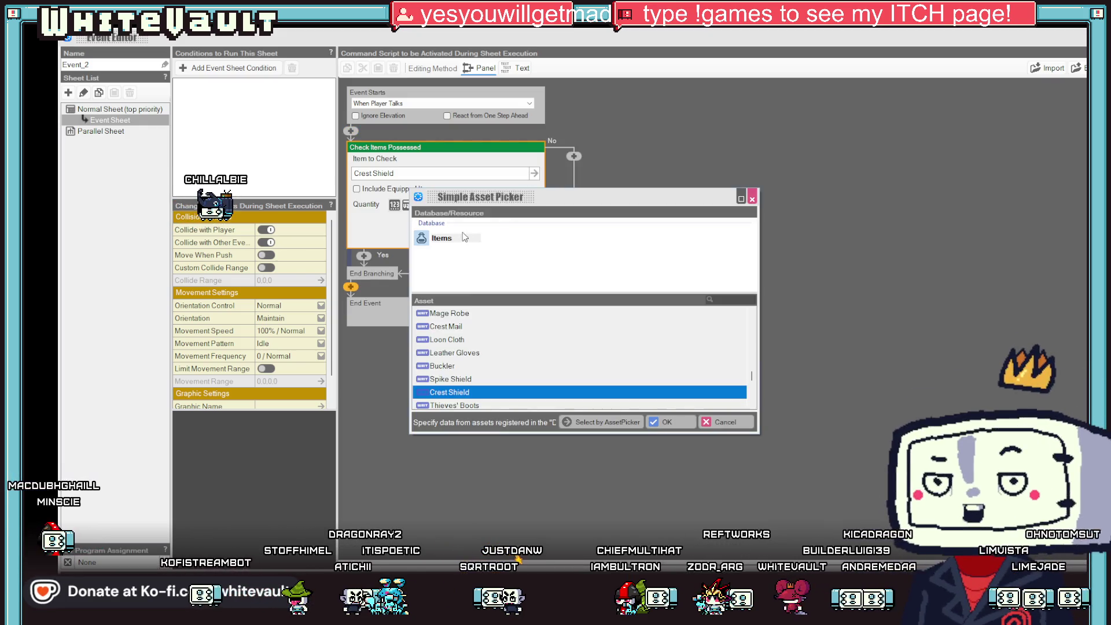
scroll(442, 354, "down", 5)
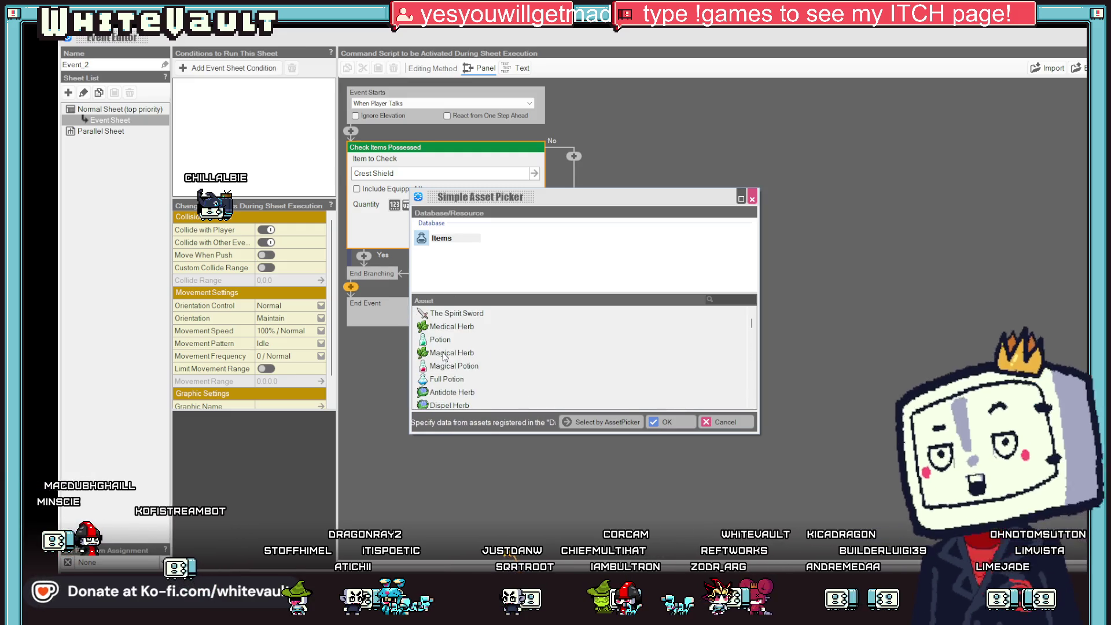
scroll(463, 369, "down", 3)
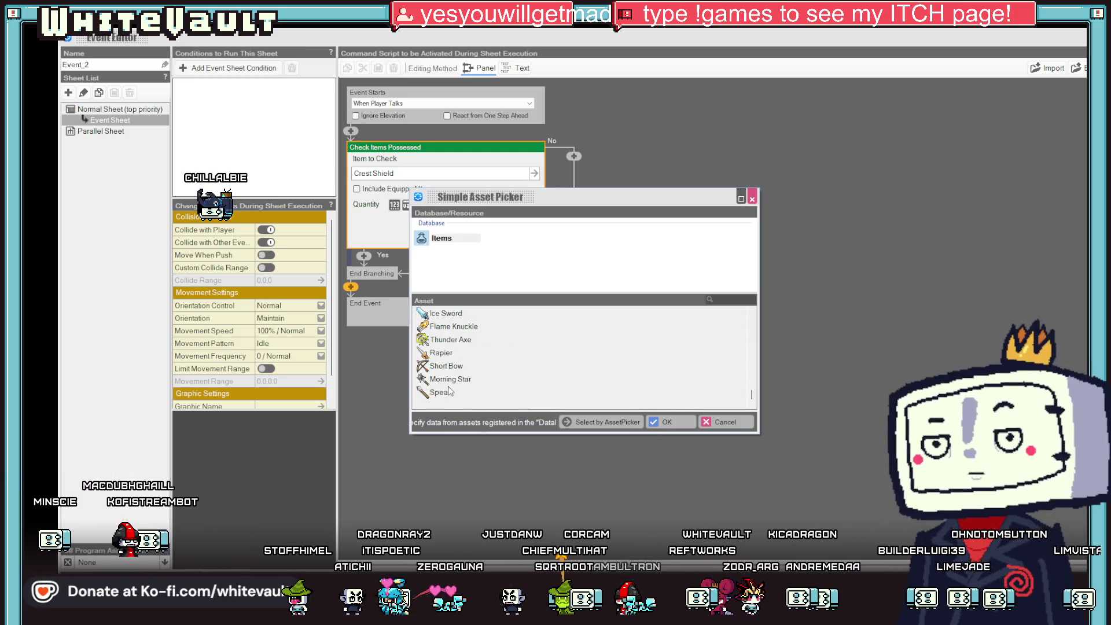
scroll(521, 373, "up", 10)
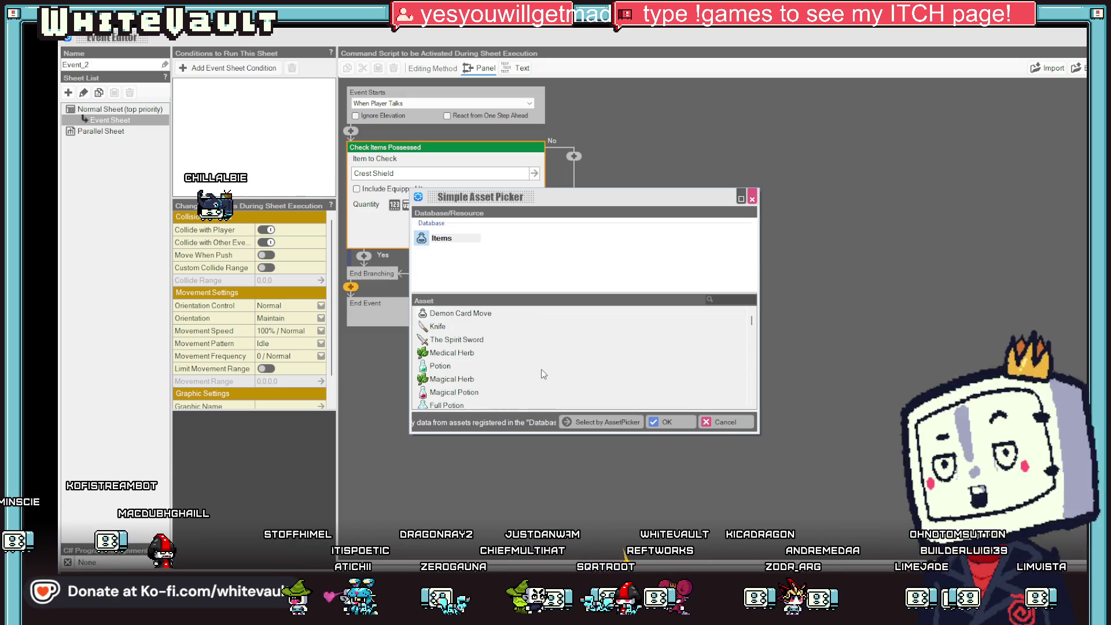
double_click(521, 313)
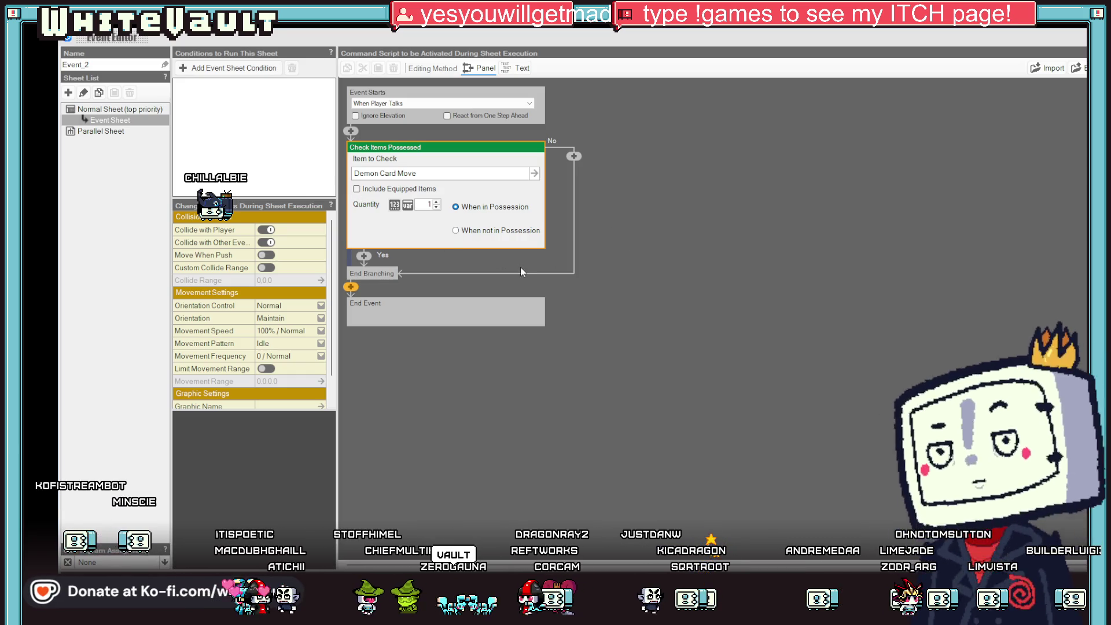
left_click(679, 313)
left_click(365, 177)
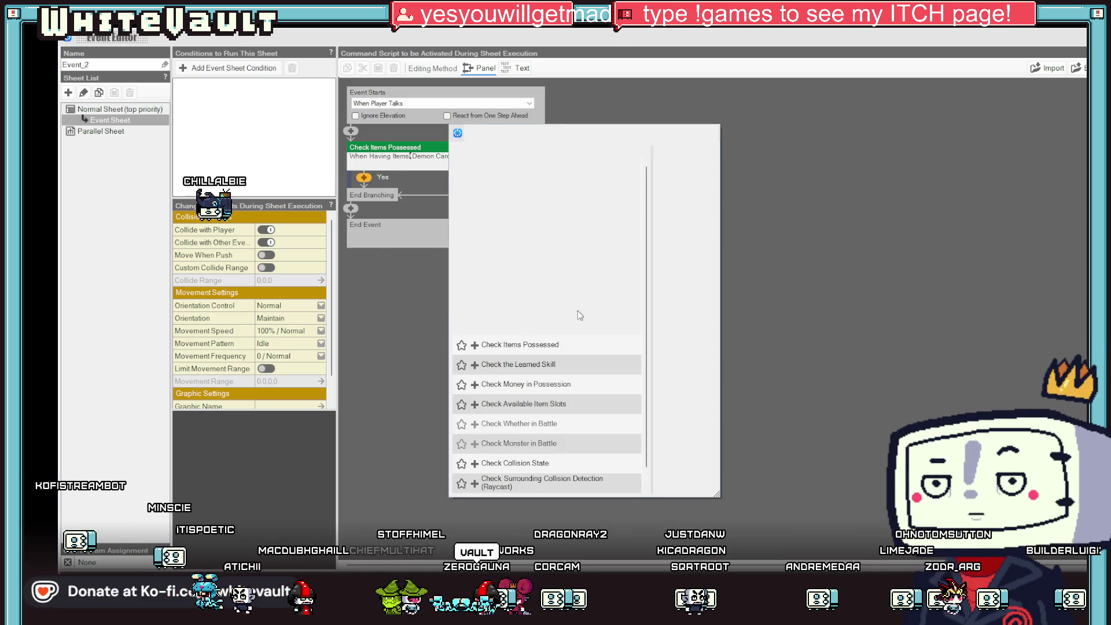
Add a Display Conversation message 'Nothing happens' to the Yes branch.
left_click(689, 184)
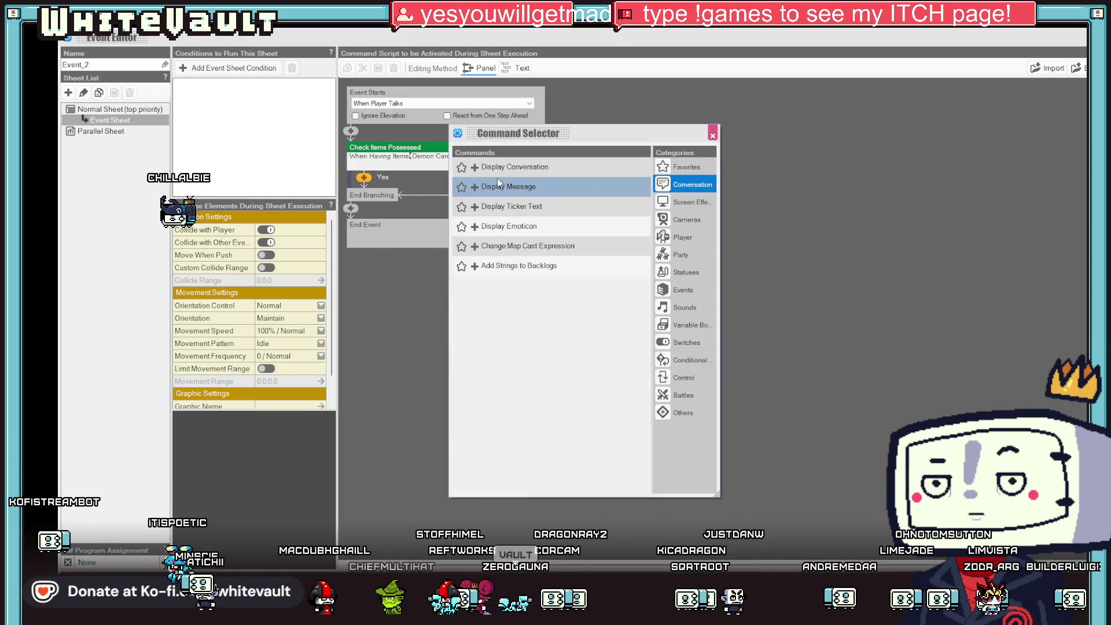
left_click(496, 176)
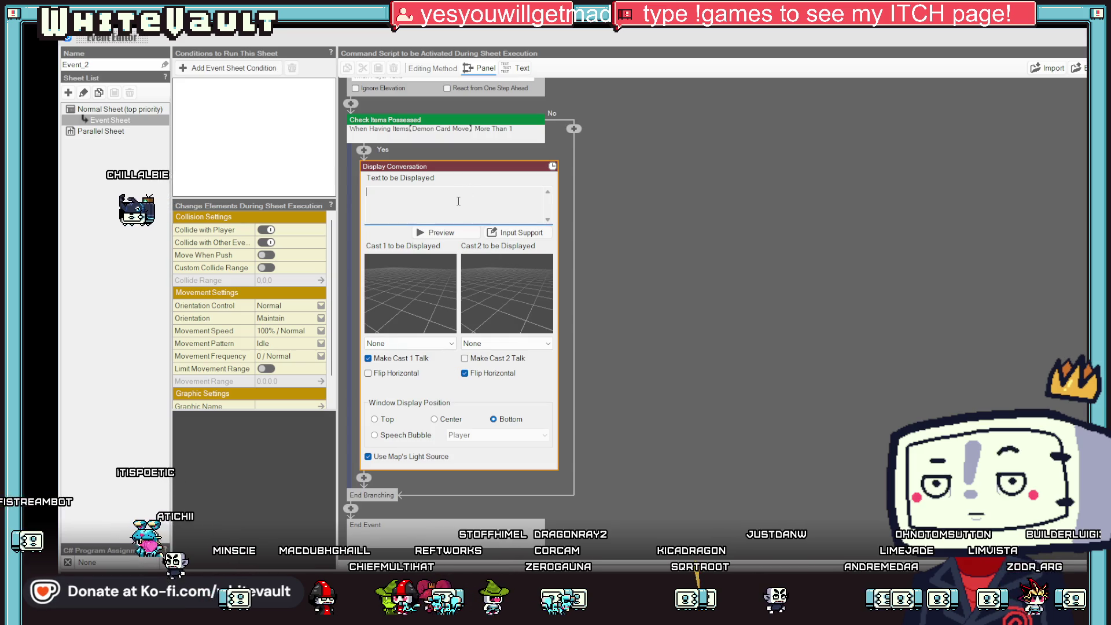
type("Noth")
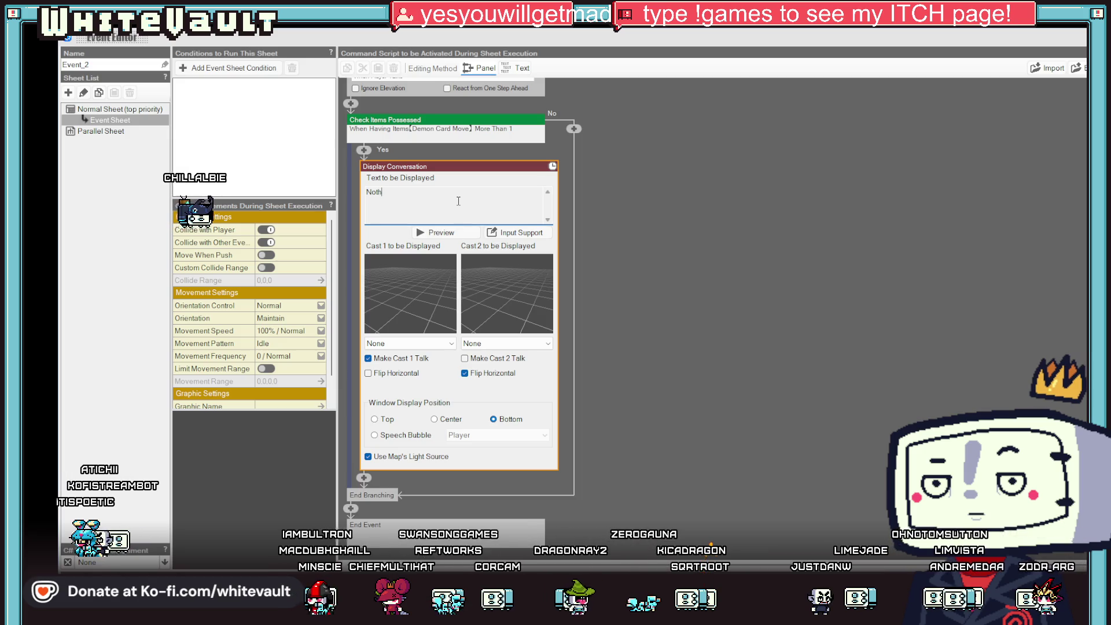
type("ing happens")
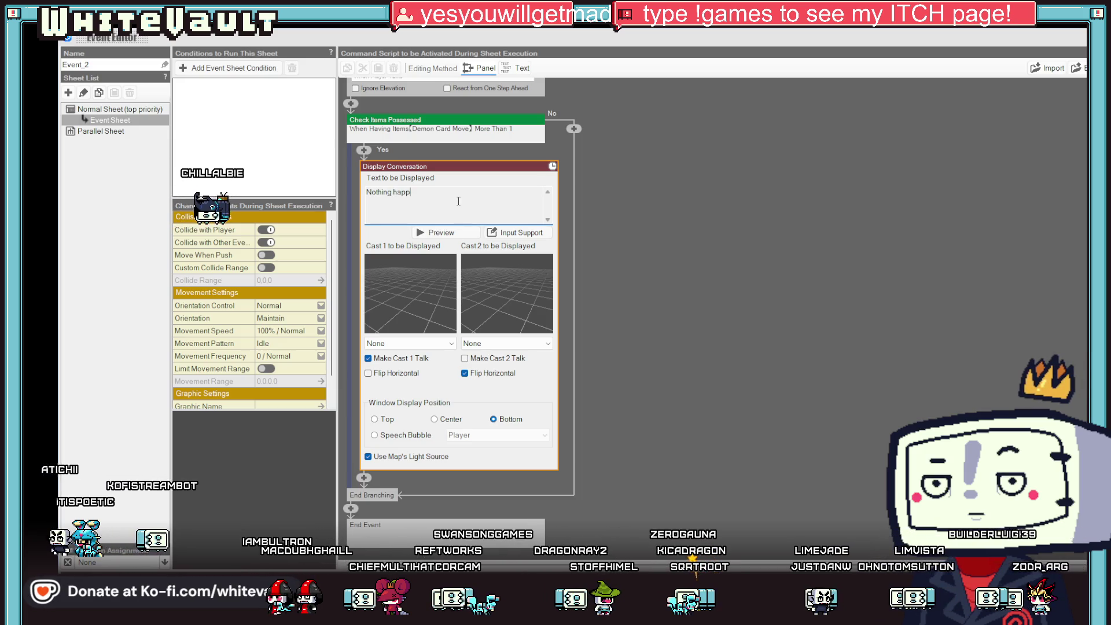
left_click(740, 290)
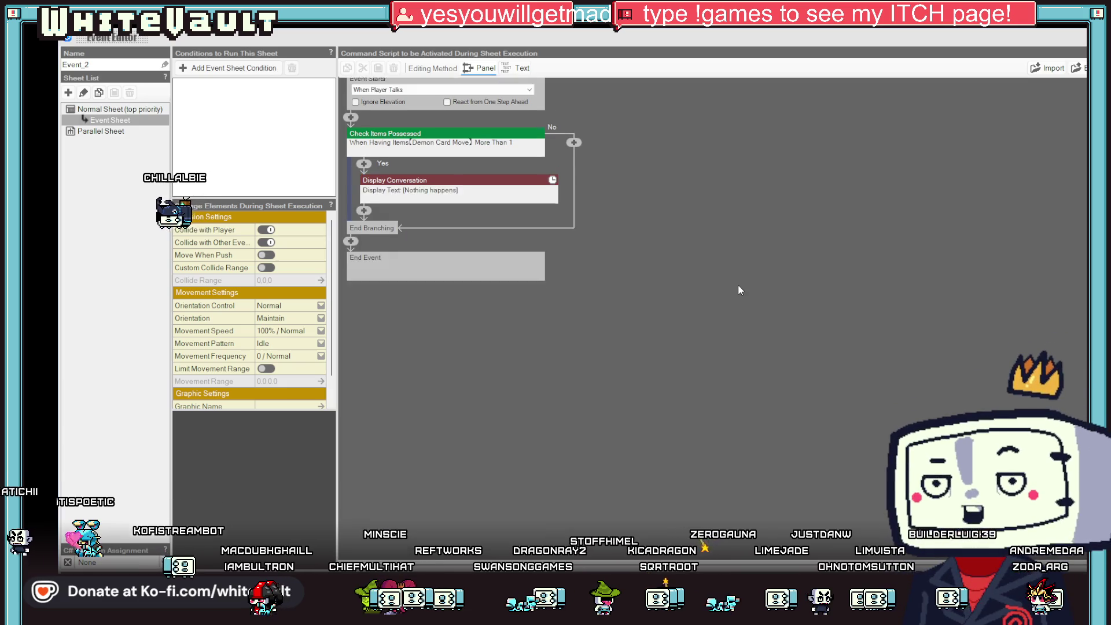
left_click(574, 156)
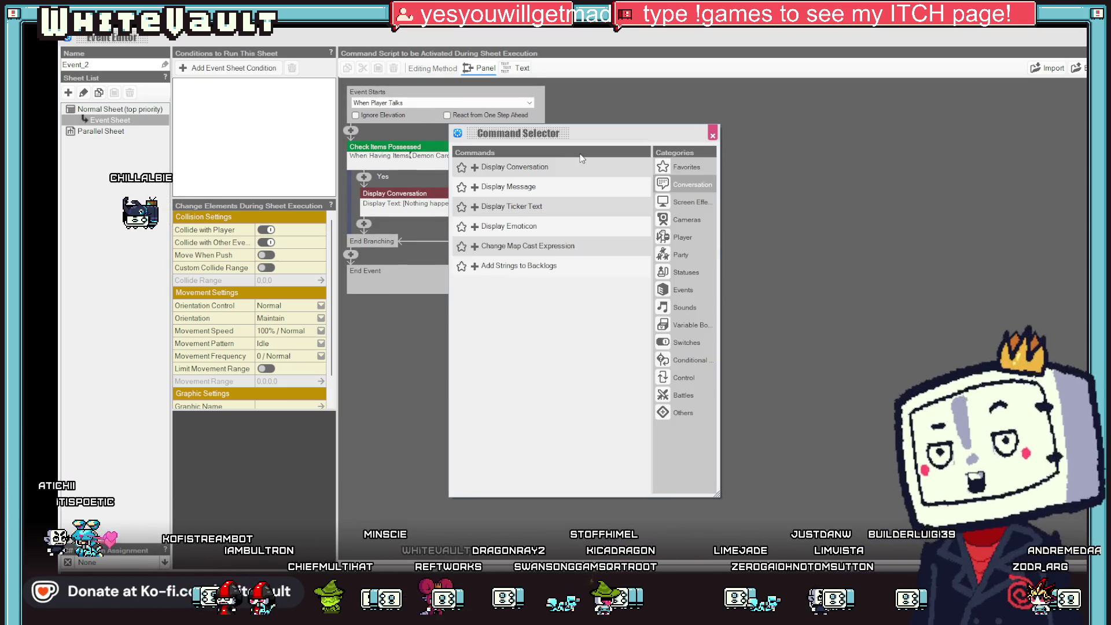
List the Player commands, then switch over to the Streaming Avatars window.
left_click(689, 238)
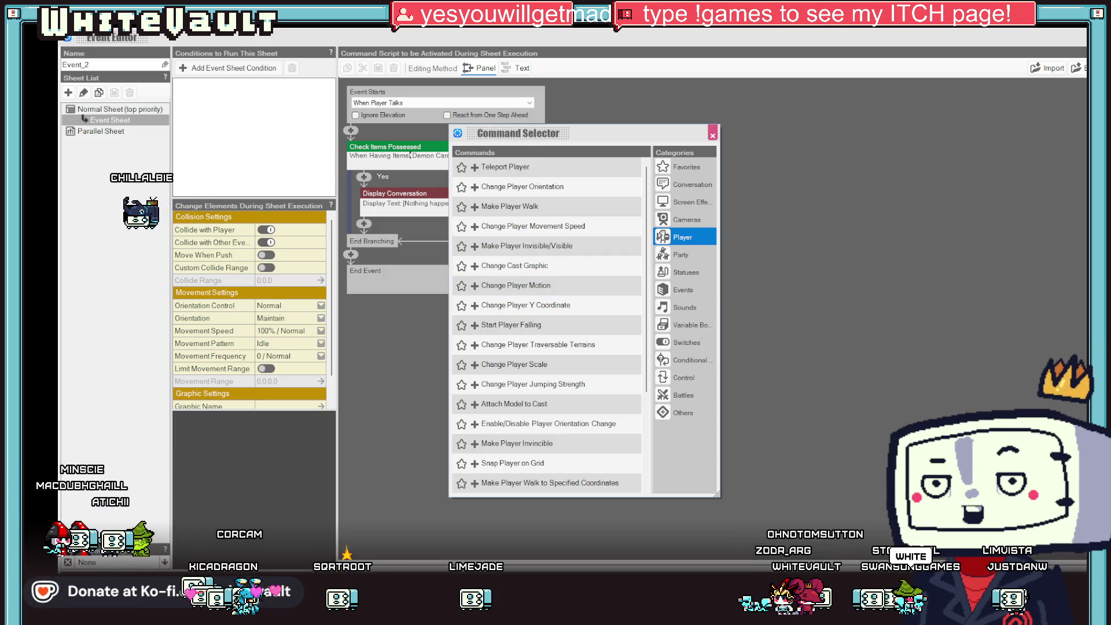
key("alt+Tab")
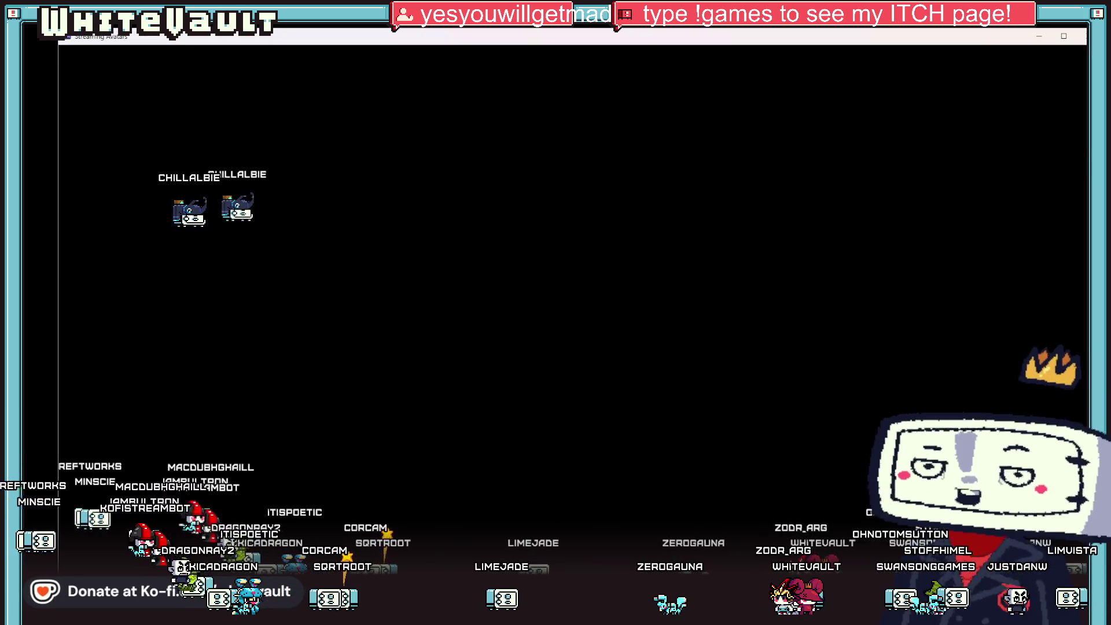
Move an avatar in the Streaming Avatars window, then minimize it to return to the Event Editor.
left_click_drag(656, 605, 307, 235)
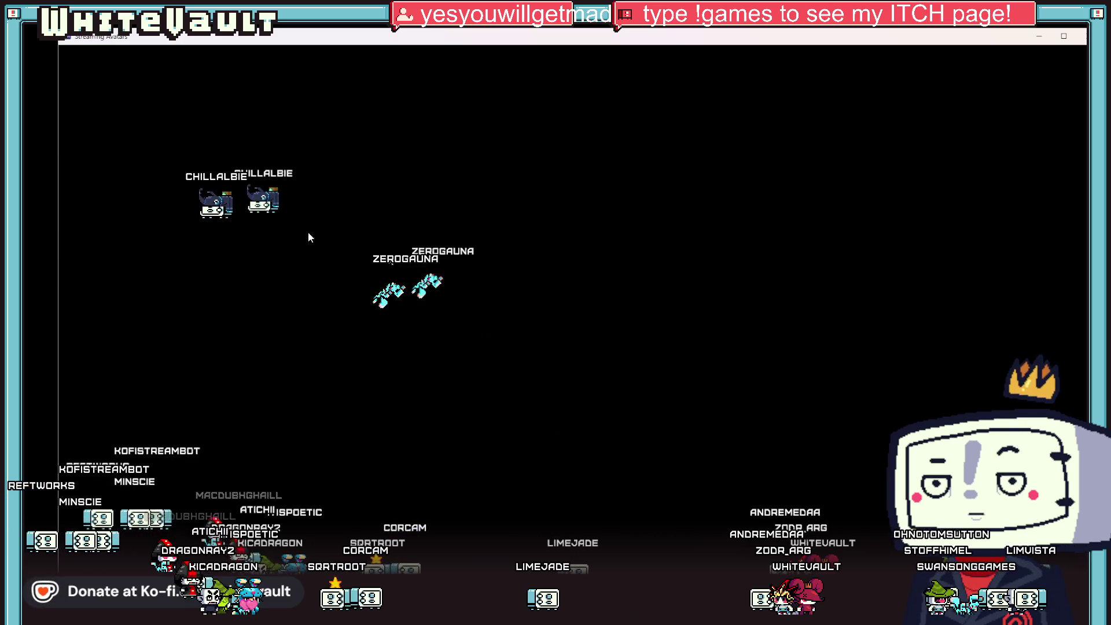
left_click(1039, 39)
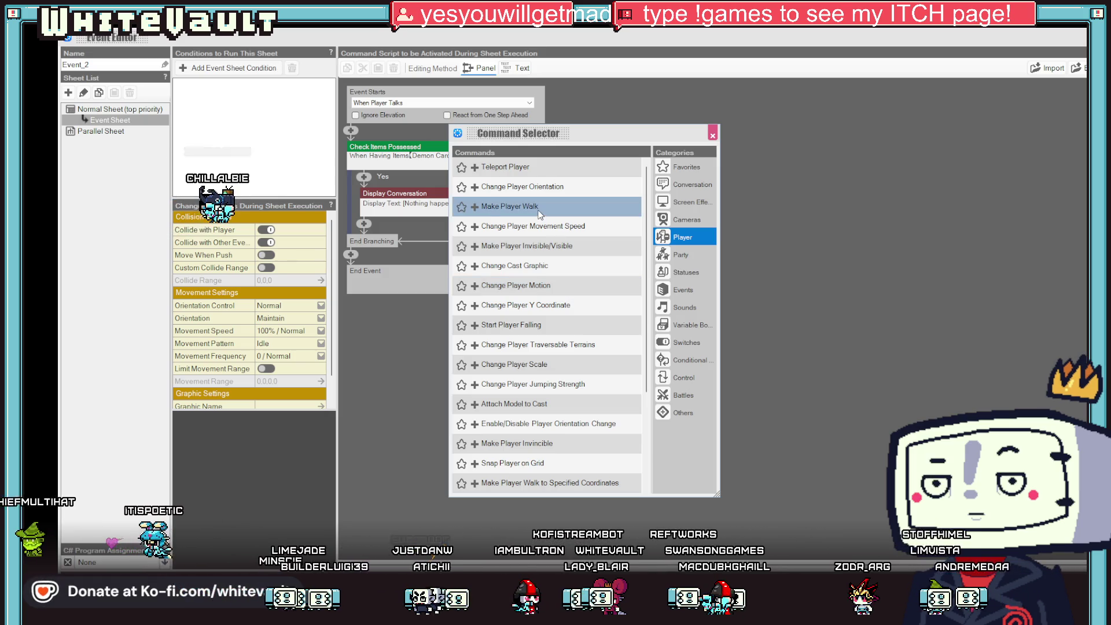
Add a Change Player Y Coordinate command to the No branch, set to 1.0.
left_click(553, 308)
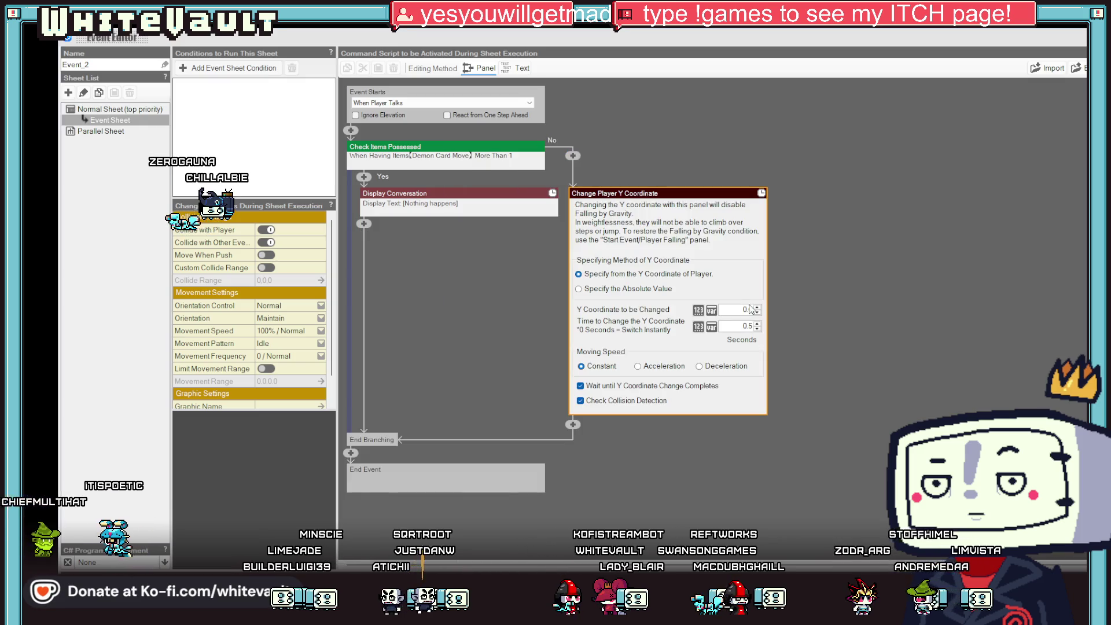
left_click(757, 307)
left_click(757, 308)
left_click(758, 312)
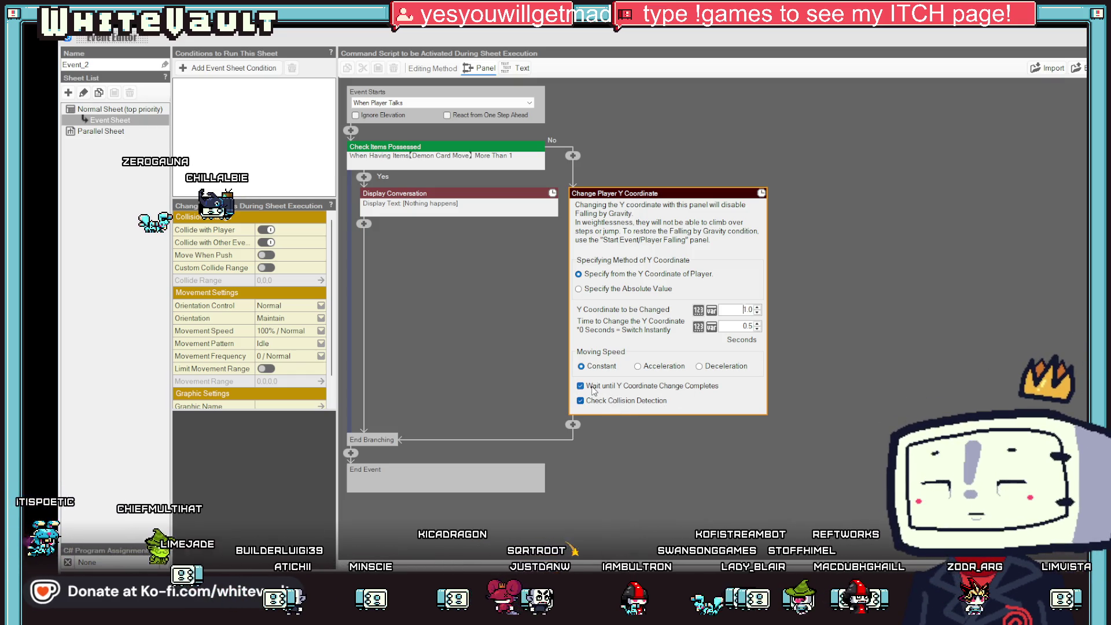
key("Return")
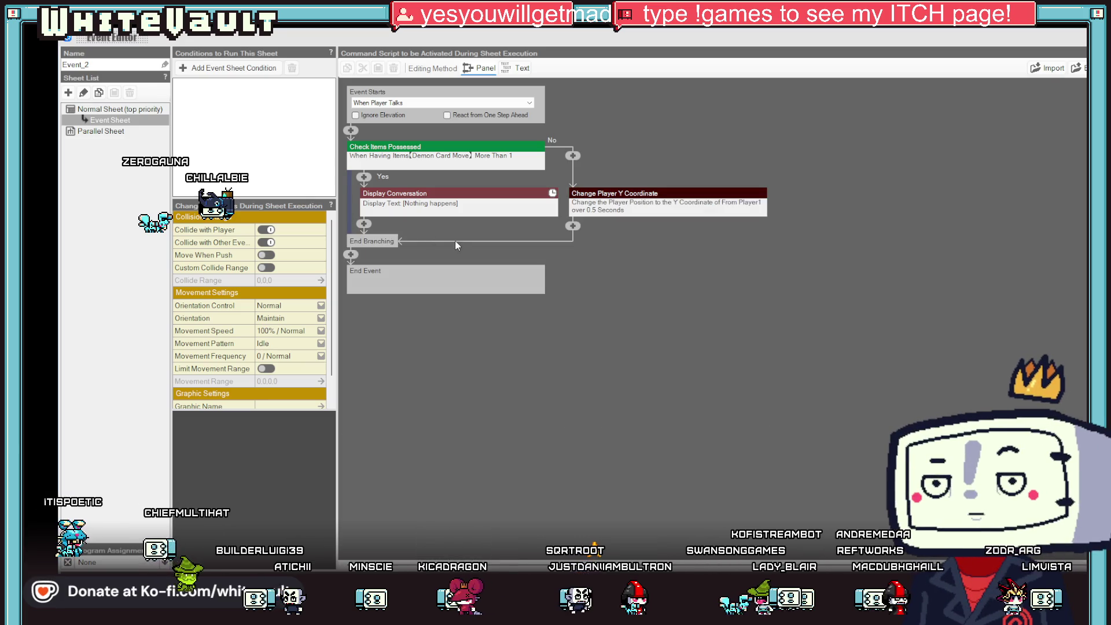
Add a Make Player Walk command moving the player 1 grid right, then close the editor.
left_click(574, 226)
left_click(680, 255)
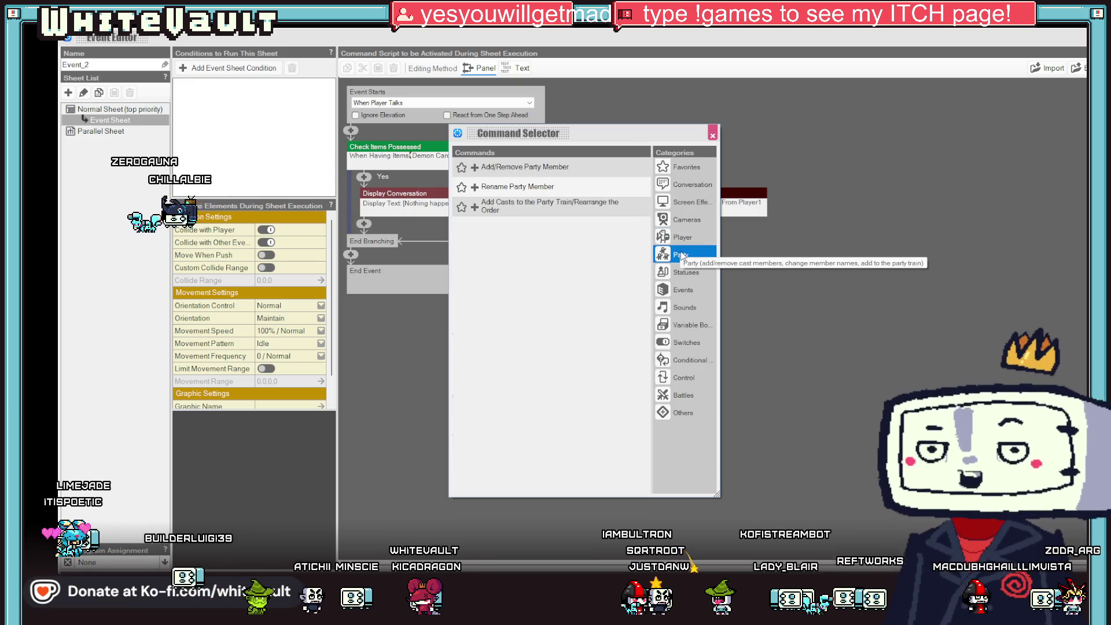
left_click(681, 238)
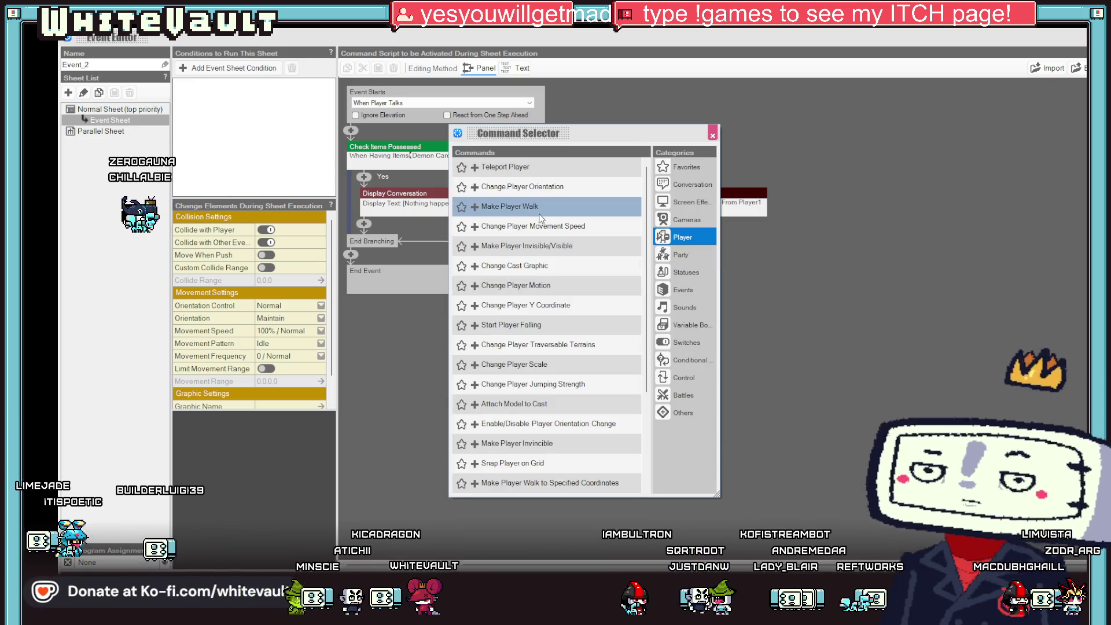
left_click(547, 206)
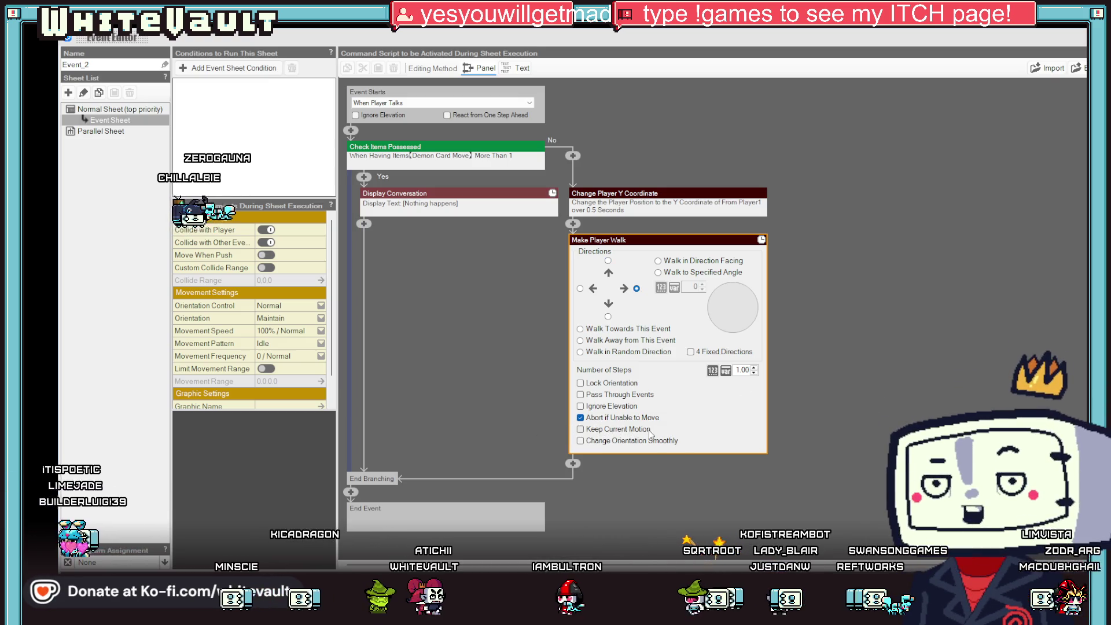
key("Escape")
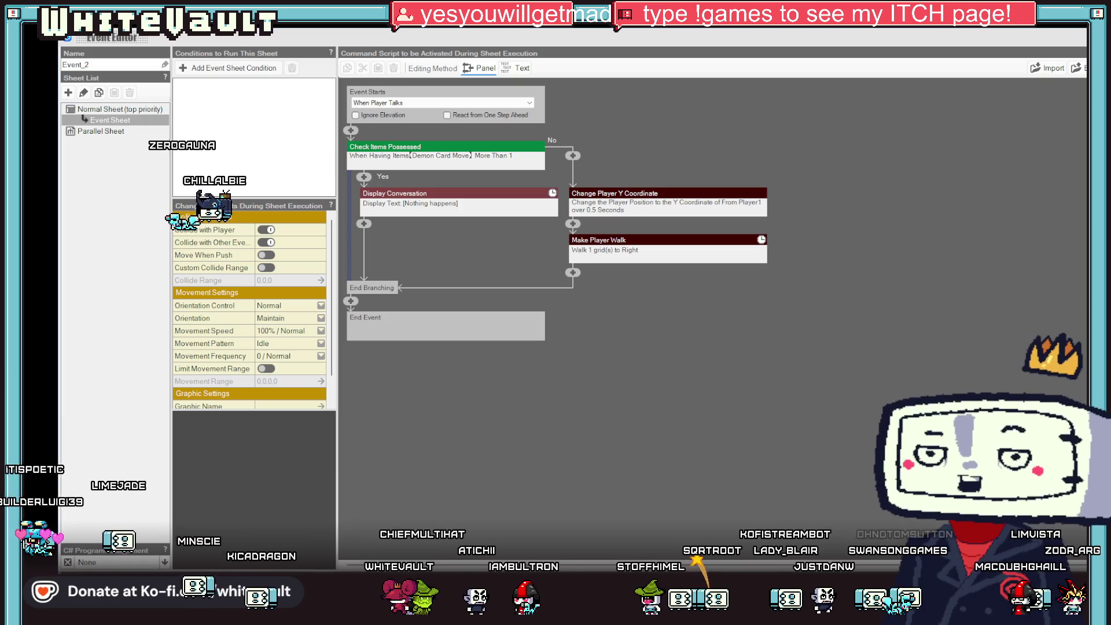
key("Escape")
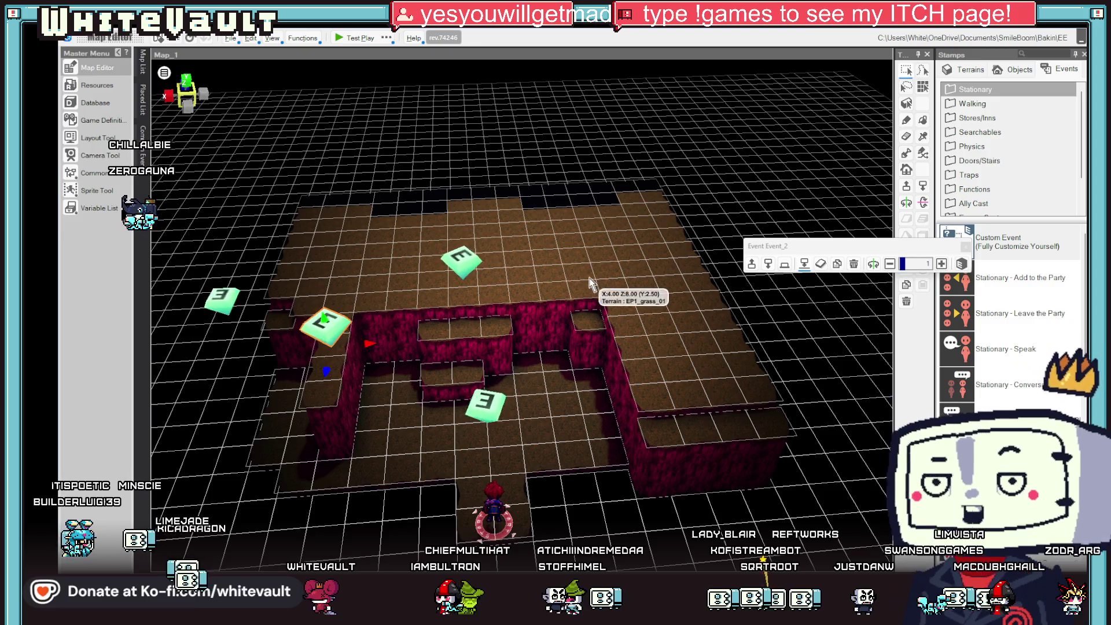
Make an upper cave floor tile the player's starting point.
left_click(522, 277)
right_click(524, 280)
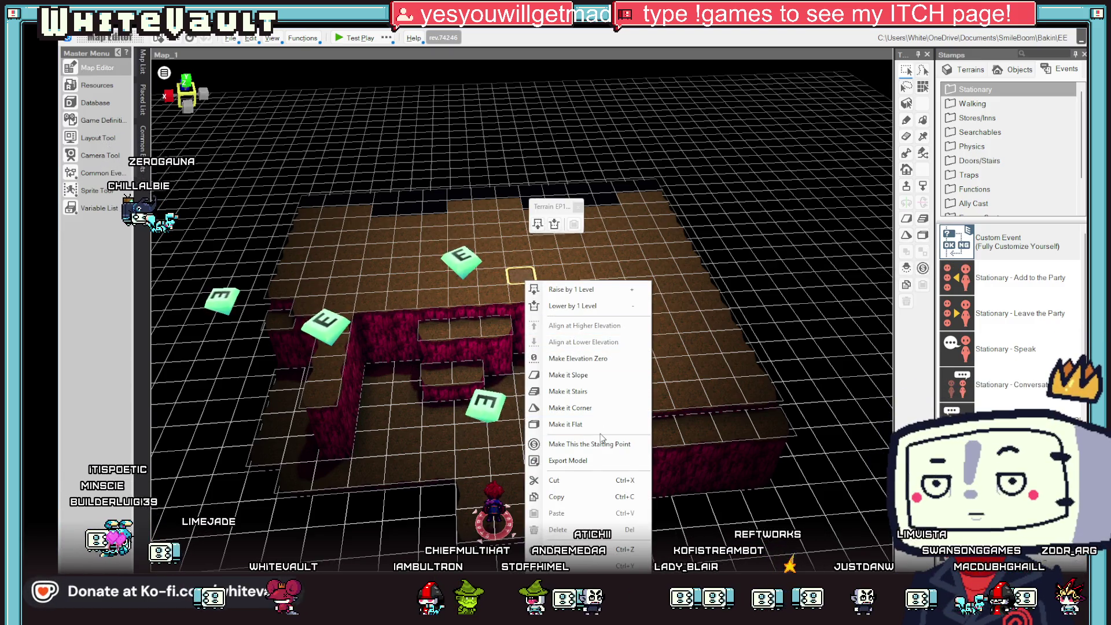
left_click(586, 425)
Test-play Map_1, walking around the cave, then reopen the nearby event's script.
left_click(354, 34)
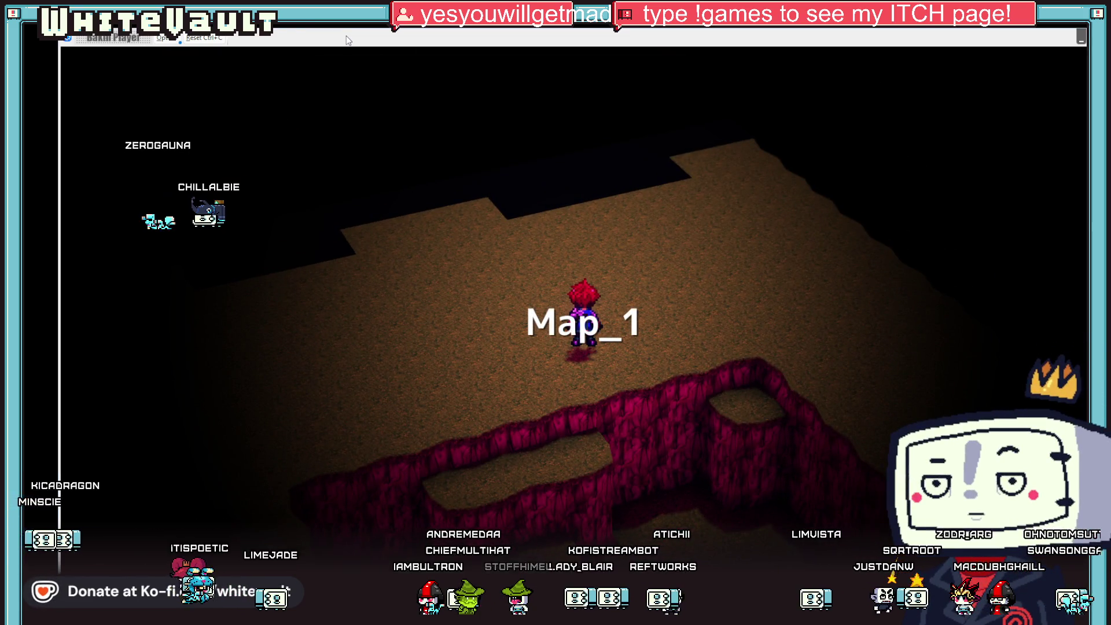
key("Left")
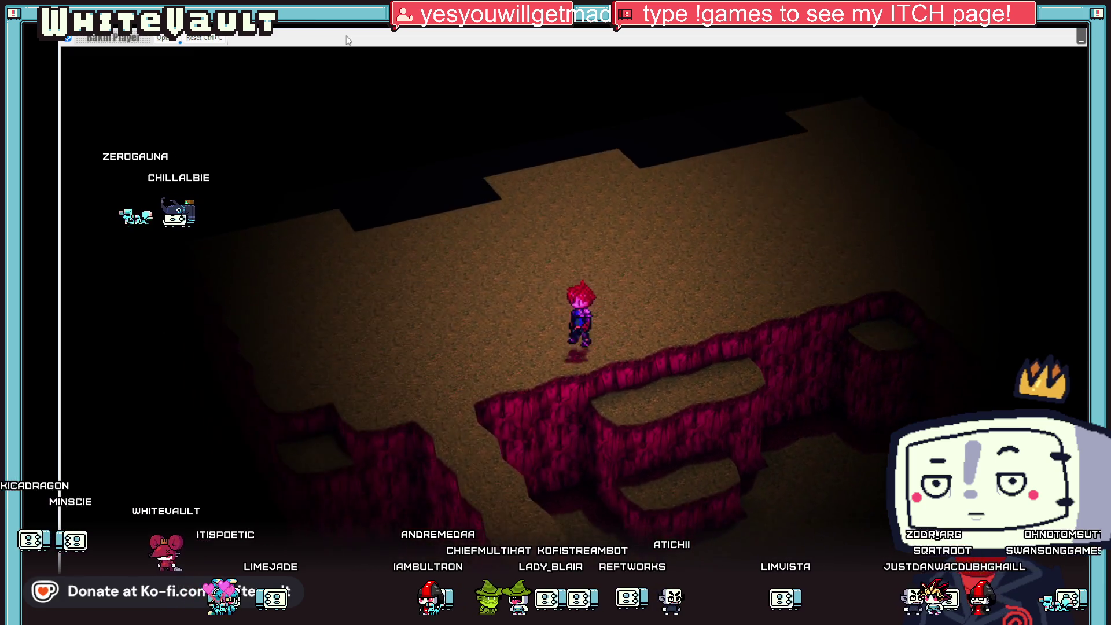
key("Down")
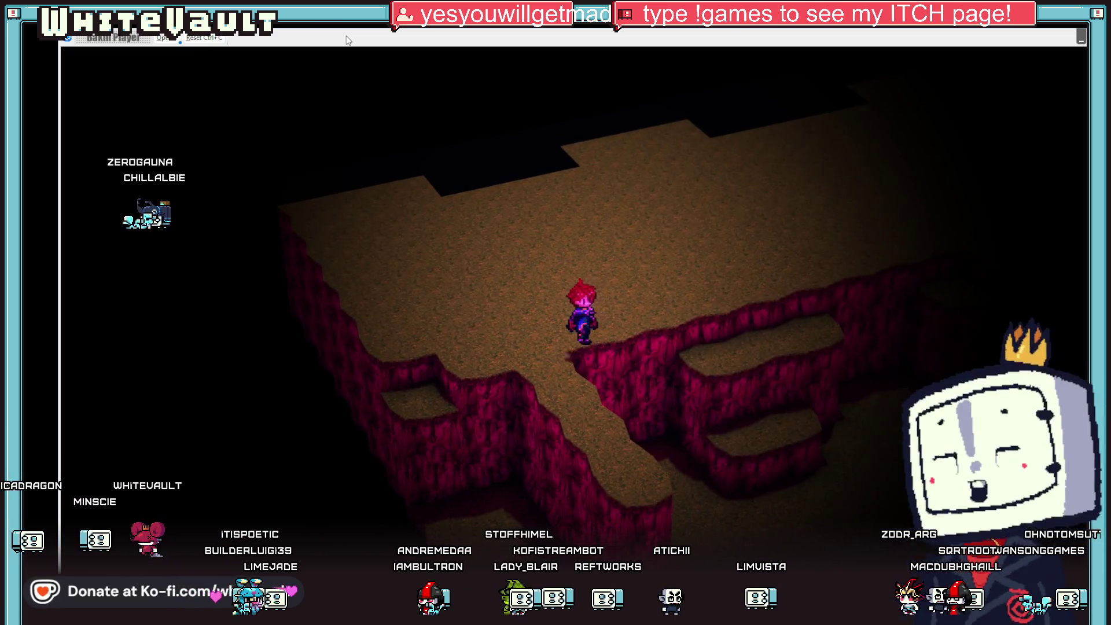
key("Down")
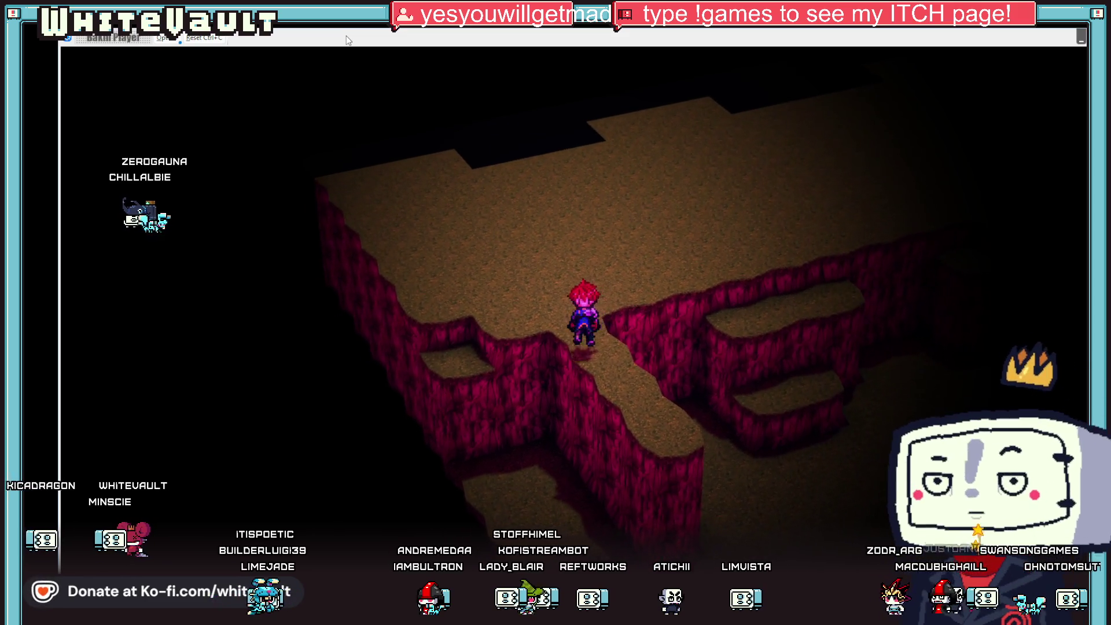
key("Up")
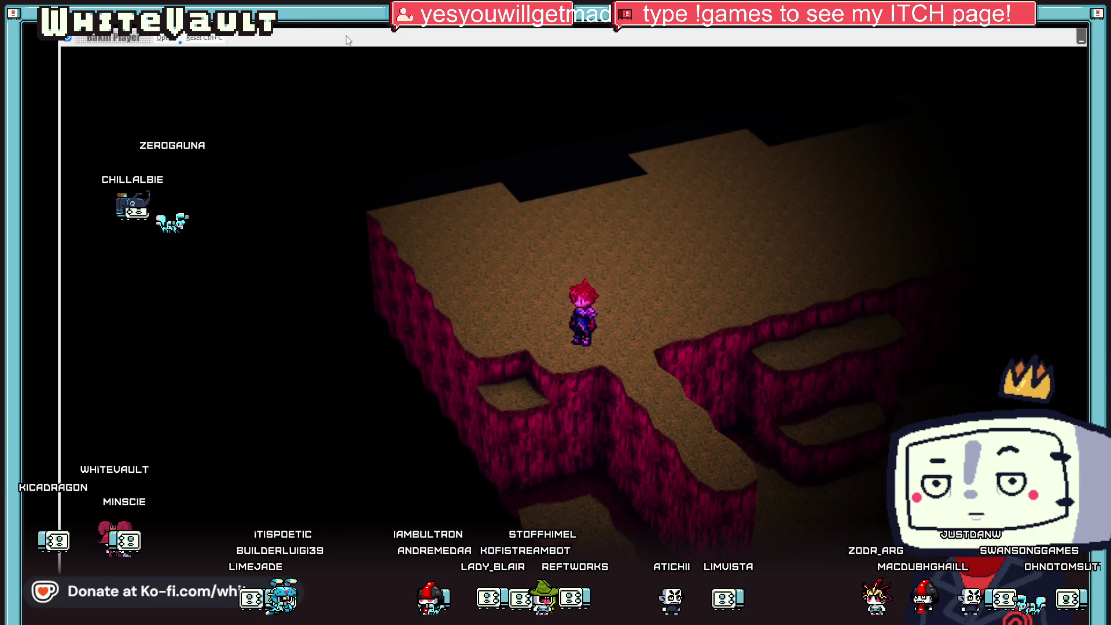
key("Down")
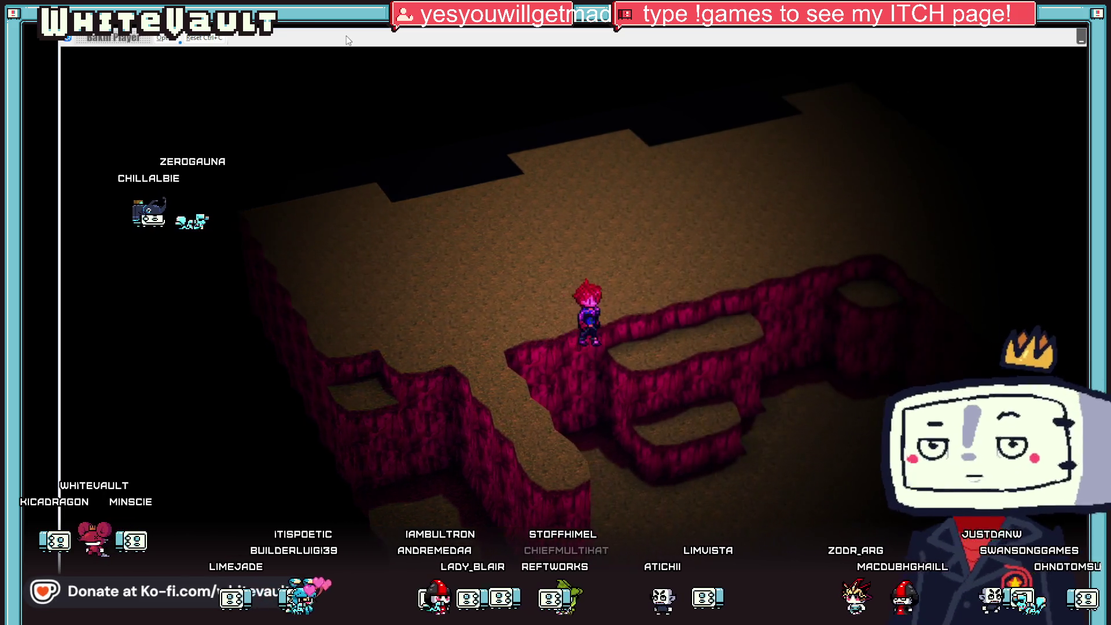
key("Right")
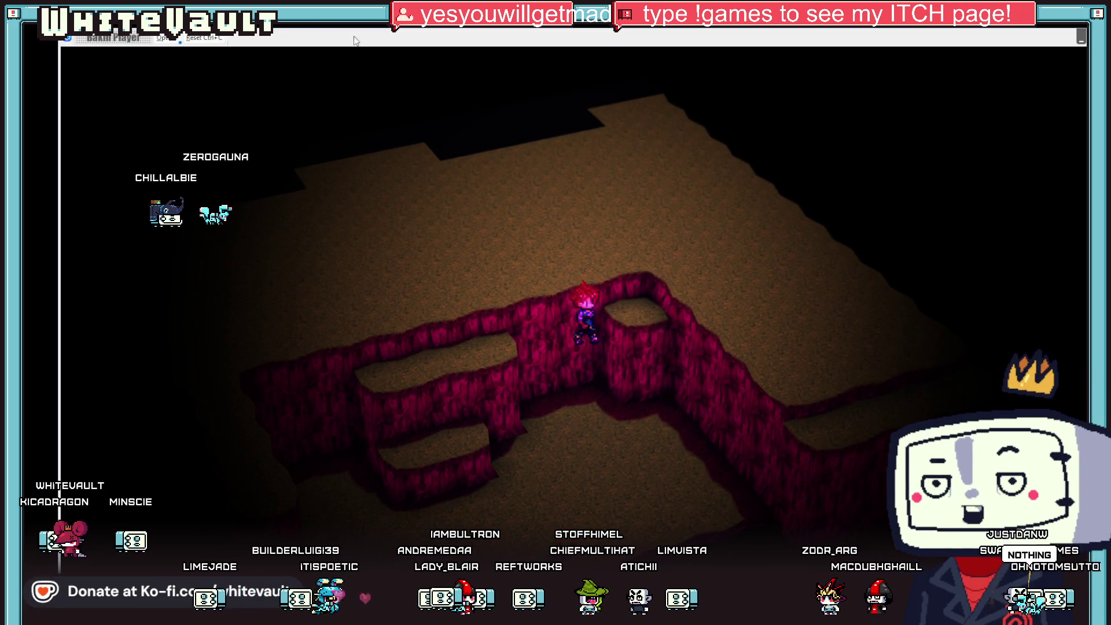
key("alt+F4")
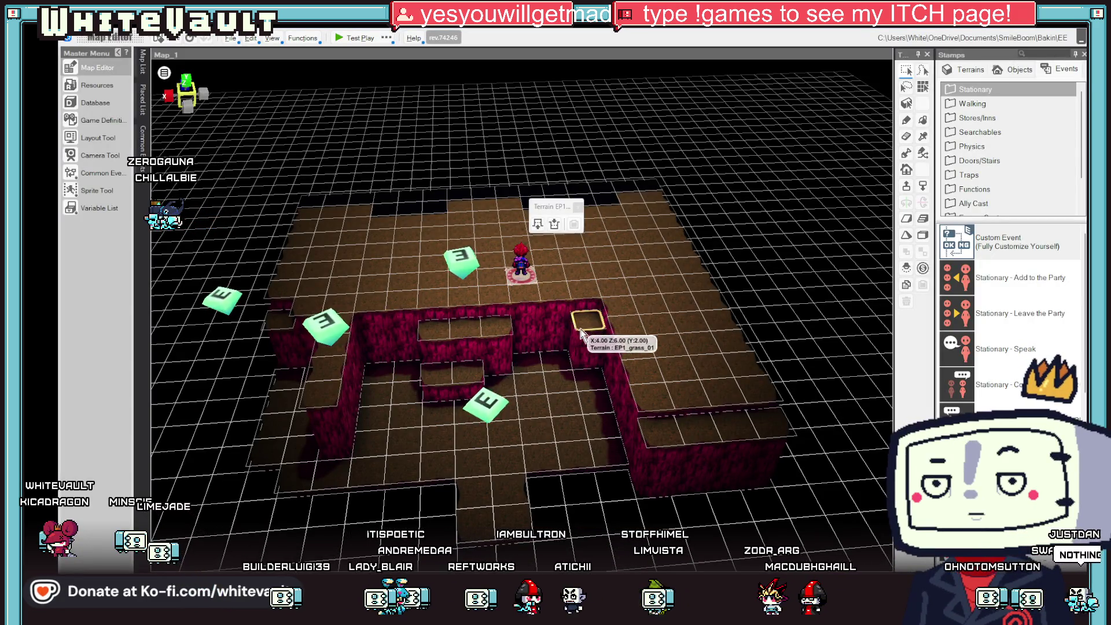
left_click(463, 268)
double_click(514, 342)
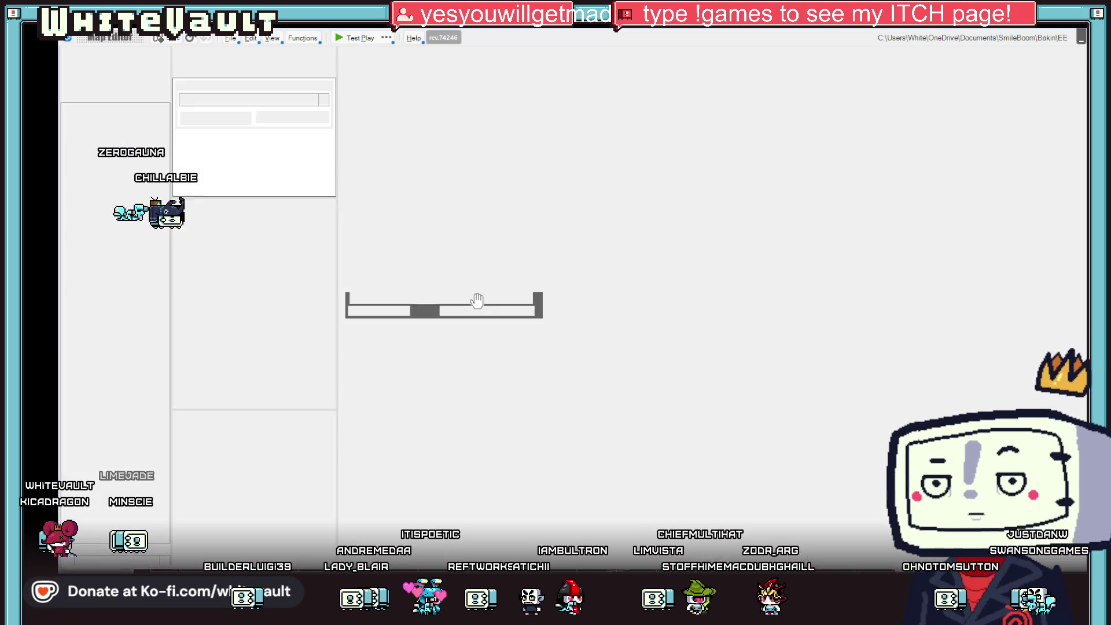
Move an event marker to the cave's top edge and paste a copy beside the player.
key("Escape")
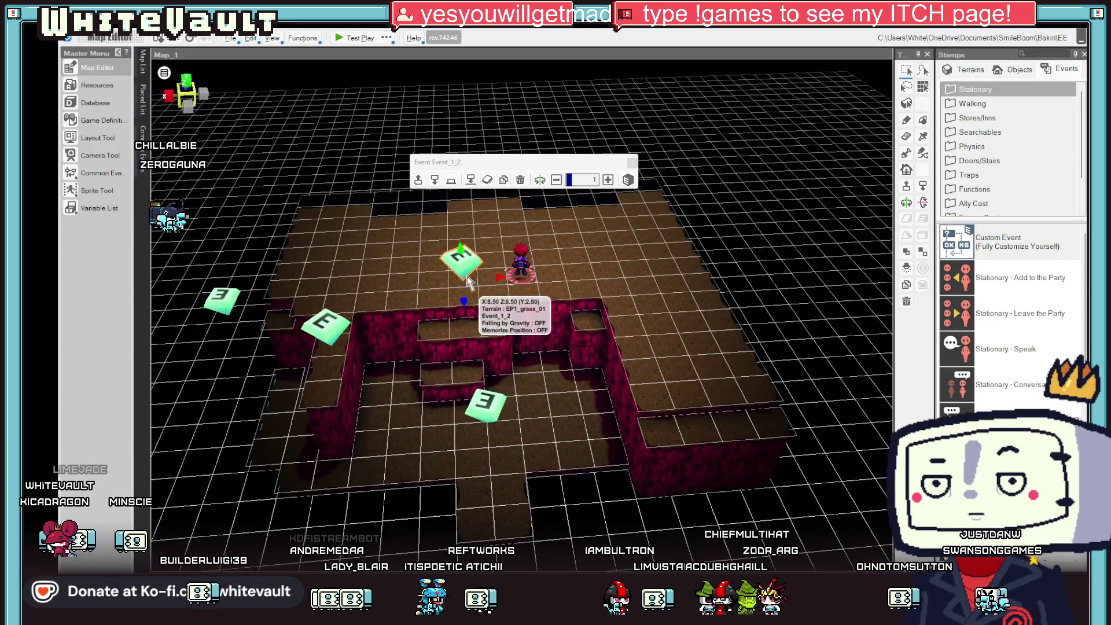
left_click_drag(454, 257, 458, 197)
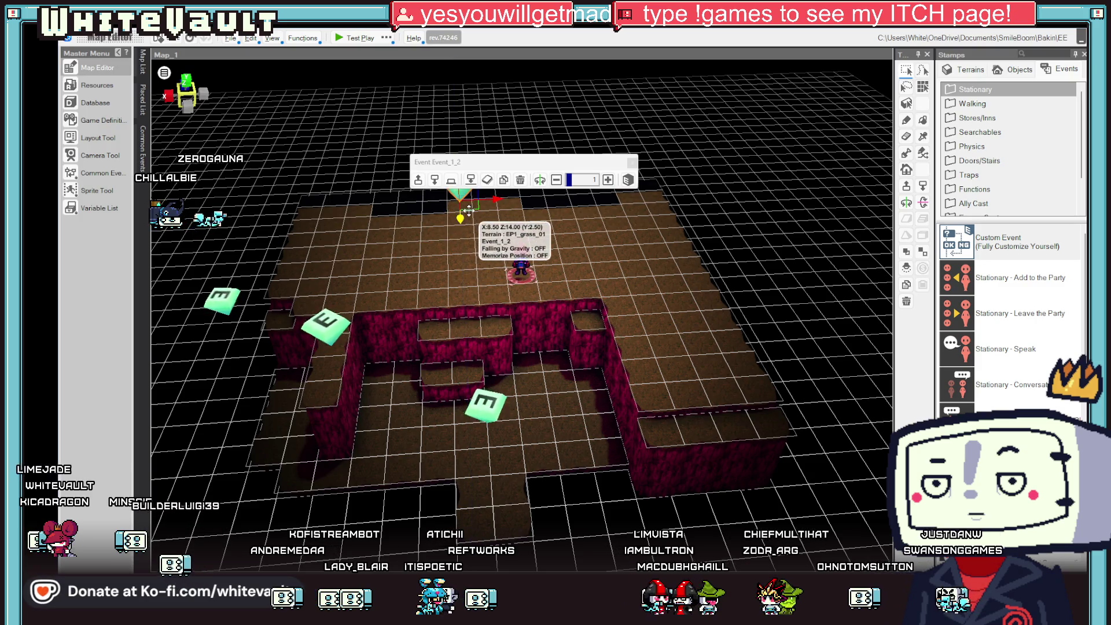
left_click(485, 398)
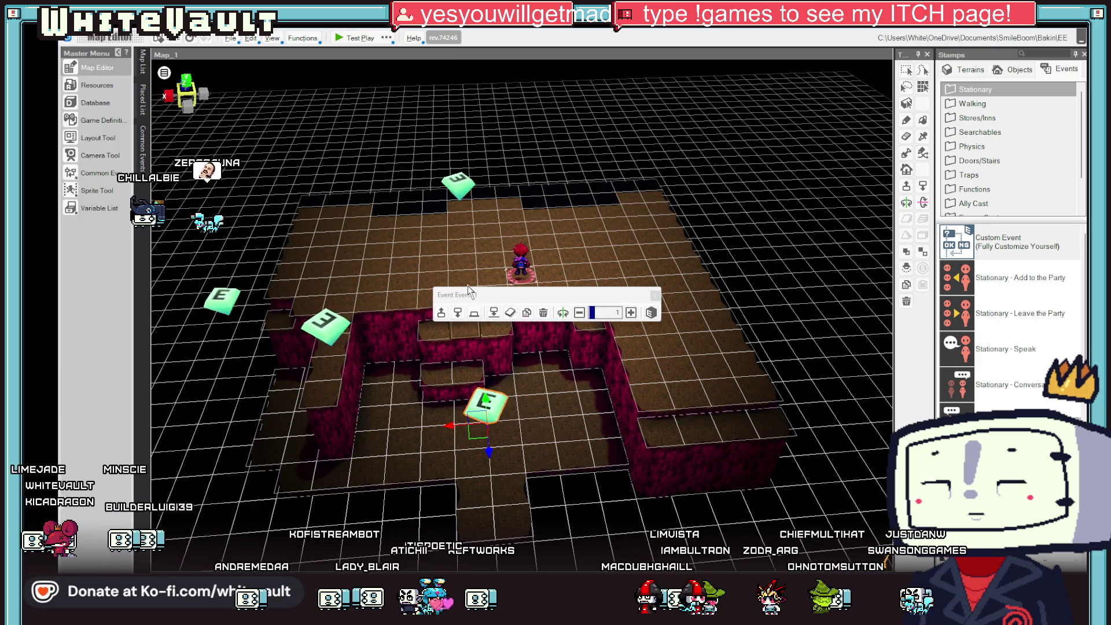
key("ctrl+z")
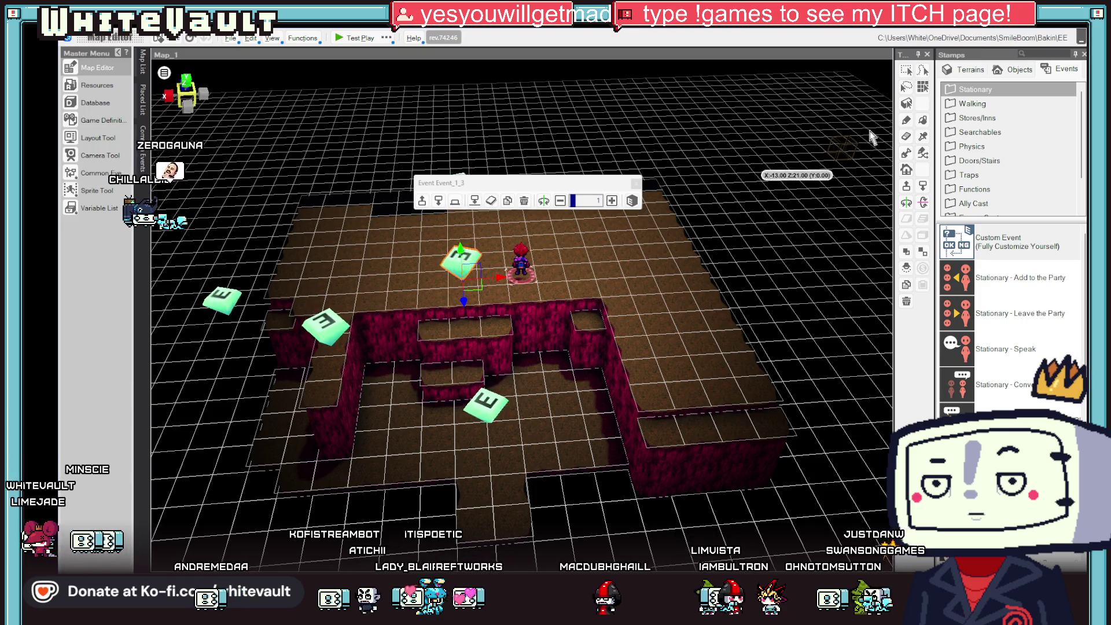
Open Event_2's script at its Change Player Y Coordinate step.
left_click(331, 322)
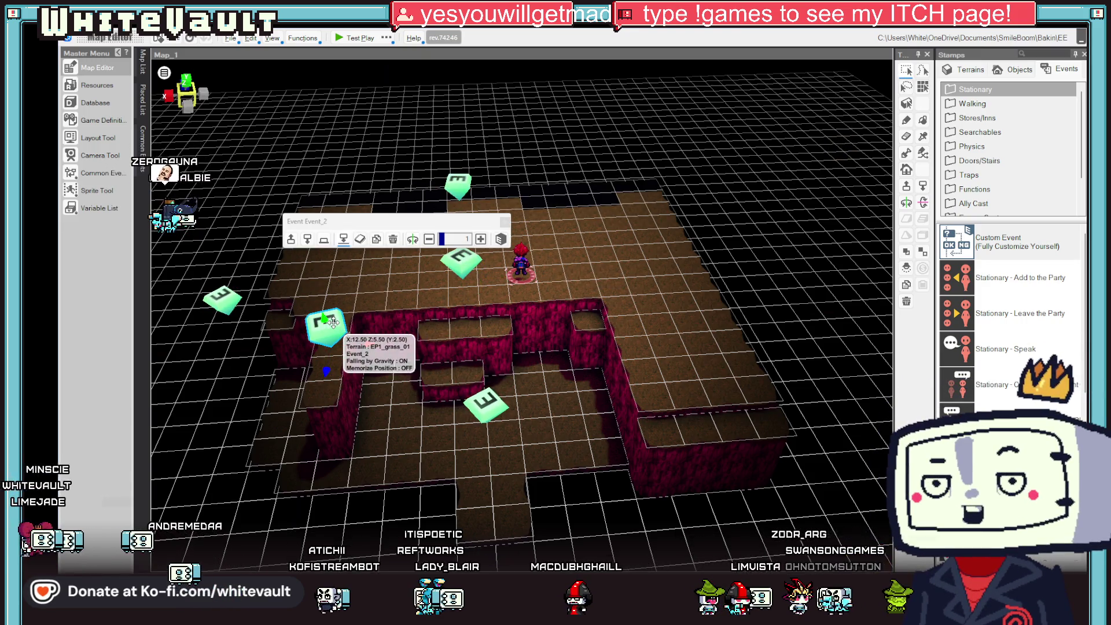
double_click(333, 323)
left_click(652, 197)
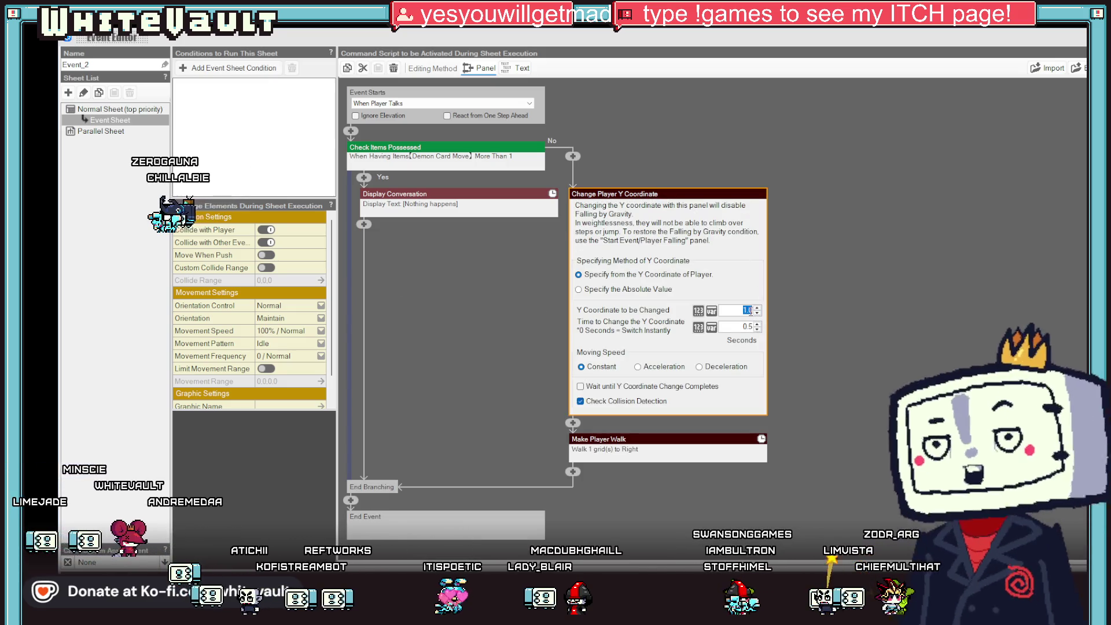
Change the Y coordinate value to 0.5 and add Start Player Falling after the walk.
type("0.5")
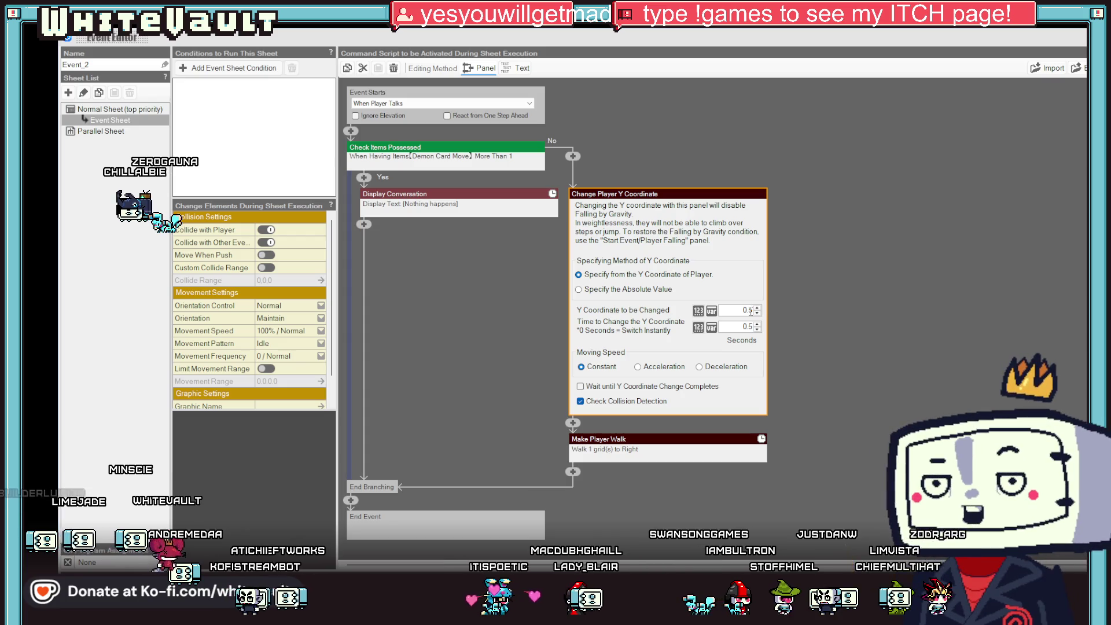
left_click(570, 281)
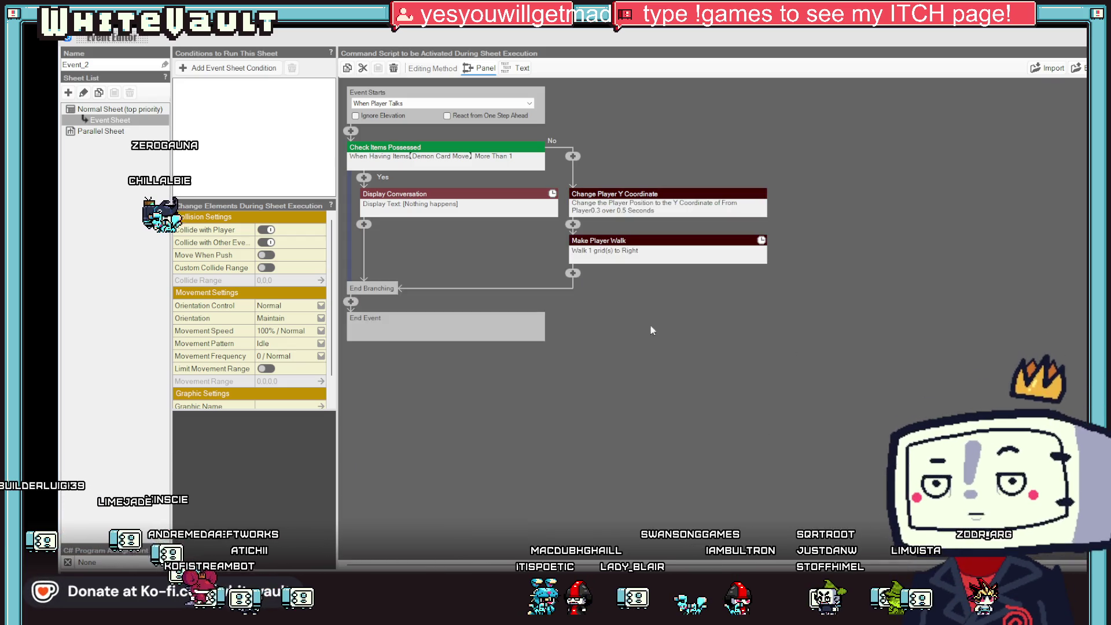
left_click(573, 274)
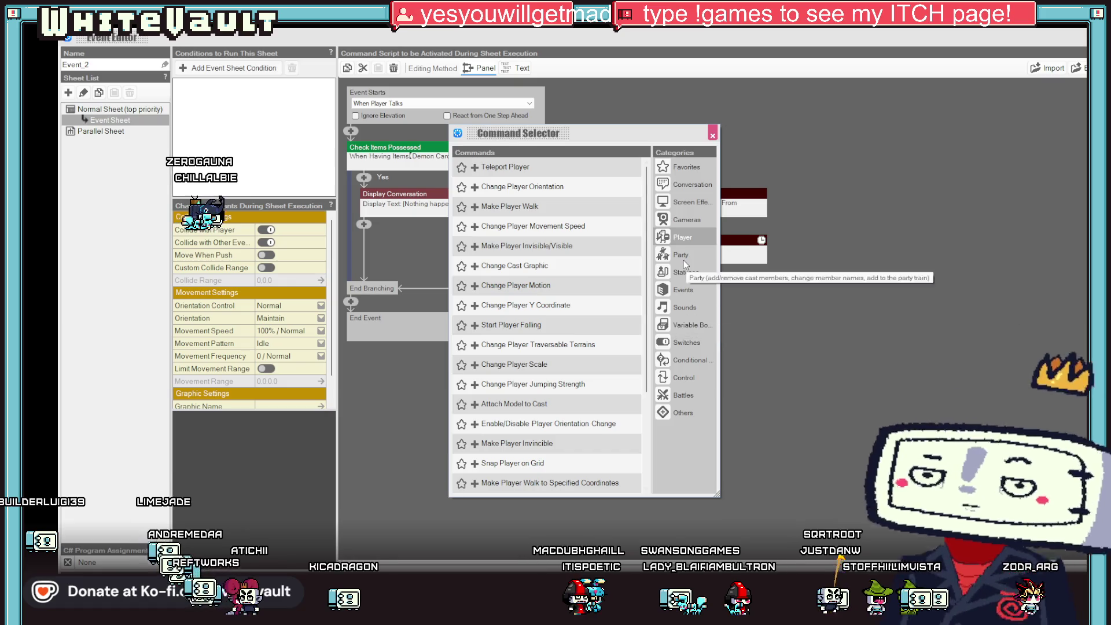
left_click(578, 320)
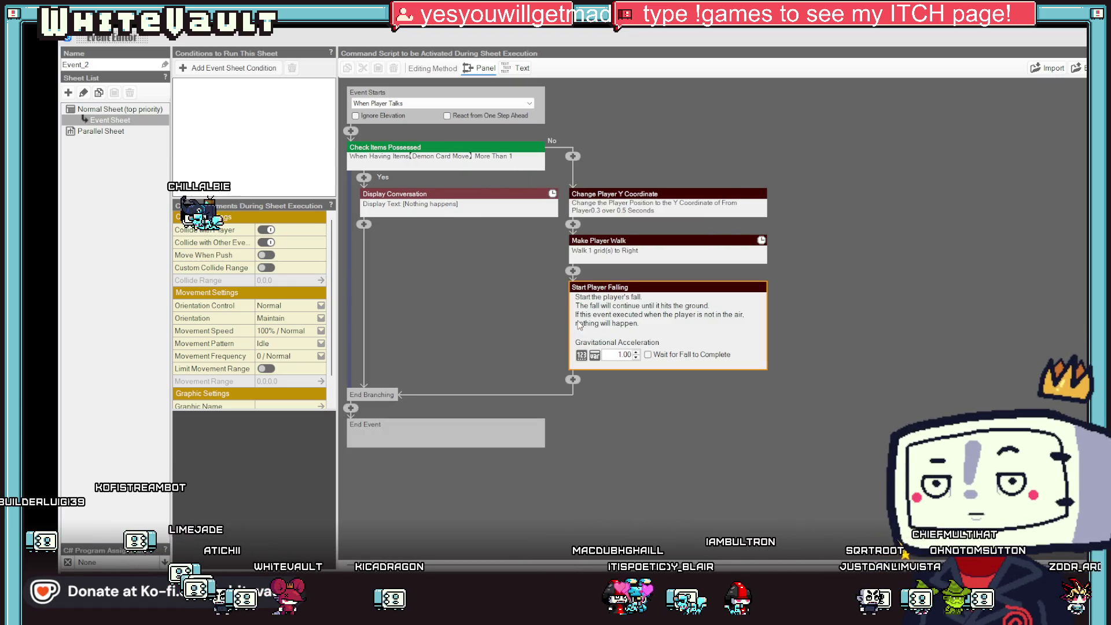
left_click(341, 40)
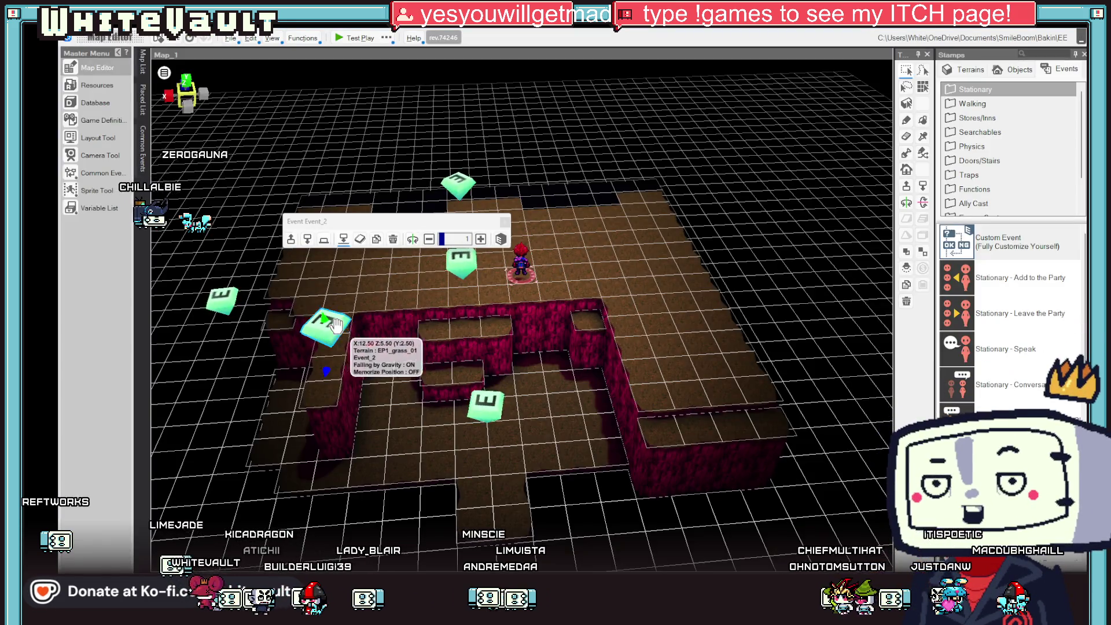
left_click(336, 324)
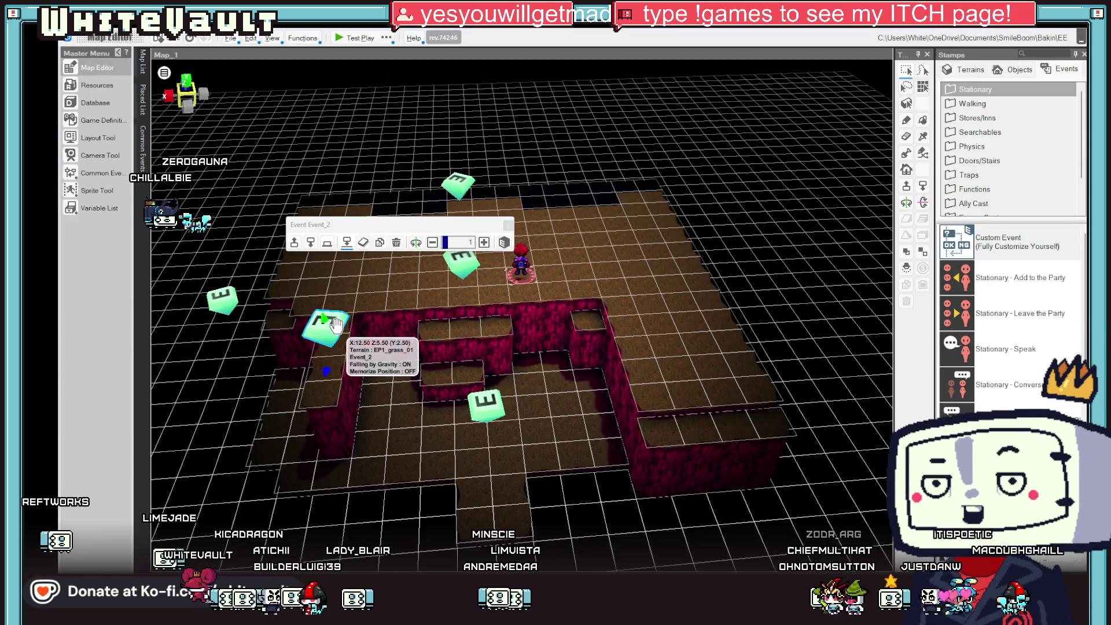
Switch Event_2's walk direction to left, then launch a test play of Map_1.
double_click(336, 324)
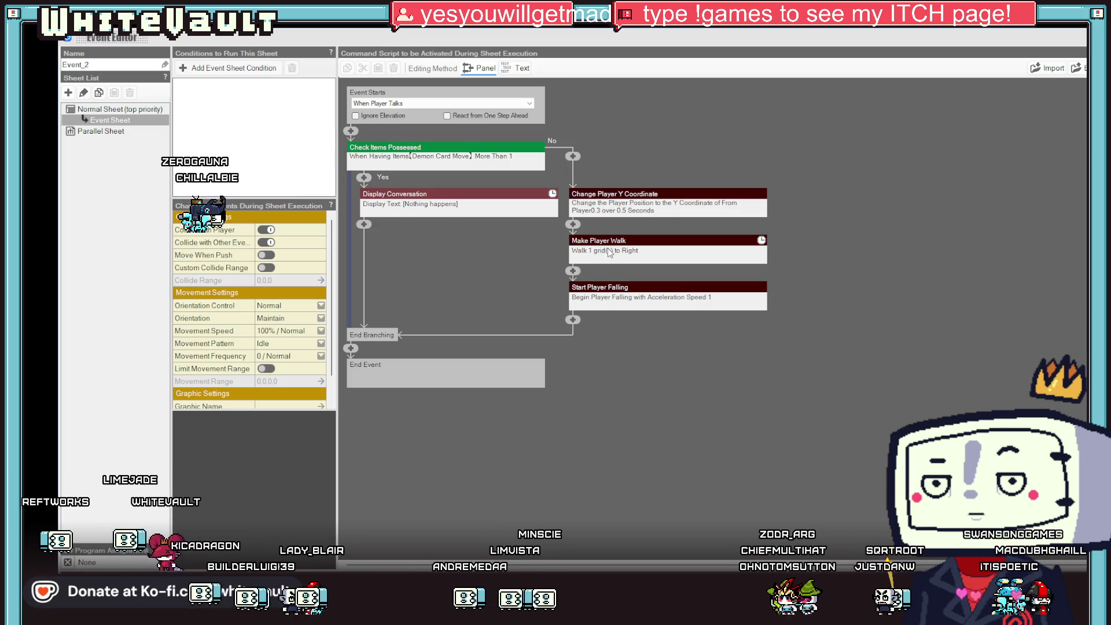
left_click(609, 252)
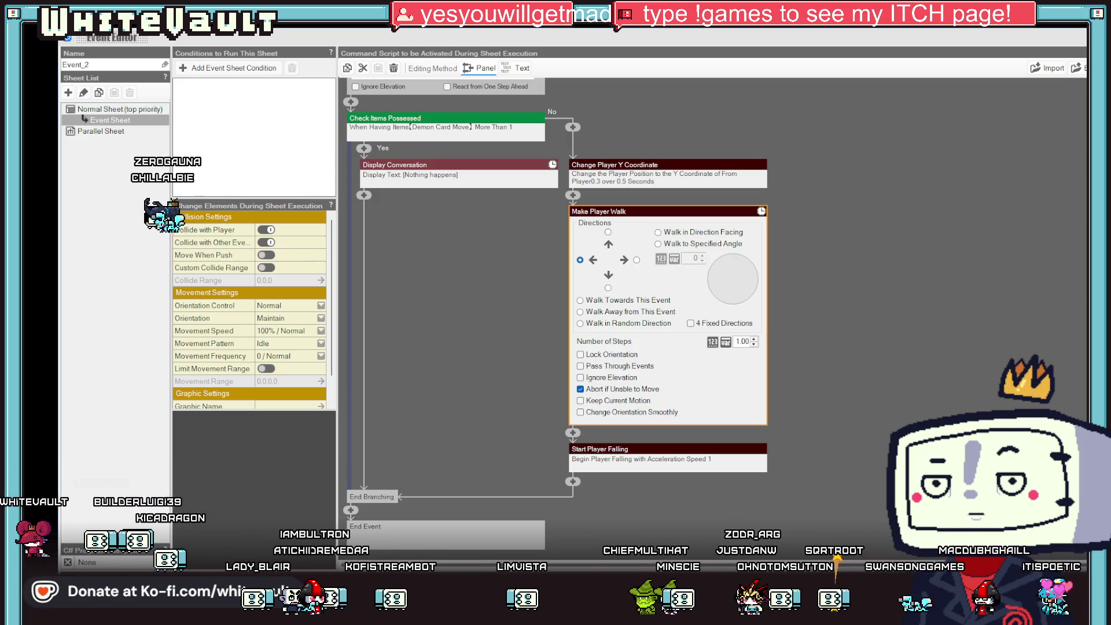
key("Escape")
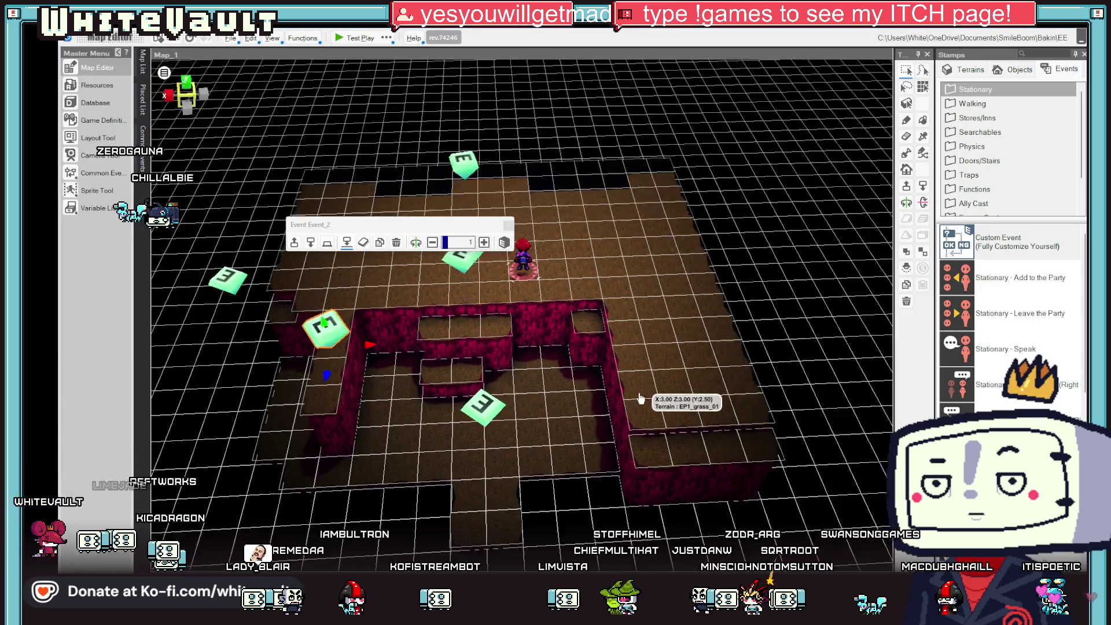
left_click(341, 38)
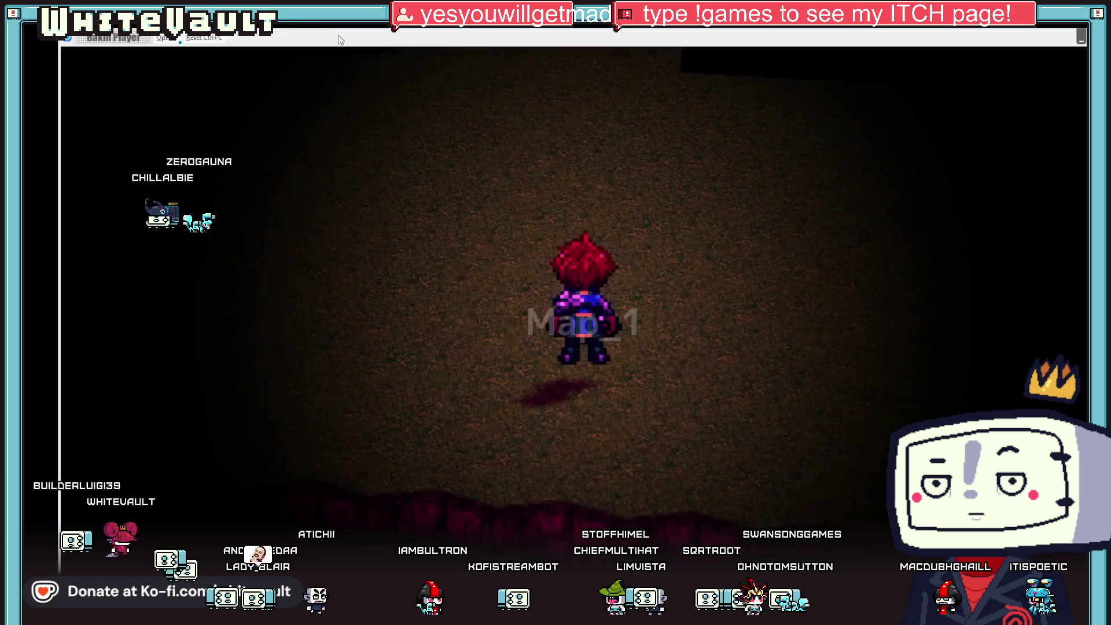
Walk the character down toward the red cliff wall, then exit the test play.
key("Down")
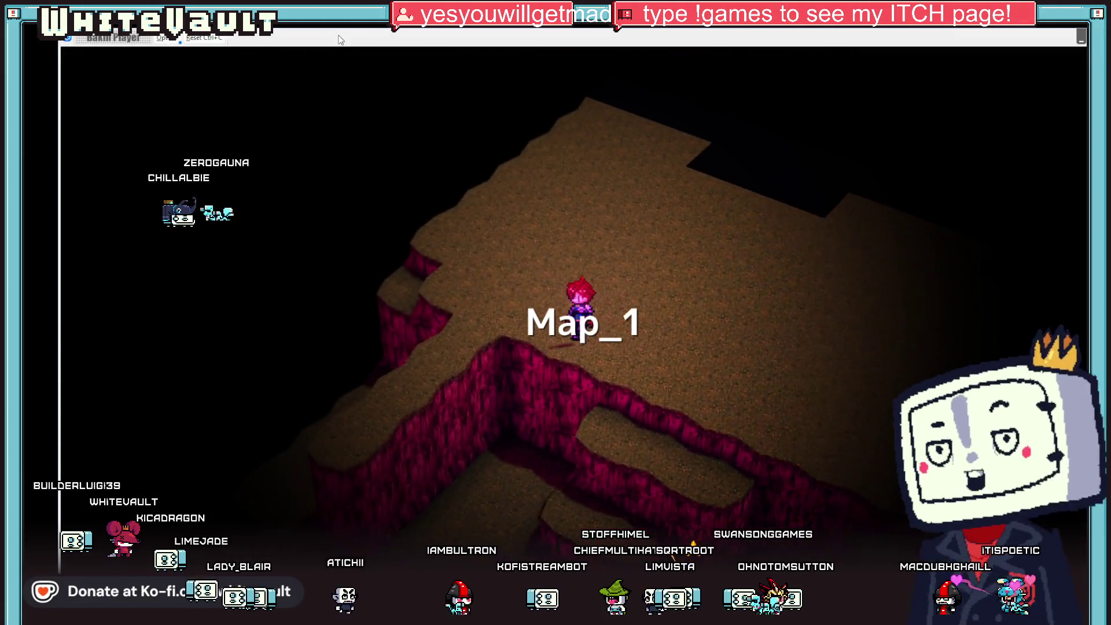
key("Down")
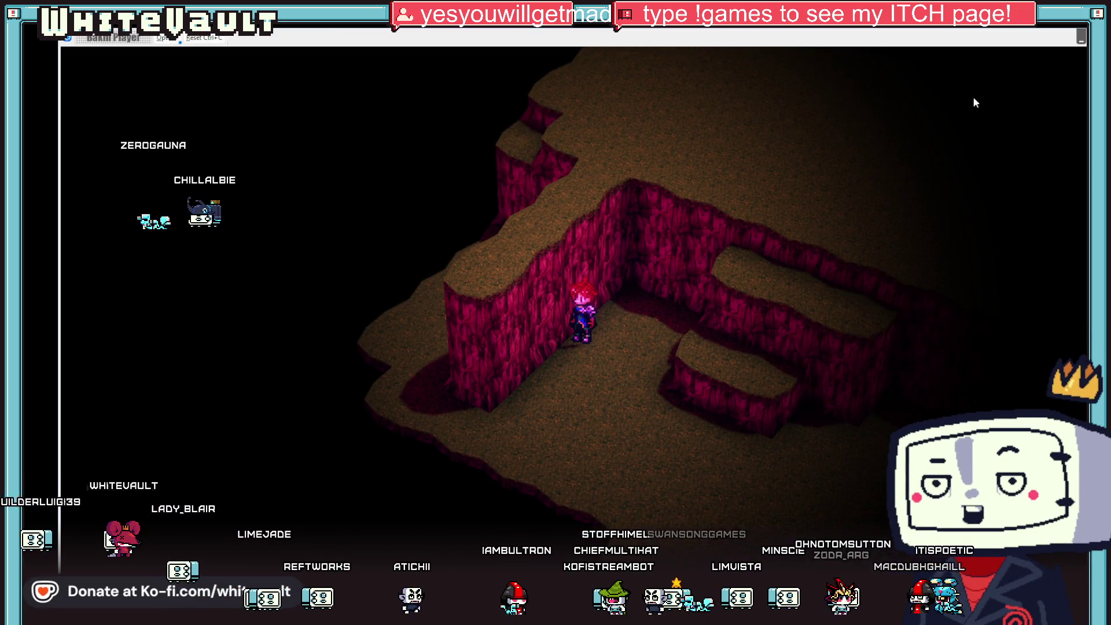
key("Escape")
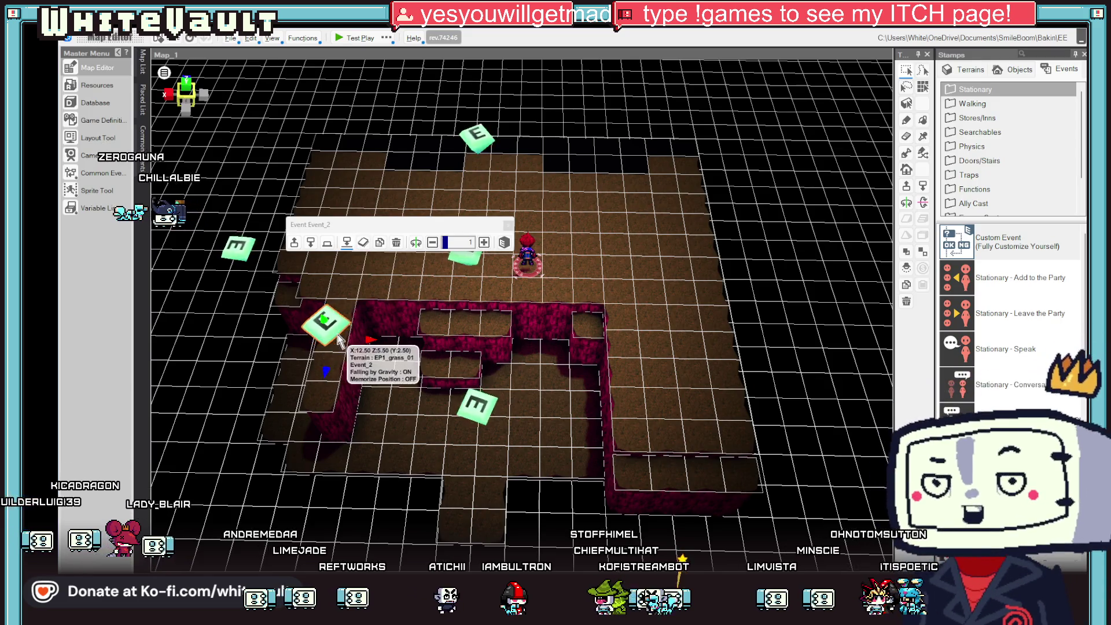
Set Event_2 to start When Event Makes Contact with Player, then tilt the view top-down.
double_click(336, 333)
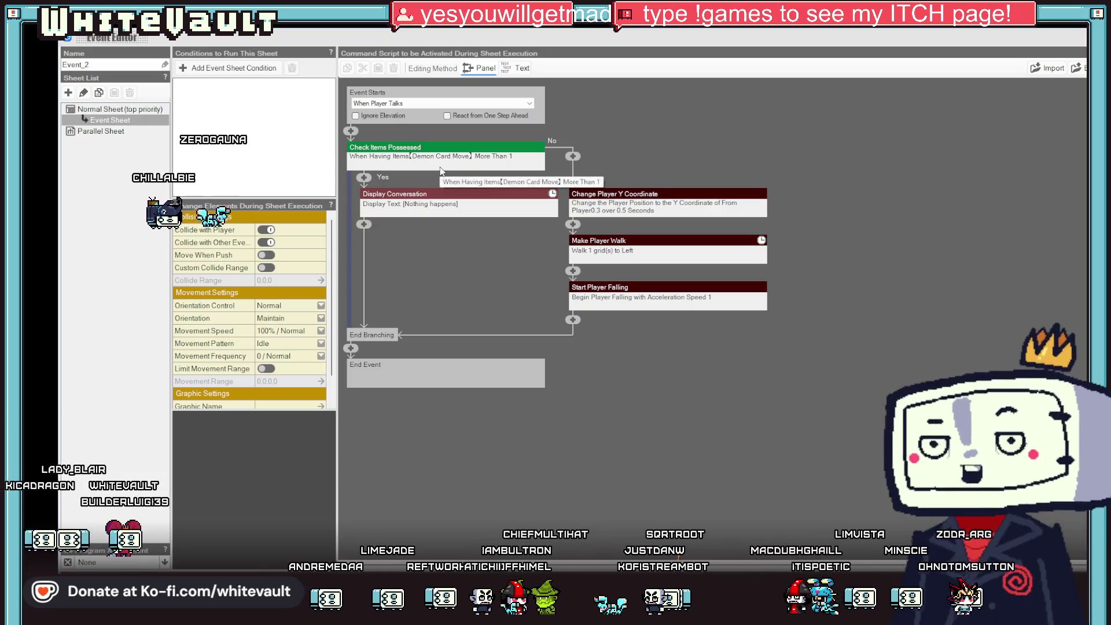
left_click(422, 103)
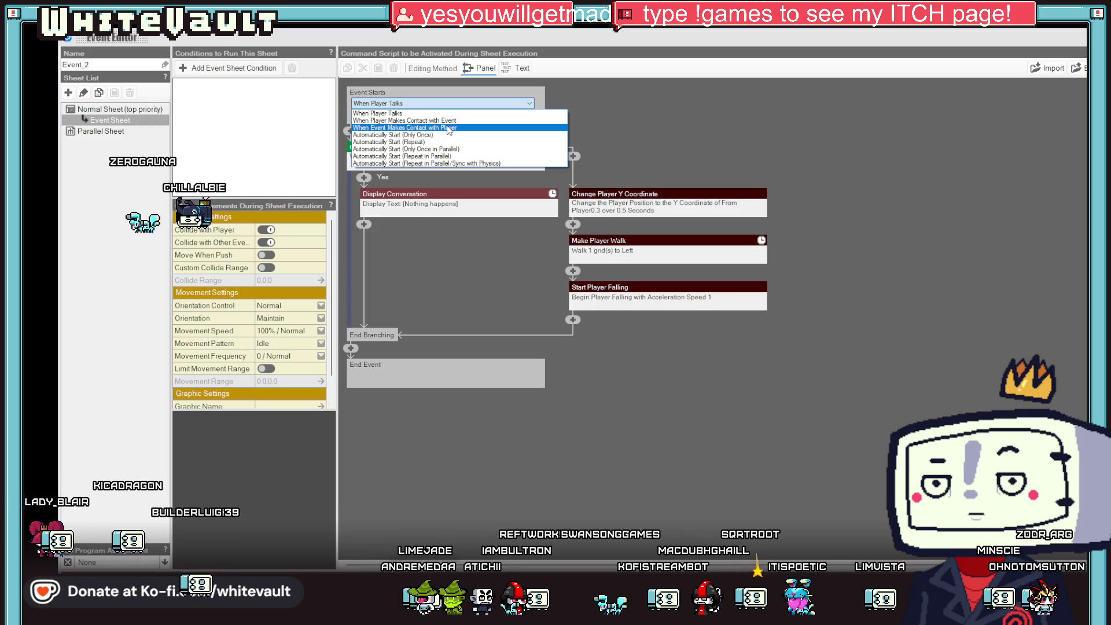
left_click(450, 128)
key("Escape")
mouse_move(526, 412)
left_mouse_down()
mouse_move(580, 389)
mouse_move(586, 422)
mouse_move(379, 272)
left_mouse_up()
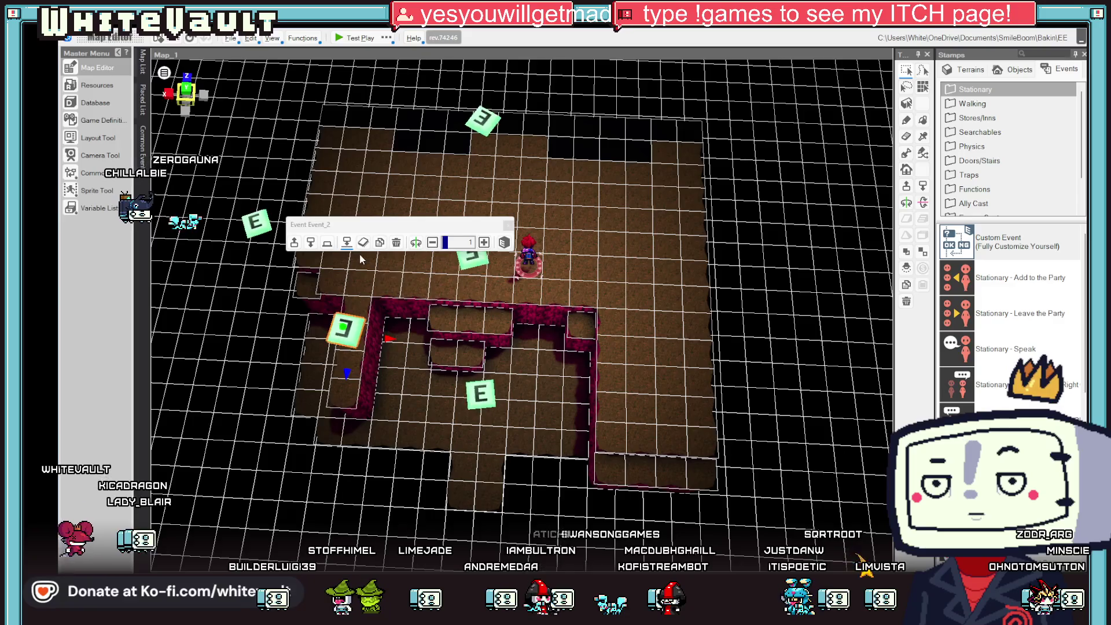
left_click(612, 326)
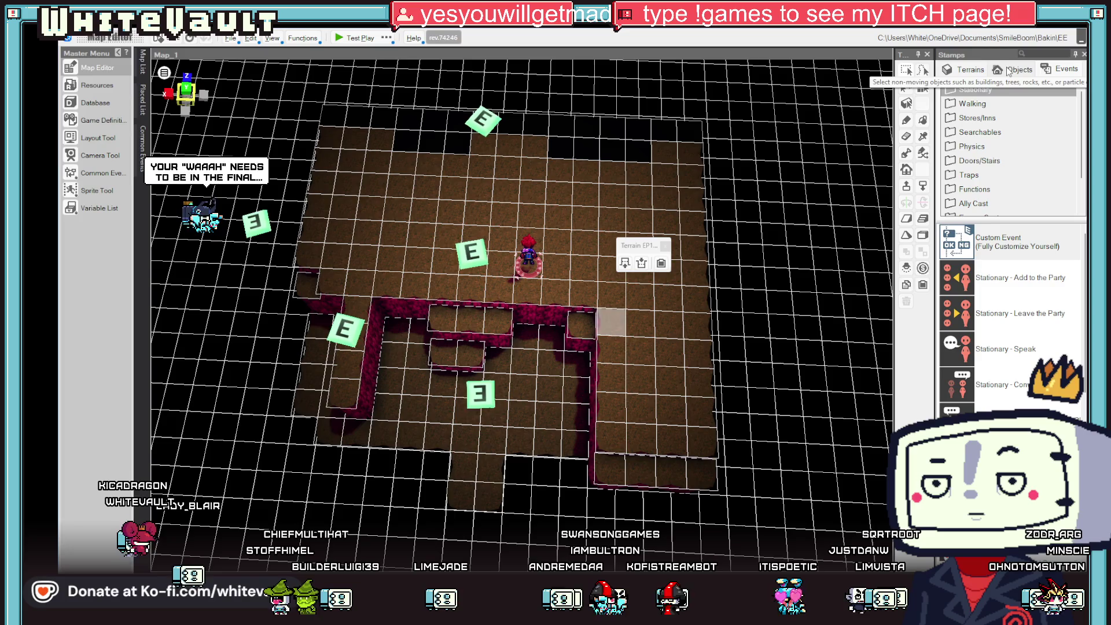
Place an empty Custom Event (Event_3) on the cave floor and widen the templates panel.
left_click(1014, 242)
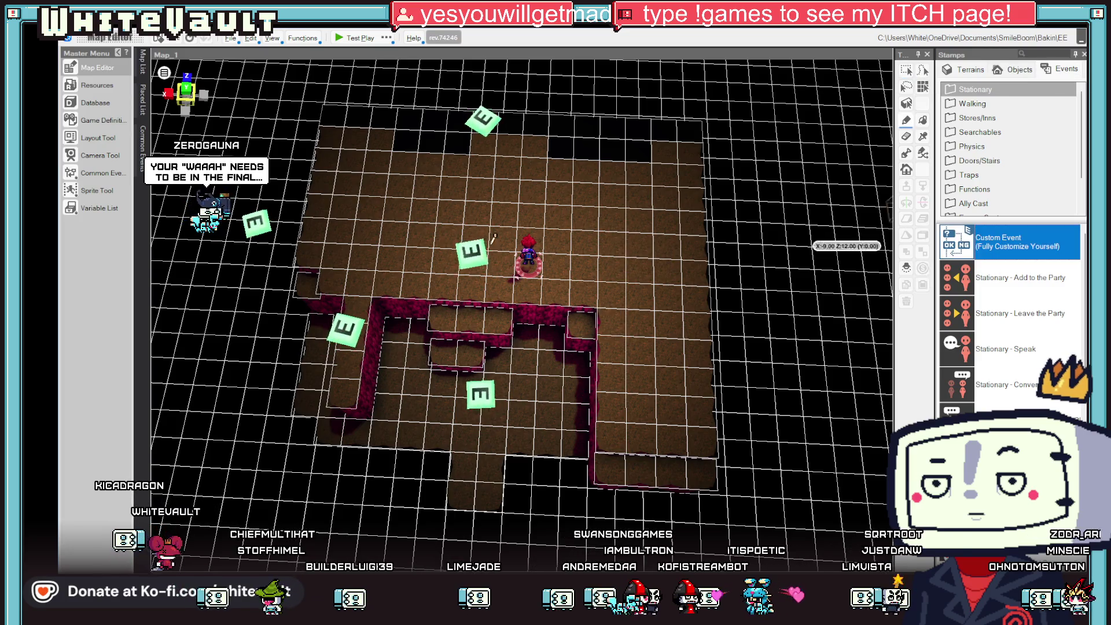
left_click(368, 226)
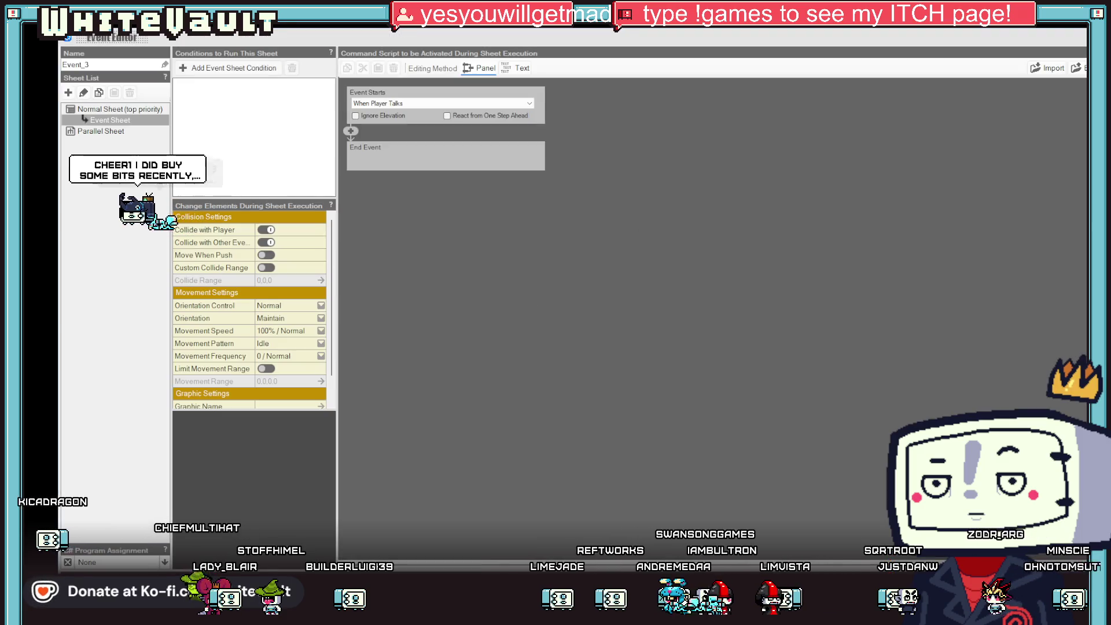
key("Escape")
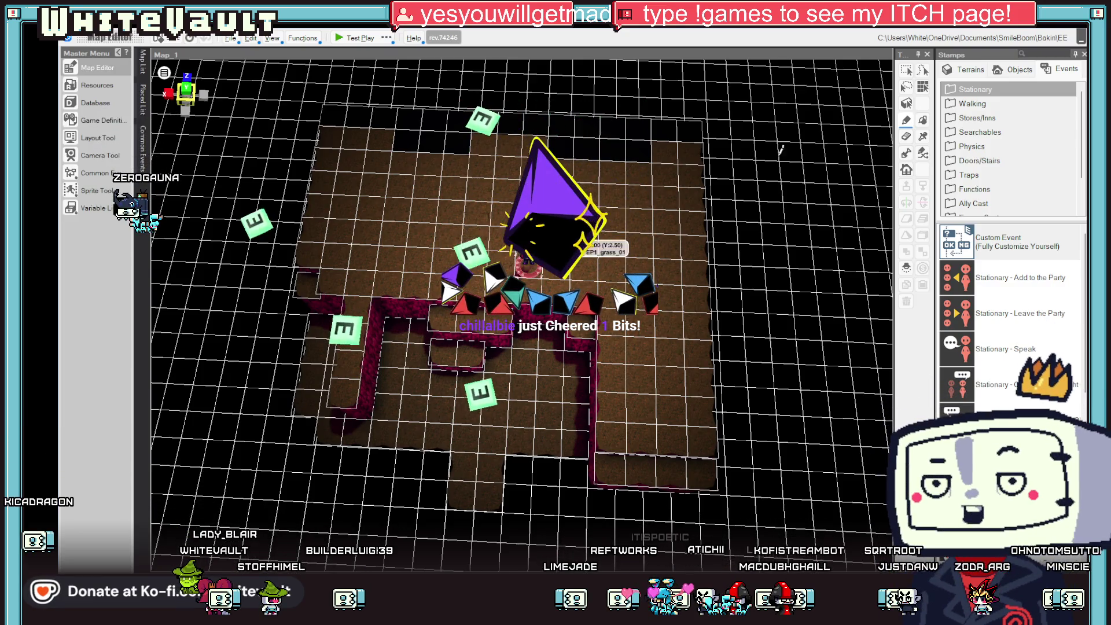
scroll(1017, 401, "down", 3)
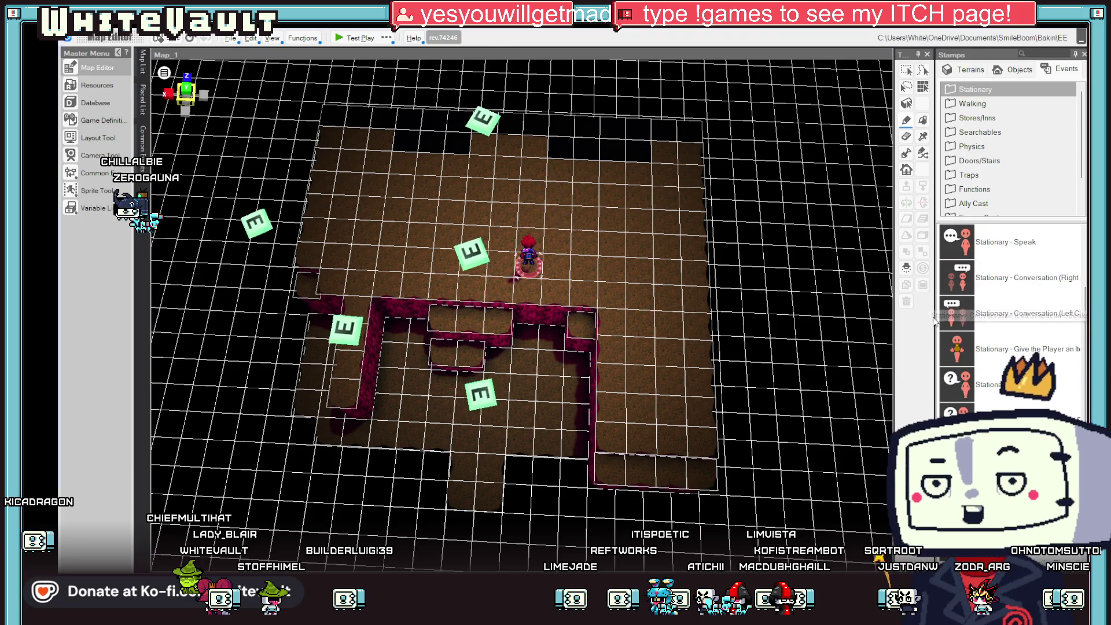
left_click_drag(934, 318, 894, 322)
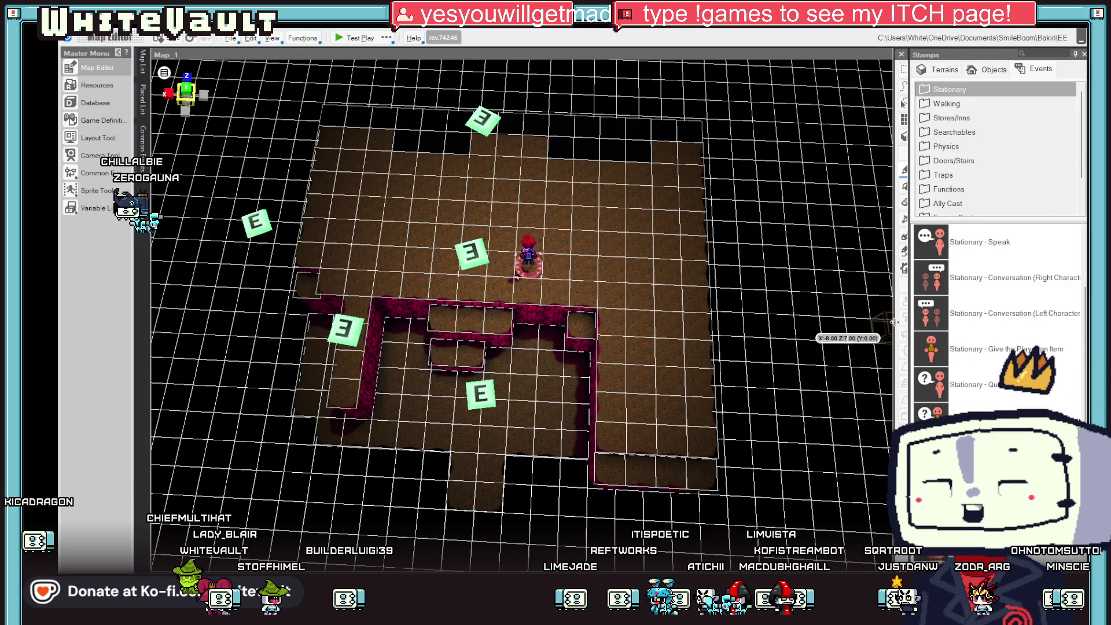
Place a stationary event giving the player the Demon Card Move item, then test play.
left_click(371, 215)
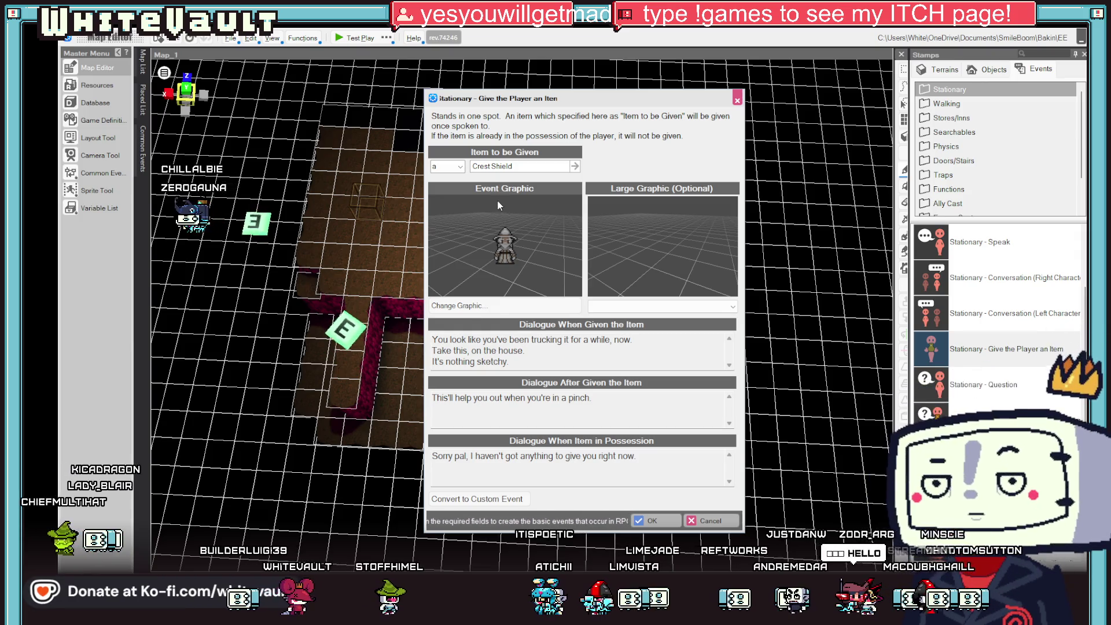
left_click(575, 166)
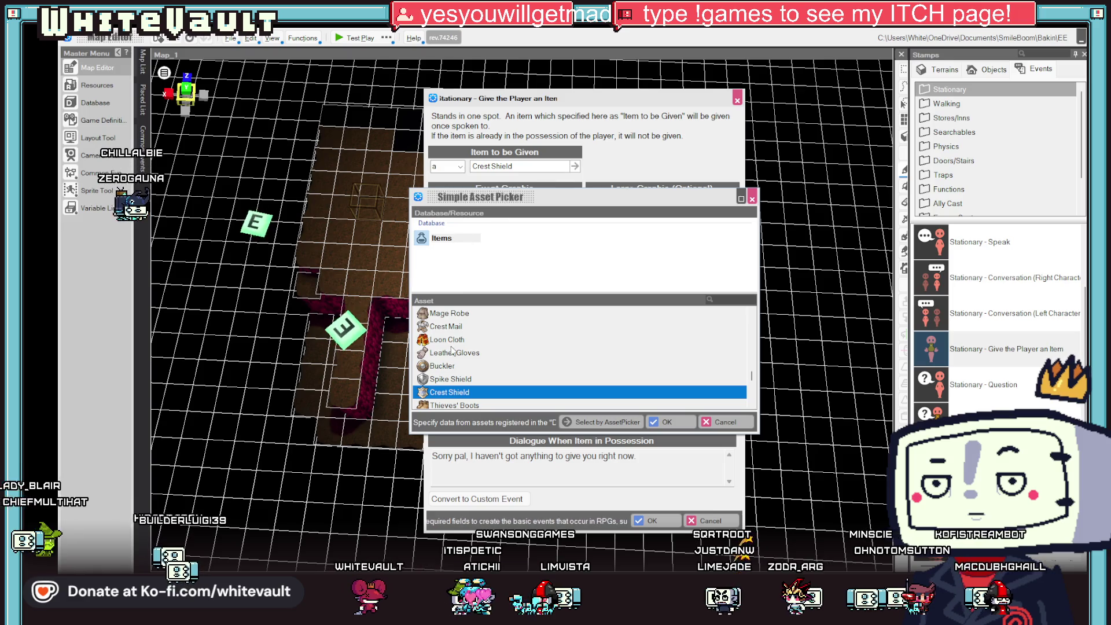
scroll(452, 350, "up", 5)
double_click(458, 313)
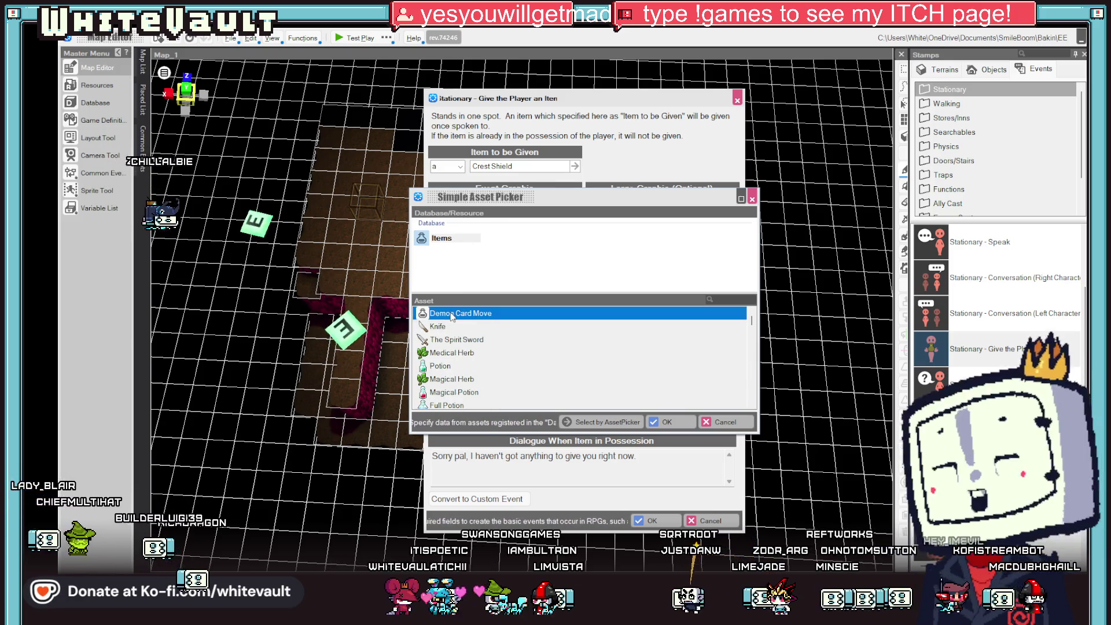
left_click(675, 521)
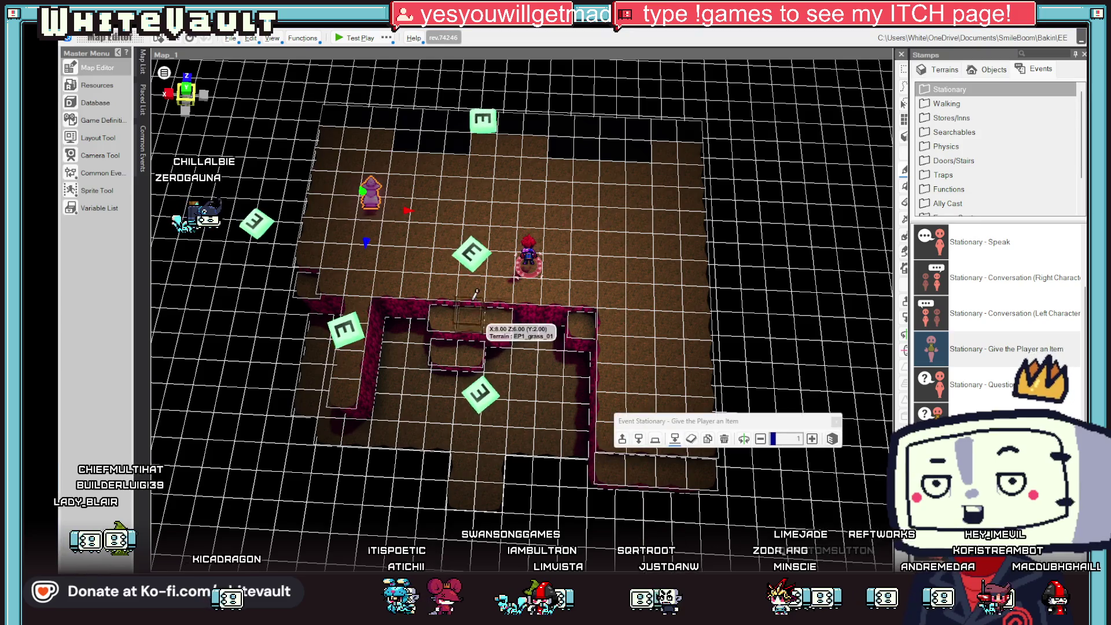
left_click(362, 39)
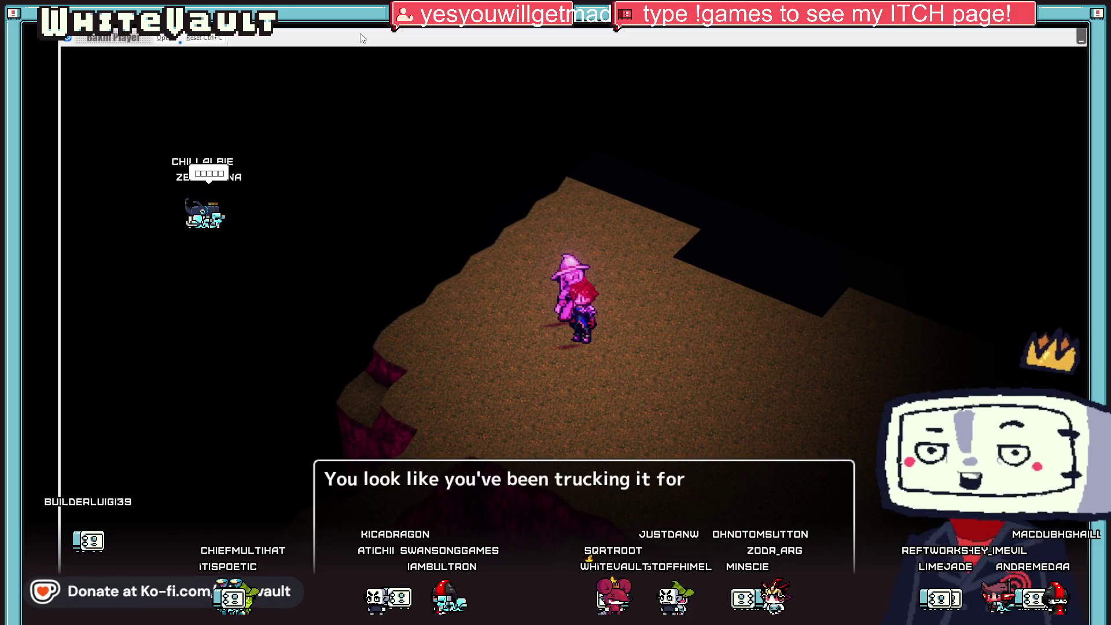
key("Return")
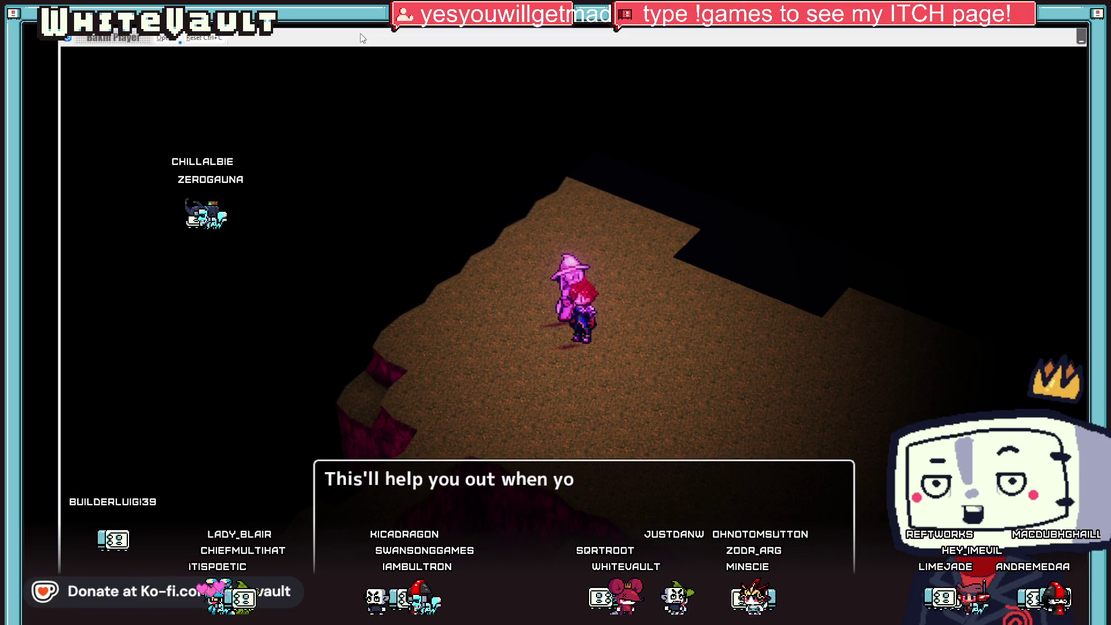
key("Return")
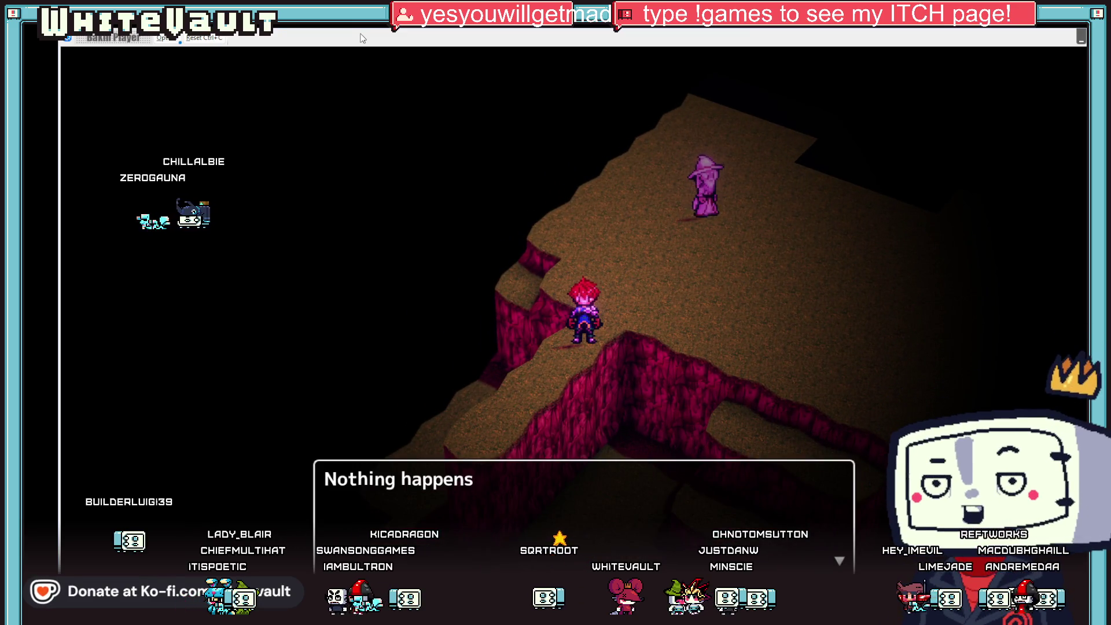
key("Return")
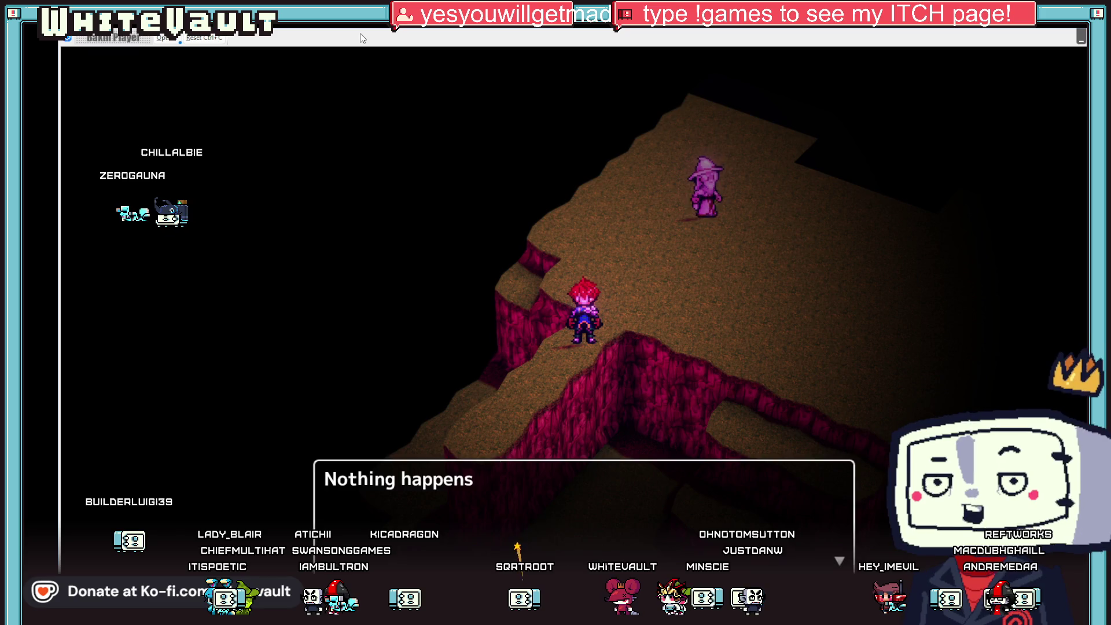
key("Return")
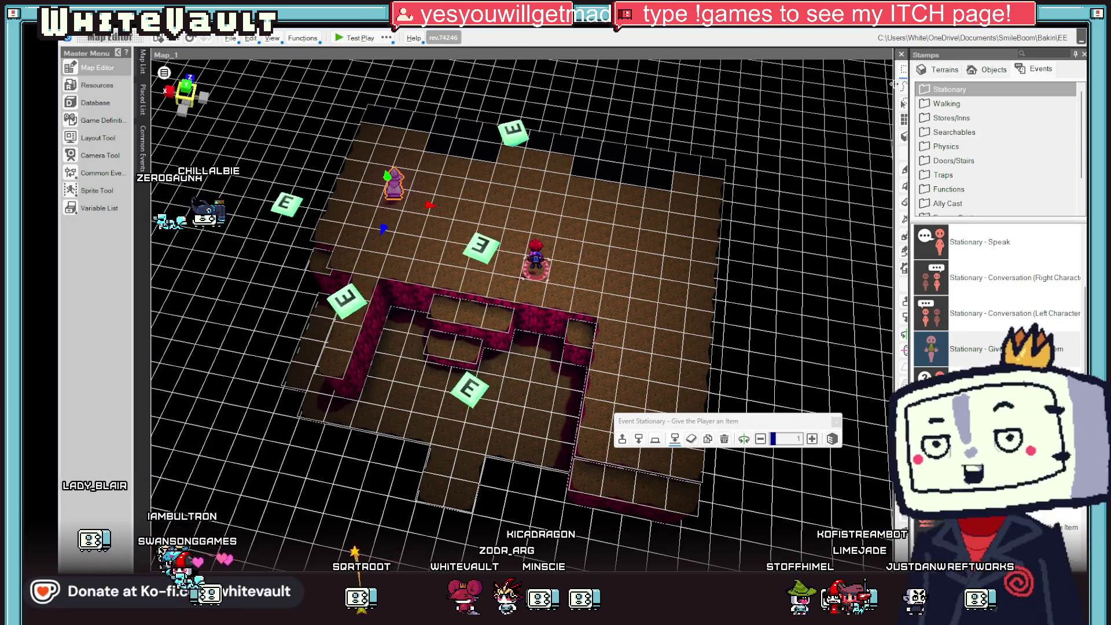
Resize the stamps panel and open Event_2 for editing.
left_click_drag(899, 82, 877, 165)
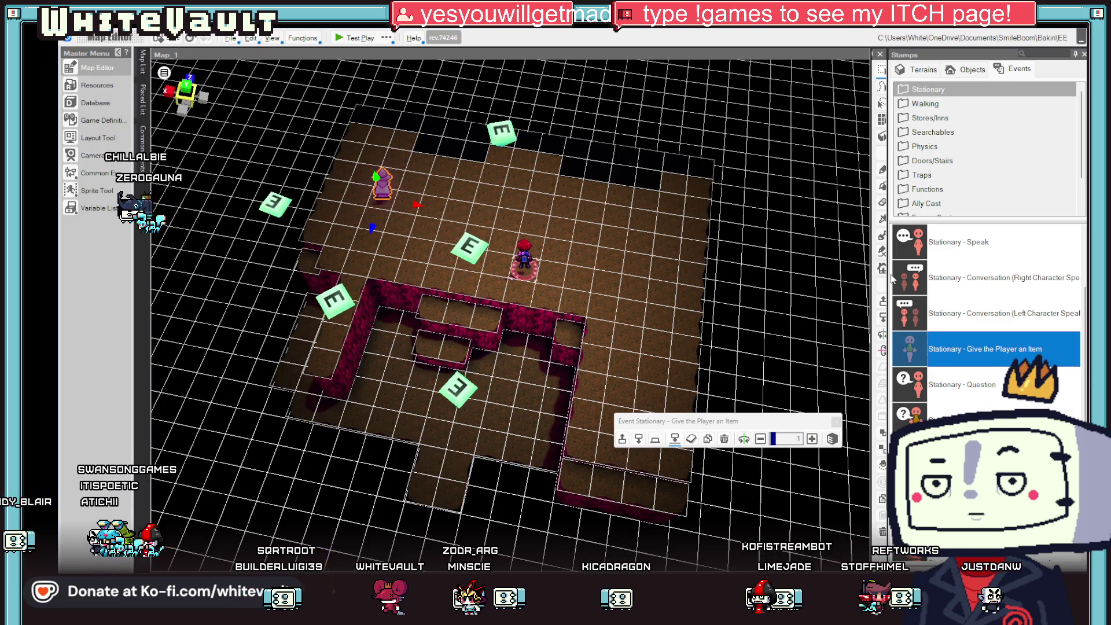
left_click_drag(890, 111, 904, 298)
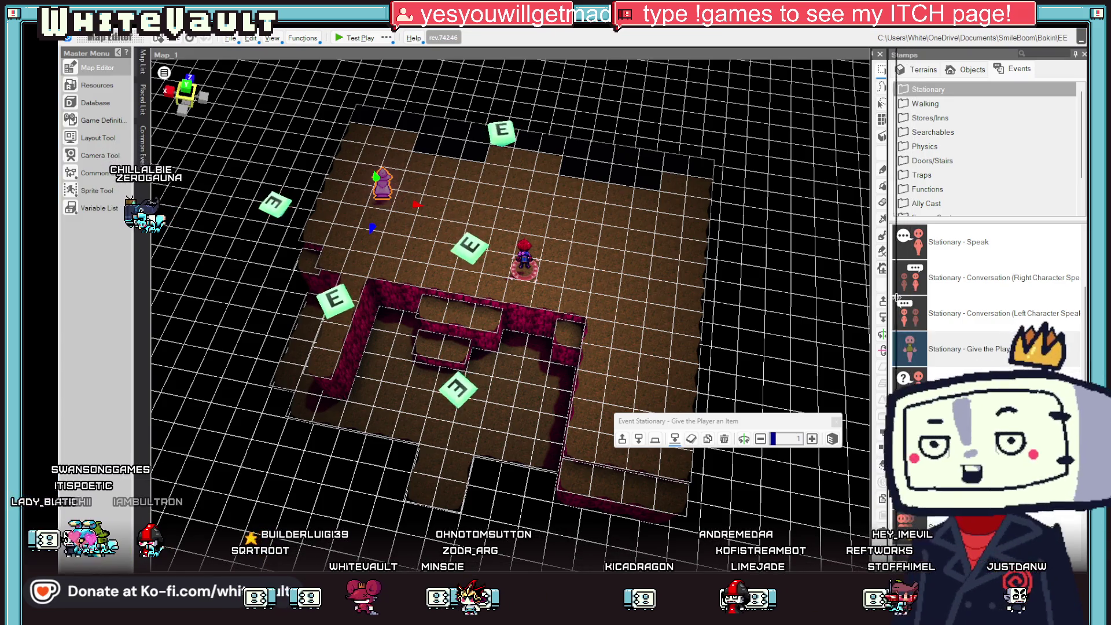
left_click(337, 300)
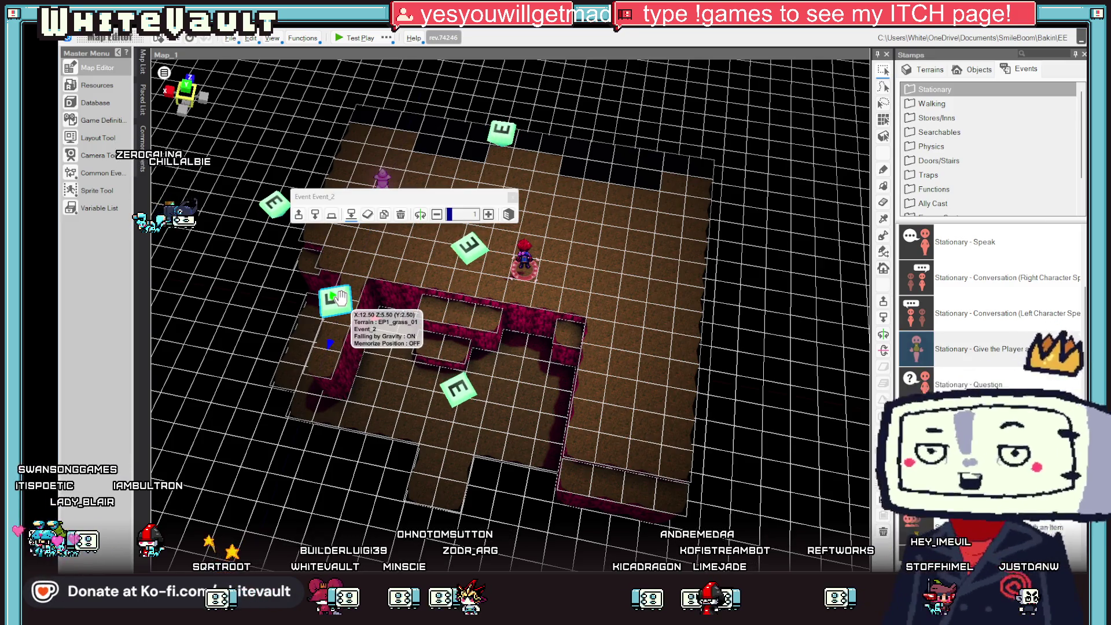
double_click(340, 298)
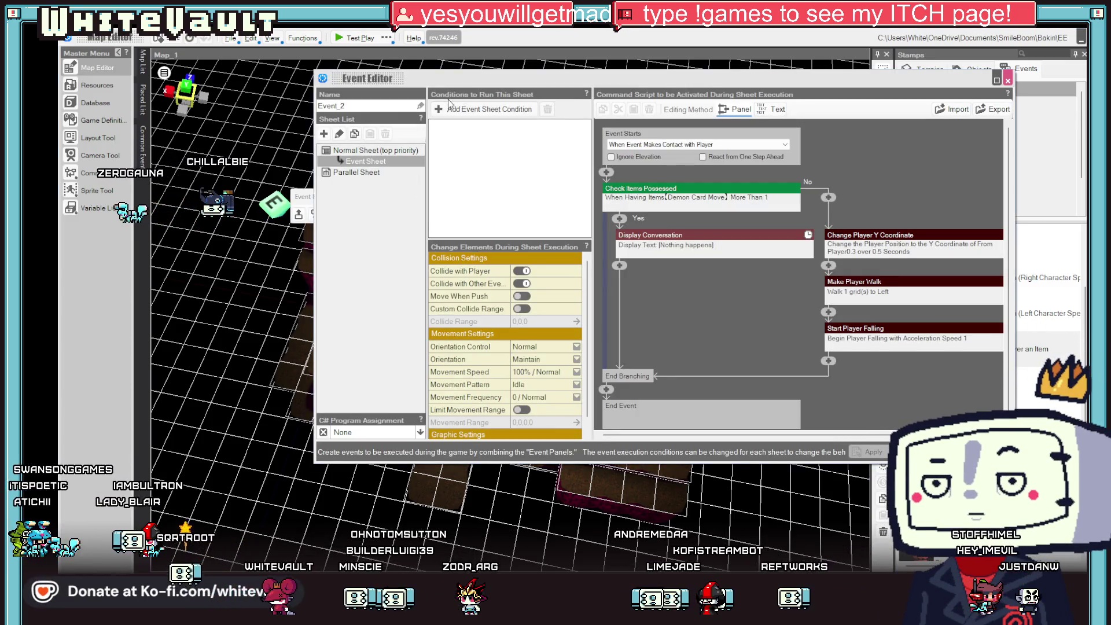
Add, then delete, an unwanted Variable Box sheet condition.
left_click(444, 112)
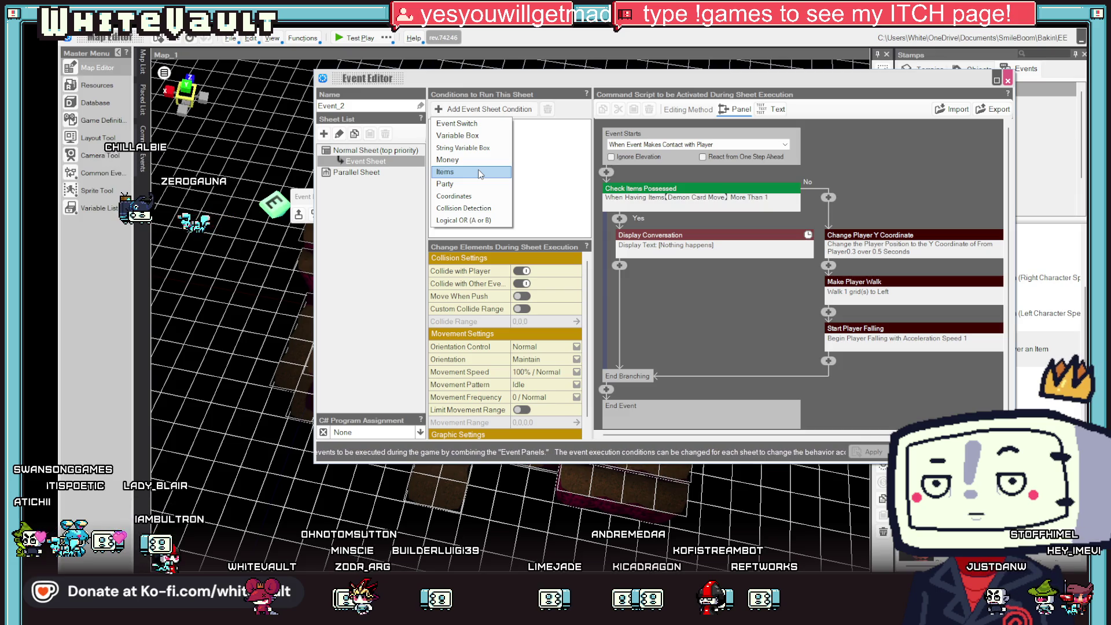
left_click(475, 136)
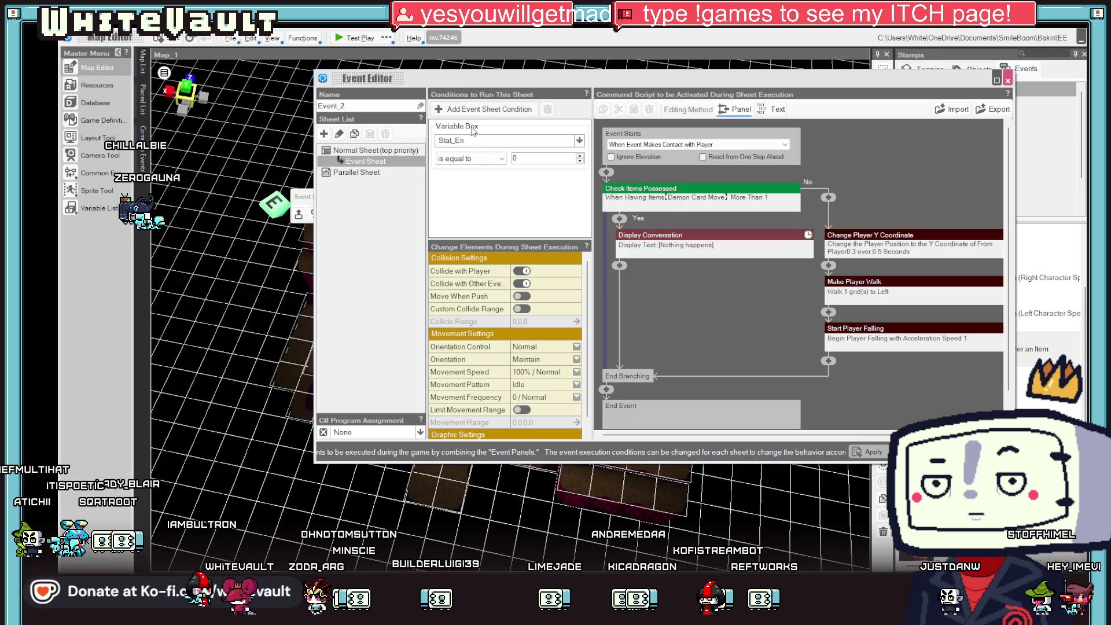
left_click(470, 126)
right_click(467, 125)
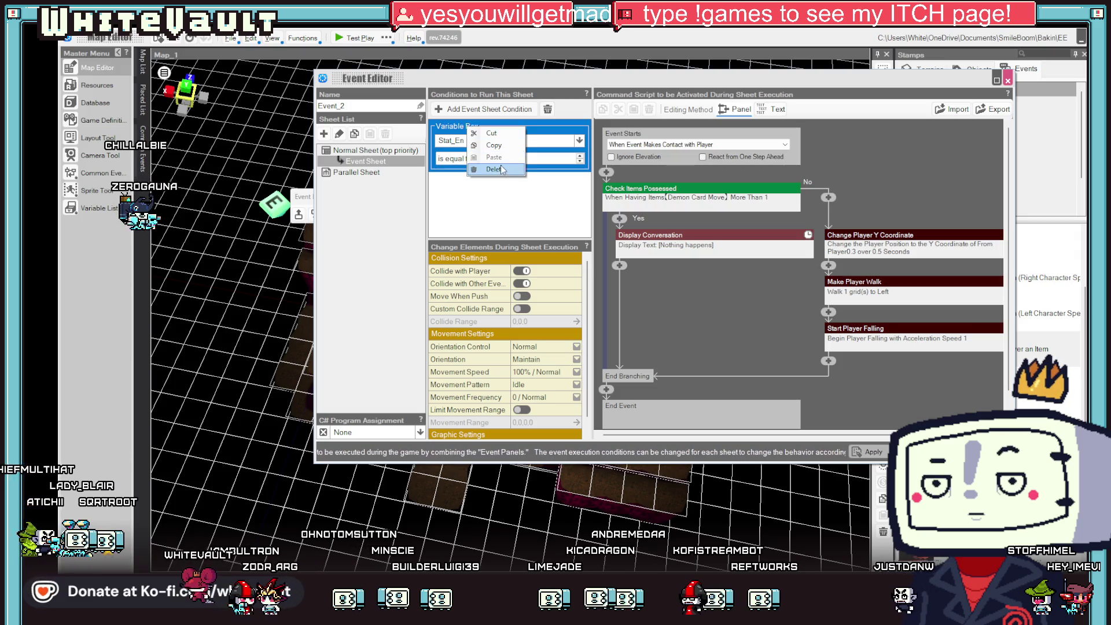
left_click(486, 169)
Add an Event Switch condition requiring a new local switch L:Self to be Off.
left_click(447, 110)
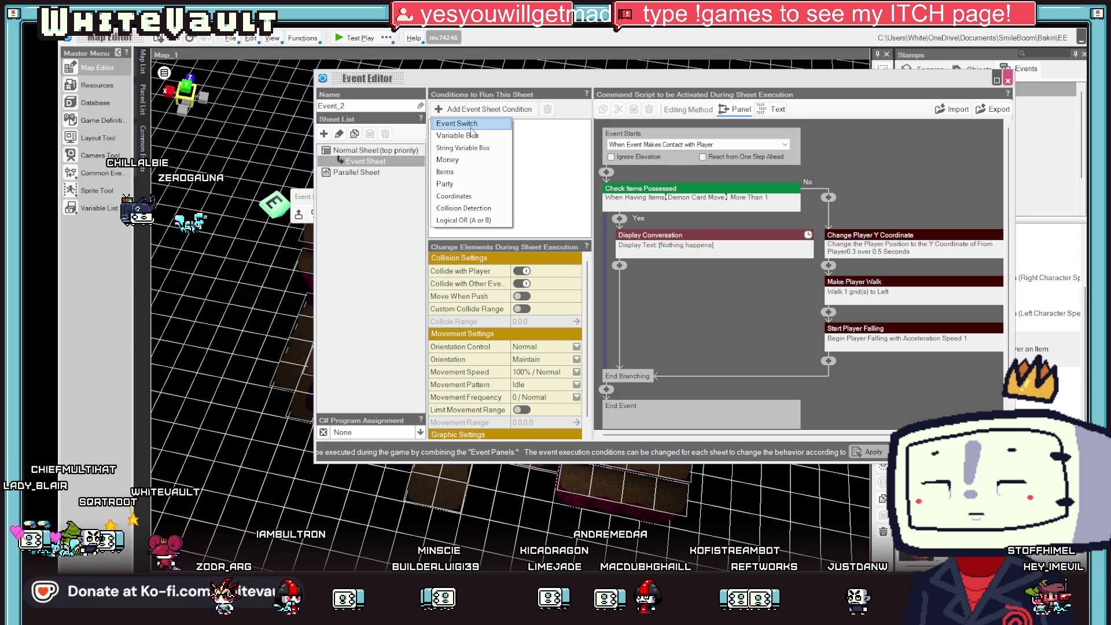
left_click(471, 123)
left_click(471, 140)
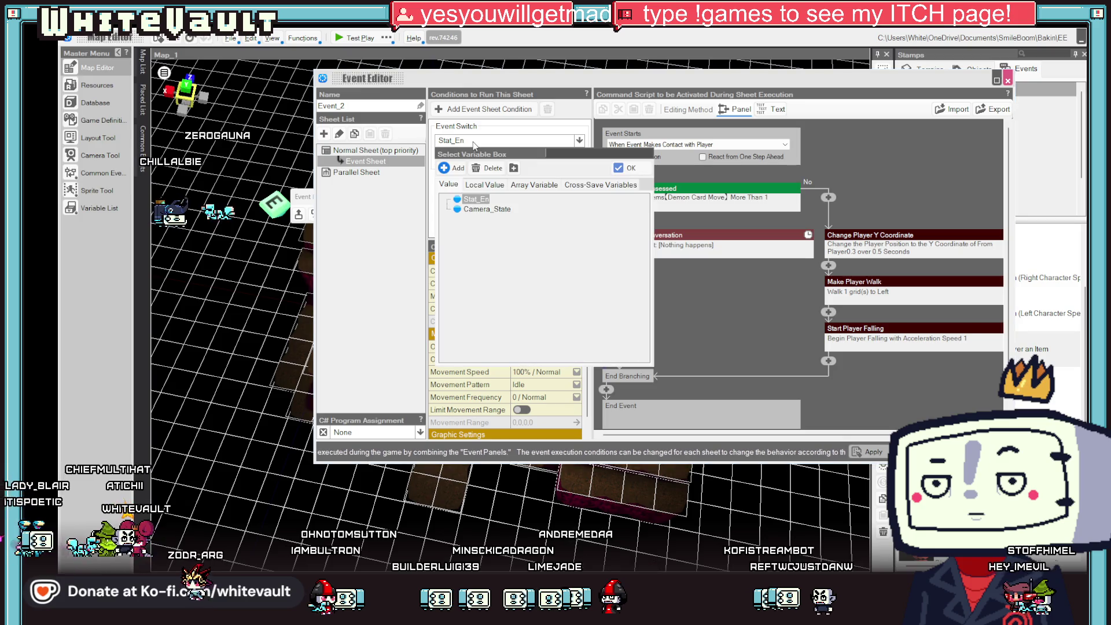
left_click(485, 184)
left_click(452, 168)
type("Self")
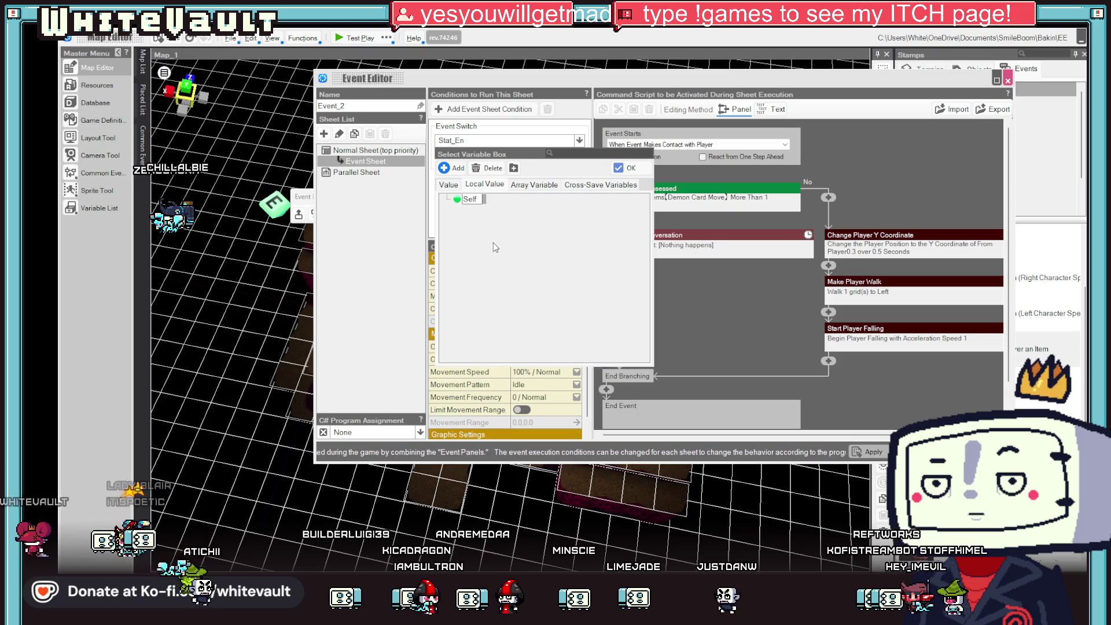
key("Return")
left_click(627, 168)
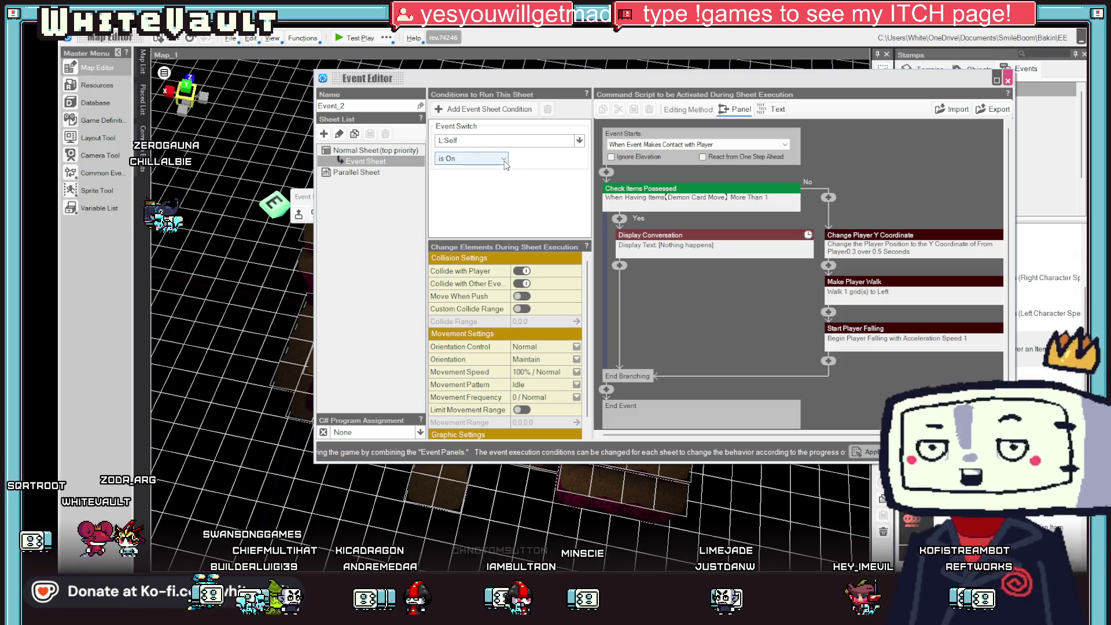
left_click(469, 158)
left_click(479, 180)
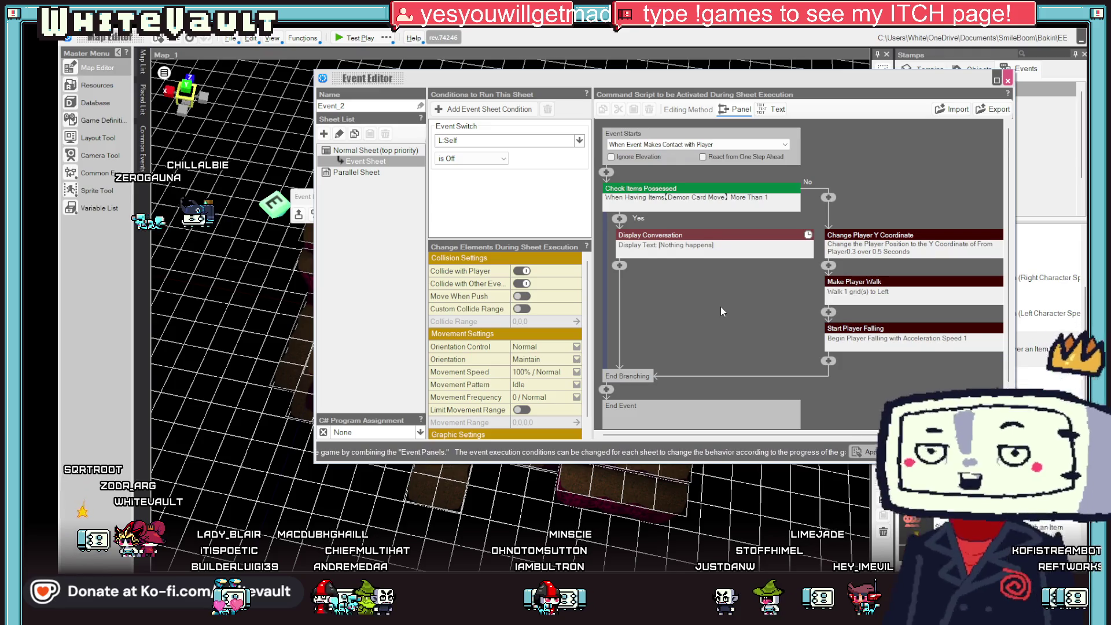
After 'Nothing happens', add Event Switch On/Off turning L:Self on, then start a test play.
scroll(720, 307, "down", 1)
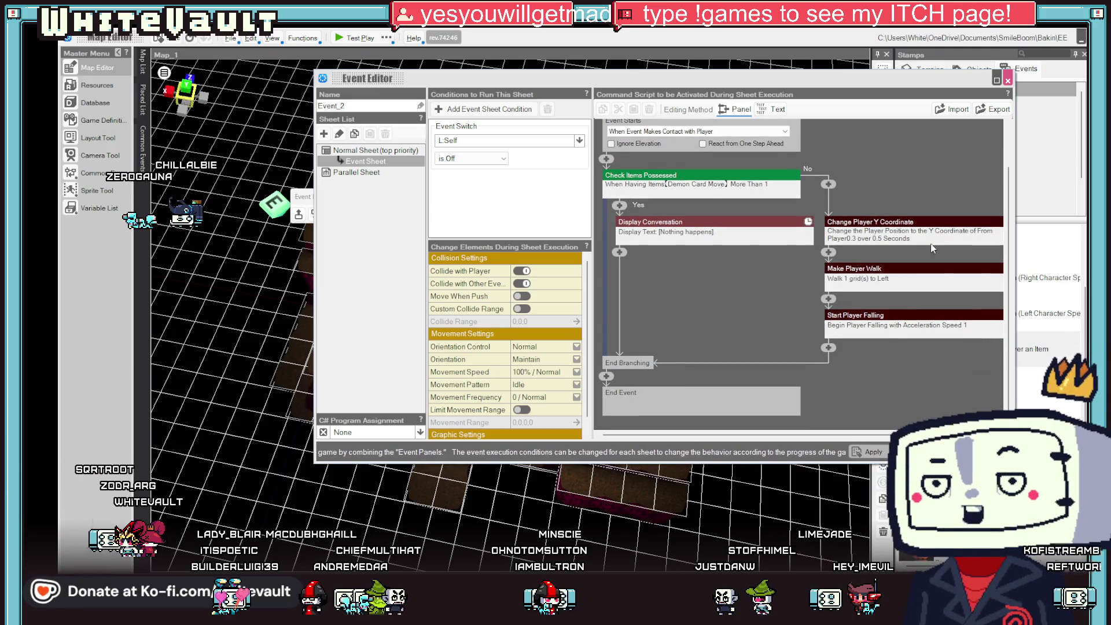
left_click(829, 348)
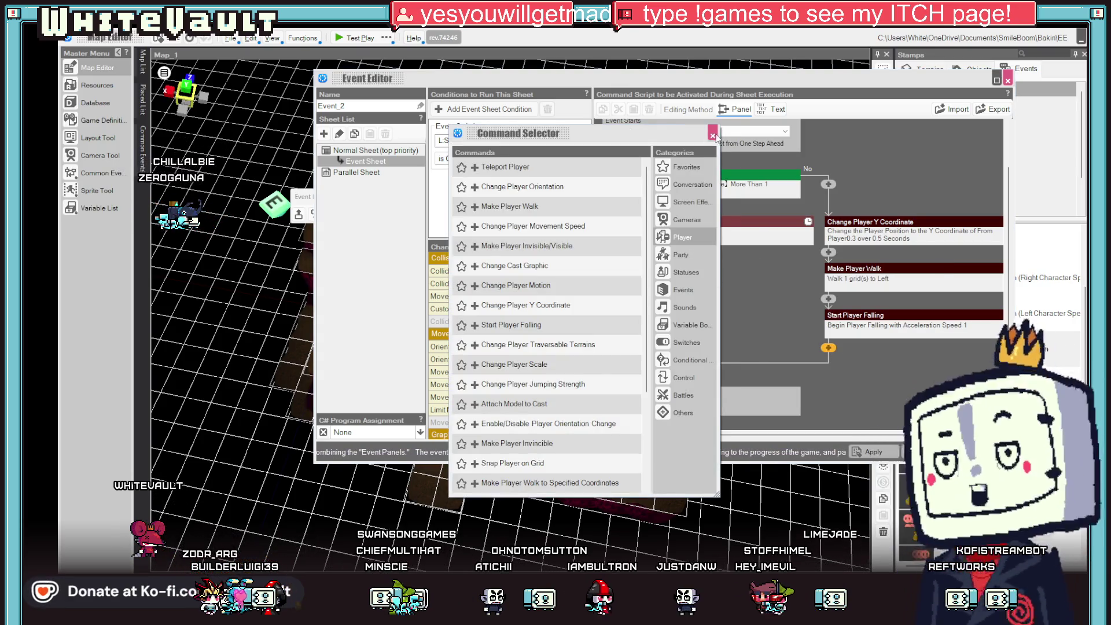
left_click(713, 135)
left_click(620, 251)
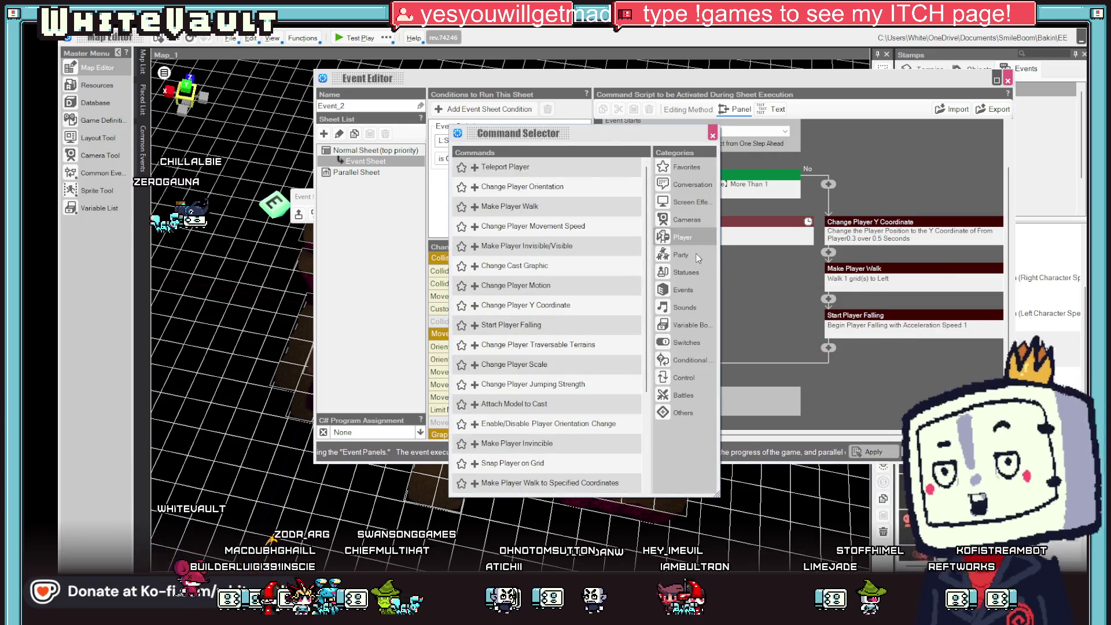
left_click(705, 341)
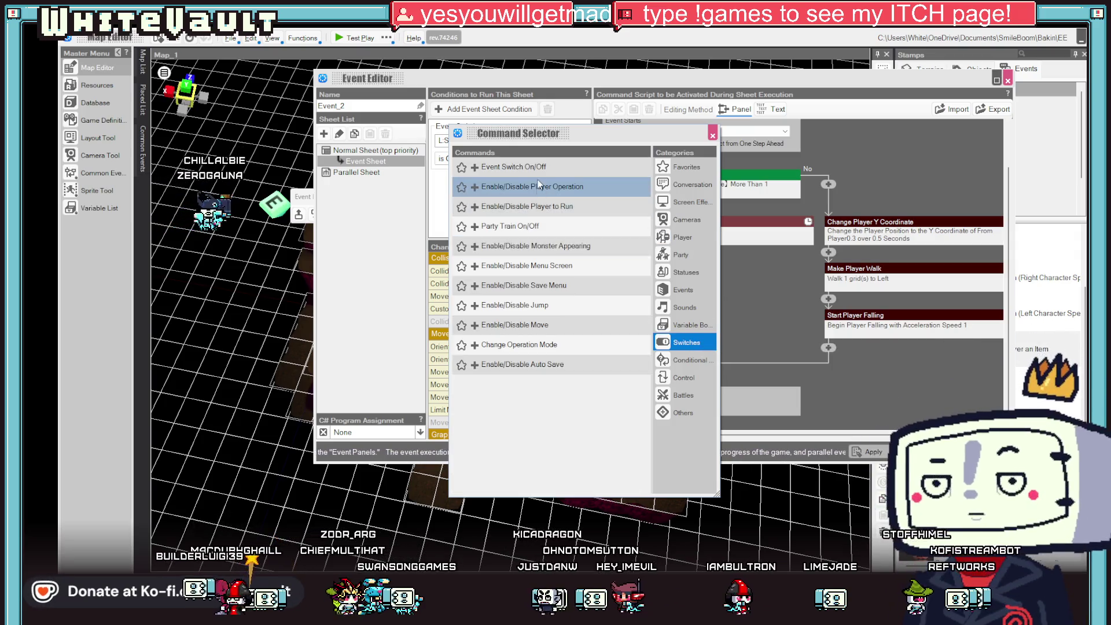
left_click(541, 168)
left_click(689, 297)
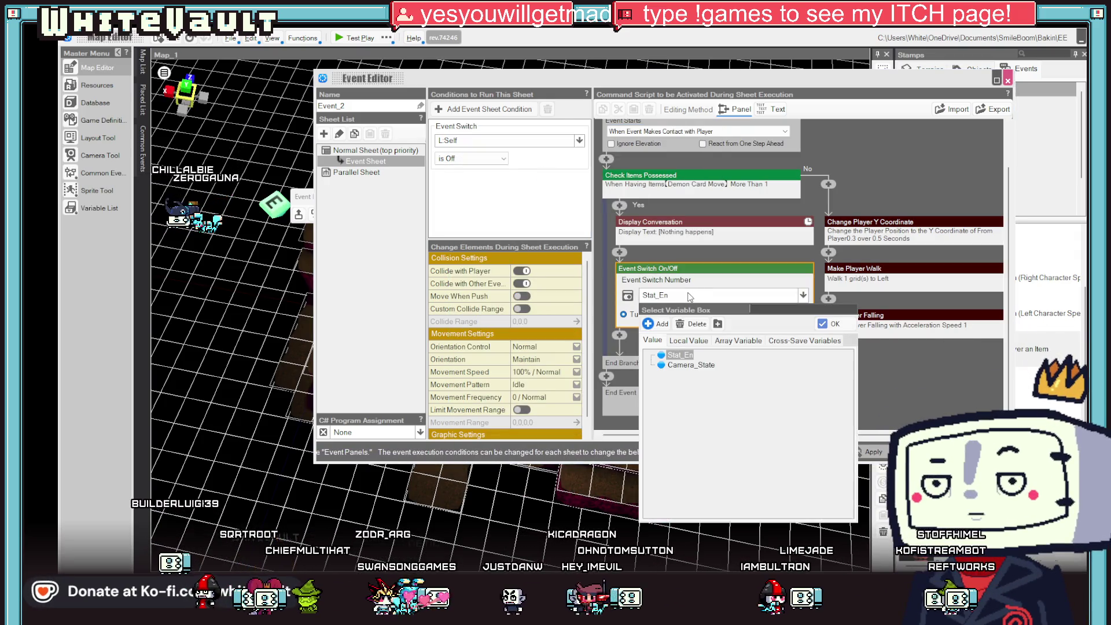
left_click(686, 342)
double_click(678, 355)
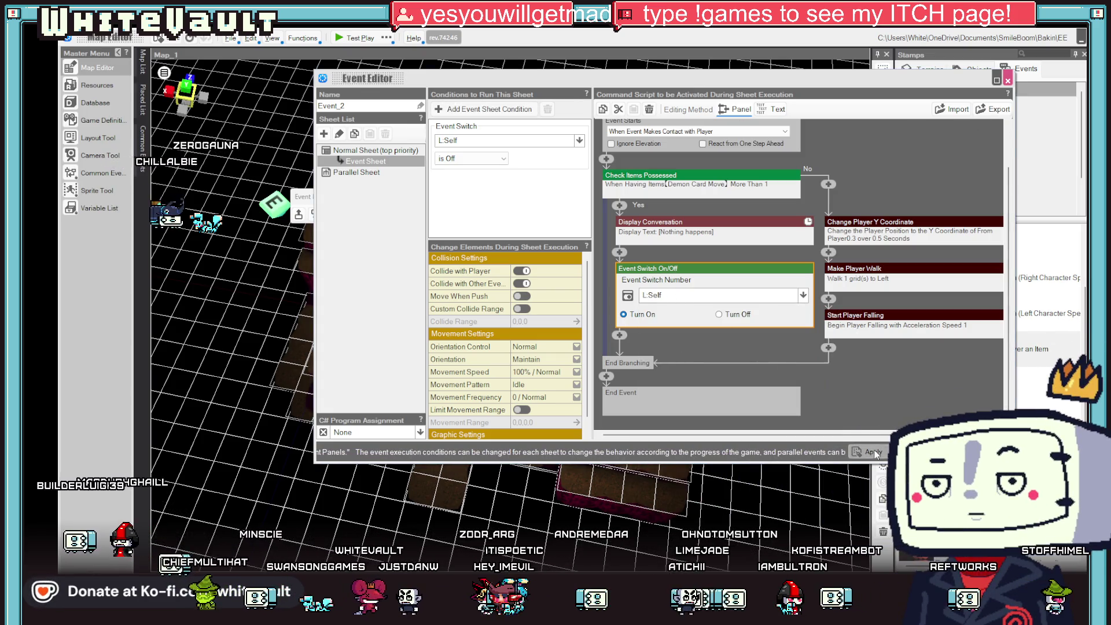
left_click(903, 452)
left_click(353, 38)
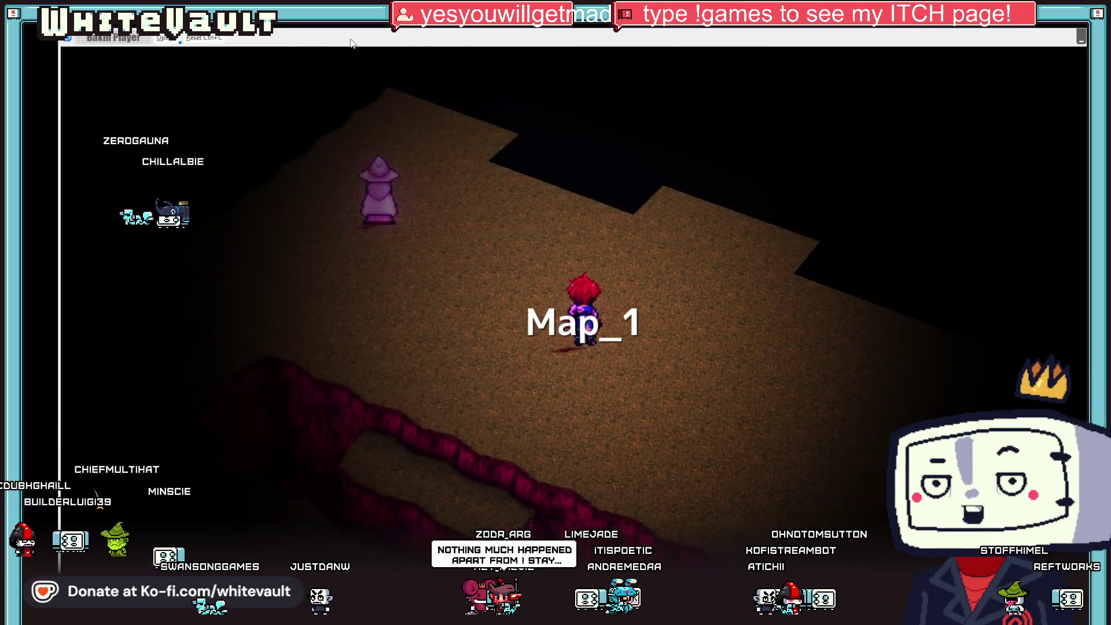
key("Down")
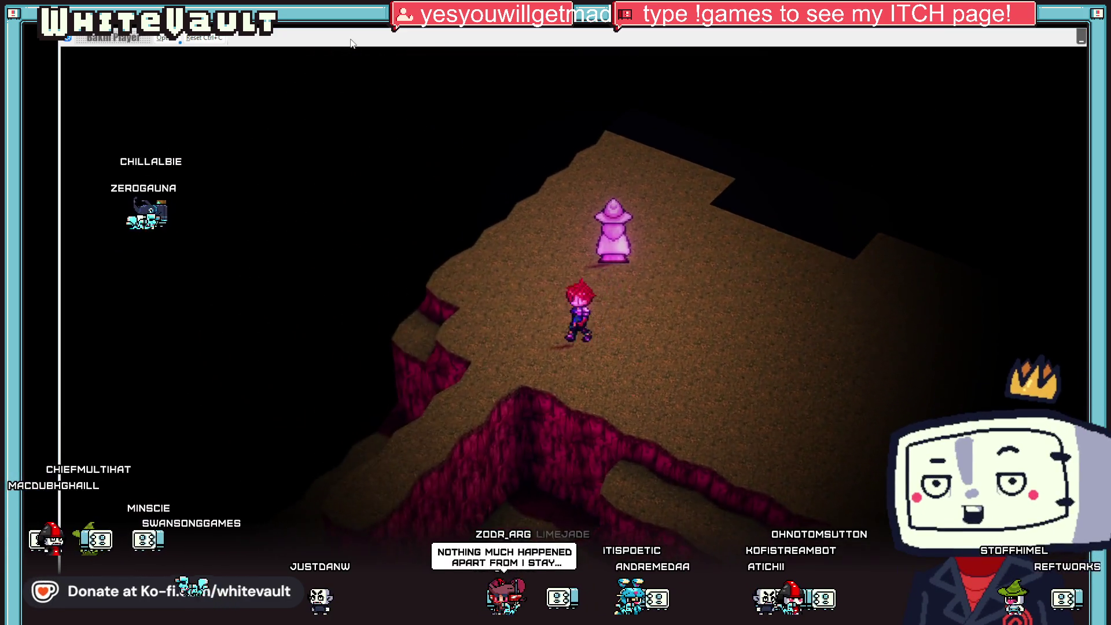
key("Up")
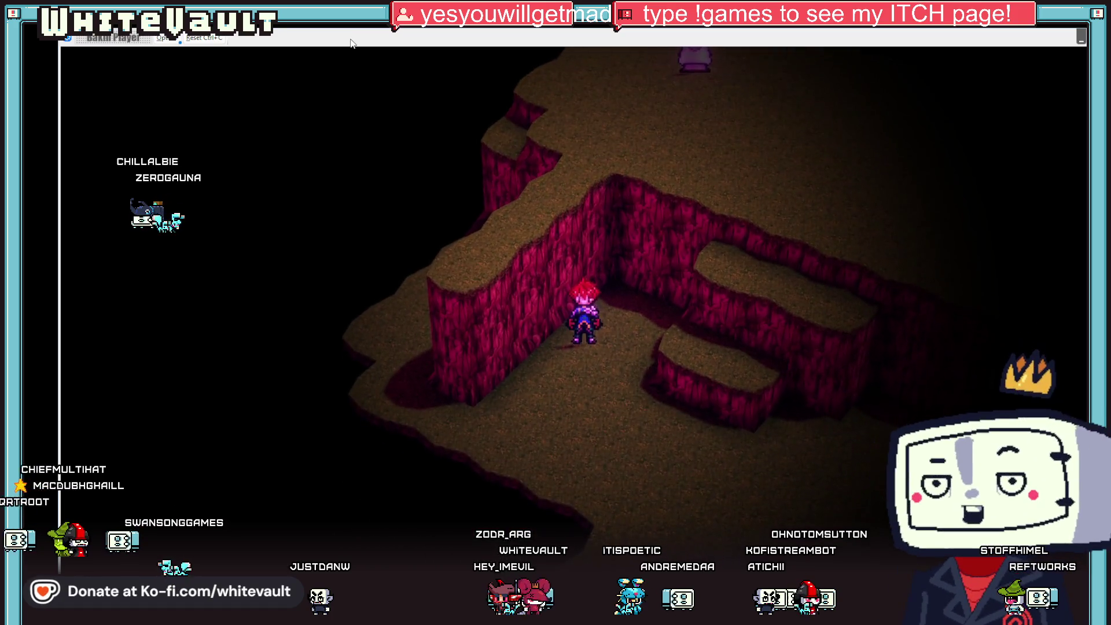
key("Left")
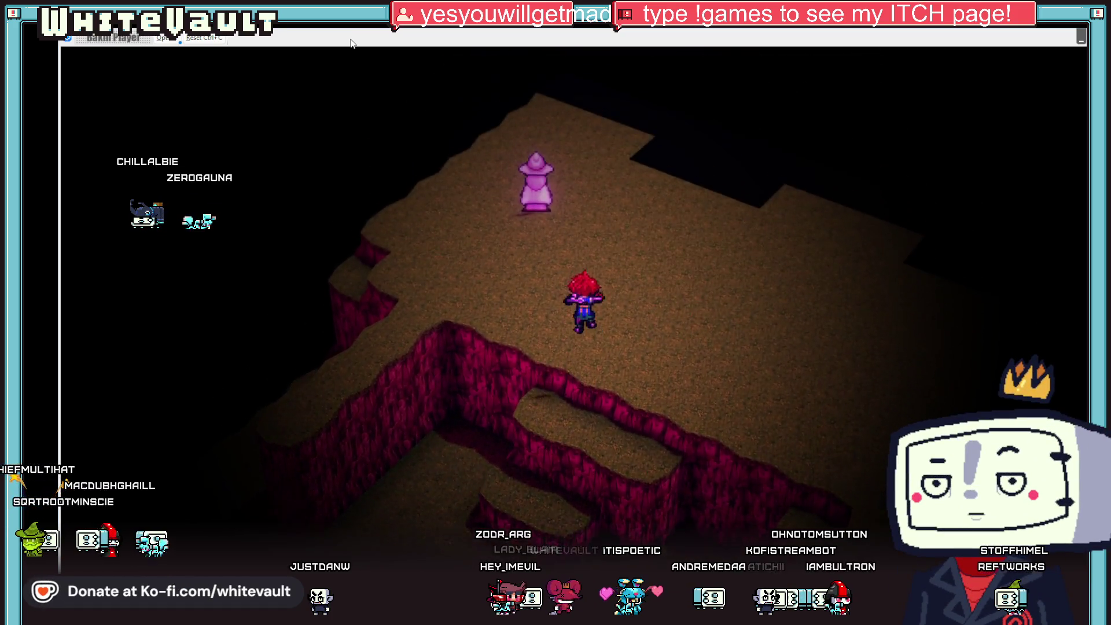
key("Down")
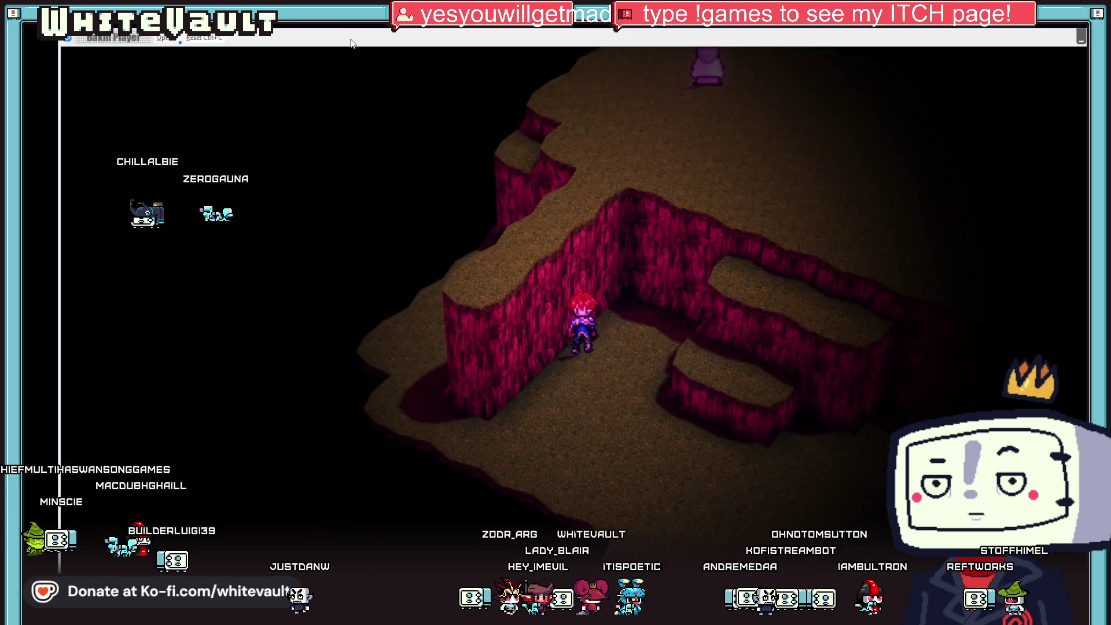
key("Up")
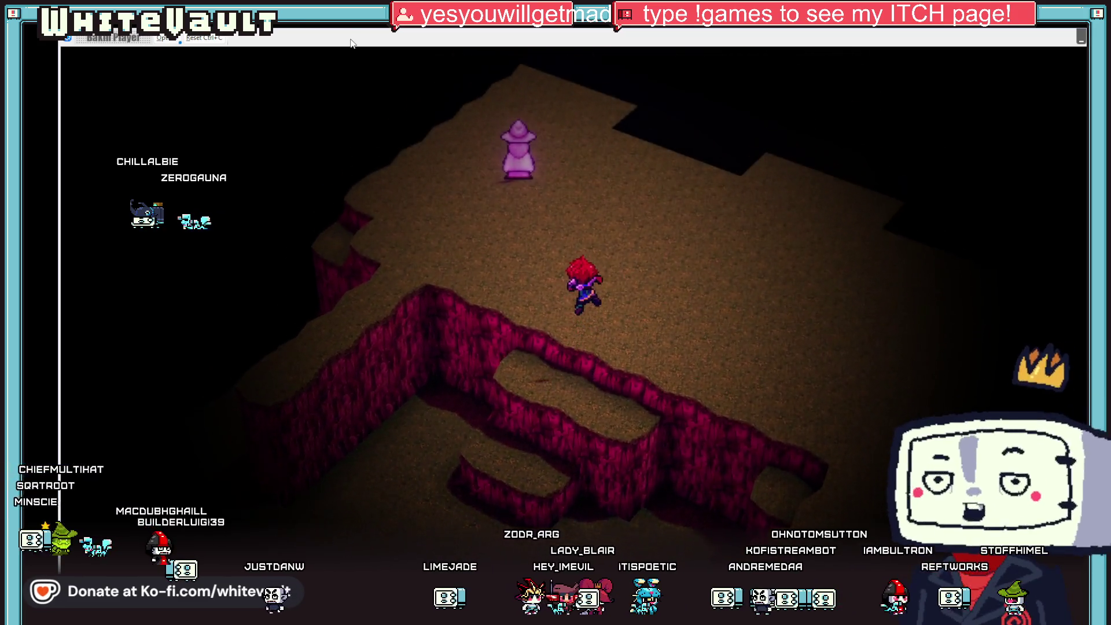
key("Down")
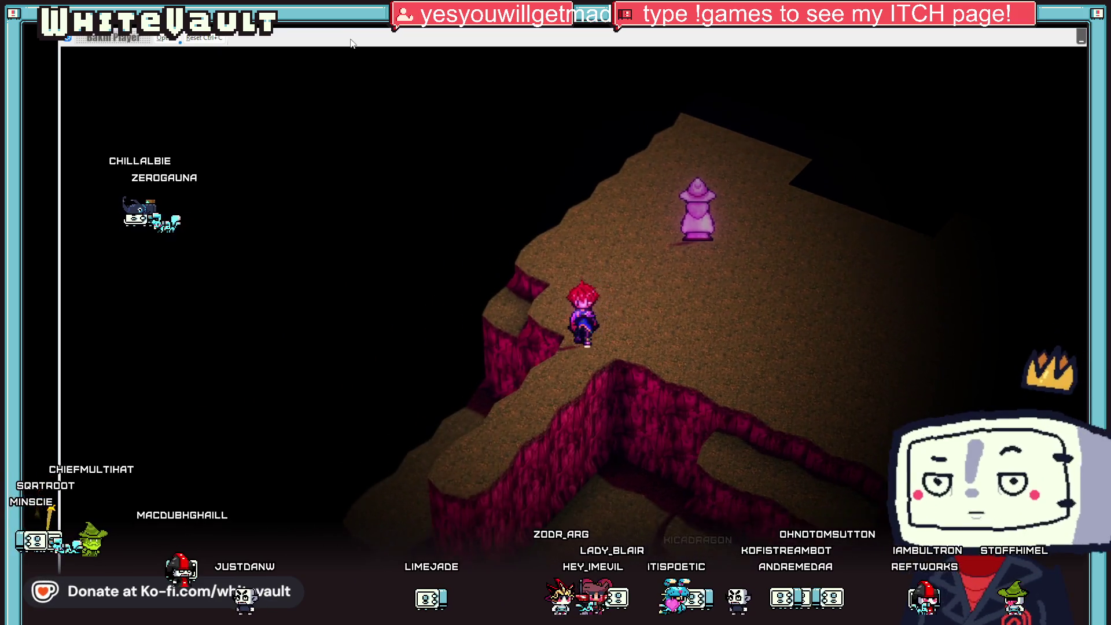
key("Up")
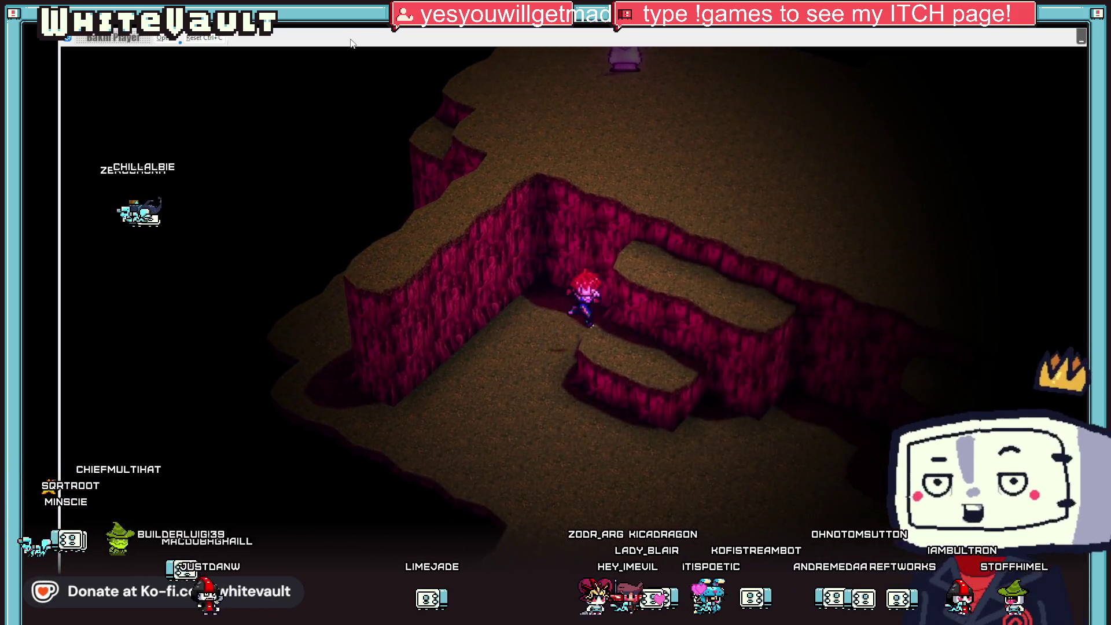
key("Up")
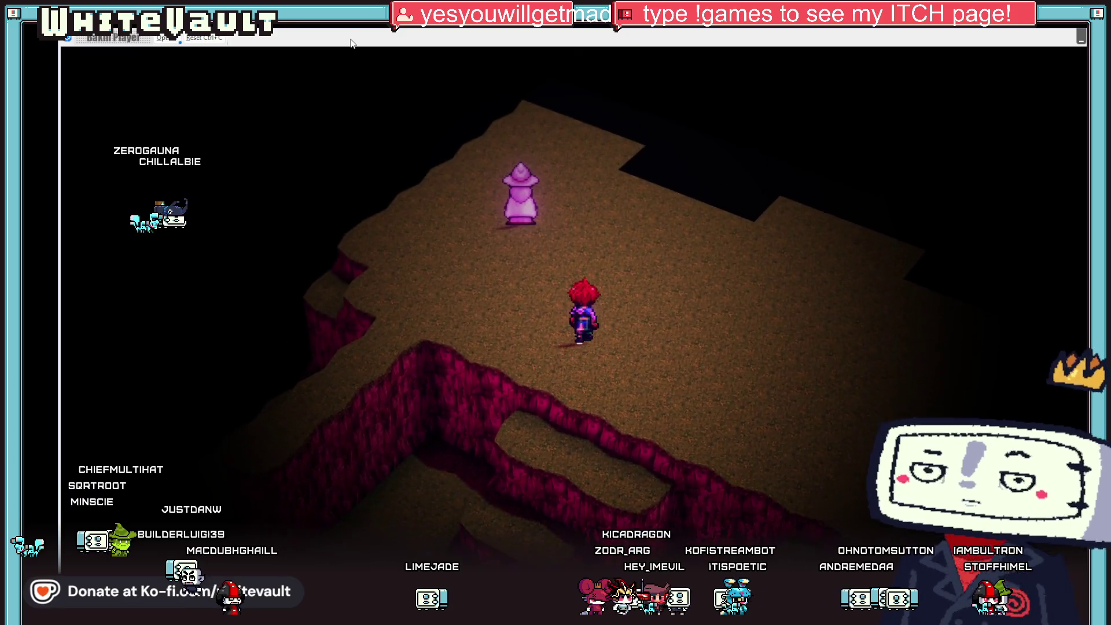
key("Up")
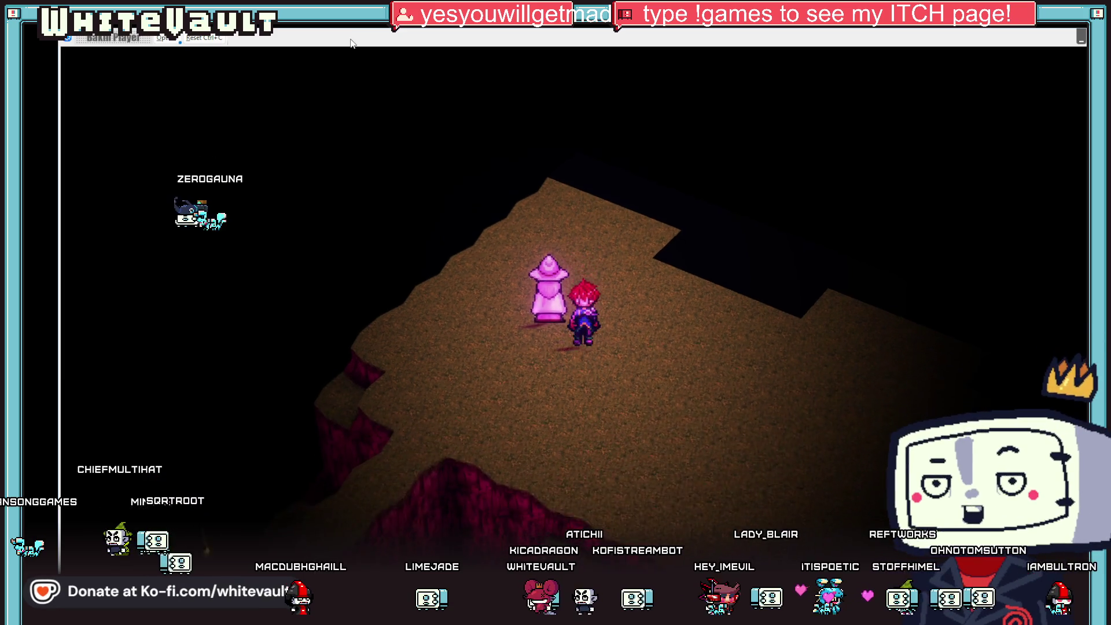
key("Return")
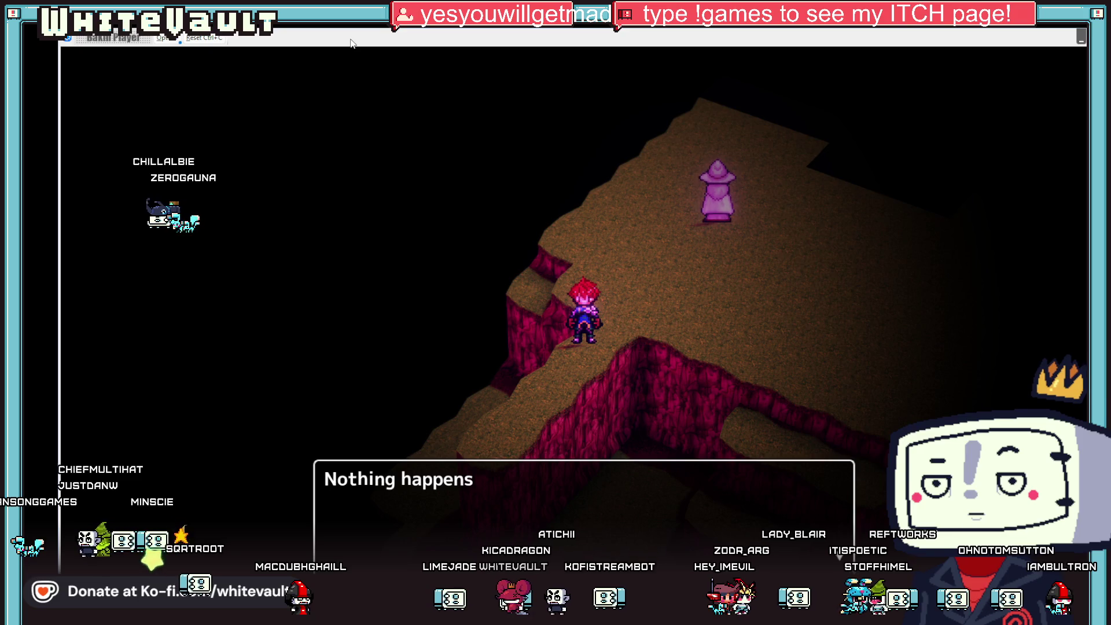
key("Down")
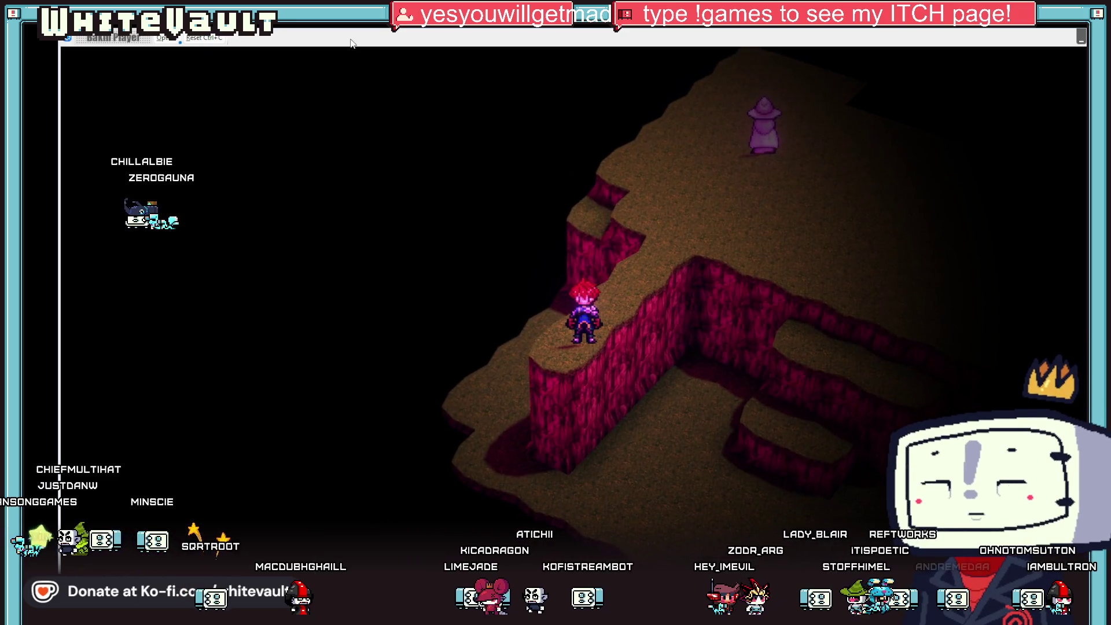
key("Up")
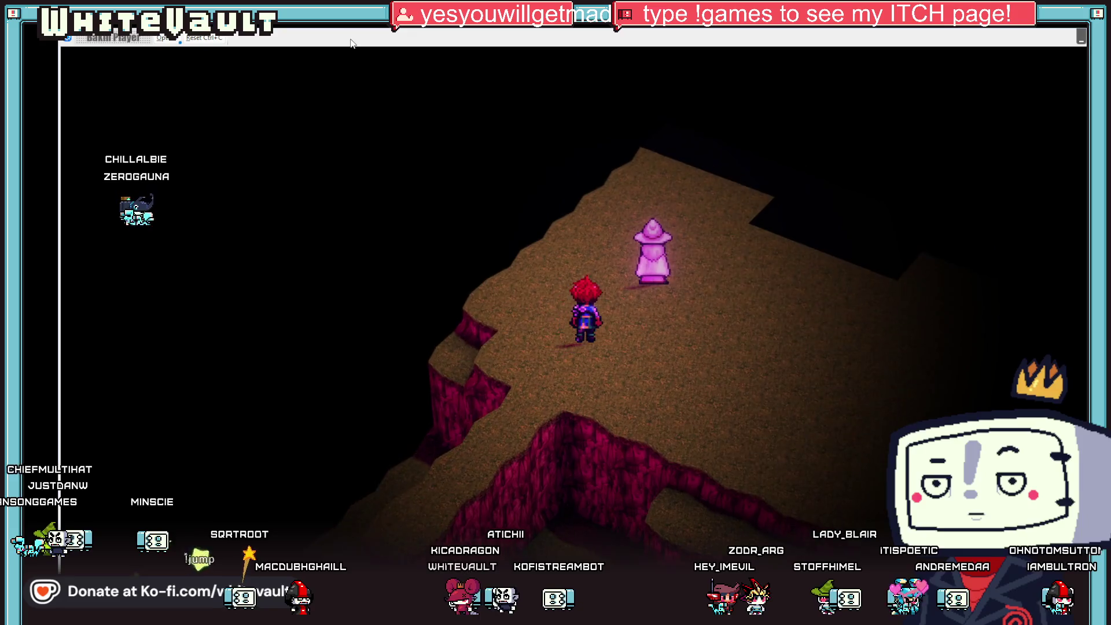
key("Right")
key("Left")
key("Down")
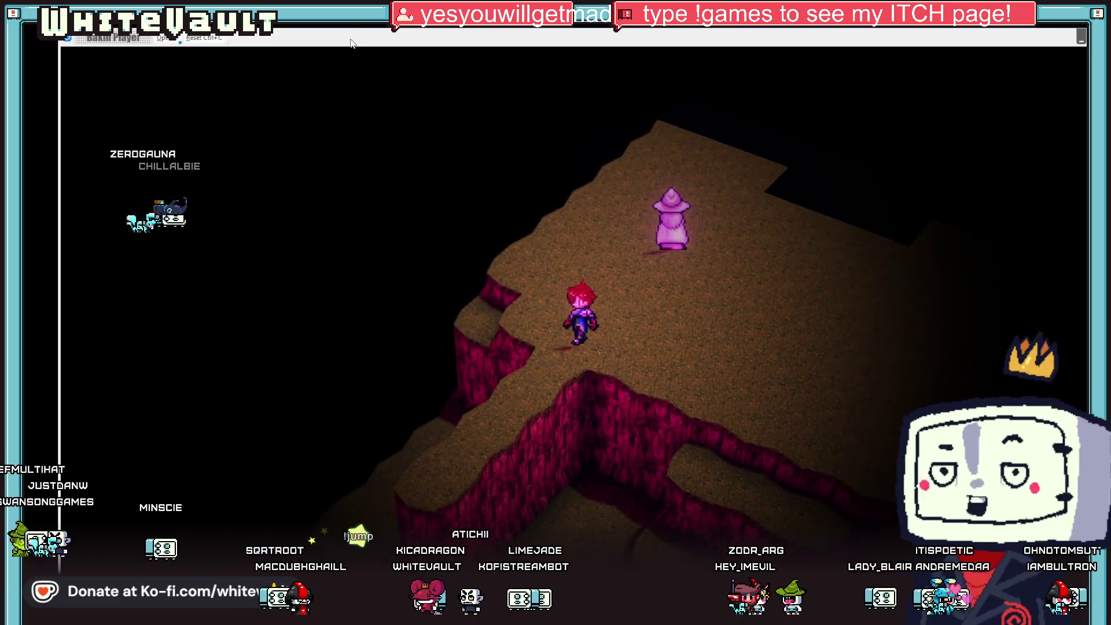
key("Up")
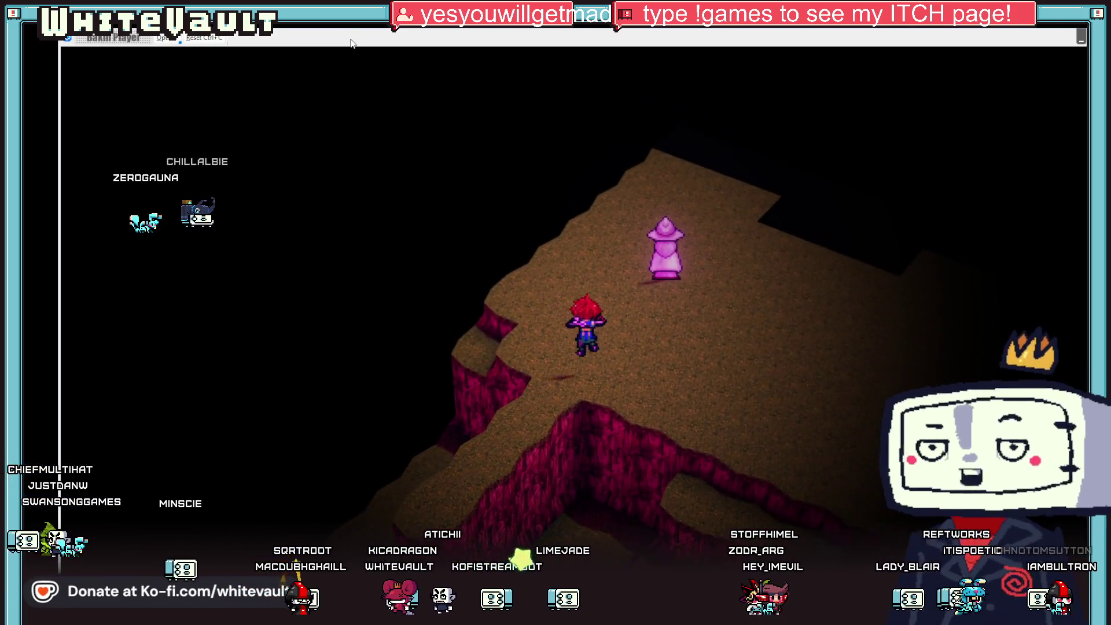
key("Up")
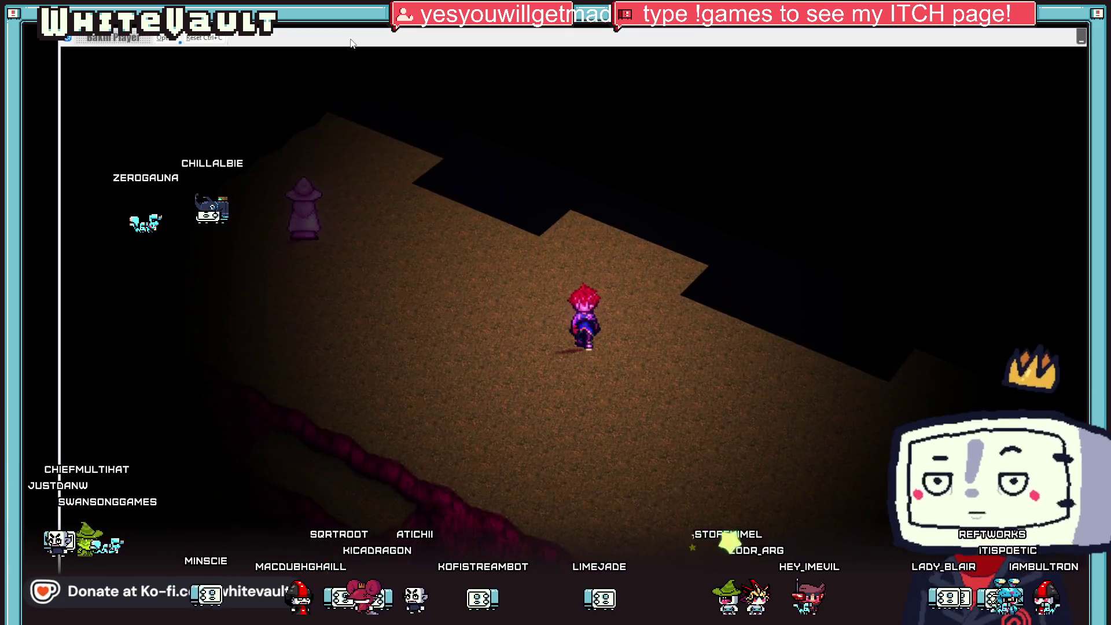
key("Left")
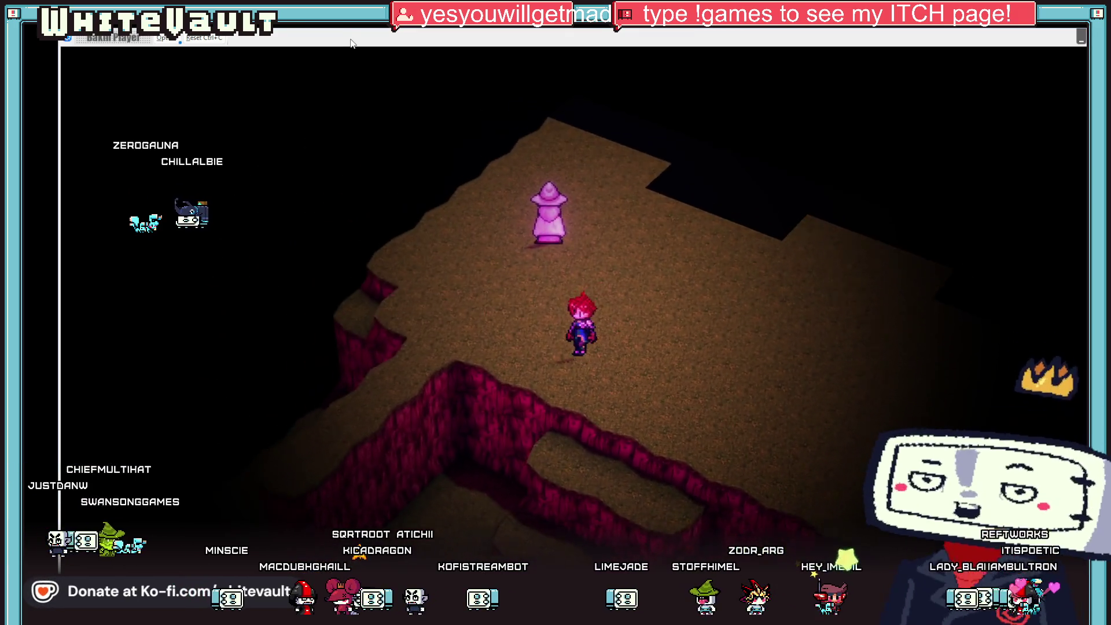
key("Down")
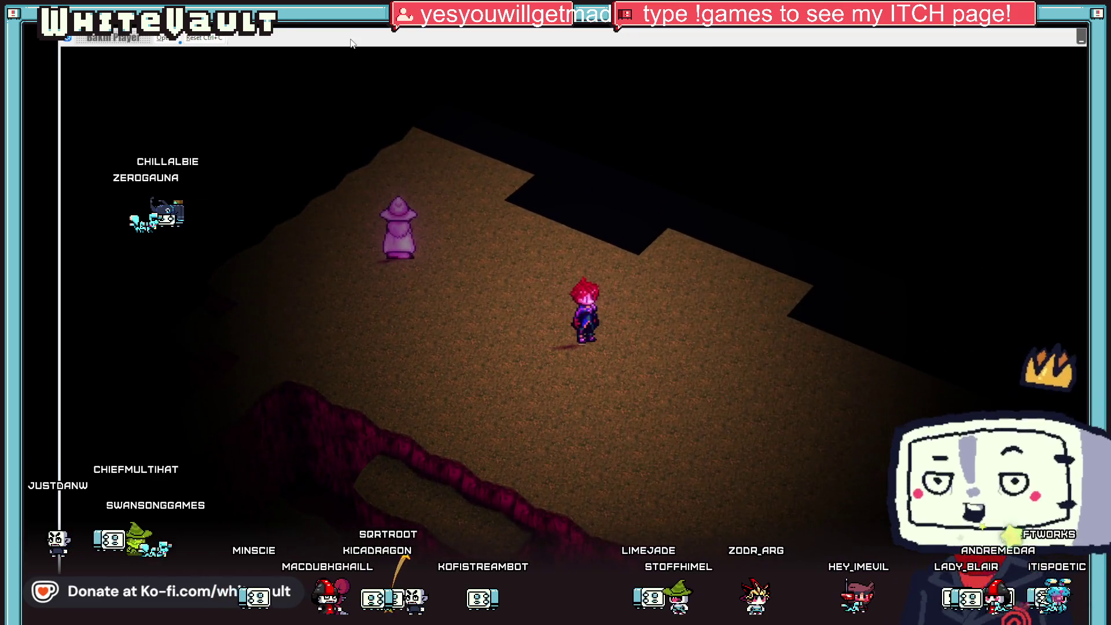
key("Up")
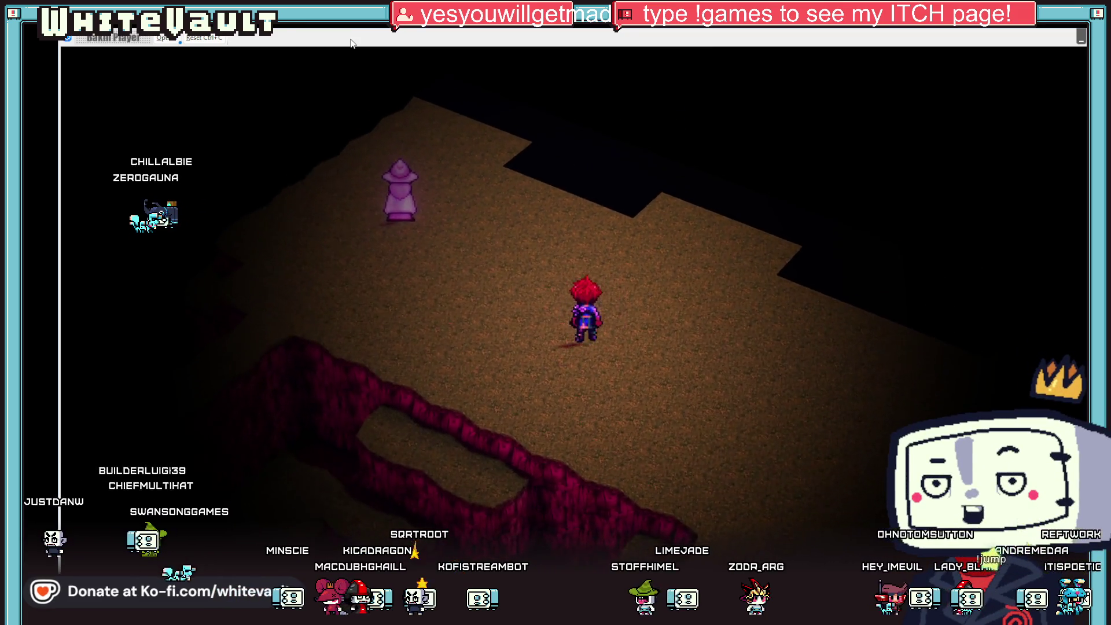
key("Up")
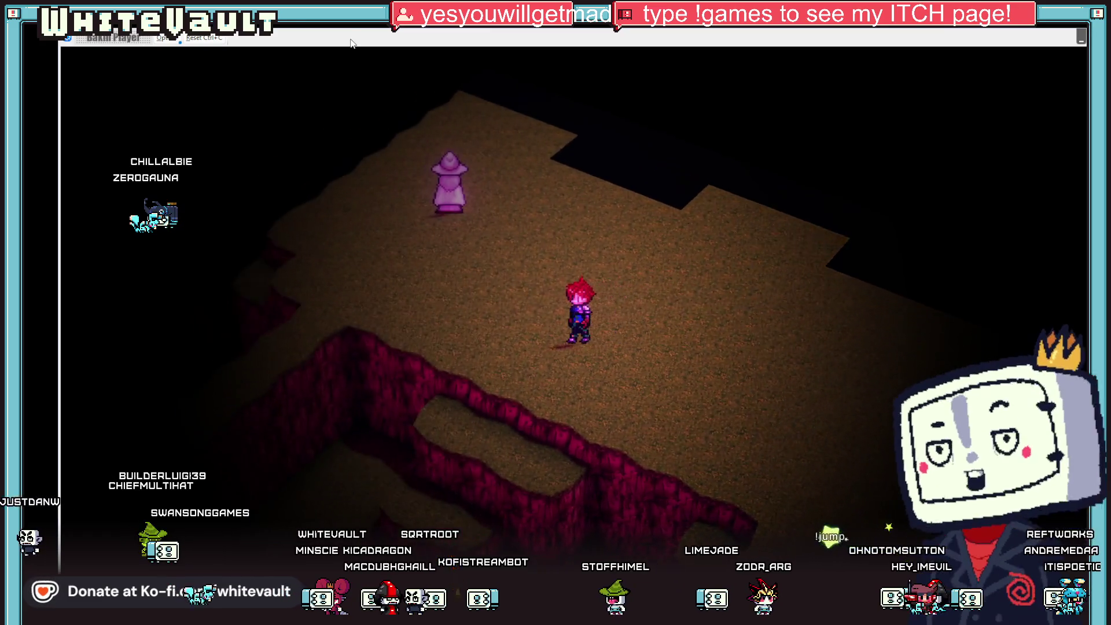
key("Left")
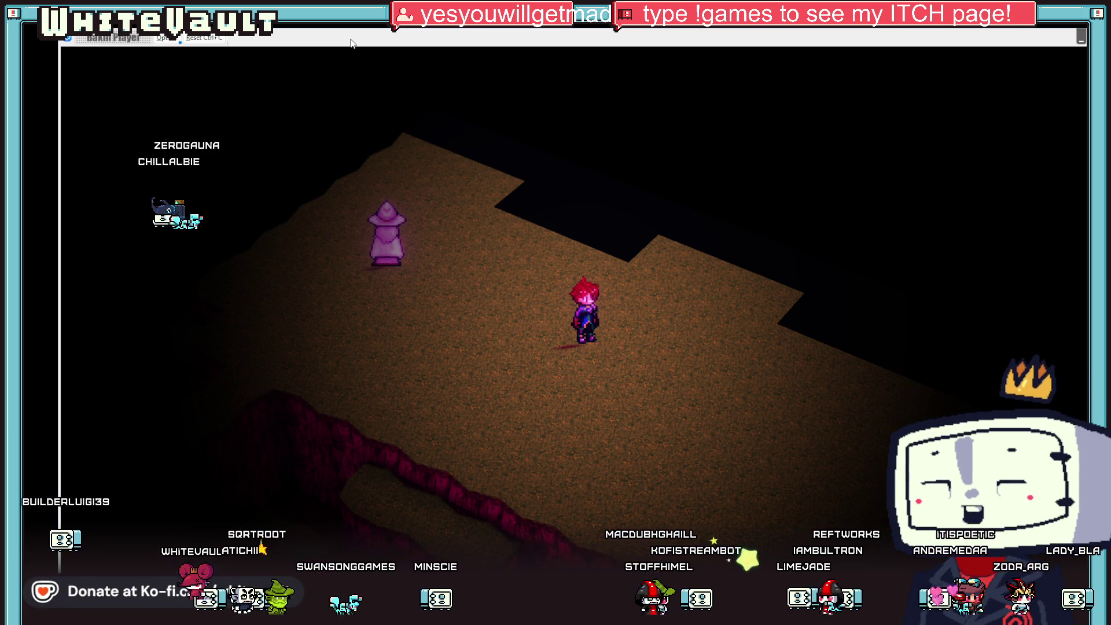
key("alt+Tab")
Bucket-fill the round sprite's top purple area solid black.
left_click(599, 168)
left_click(579, 174)
left_click(637, 253)
scroll(637, 253, "down", 9)
scroll(663, 261, "up", 7)
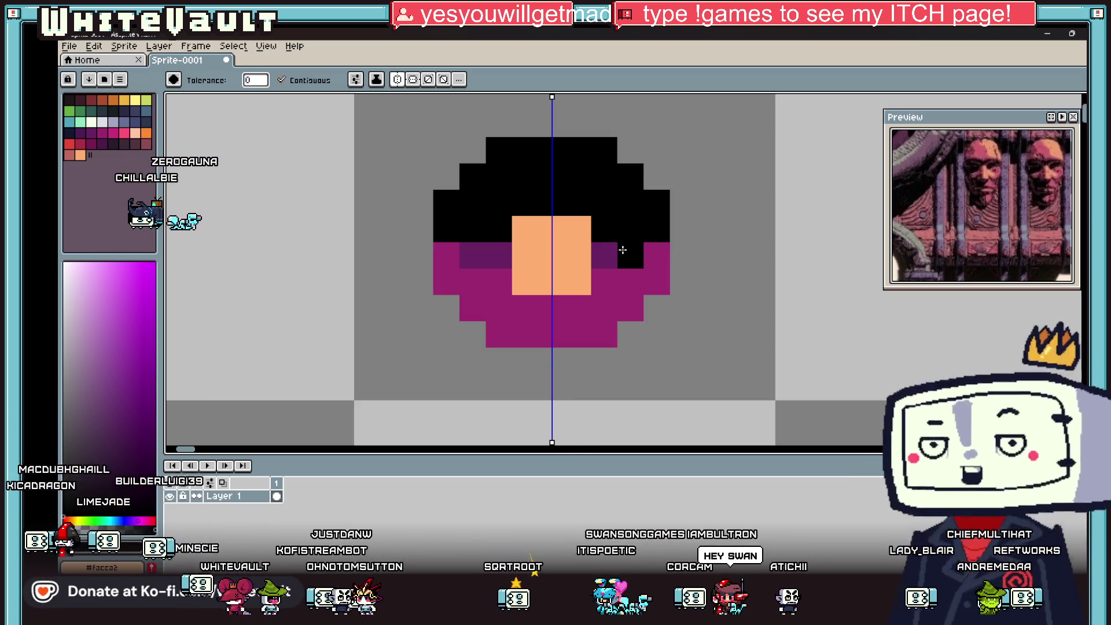
scroll(603, 121, "down", 3)
scroll(603, 122, "down", 2)
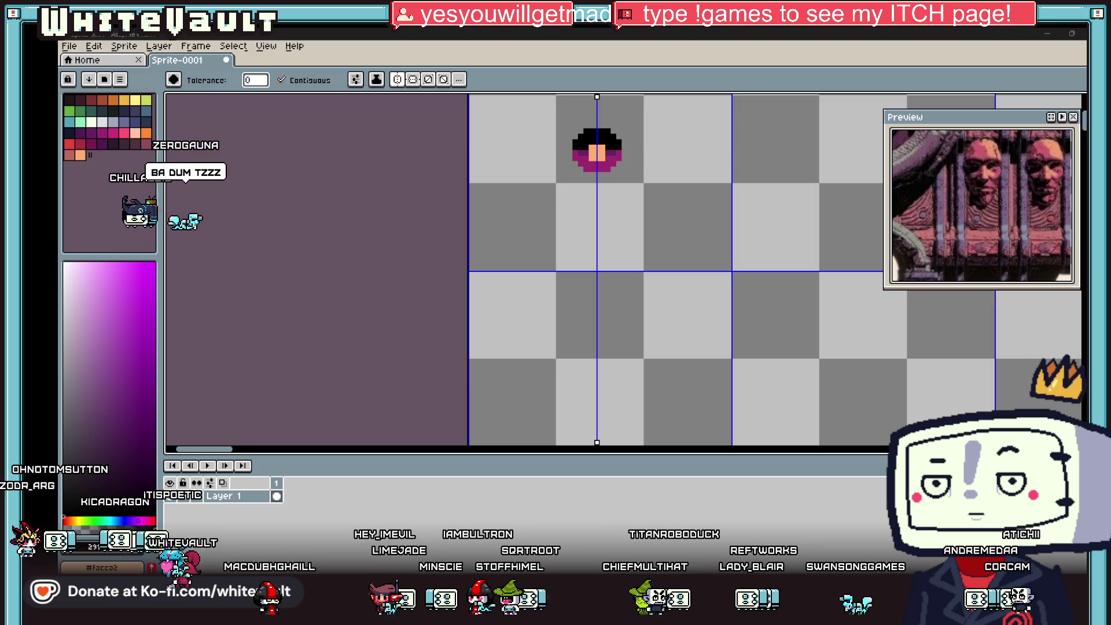
scroll(610, 148, "up", 2)
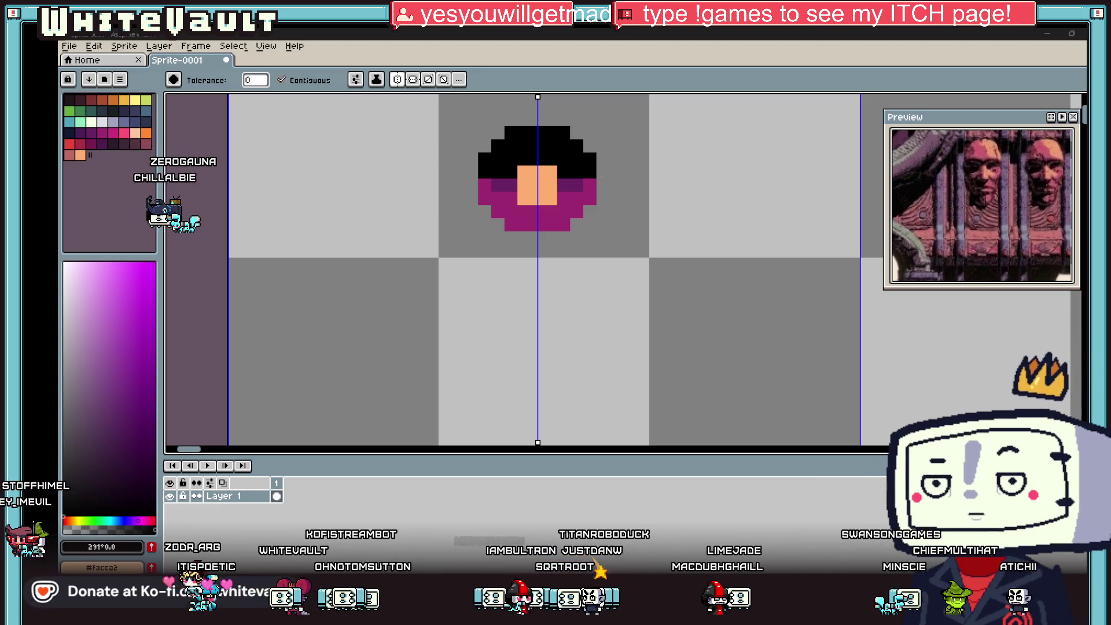
scroll(544, 191, "down", 2)
scroll(502, 148, "up", 4)
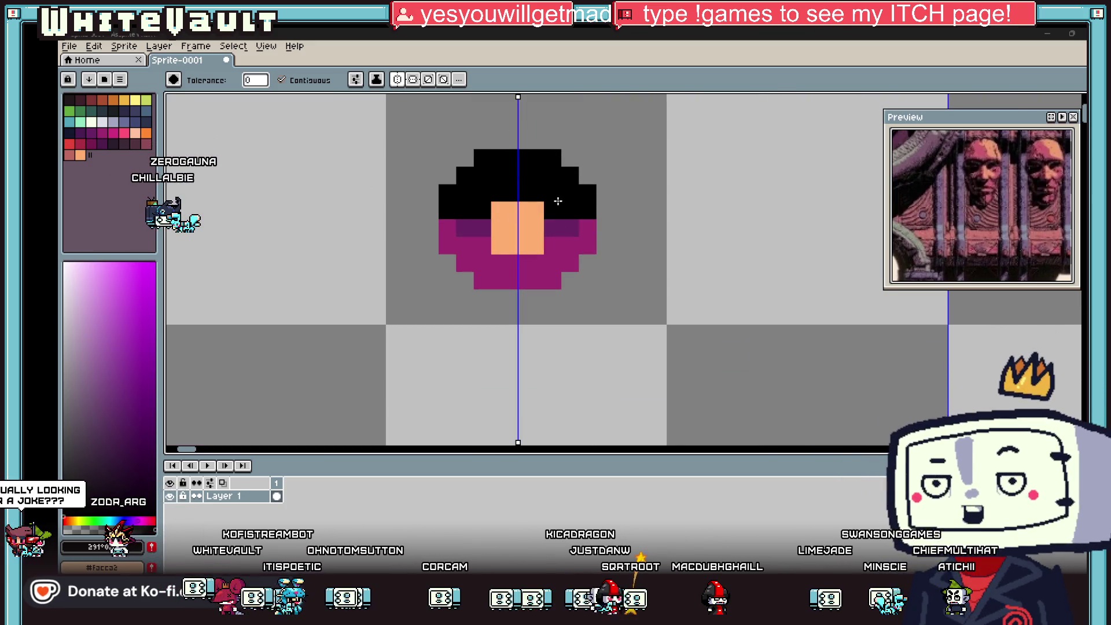
key("ctrl+z")
Erase the old round sprite and place a peach pixel at the canvas centre.
left_click(517, 228)
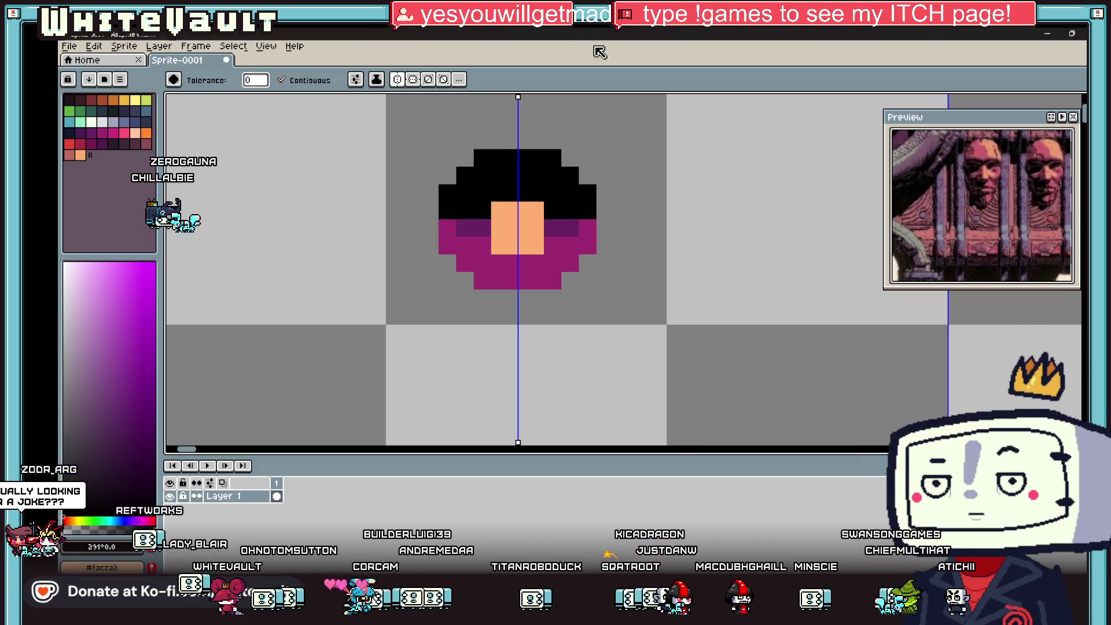
key("e")
left_click_drag(513, 199, 484, 245)
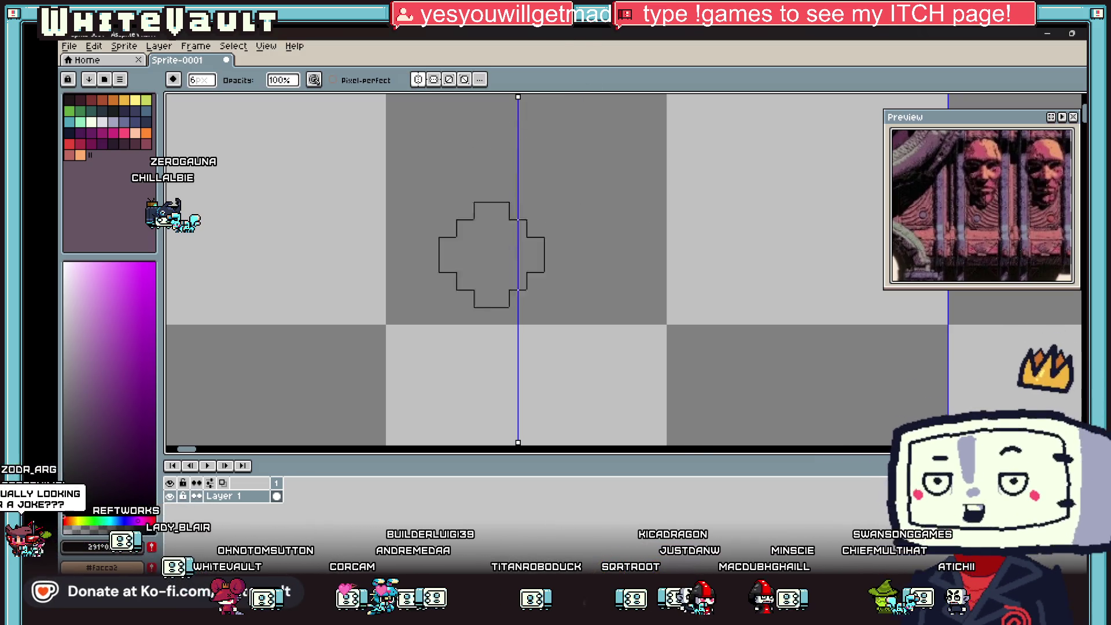
key("i")
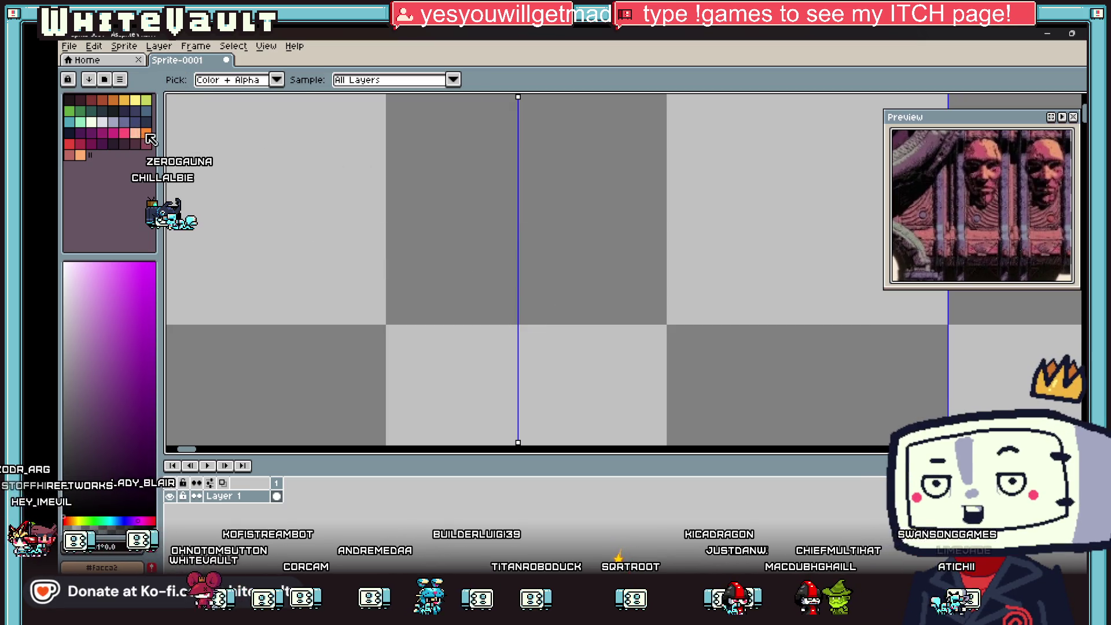
left_click(320, 181)
key("b")
left_click(517, 228)
Draw a mirrored circle outline and fill it pale greyish pink.
scroll(517, 221, "up", 1)
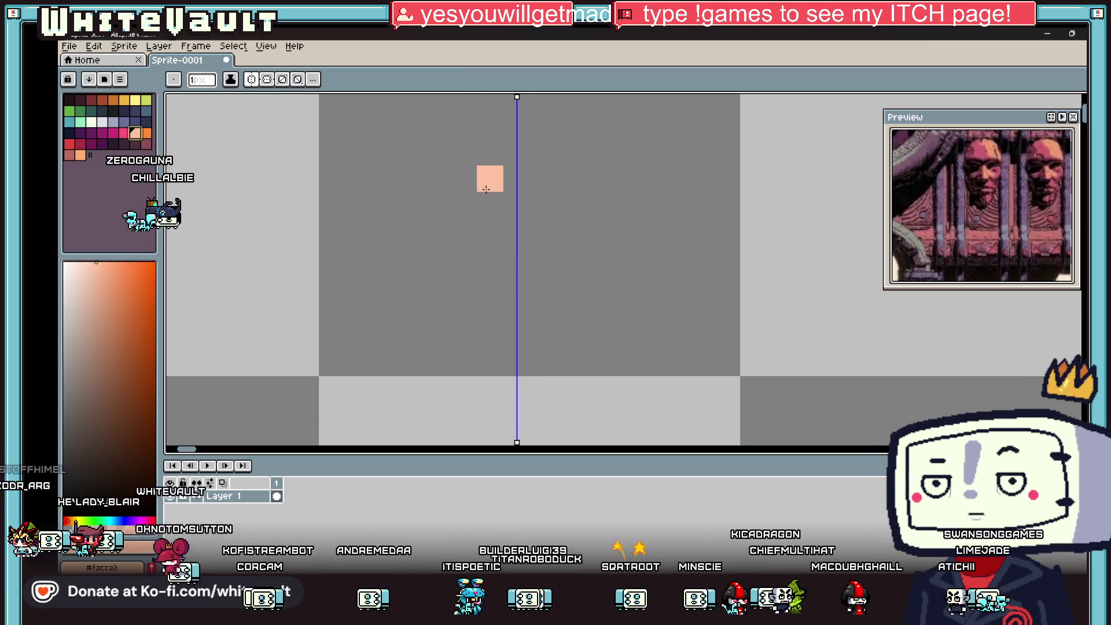
mouse_move(486, 190)
left_mouse_down()
mouse_move(495, 237)
mouse_move(515, 118)
mouse_move(475, 110)
mouse_move(436, 149)
mouse_move(411, 234)
mouse_move(459, 280)
mouse_move(536, 280)
left_mouse_up()
key("g")
left_click(543, 260)
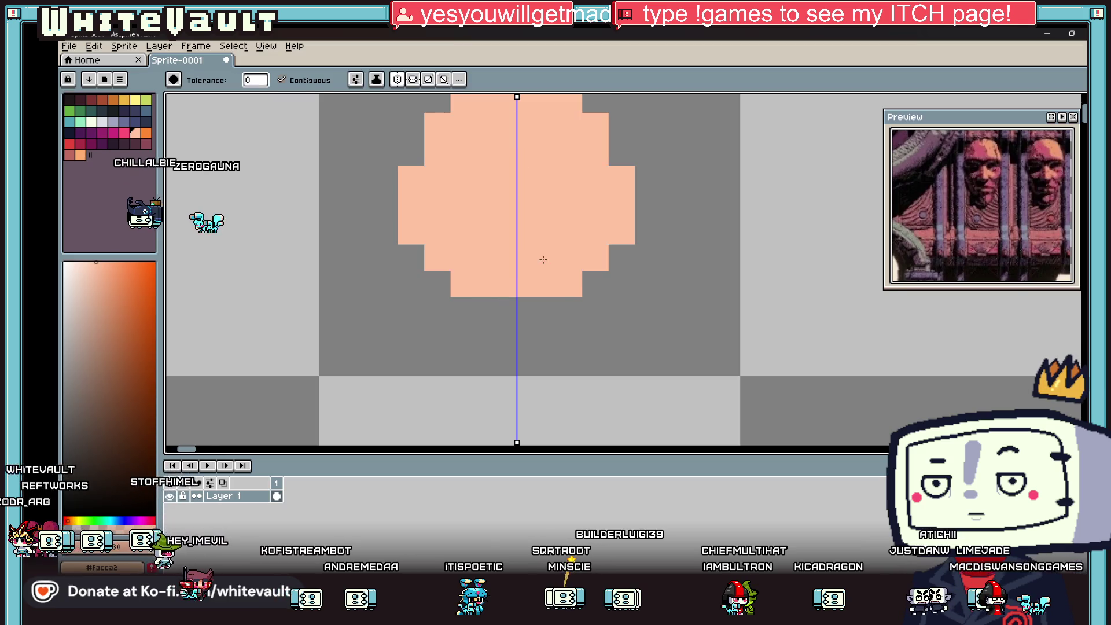
scroll(543, 260, "down", 3)
key("i")
scroll(543, 260, "up", 1)
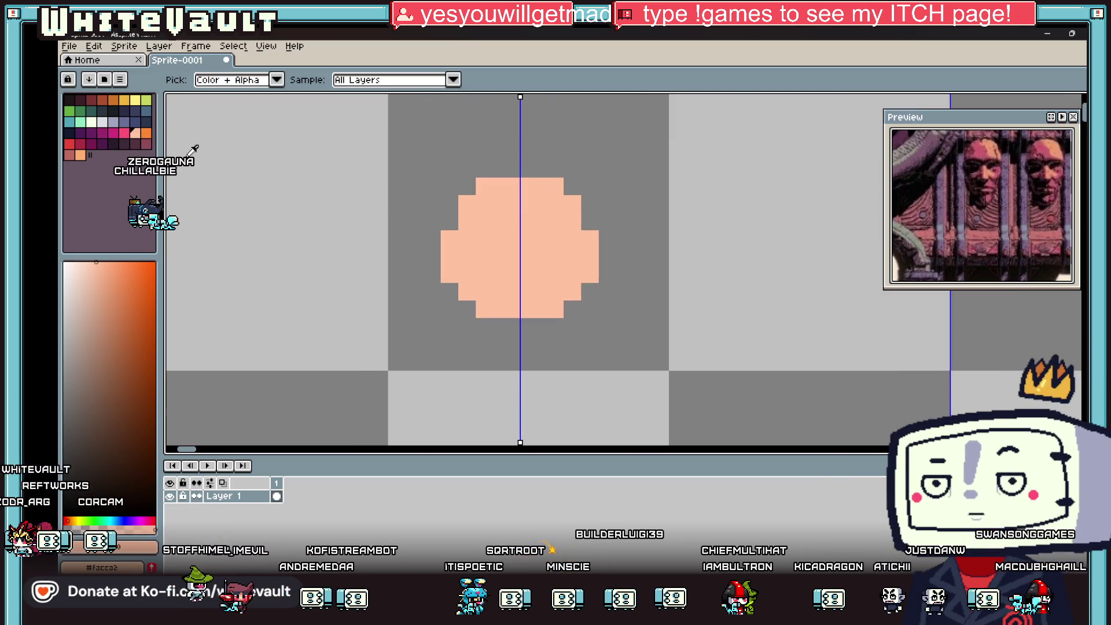
left_click(478, 238)
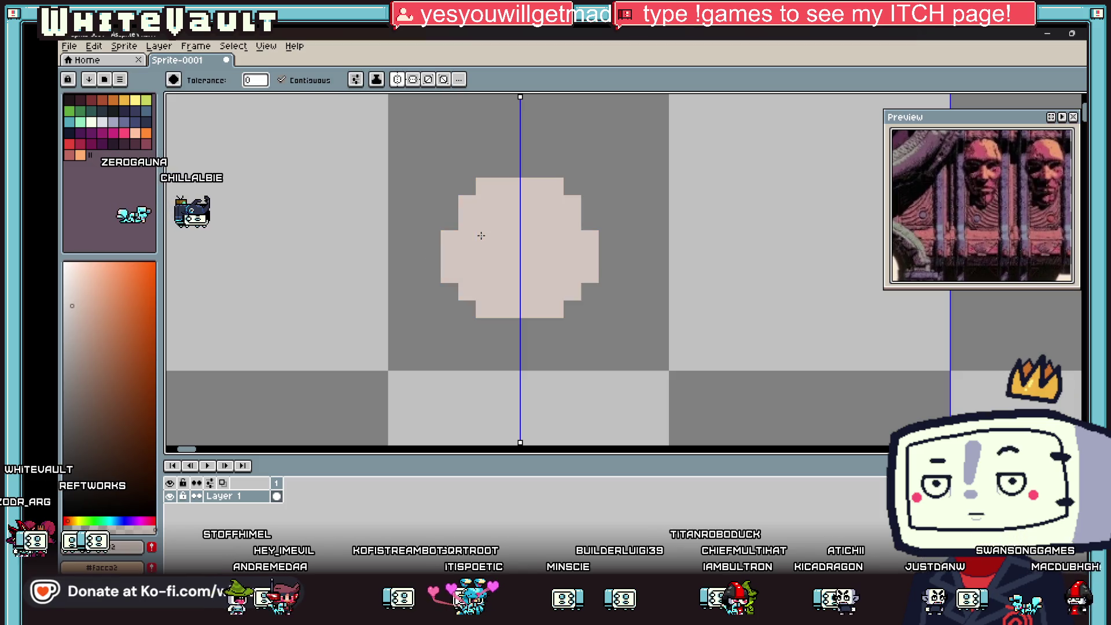
Paint mirrored grey patches on the head where the eyes go.
left_click(64, 338)
key("b")
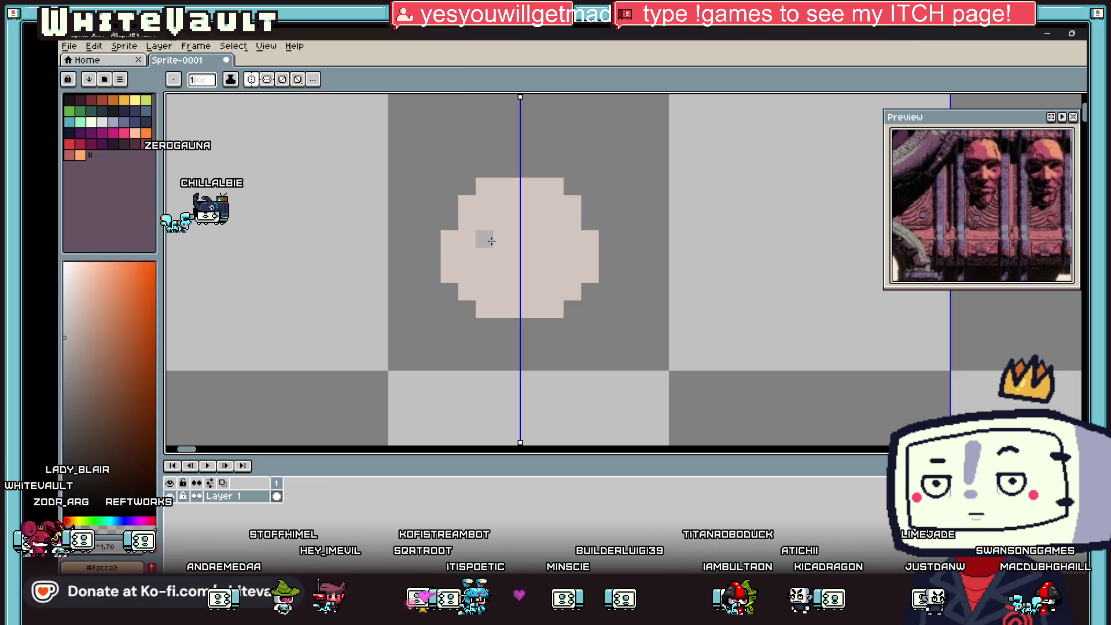
scroll(537, 213, "up", 3)
left_click(405, 195)
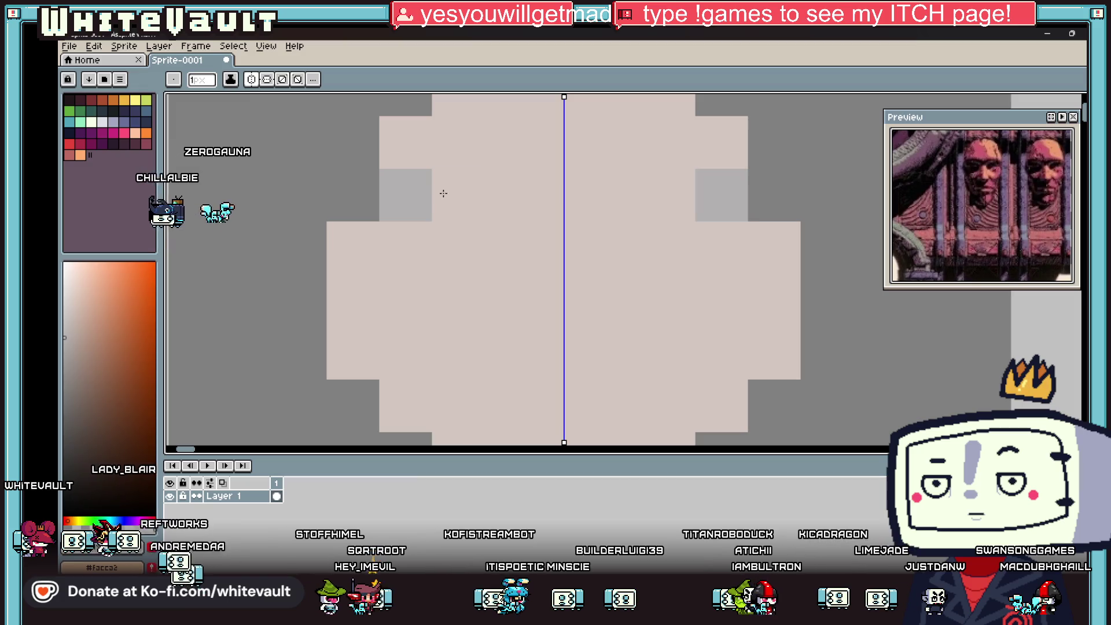
left_click(459, 195)
mouse_move(493, 244)
left_mouse_down()
mouse_move(498, 278)
mouse_move(456, 322)
mouse_move(405, 323)
mouse_move(360, 252)
mouse_move(484, 249)
left_mouse_up()
scroll(497, 248, "down", 5)
Draw dark 2x2 eyes widened outward by one pixel, then return to Bakin.
key("i")
scroll(513, 248, "up", 2)
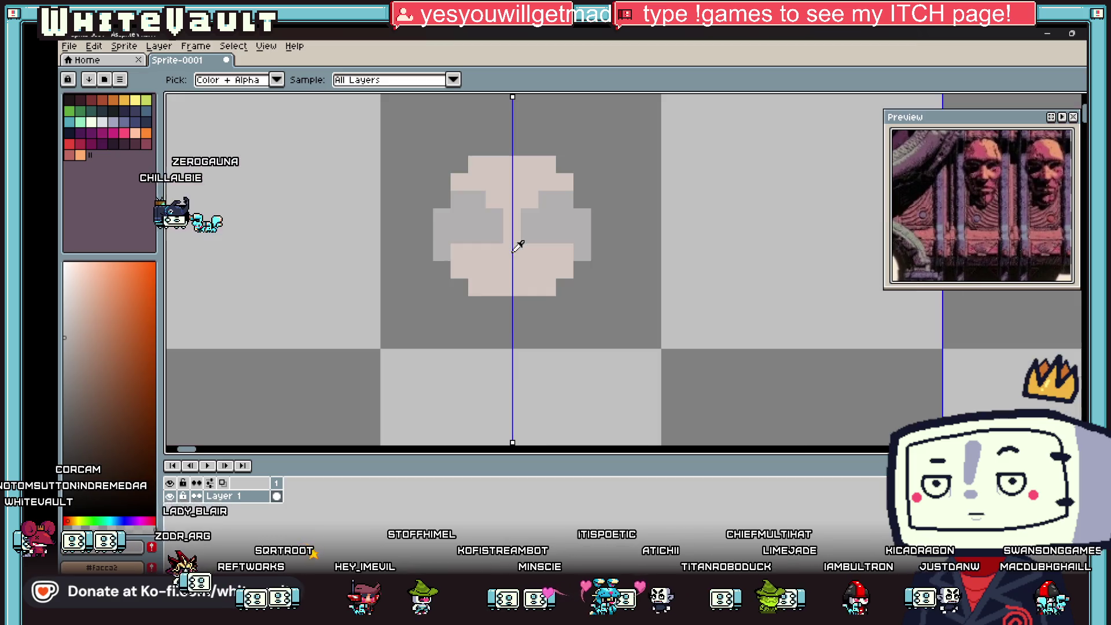
left_click(113, 110)
key("b")
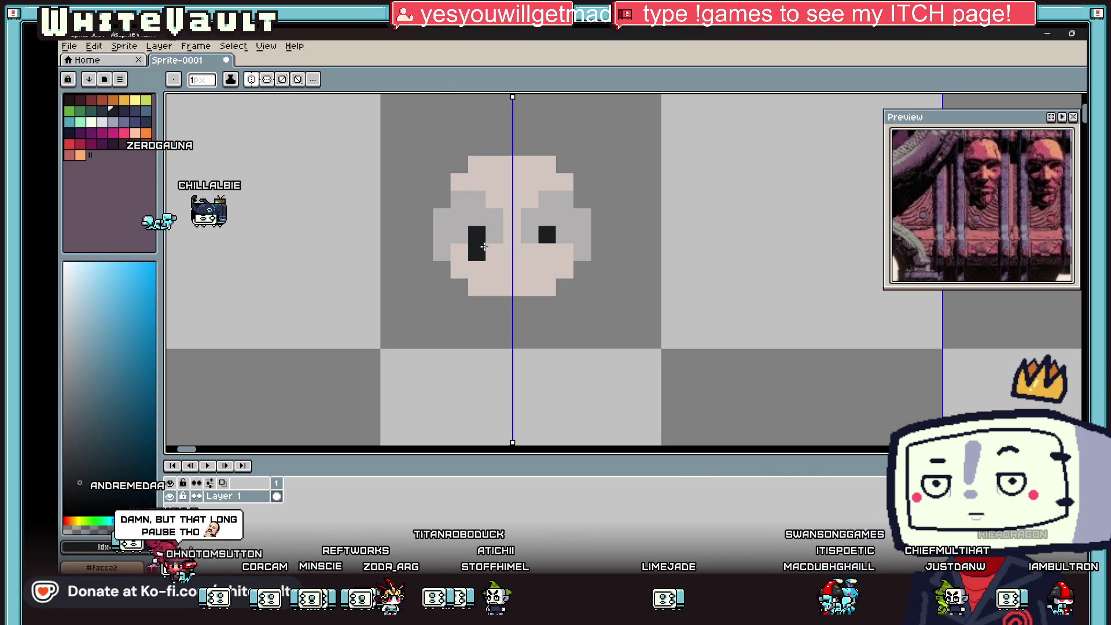
key("i")
key("b")
left_click(492, 229)
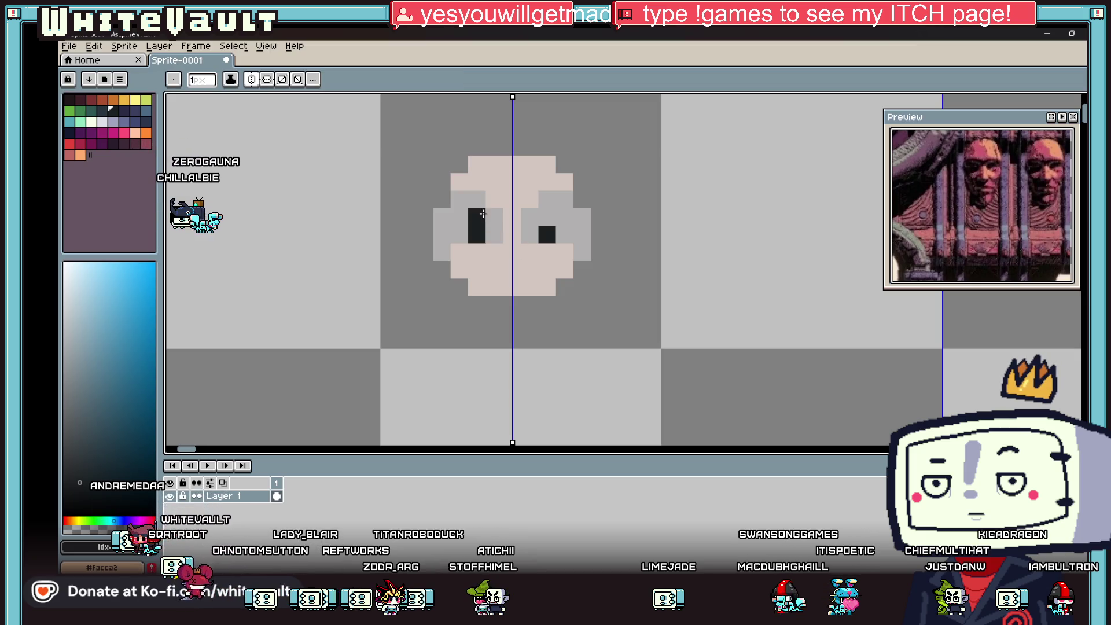
left_click_drag(482, 214, 459, 234)
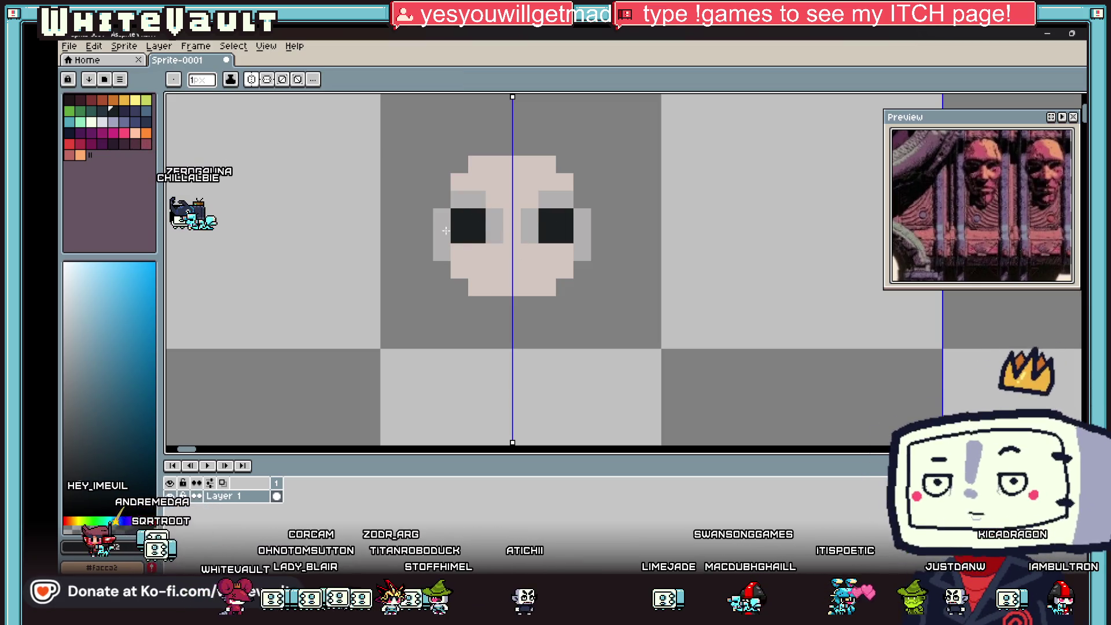
left_click(442, 215)
scroll(457, 193, "down", 5)
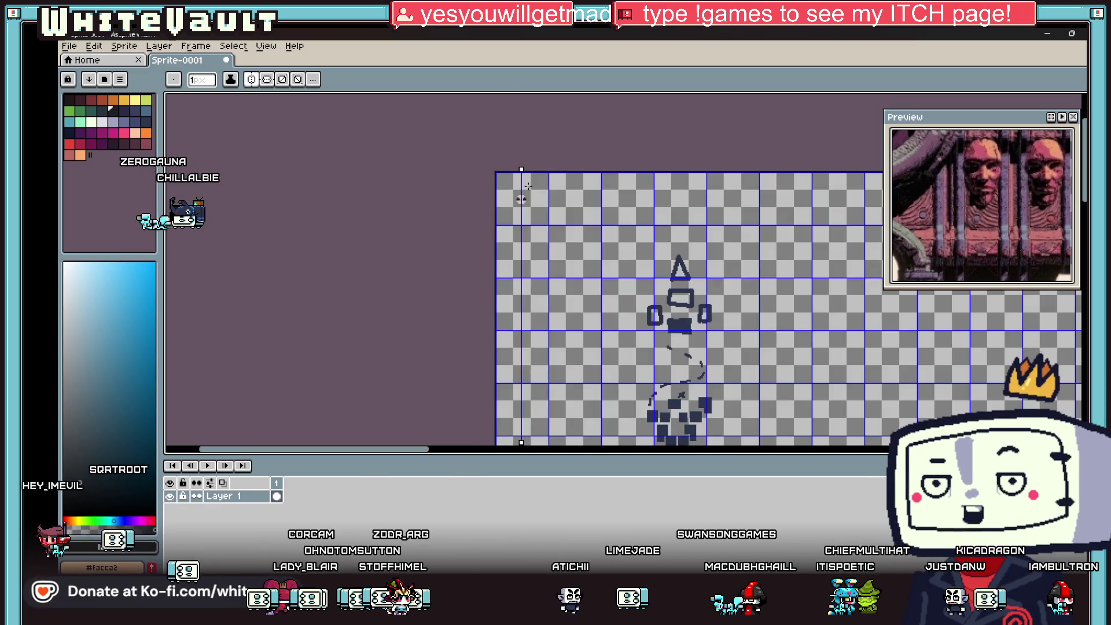
scroll(526, 187, "up", 3)
scroll(573, 295, "down", 4)
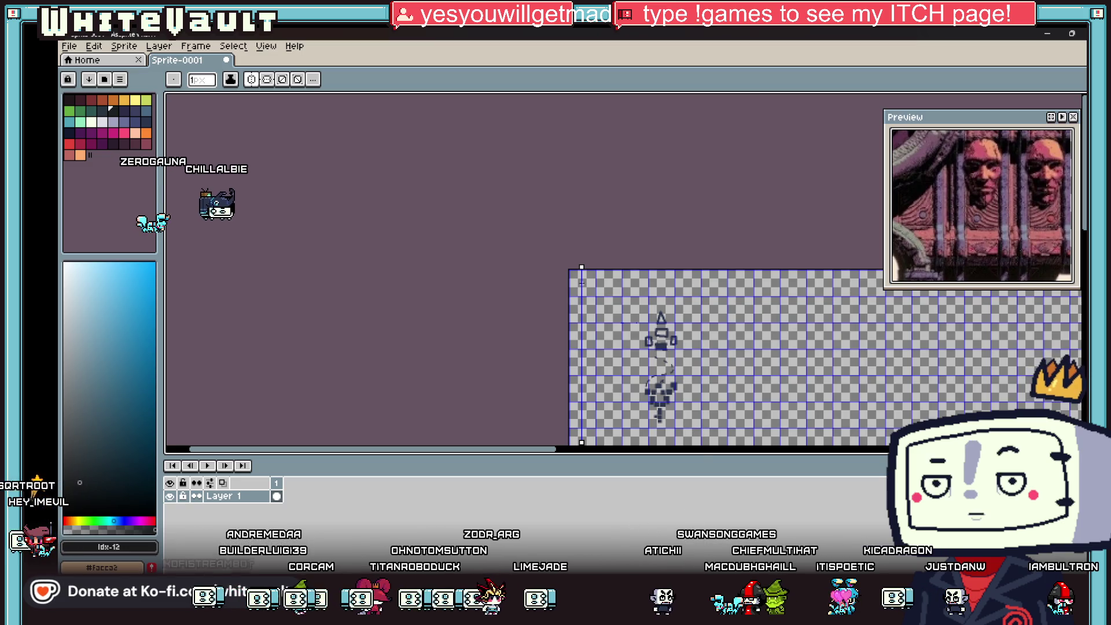
key("alt+Tab")
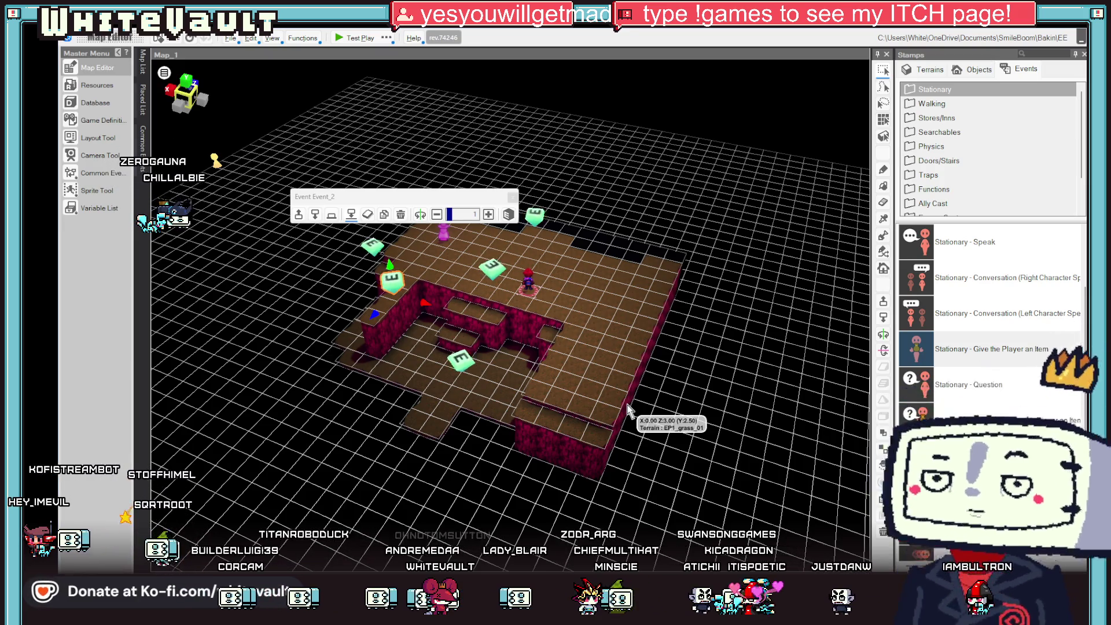
Orbit the cave map to a top-down view and deselect Event_2 via a floor tile.
scroll(623, 272, "up", 1)
mouse_move(624, 272)
left_mouse_down()
mouse_move(653, 330)
mouse_move(682, 298)
mouse_move(629, 251)
left_mouse_up()
left_click(629, 250)
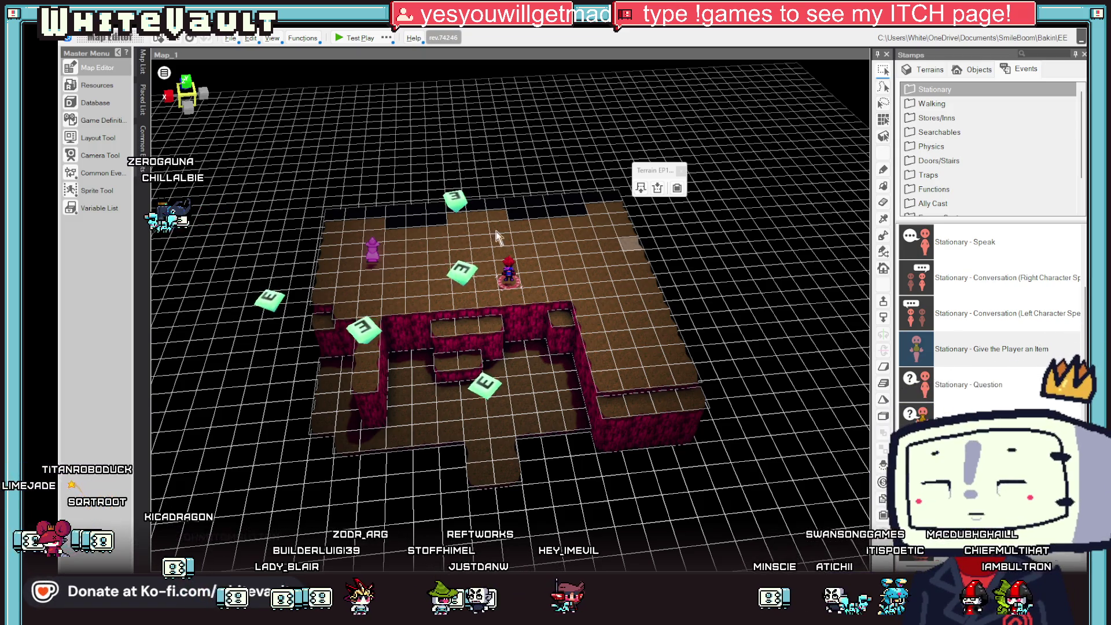
In Aseprite, move the symmetry axis to the empty right area and pick peach.
key("alt+Tab")
scroll(654, 334, "up", 3)
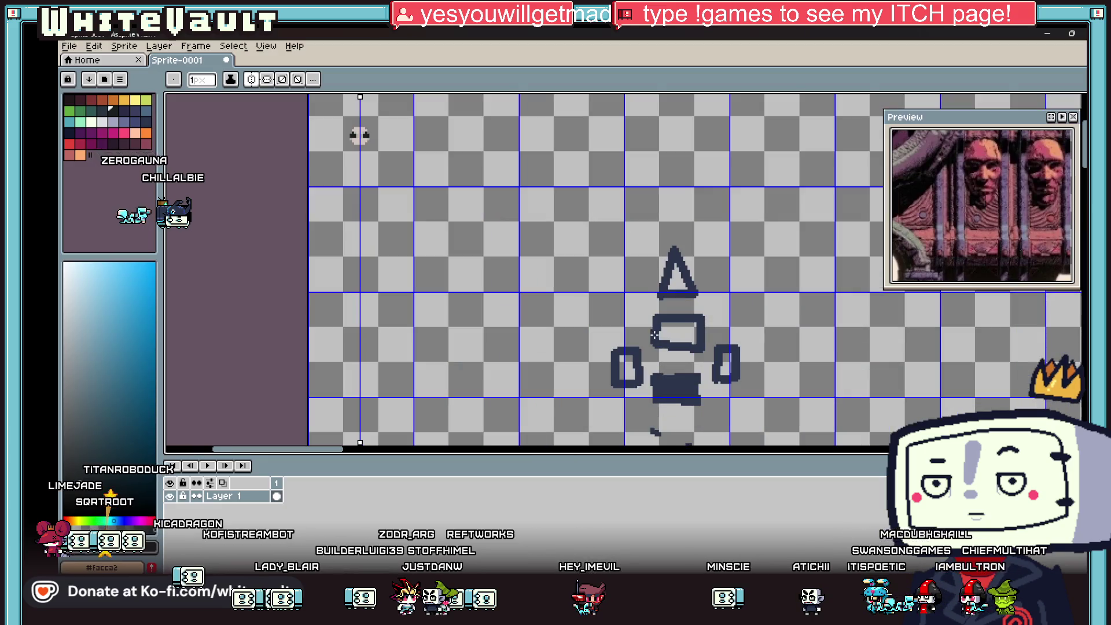
left_click_drag(360, 96, 472, 95)
scroll(477, 139, "up", 2)
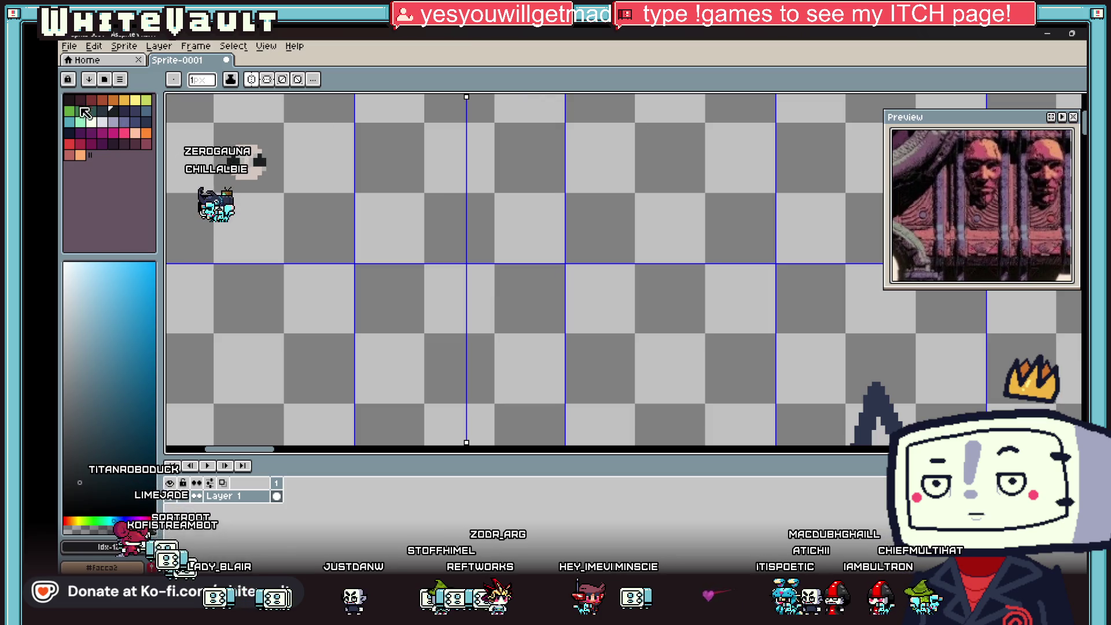
left_click(138, 134)
Draw a mirrored peach arch outline and flood-fill its interior peach.
scroll(467, 115, "up", 2)
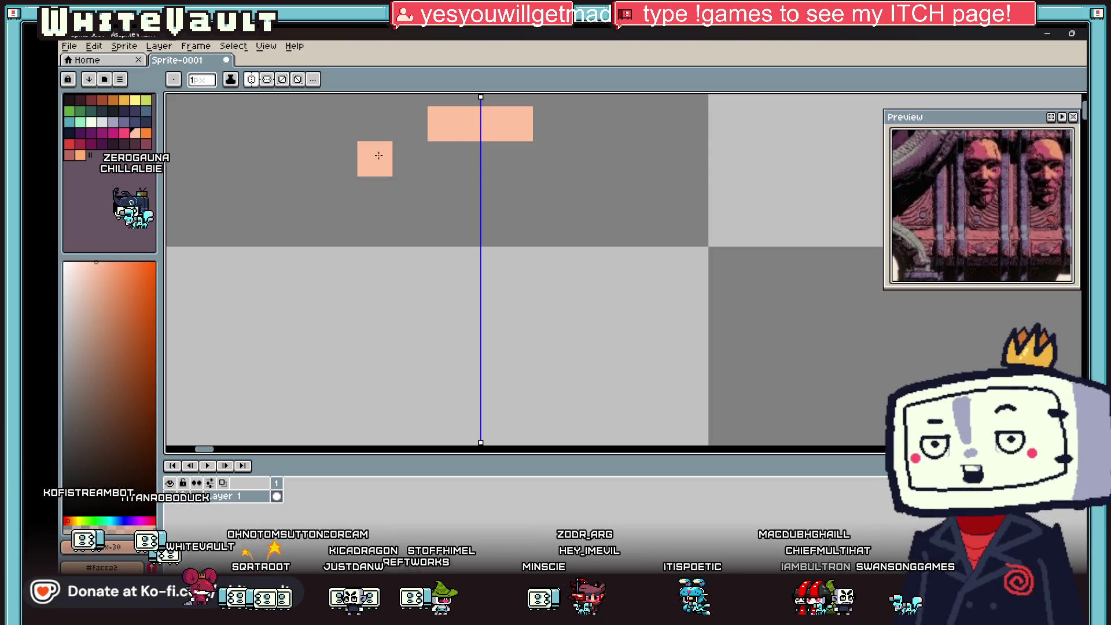
mouse_move(405, 159)
left_mouse_down()
mouse_move(348, 300)
mouse_move(365, 367)
mouse_move(405, 405)
mouse_move(499, 431)
left_mouse_up()
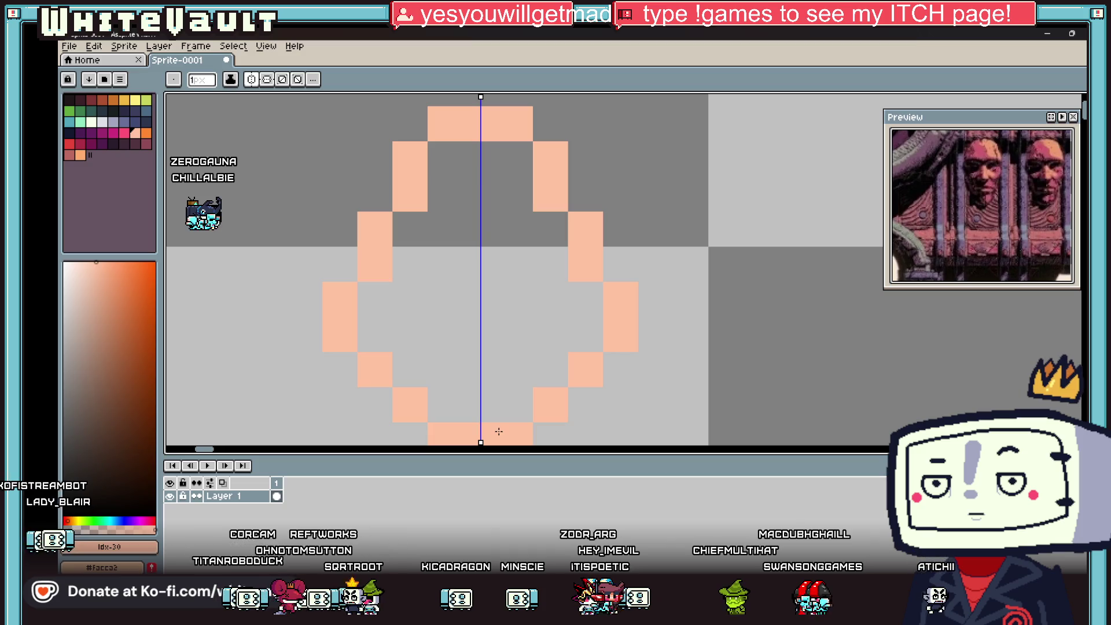
key("g")
left_click(497, 360)
Add a top row and extra peach pixels to widen the teardrop shape.
key("i")
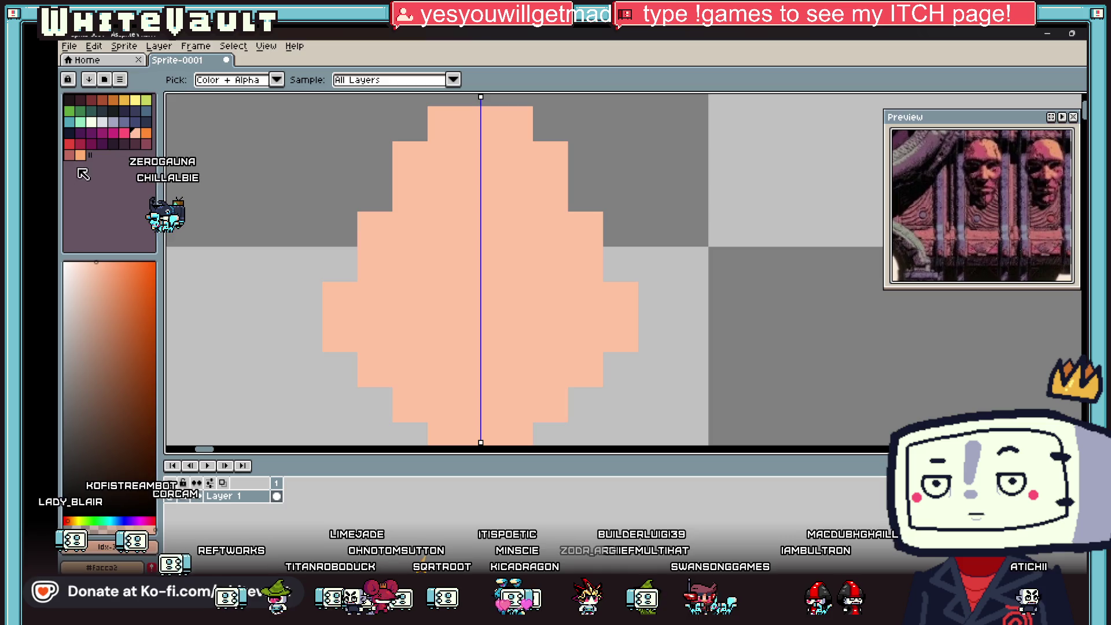
key("b")
scroll(449, 208, "down", 4)
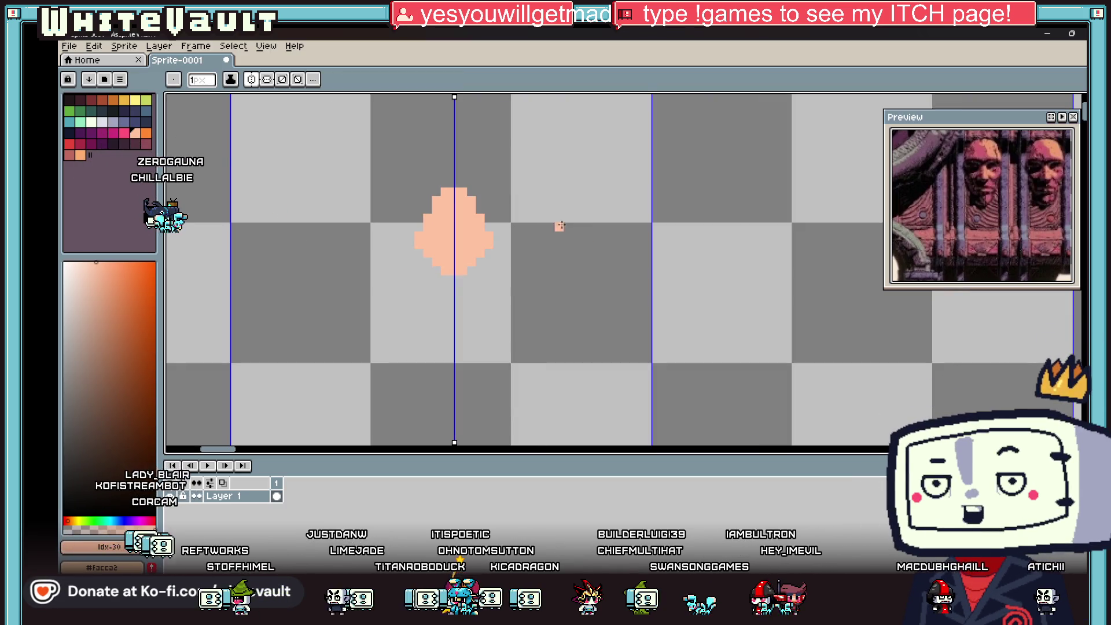
scroll(493, 207, "up", 2)
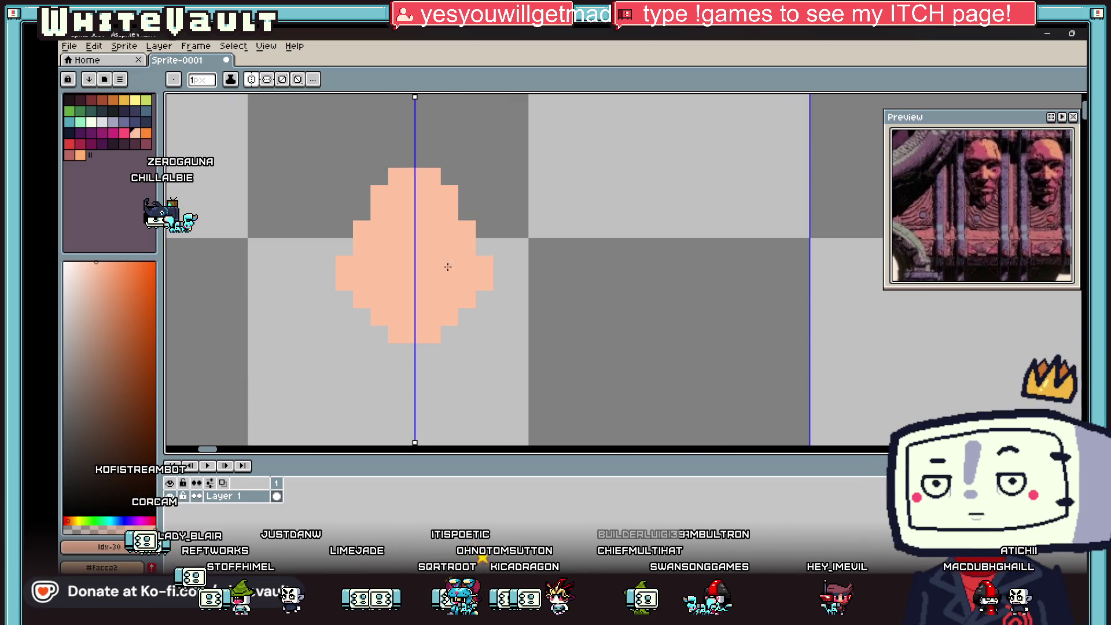
left_click_drag(380, 176, 422, 162)
left_click(476, 215)
scroll(491, 280, "down", 3)
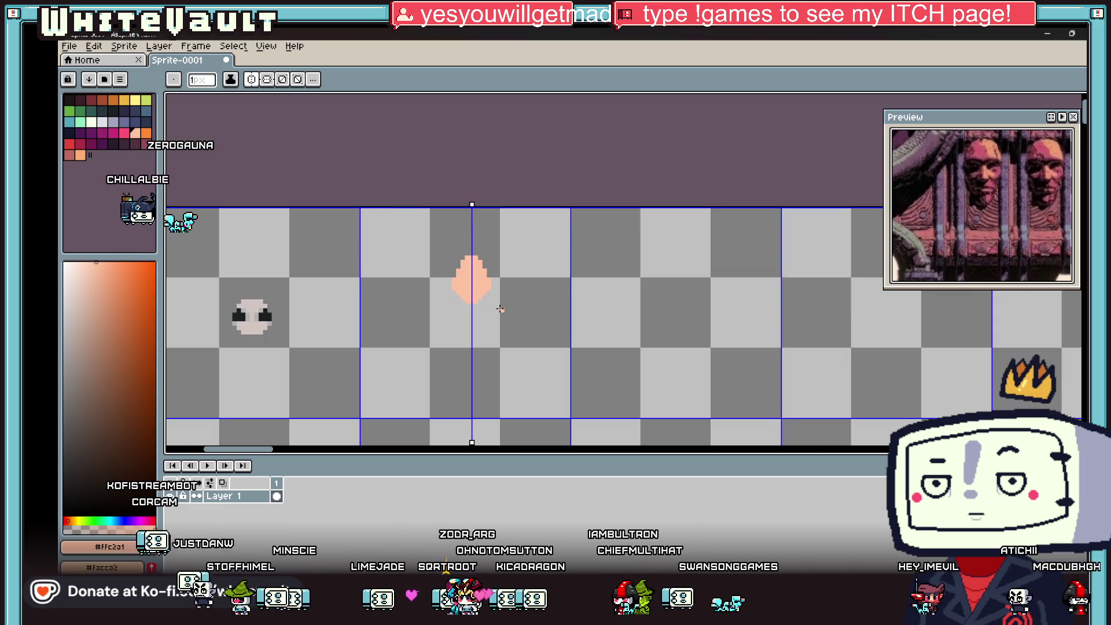
Paint a single dark eye pixel at the centre of the peach sprite.
scroll(503, 307, "up", 2)
key("i")
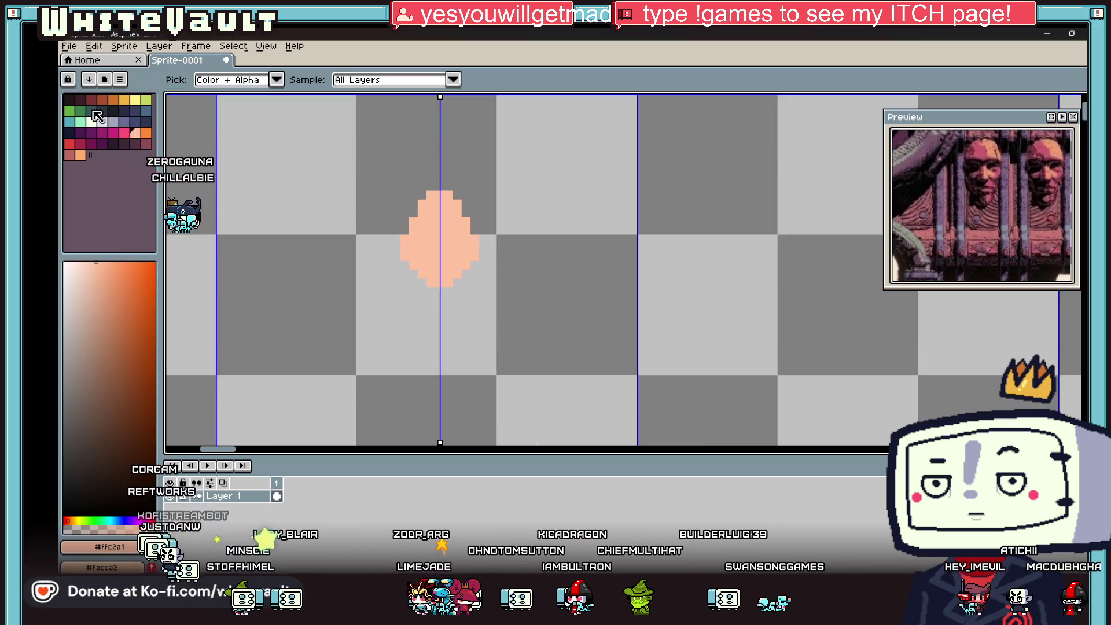
left_click(99, 116)
left_click(113, 110)
key("b")
left_click(422, 218)
scroll(421, 217, "up", 3)
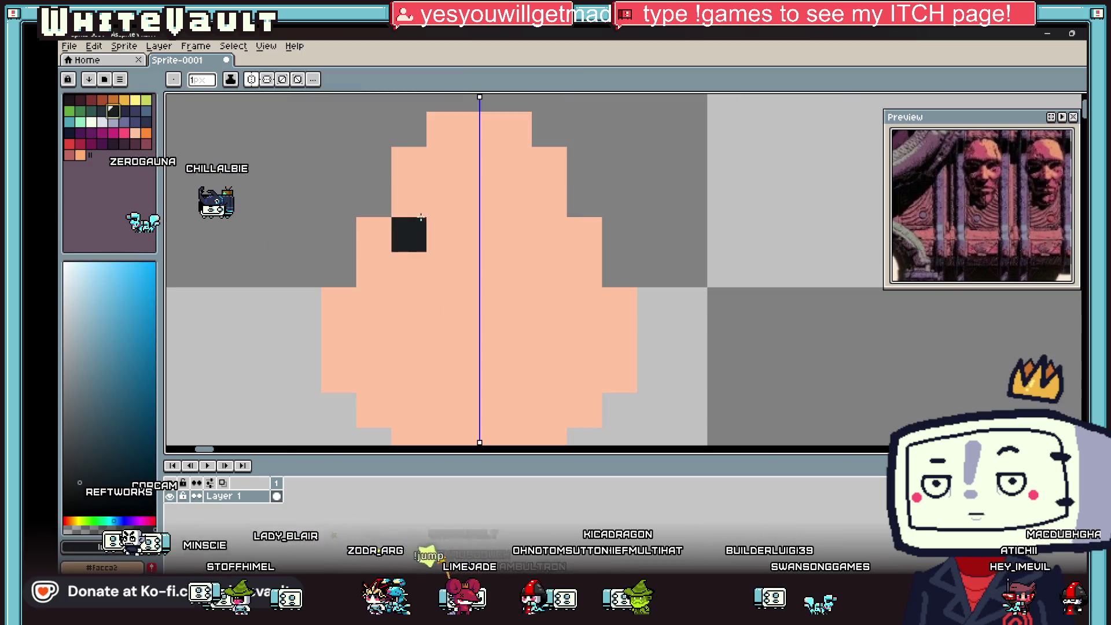
left_click(478, 269)
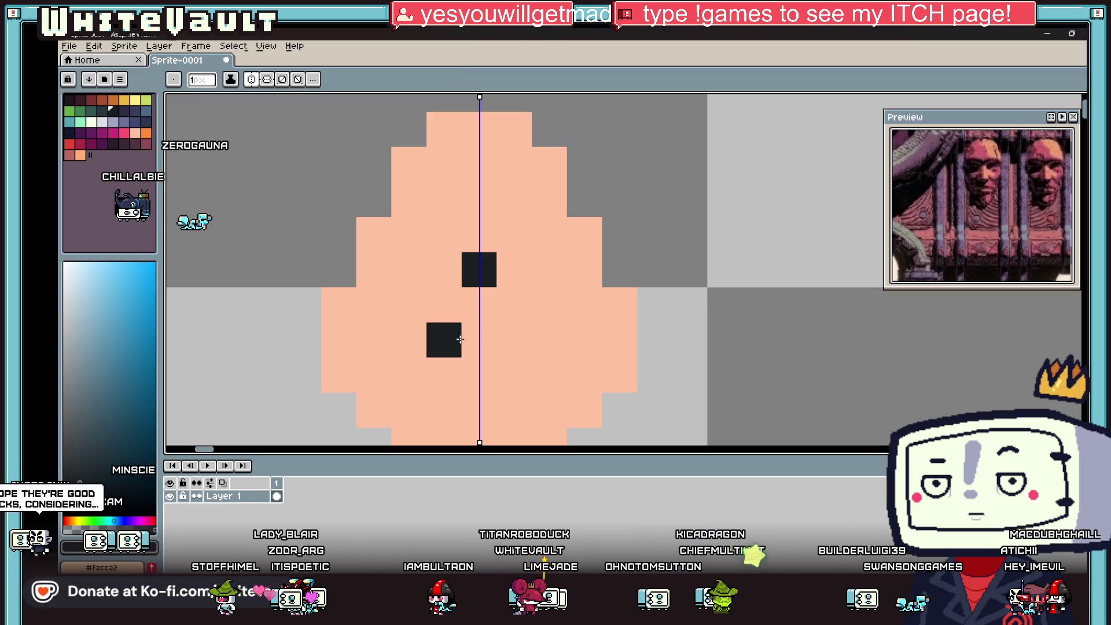
Paint greyish-peach side shading and a mouth row with mirrored corners.
key("i")
left_click(462, 340)
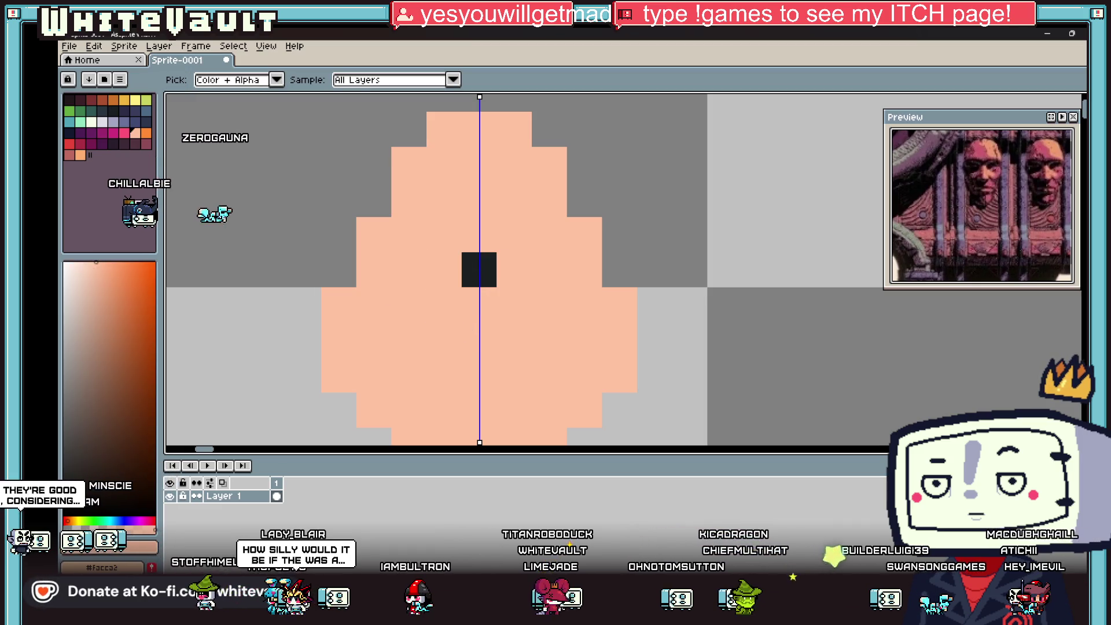
left_click(78, 313)
key("b")
left_click(374, 340)
left_click(586, 340)
left_click_drag(410, 375, 550, 375)
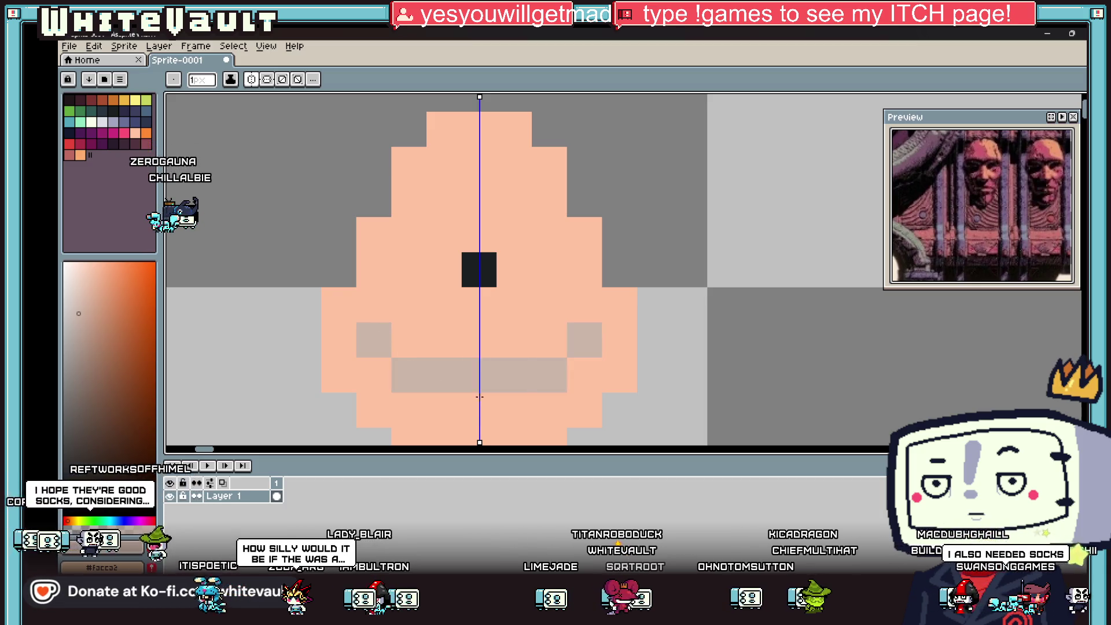
left_click_drag(478, 397, 515, 405)
mouse_move(620, 339)
left_mouse_down()
mouse_move(617, 374)
mouse_move(591, 380)
left_mouse_up()
Bring the Bakin map editor to the front from the taskbar.
key("g")
scroll(579, 358, "down", 3)
scroll(602, 365, "up", 3)
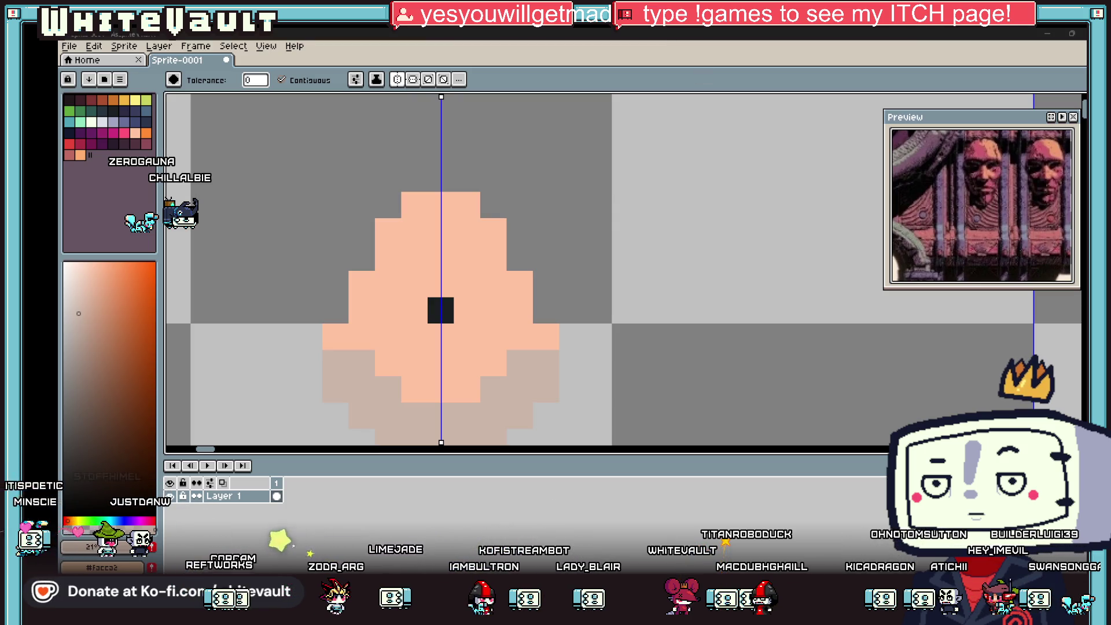
scroll(708, 262, "down", 4)
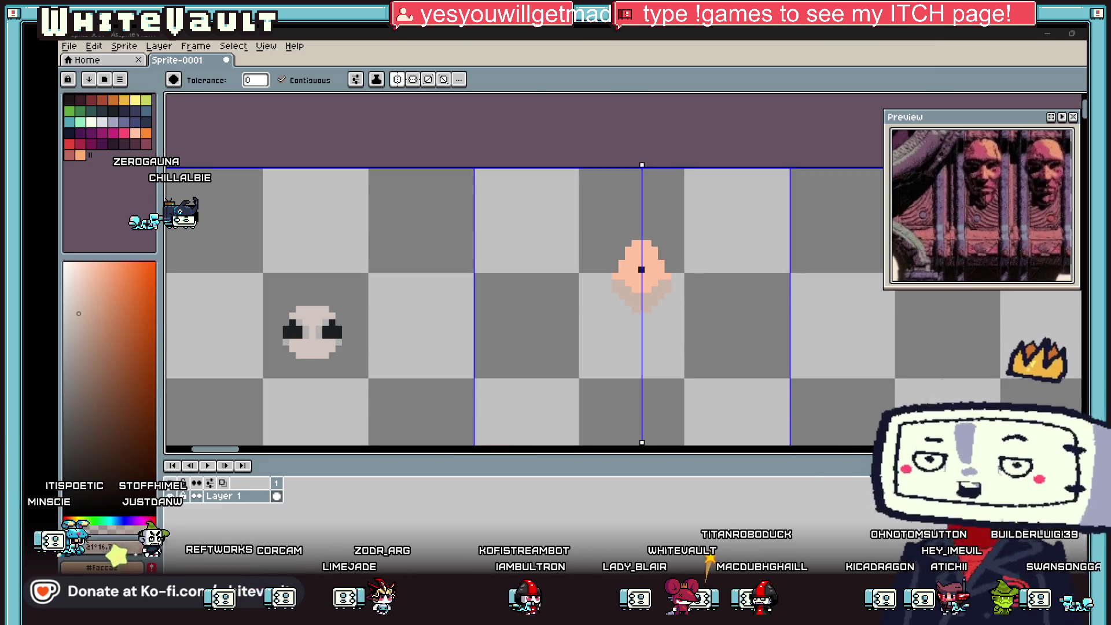
left_click(675, 528)
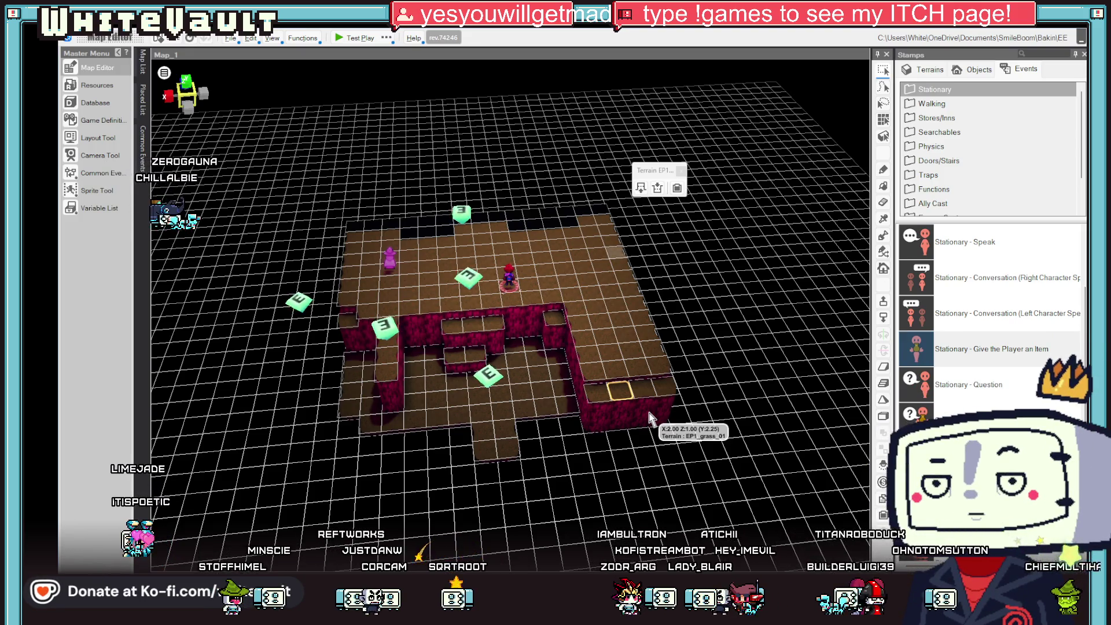
Zoom in and out on the Bakin cave map, then return to Aseprite.
scroll(626, 284, "up", 5)
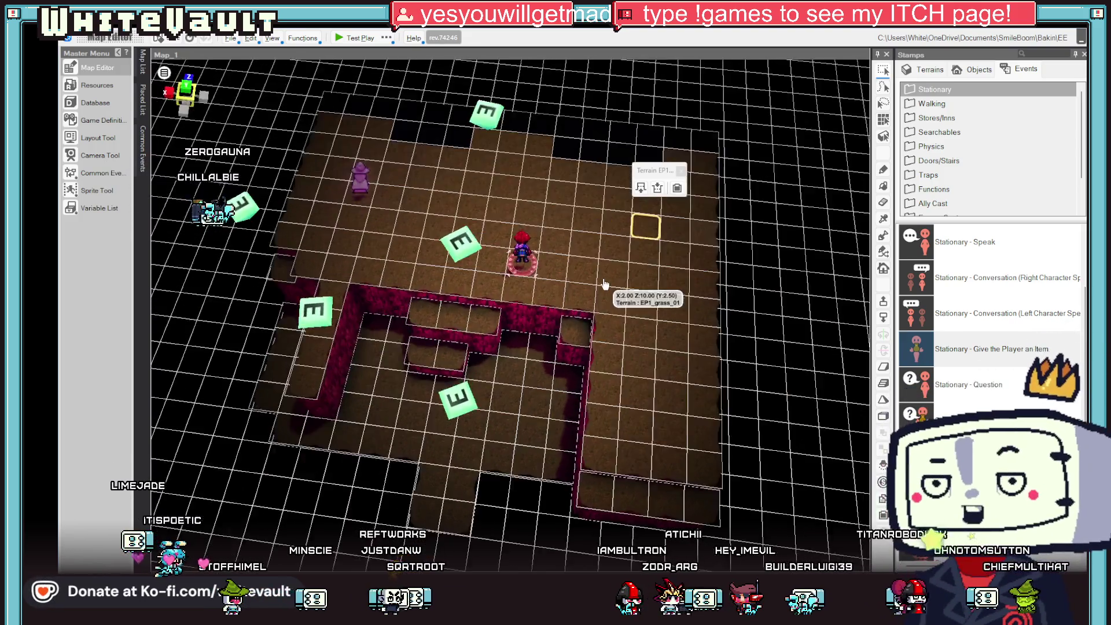
scroll(608, 243, "down", 5)
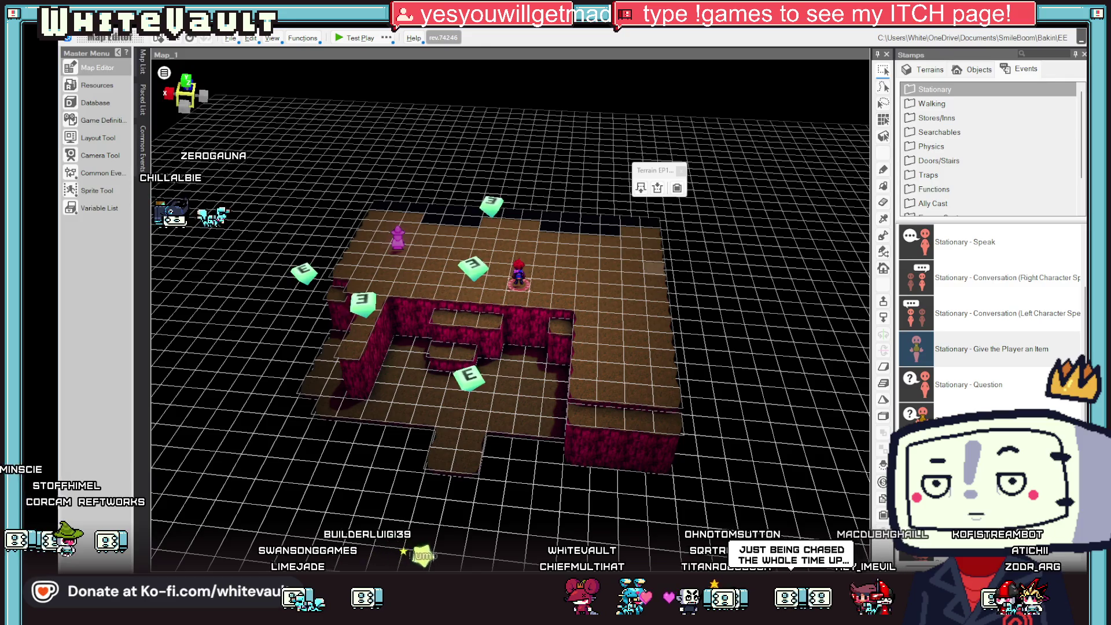
key("alt+Tab")
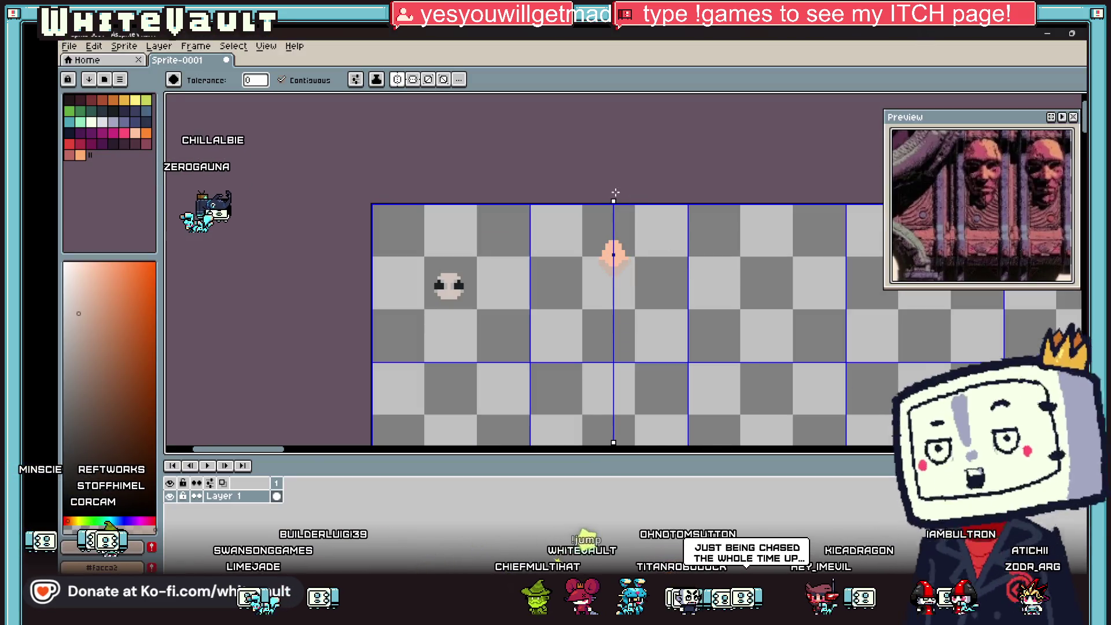
Move the symmetry axis to a blank area and pick the dark colour.
left_click_drag(615, 193, 758, 201)
mouse_move(273, 455)
left_mouse_down()
mouse_move(313, 454)
mouse_move(300, 452)
left_mouse_up()
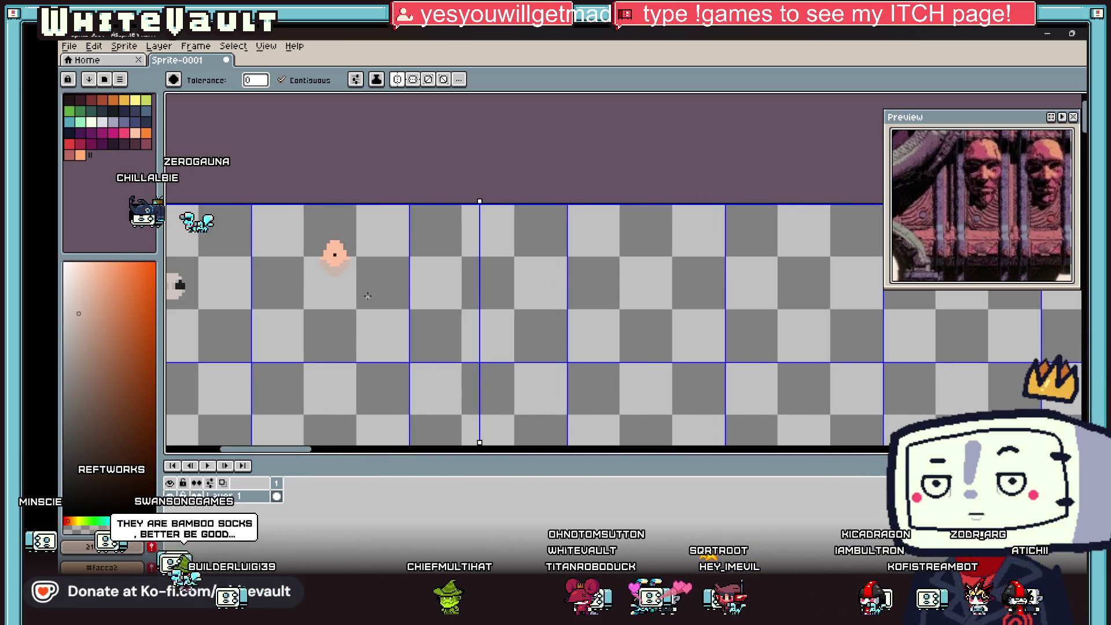
left_click(112, 144)
key("b")
scroll(475, 237, "up", 3)
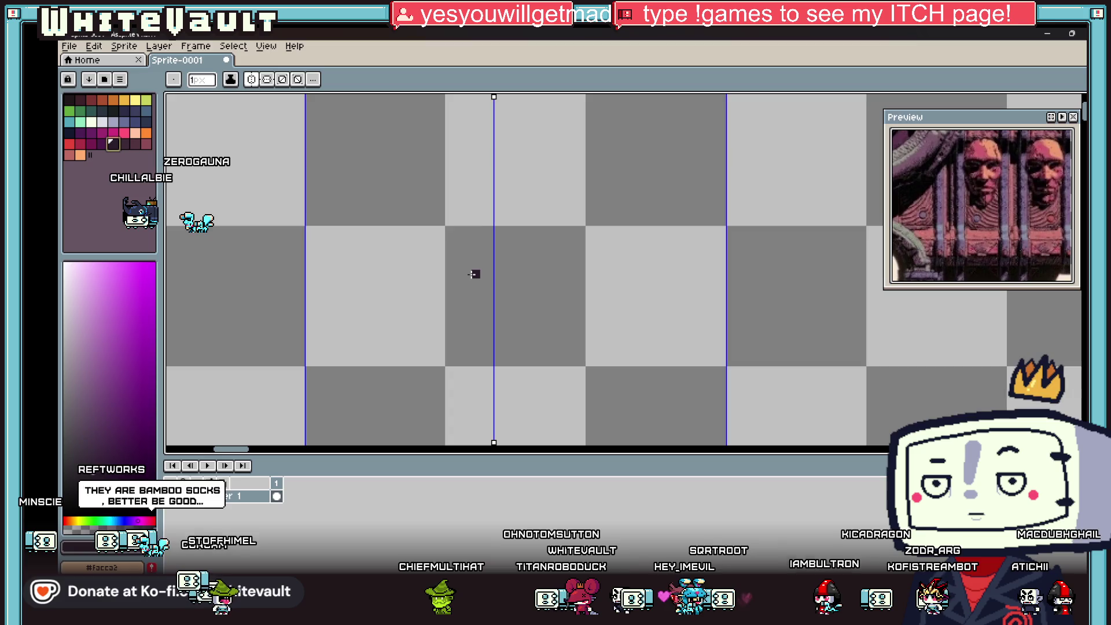
Pencil a mirrored dark hourglass-shaped outline.
left_click(479, 221)
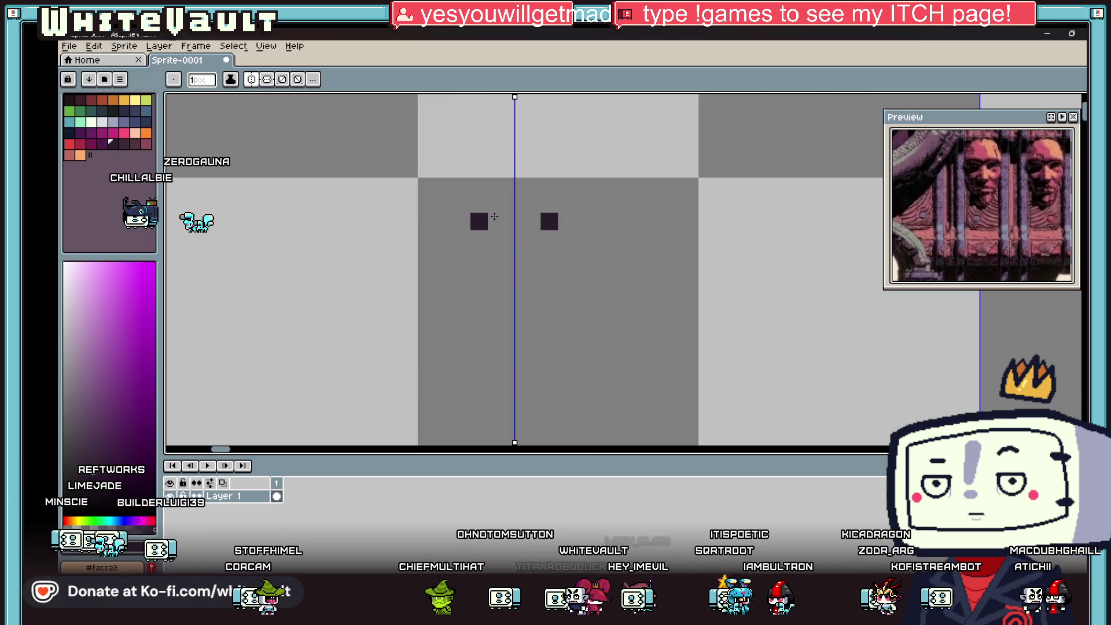
left_click(501, 203)
mouse_move(470, 207)
left_mouse_down()
mouse_move(445, 238)
mouse_move(445, 292)
mouse_move(514, 344)
left_mouse_up()
scroll(513, 345, "down", 3)
scroll(501, 345, "up", 2)
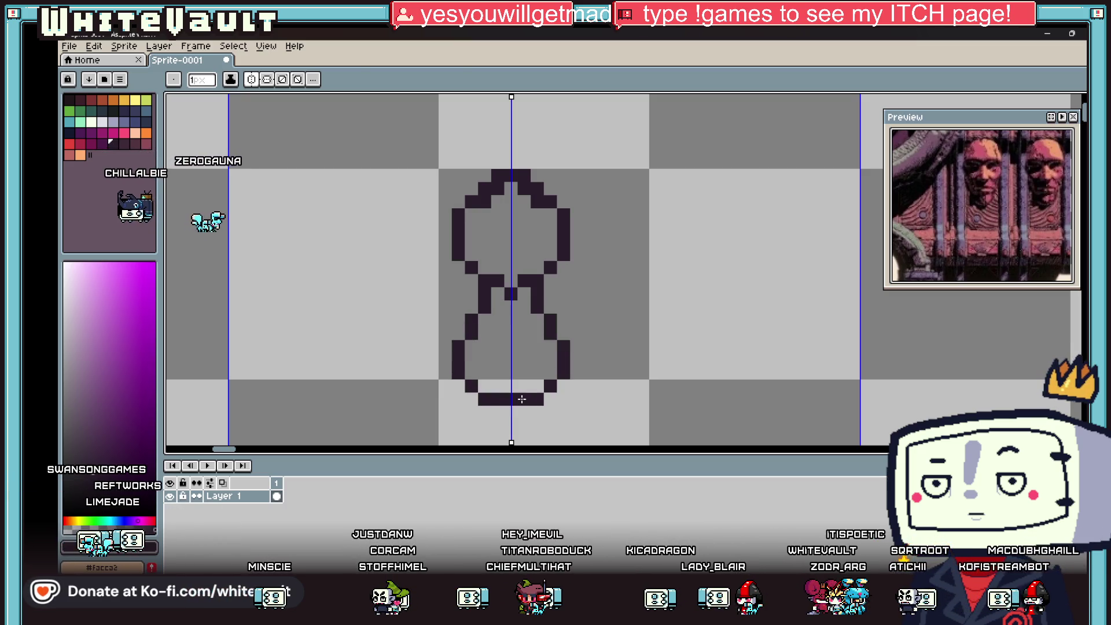
Fill the outline's lower and upper bulbs solid dark.
left_click(518, 347)
scroll(514, 321, "down", 3)
scroll(521, 327, "up", 3)
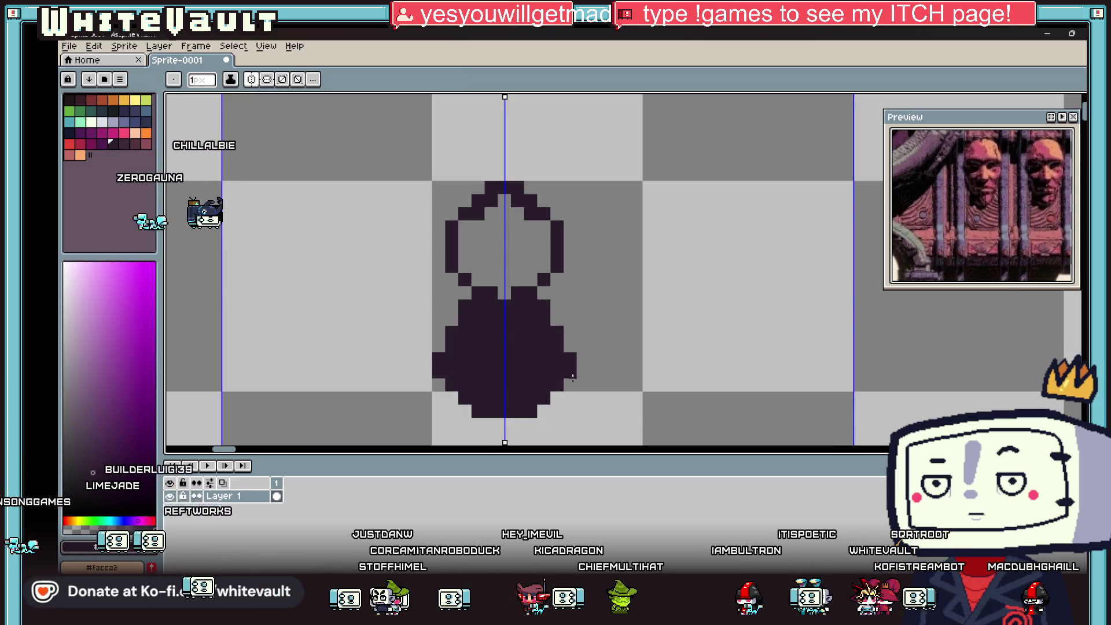
key("g")
left_click(522, 249)
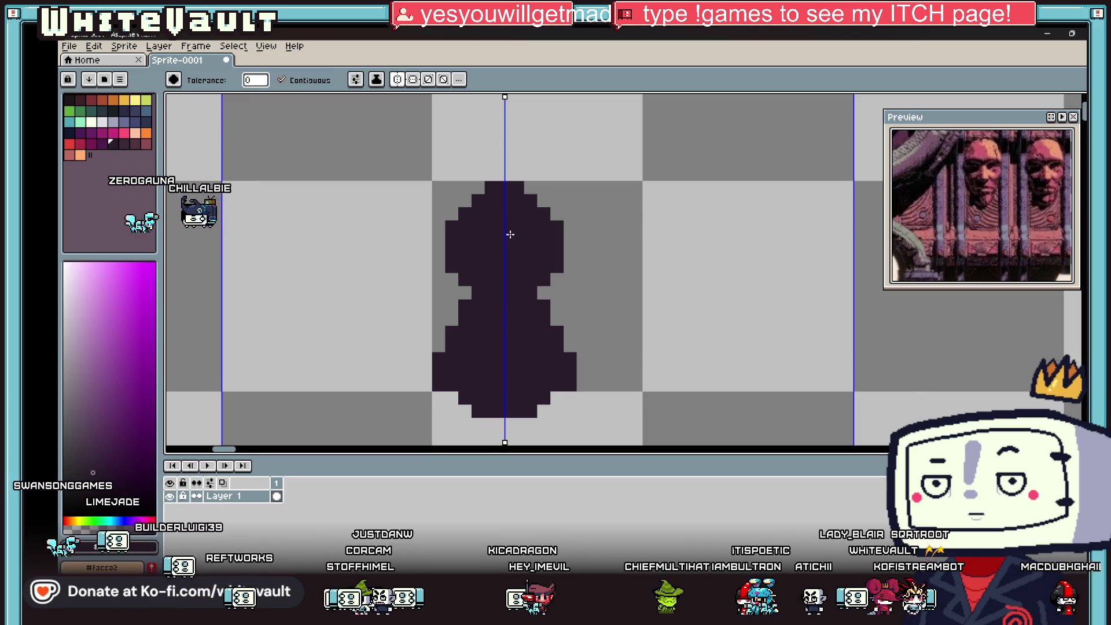
scroll(530, 245, "down", 3)
scroll(505, 227, "up", 3)
Pencil two mirrored horns rising from the head and thicken their tops.
key("i")
scroll(504, 227, "up", 1)
key("b")
left_click(415, 275)
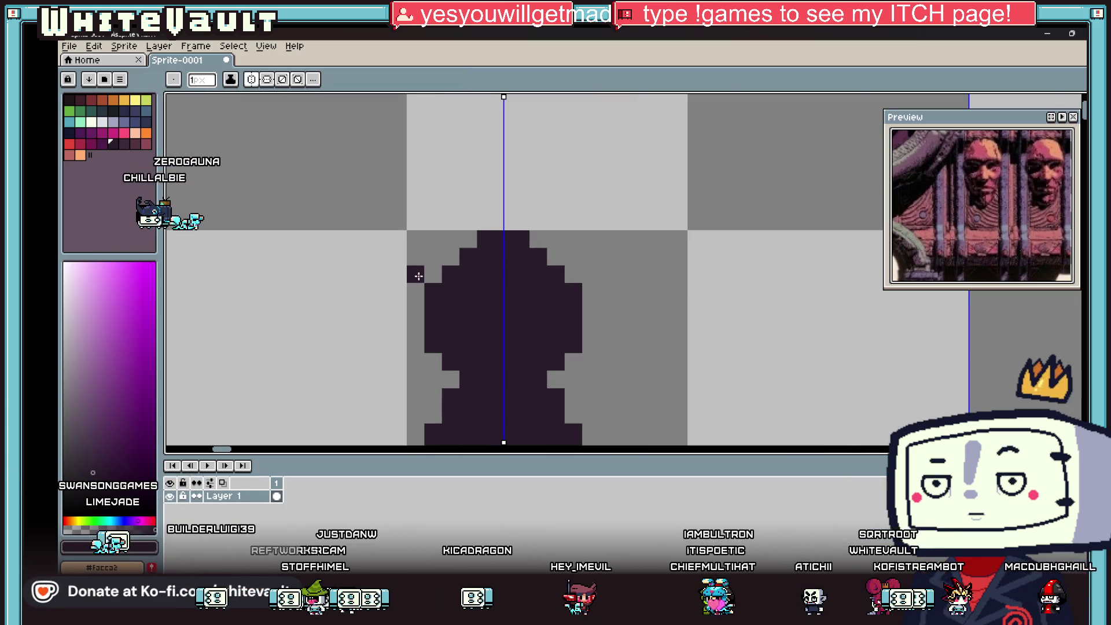
mouse_move(400, 241)
left_mouse_down()
mouse_move(397, 220)
mouse_move(399, 310)
mouse_move(416, 310)
left_mouse_up()
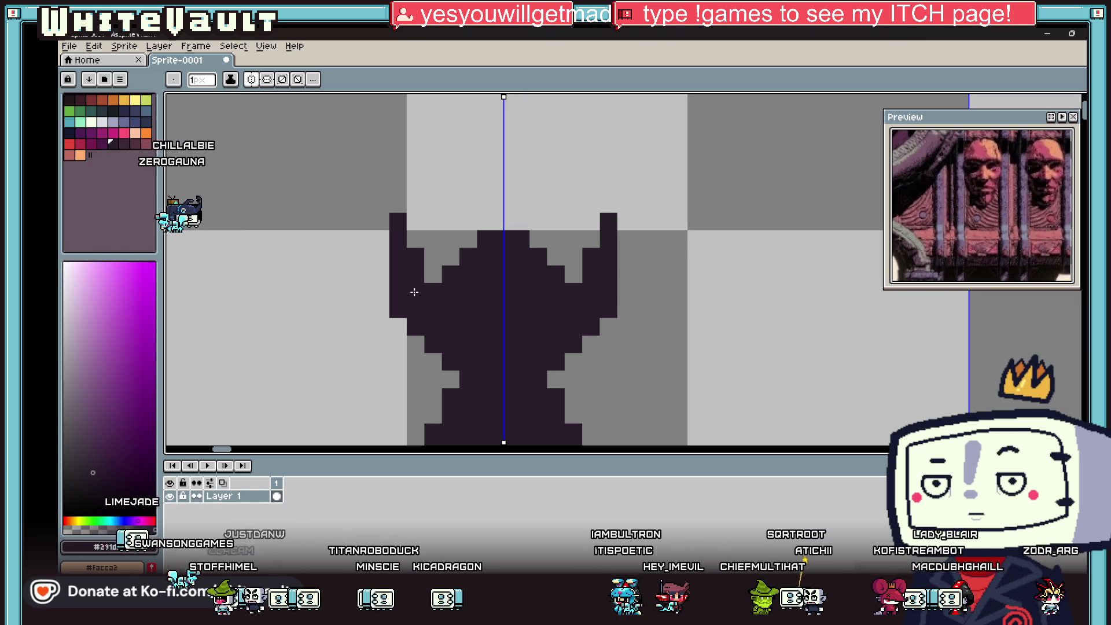
scroll(415, 264, "down", 3)
scroll(414, 264, "up", 2)
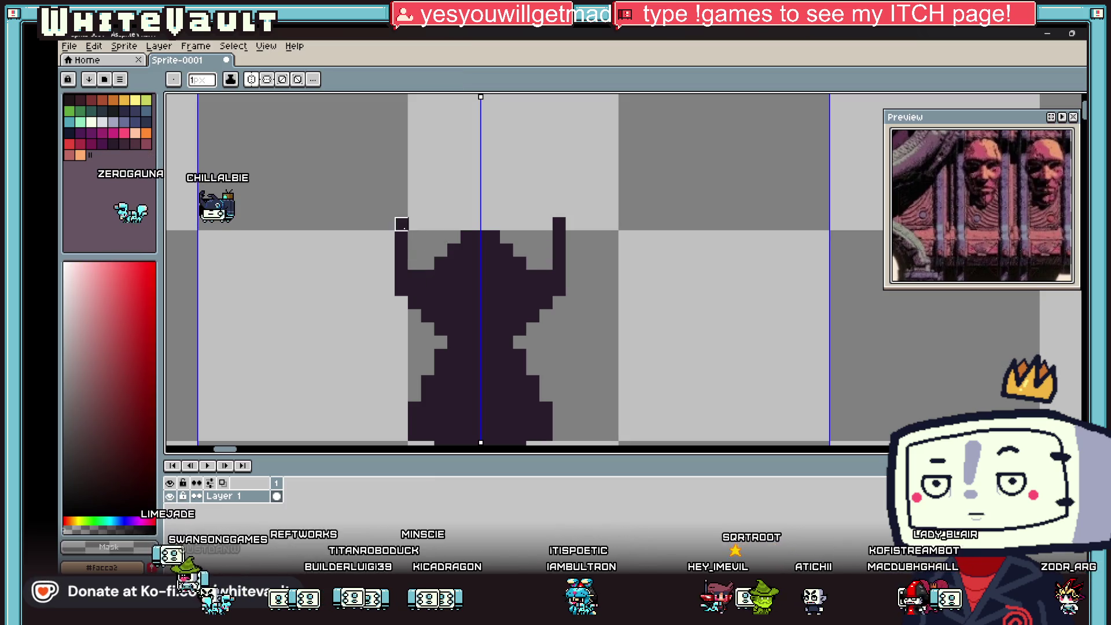
left_click_drag(415, 251, 401, 237)
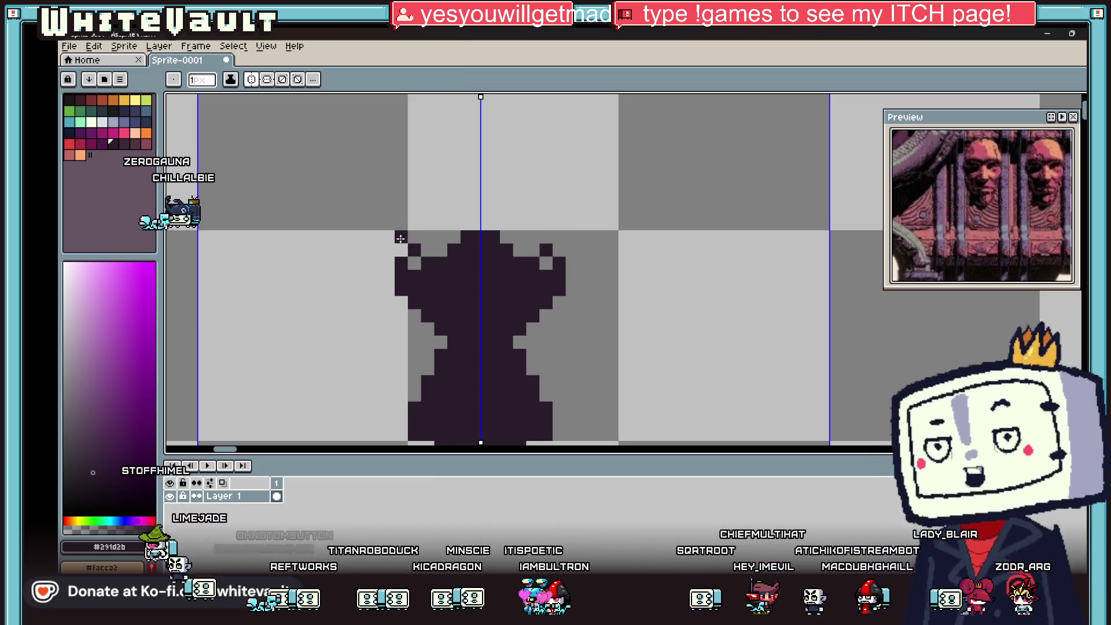
key("i")
scroll(422, 249, "down", 3)
scroll(473, 276, "up", 2)
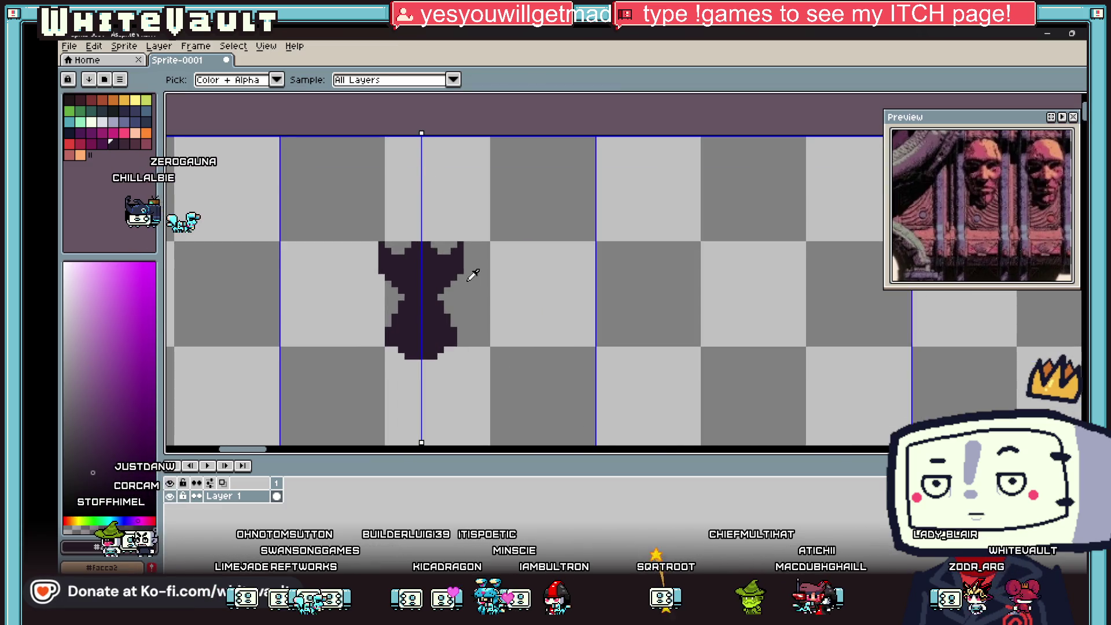
Paint two mirrored 2x2 peach eyes on the dark horned figure.
left_click(146, 134)
key("b")
left_click(408, 266)
scroll(406, 266, "up", 2)
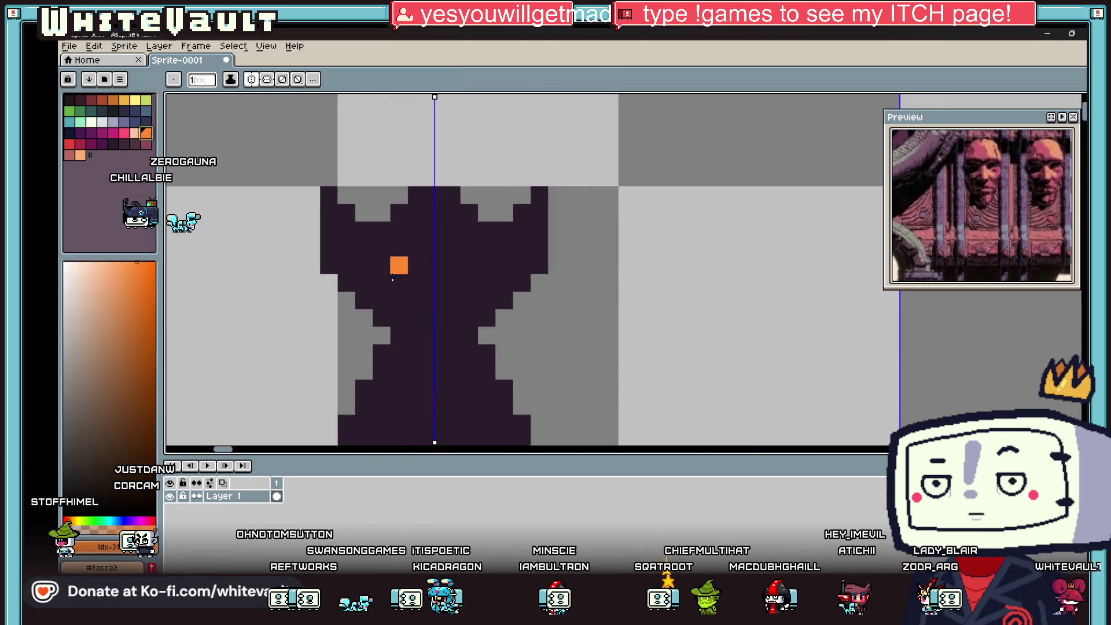
left_click(91, 319)
left_click(381, 281)
scroll(381, 281, "up", 2)
mouse_move(382, 273)
left_mouse_down()
mouse_move(434, 273)
mouse_move(401, 309)
left_mouse_up()
left_click(382, 315)
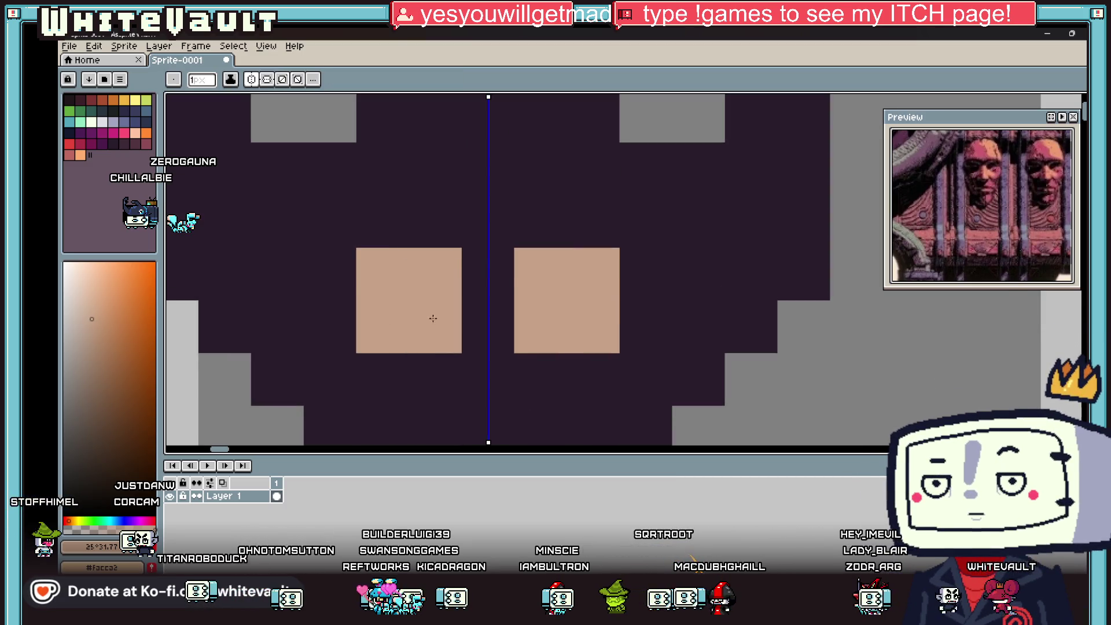
scroll(575, 329, "down", 3)
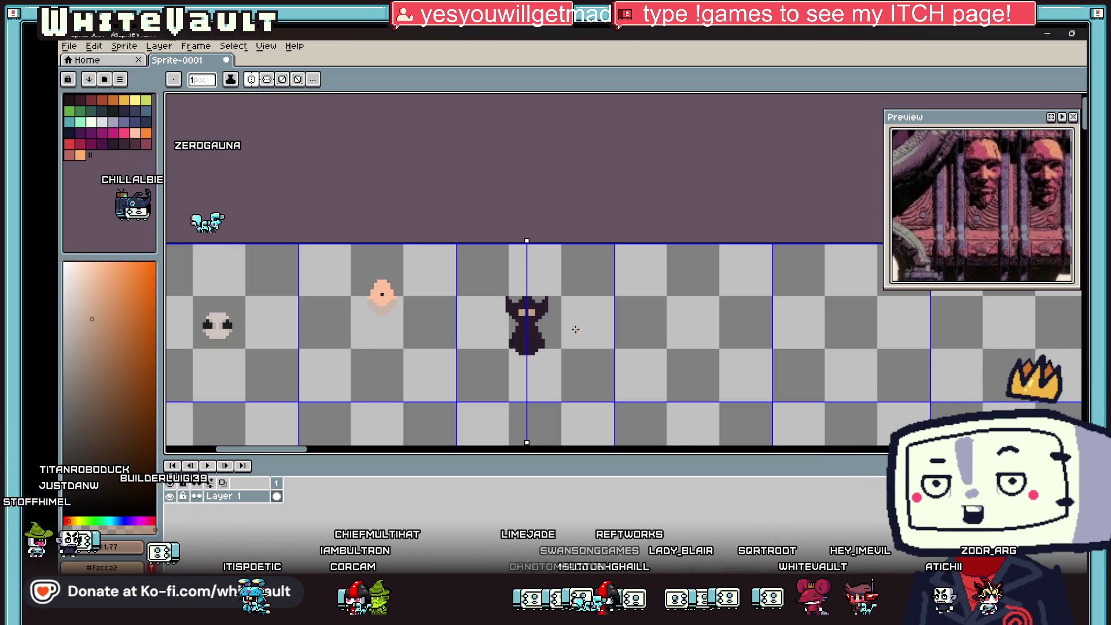
Sample black from the figure and add black marks inside and under both eyes.
key("i")
scroll(527, 308, "up", 5)
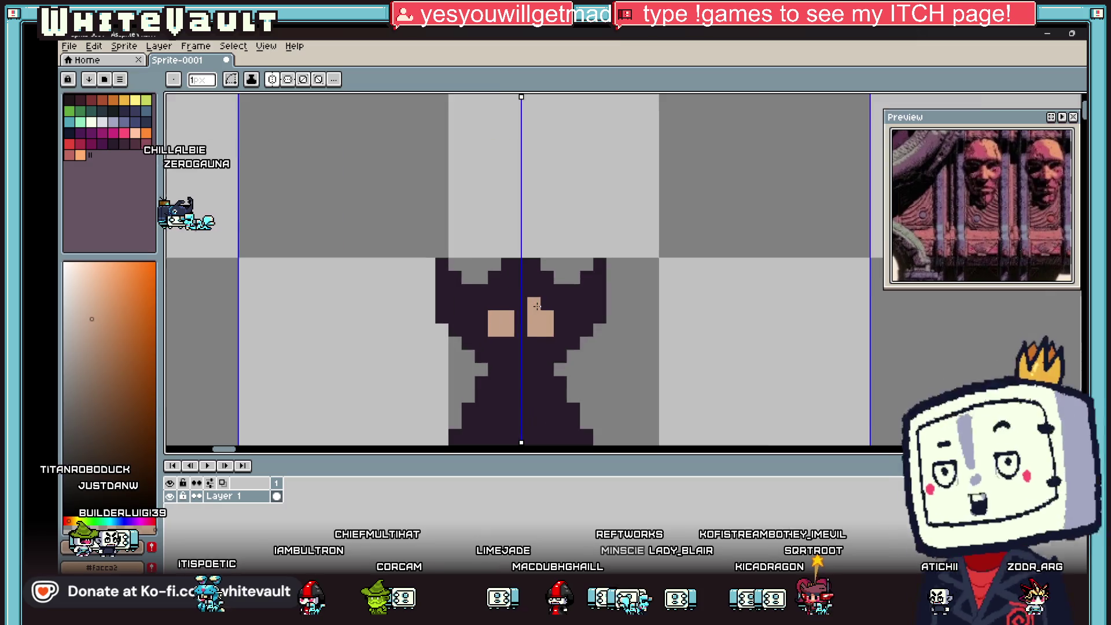
left_click(549, 295)
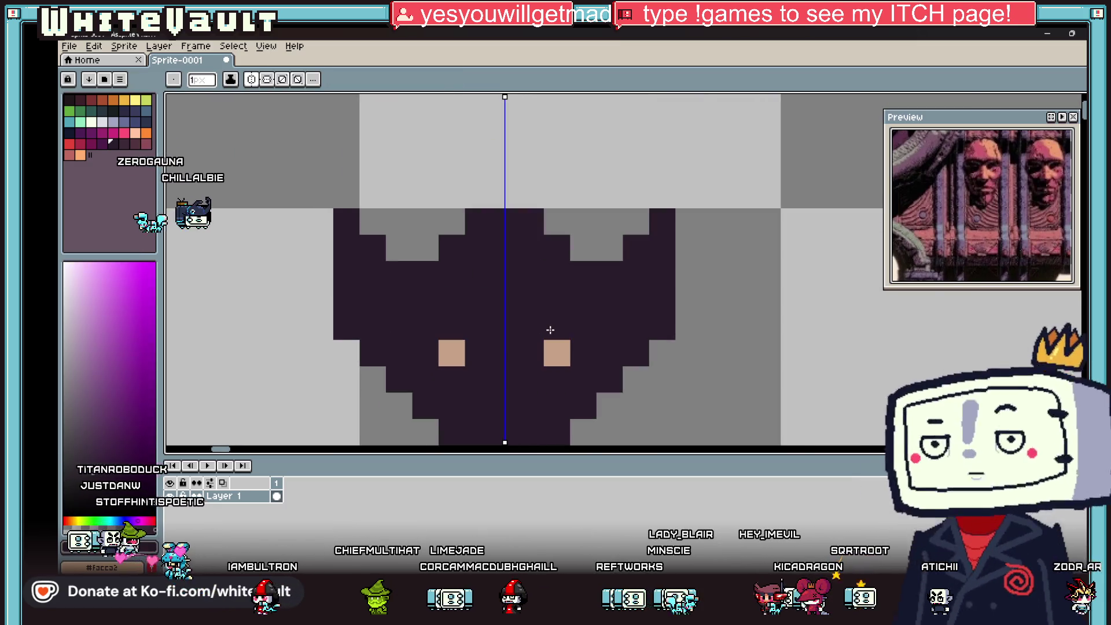
scroll(568, 333, "down", 4)
scroll(579, 330, "up", 4)
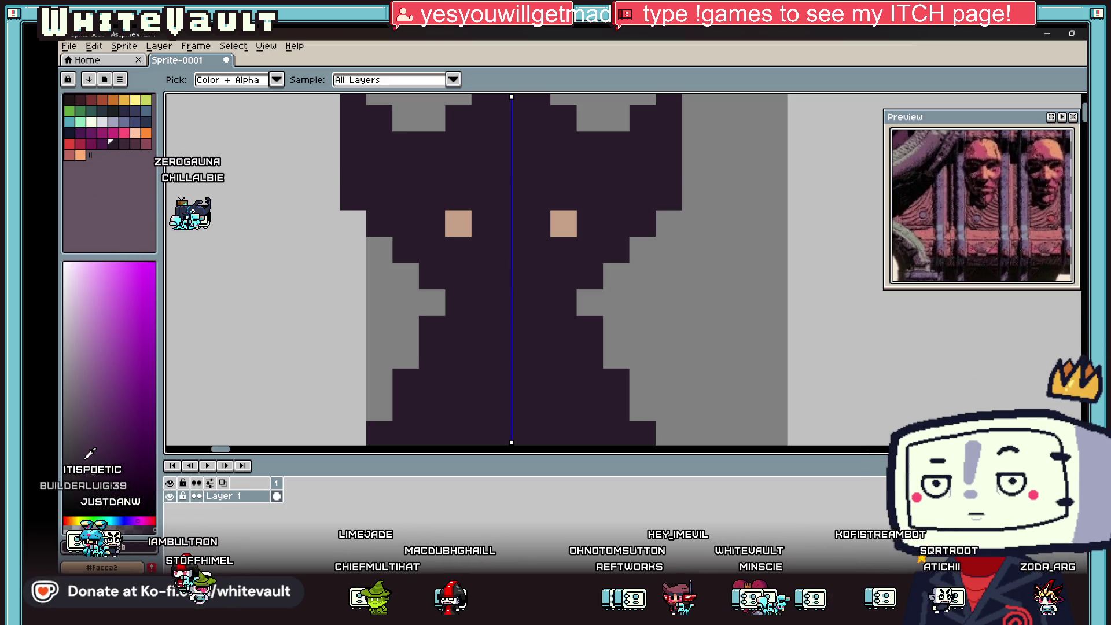
key("b")
scroll(405, 168, "down", 3)
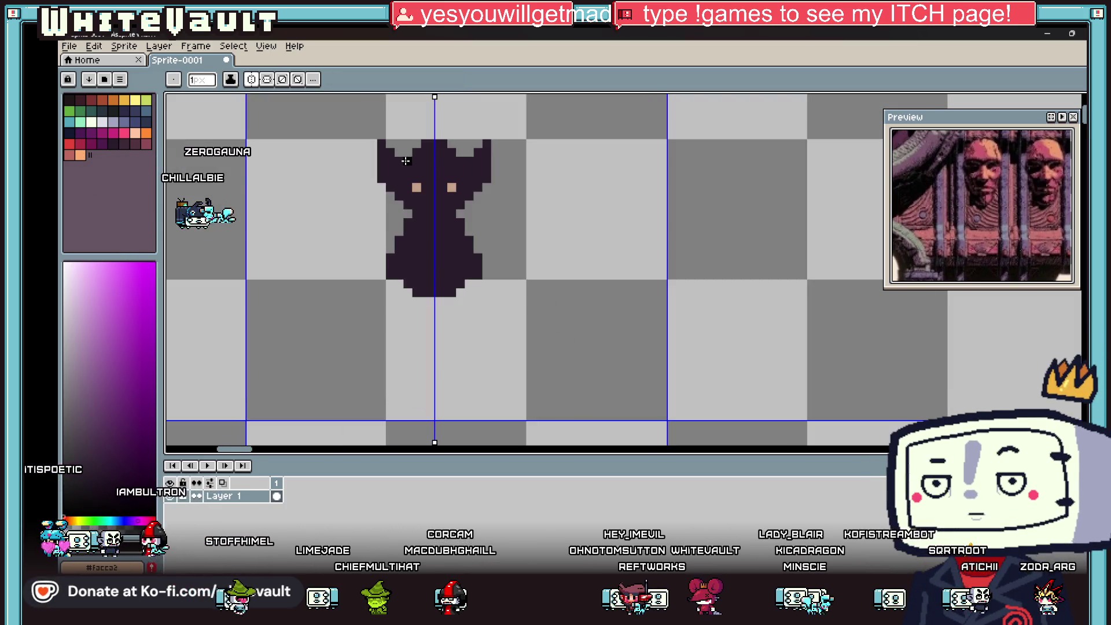
scroll(409, 174, "up", 3)
left_click_drag(408, 161, 408, 186)
left_click(412, 319)
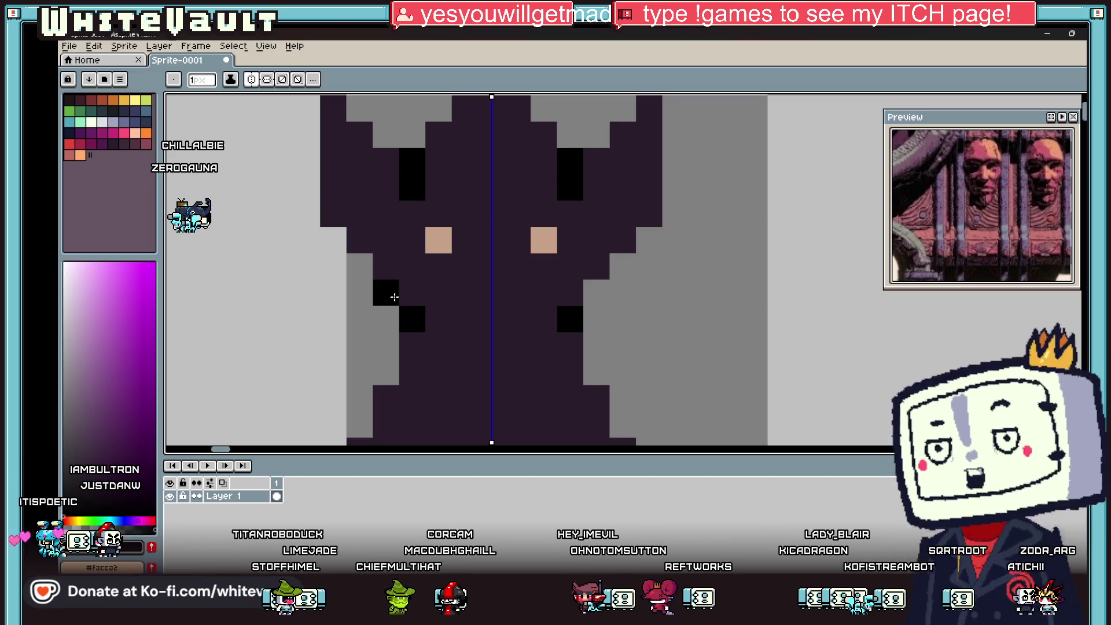
left_click_drag(386, 293, 386, 266)
Trace a black outline down the figure's sides, beneath the horns and up the horns.
left_click(333, 213)
scroll(330, 214, "up", 1)
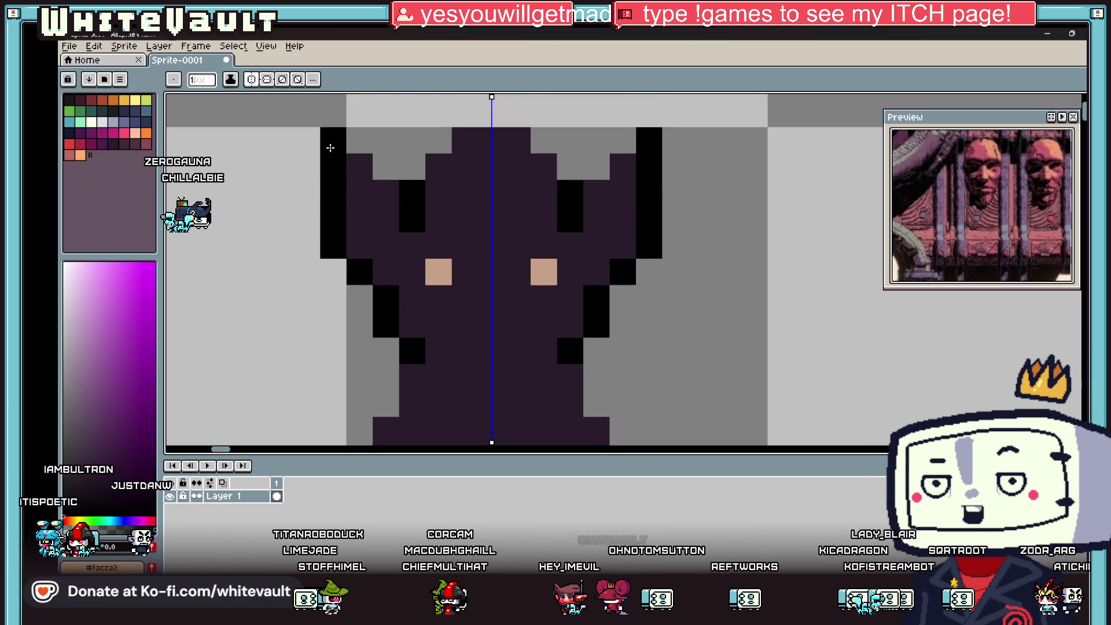
left_click_drag(307, 194, 311, 150)
mouse_move(385, 167)
left_mouse_down()
mouse_move(387, 193)
mouse_move(423, 145)
mouse_move(479, 119)
left_mouse_up()
scroll(388, 194, "down", 3)
scroll(390, 196, "up", 4)
left_click(397, 248, "alt")
left_click(395, 254)
scroll(395, 254, "down", 3)
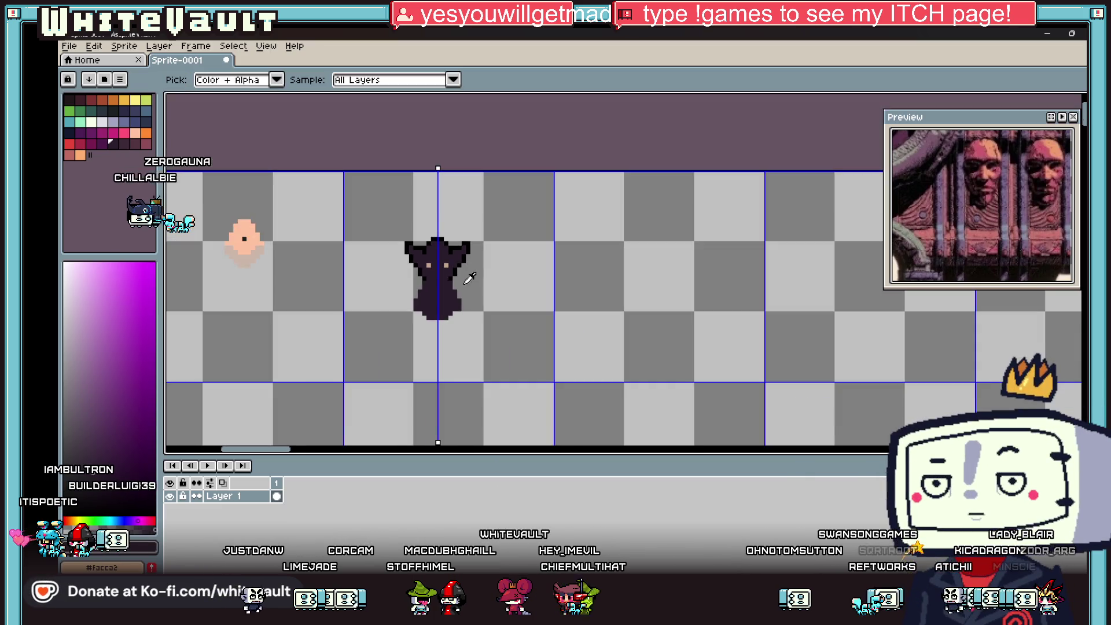
Outline the body's left edge in black, add a new bottom row and dark side columns.
scroll(436, 281, "up", 2)
left_click(405, 248, "alt")
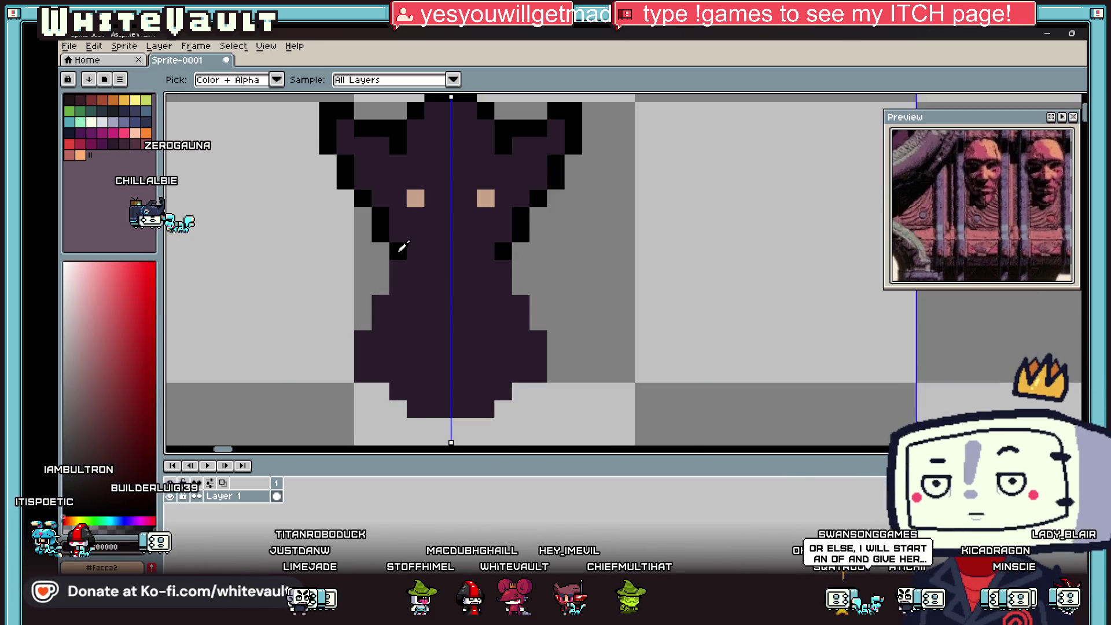
left_click_drag(367, 297, 348, 375)
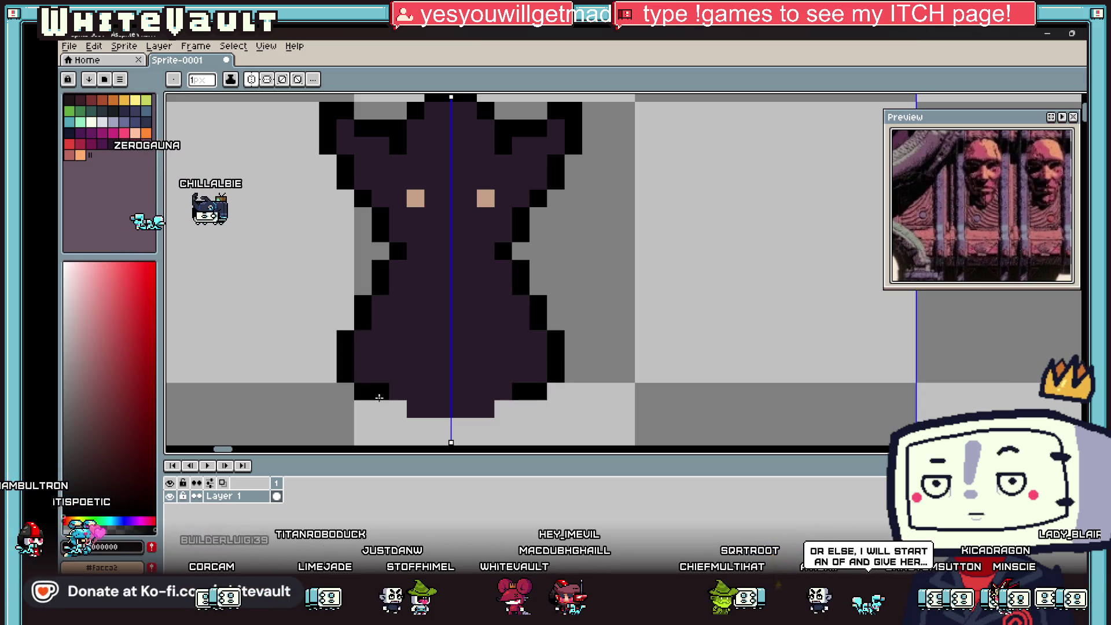
left_click_drag(416, 427, 443, 427)
scroll(480, 199, "down", 2)
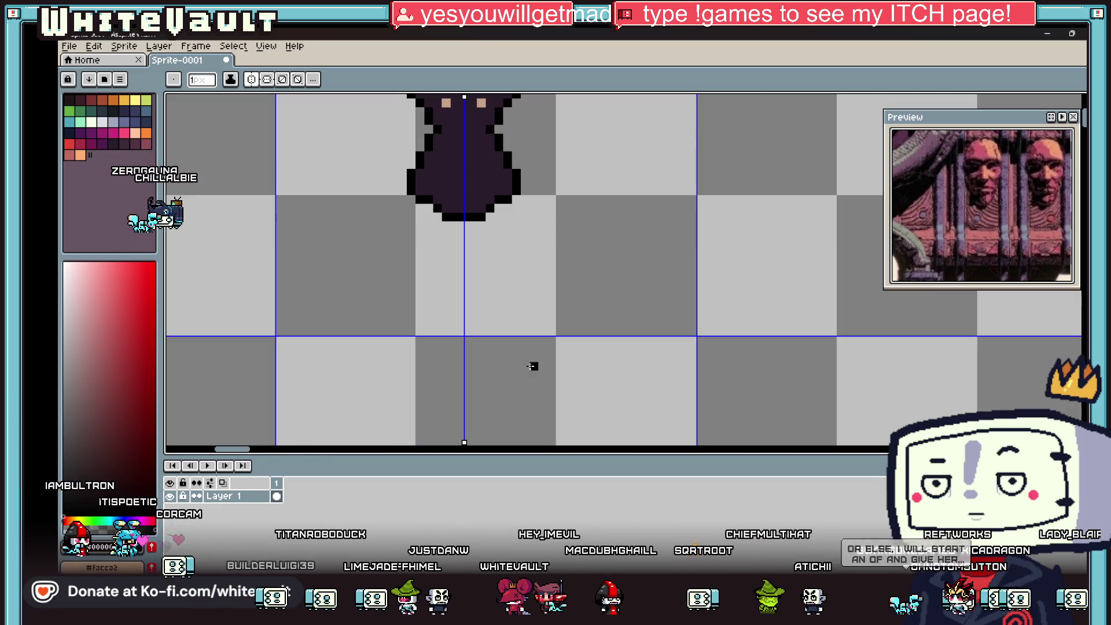
scroll(481, 199, "up", 2)
left_click_drag(486, 188, 486, 306)
left_click_drag(454, 222, 454, 280)
Add mirrored black outline columns down the lower body and black shoulder pixels.
left_click(427, 223, "alt")
left_click_drag(427, 243, 431, 297)
mouse_move(519, 295)
left_mouse_down()
mouse_move(509, 182)
mouse_move(449, 228)
mouse_move(451, 259)
left_mouse_up()
scroll(463, 168, "down", 3)
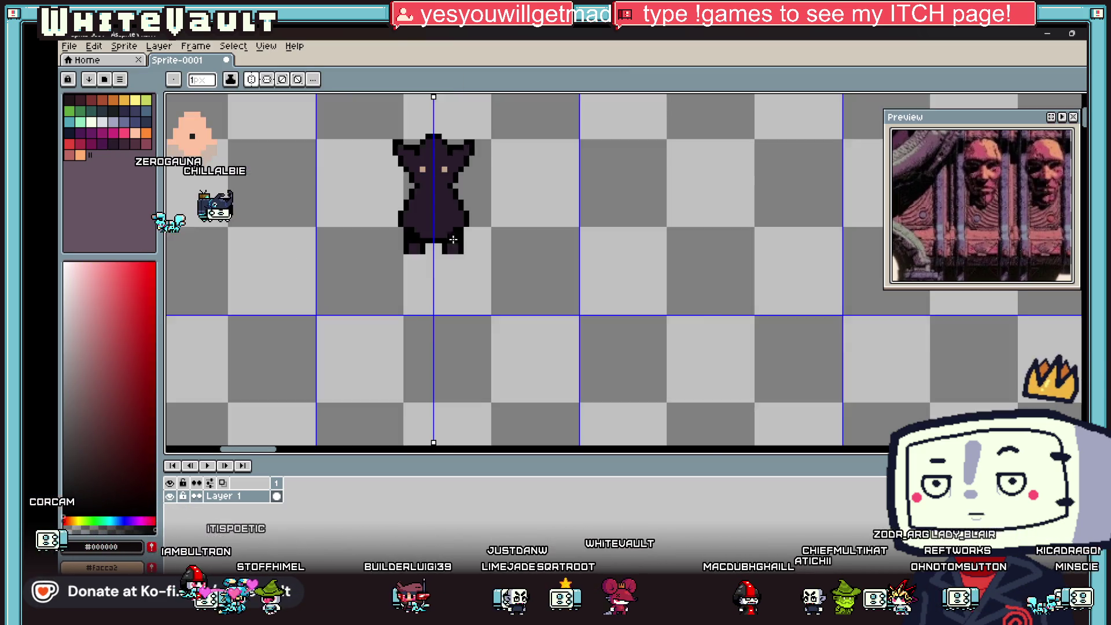
scroll(458, 192, "up", 5)
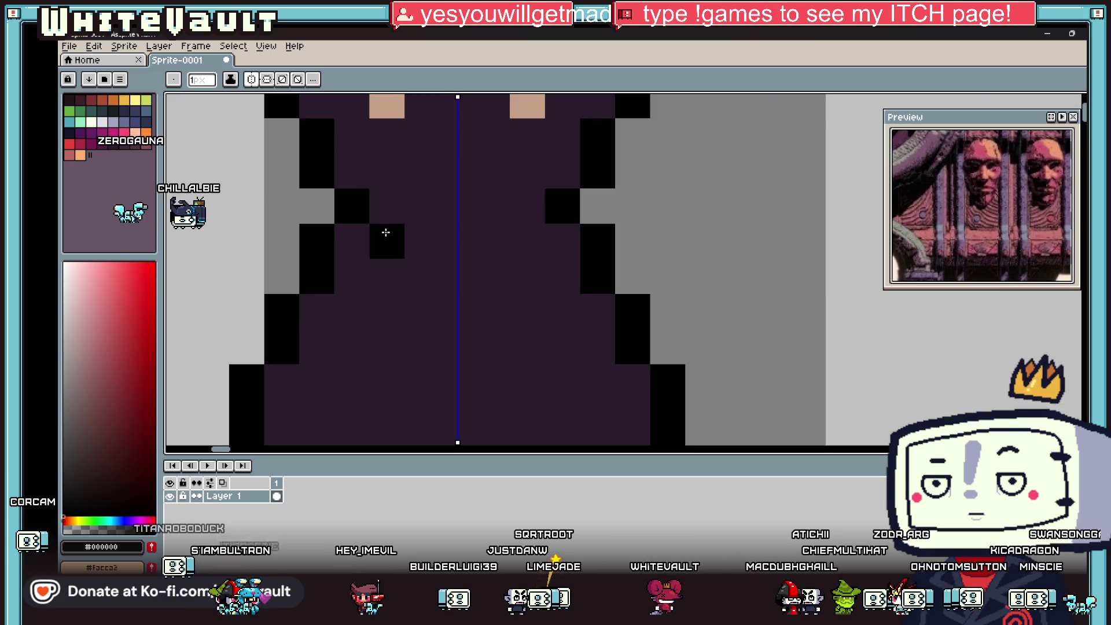
mouse_move(386, 232)
left_mouse_down()
mouse_move(412, 244)
mouse_move(432, 198)
mouse_move(418, 261)
left_mouse_up()
Recolour the black neck row dark purple and fill out the body with dark pixels.
key("i")
scroll(370, 261, "down", 3)
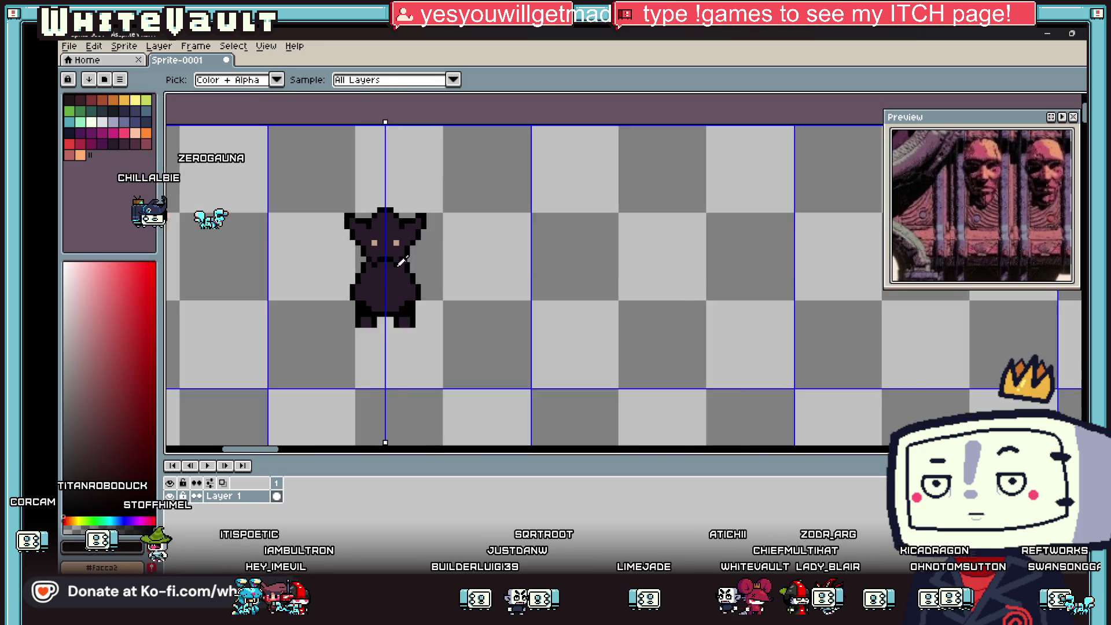
scroll(405, 261, "up", 3)
left_click(385, 189)
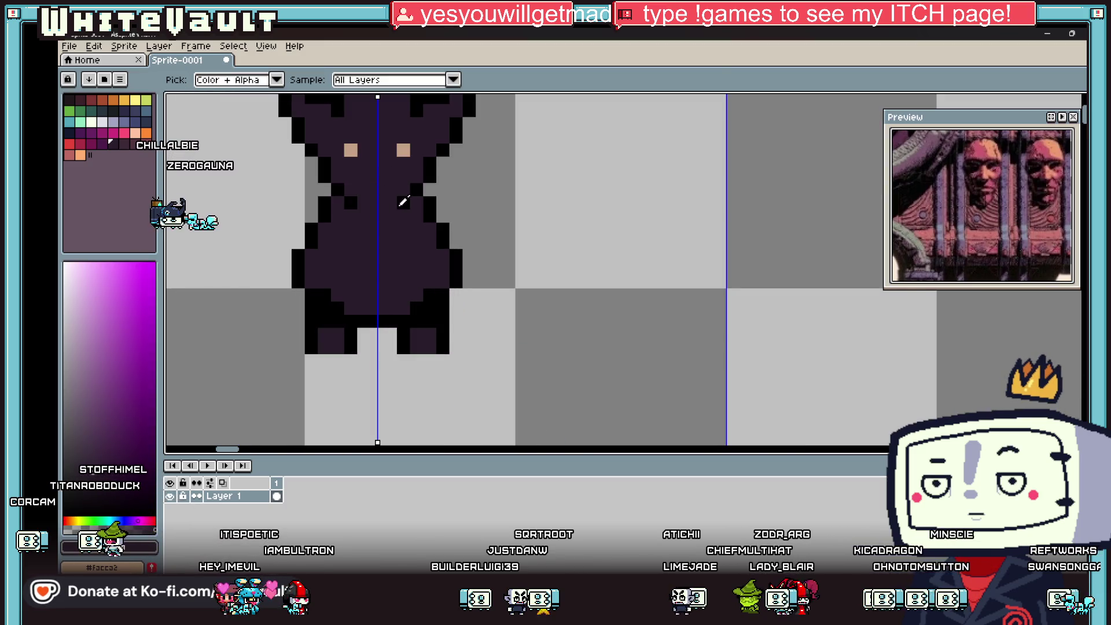
left_click_drag(369, 237, 356, 307)
key("g")
left_click(384, 280)
scroll(428, 256, "down", 3)
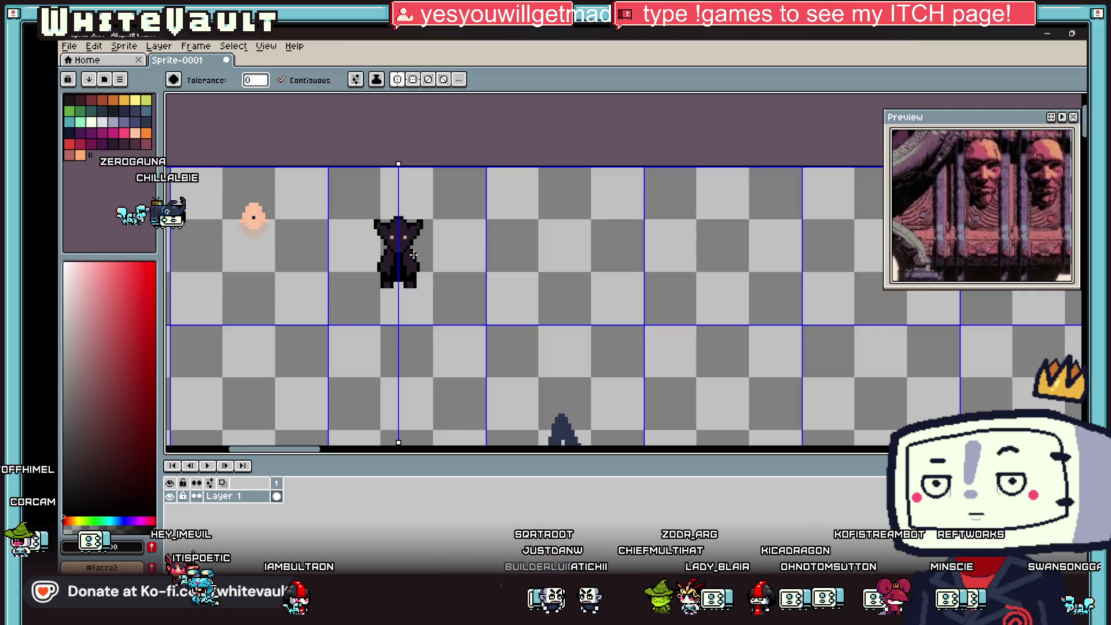
scroll(414, 256, "up", 2)
key("b")
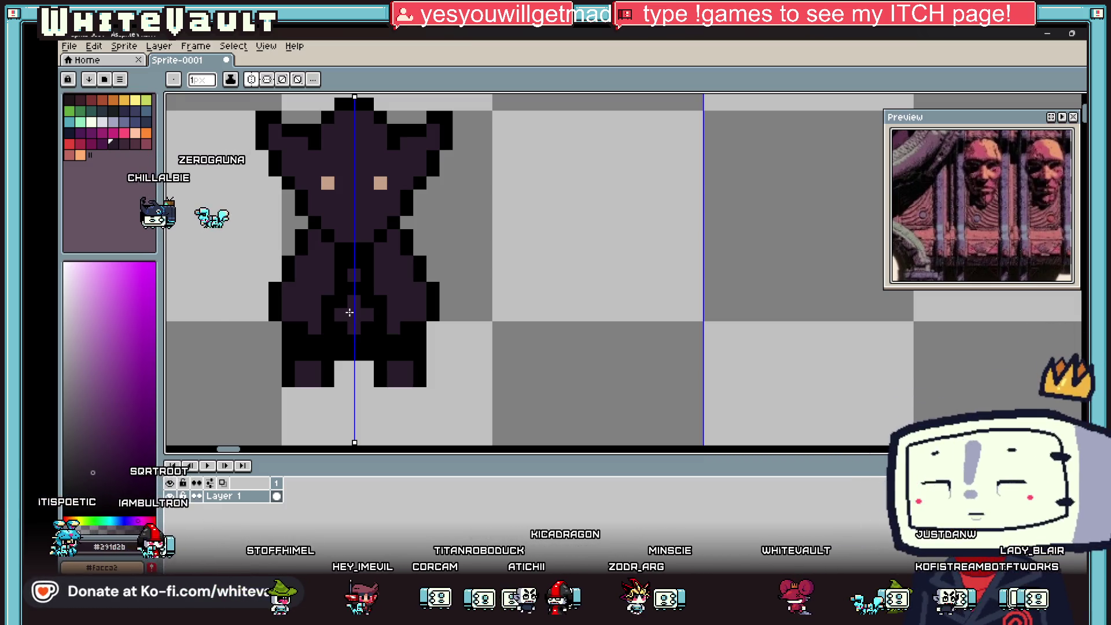
Drag the symmetry axis right, away from the finished figure, over an empty tile.
scroll(333, 280, "down", 1)
scroll(371, 291, "up", 1)
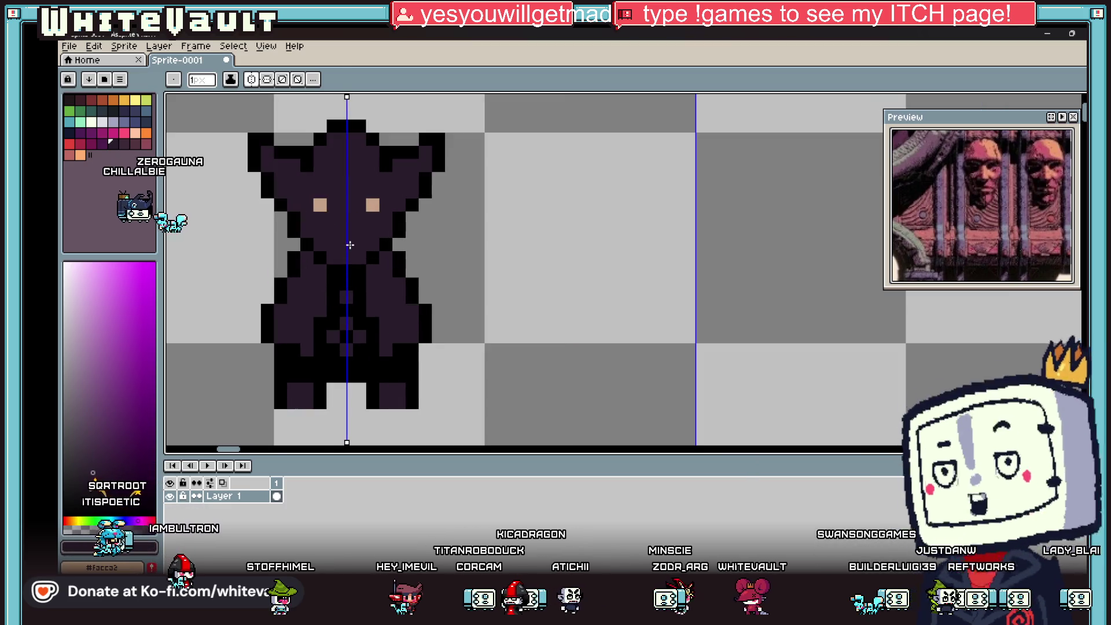
key("b")
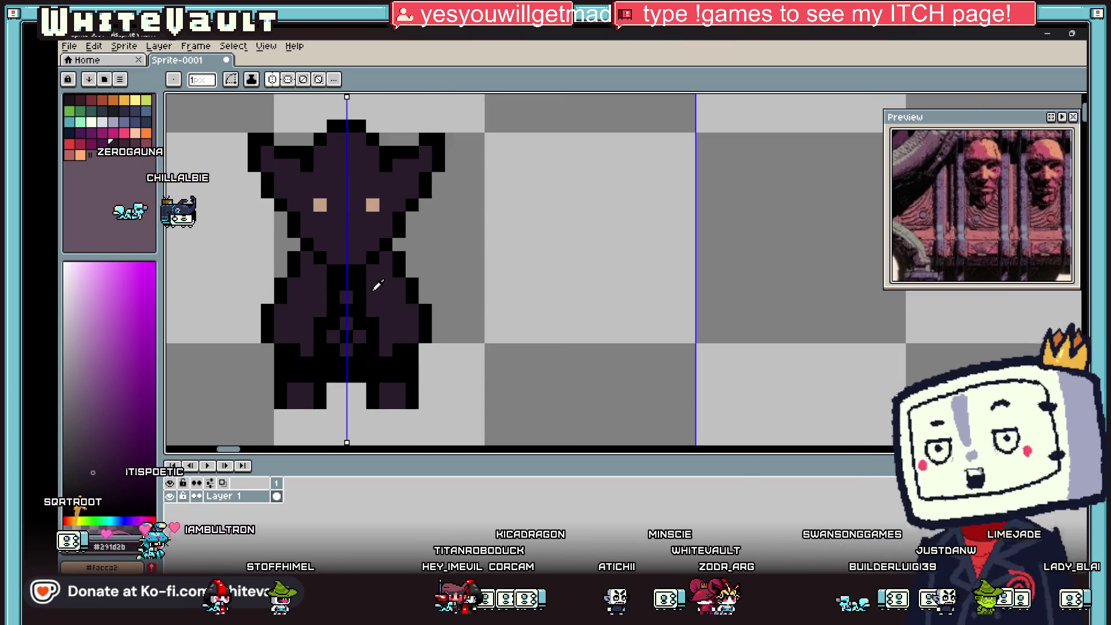
scroll(379, 290, "down", 3)
scroll(379, 290, "up", 2)
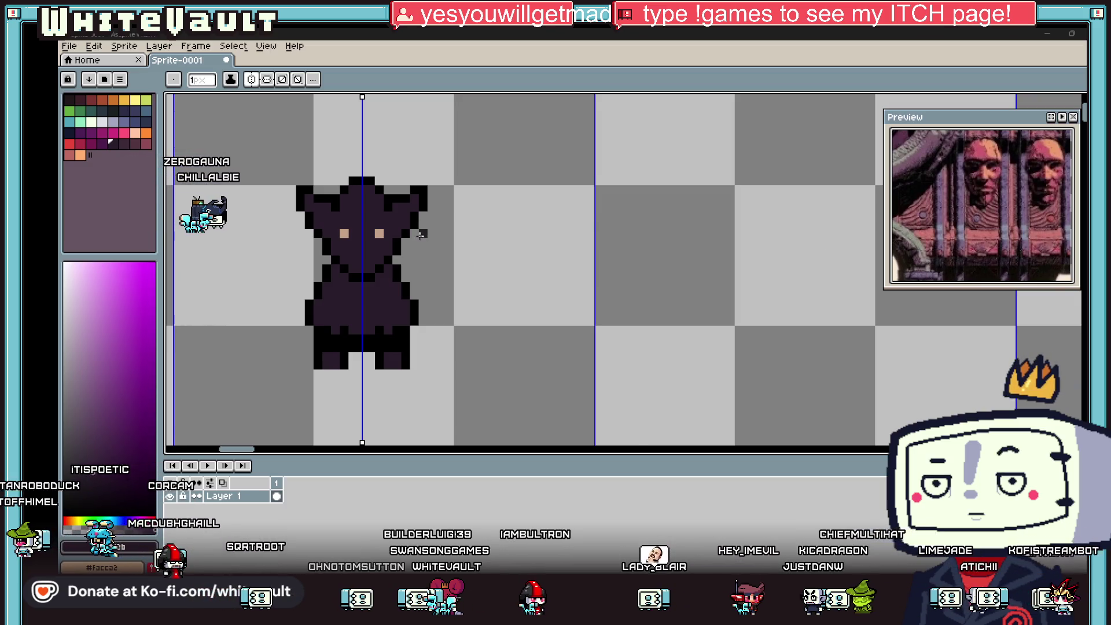
scroll(421, 234, "down", 5)
scroll(421, 234, "up", 2)
left_click_drag(498, 169, 587, 169)
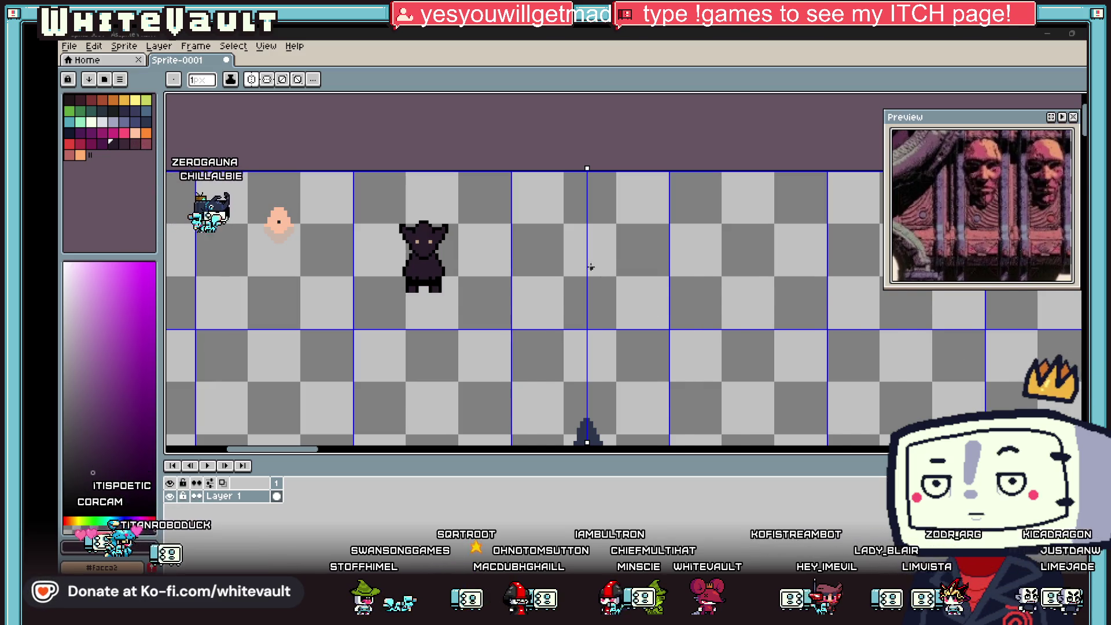
scroll(590, 267, "down", 2)
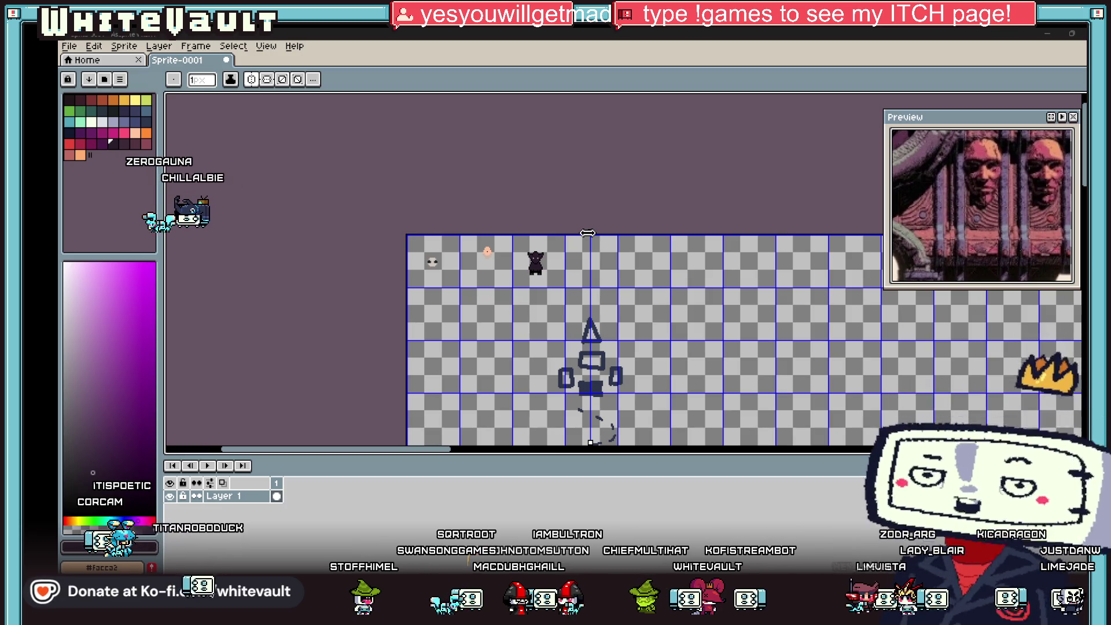
scroll(537, 279, "up", 1)
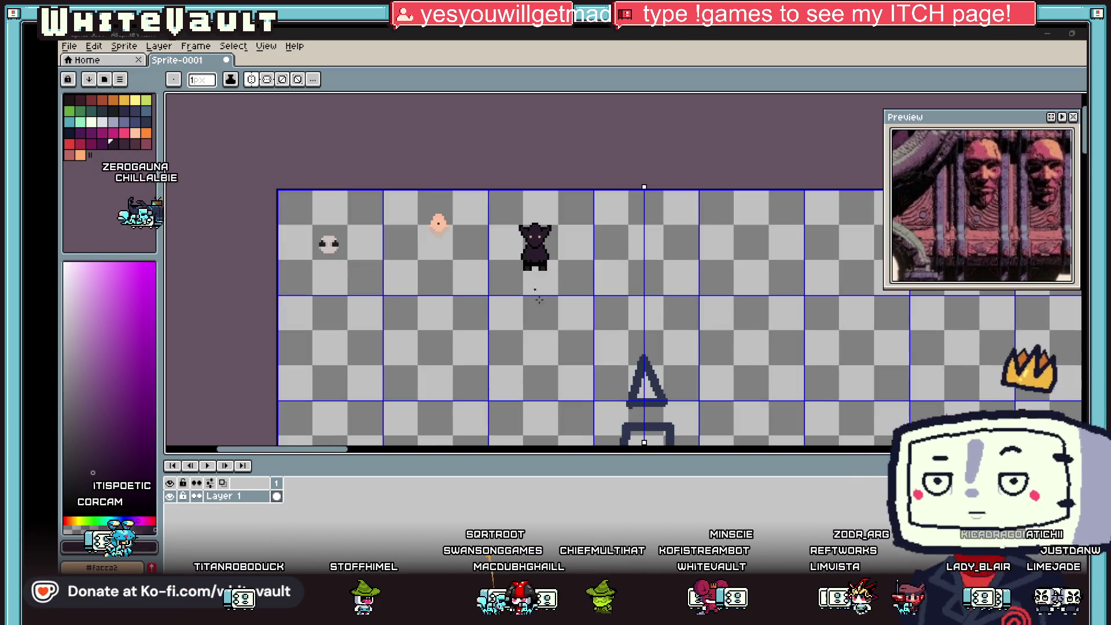
left_click(608, 557)
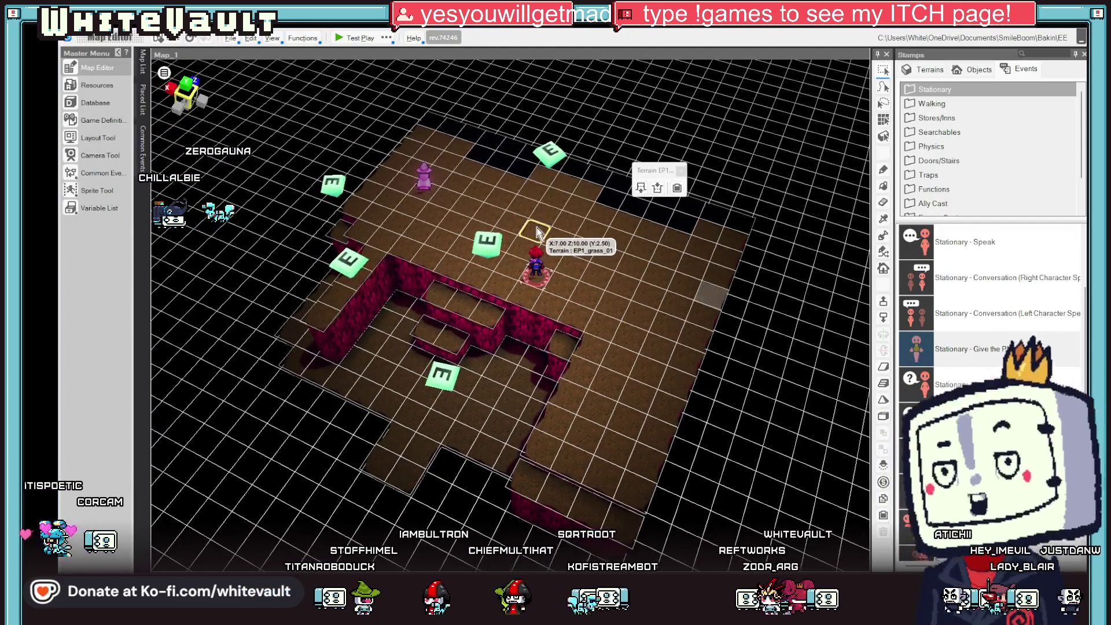
left_click_drag(628, 282, 660, 274)
scroll(636, 296, "up", 2)
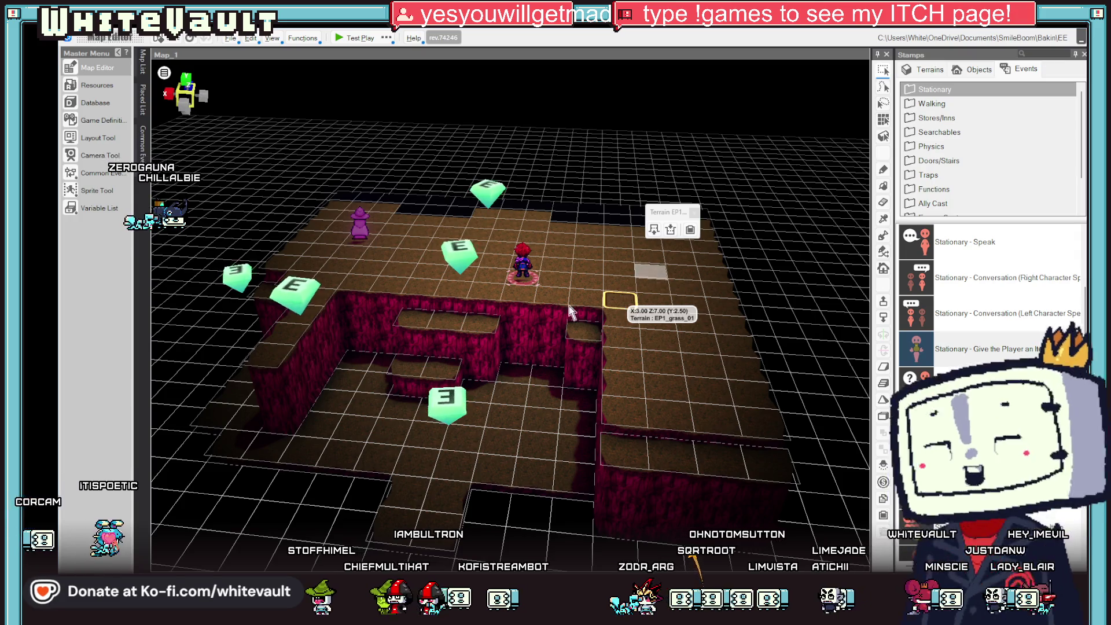
scroll(556, 327, "down", 3)
scroll(556, 327, "up", 2)
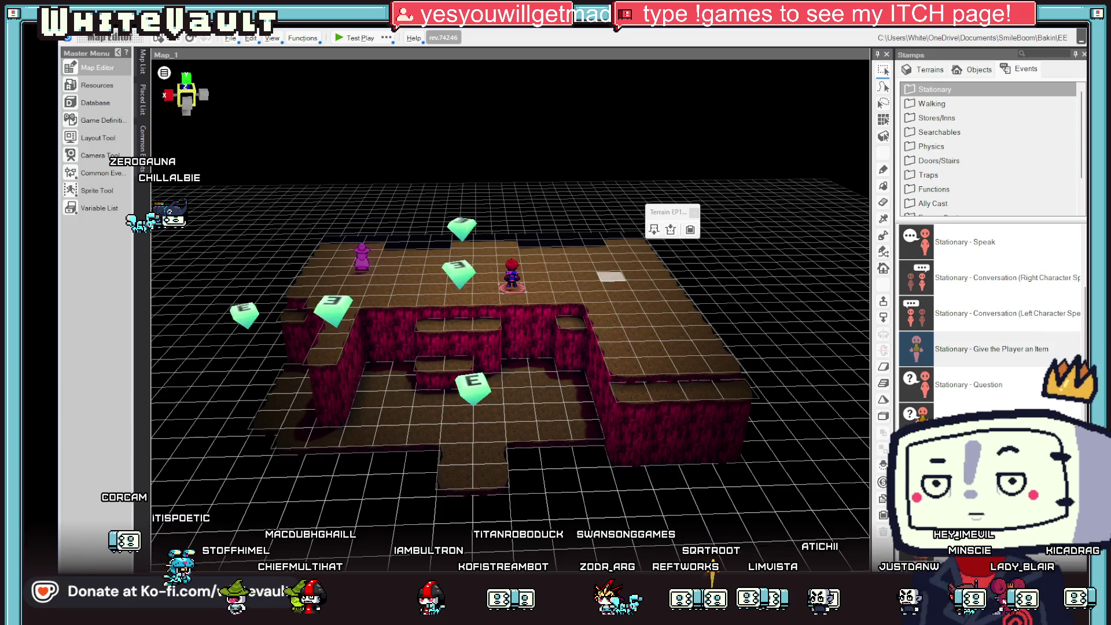
left_click(585, 544)
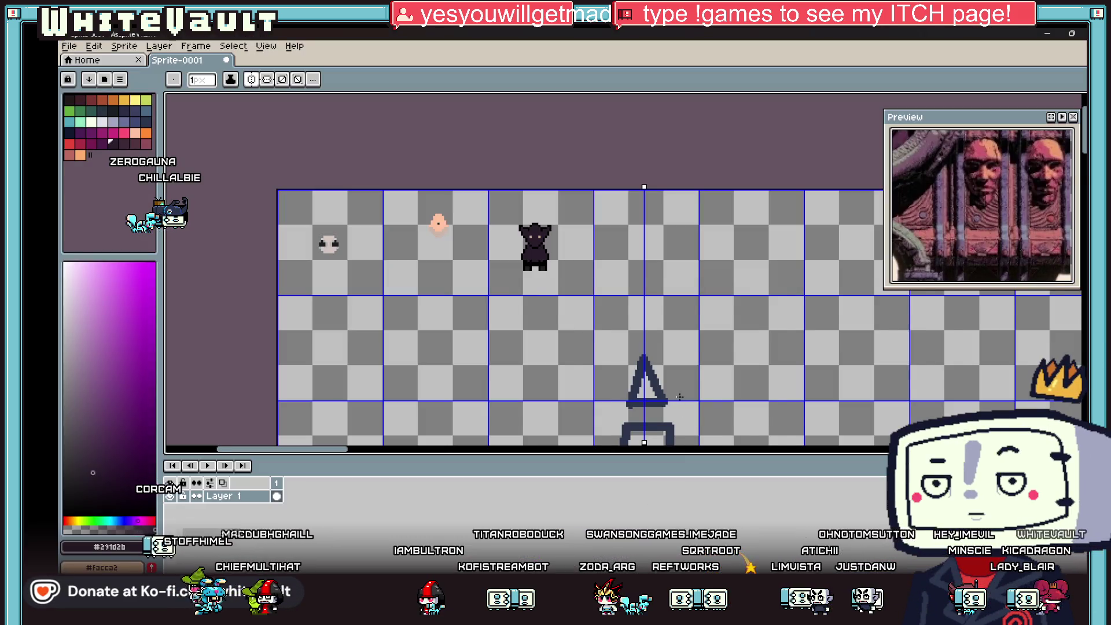
Zoom in on the canvas and select the dark-blue palette swatch as the drawing colour.
scroll(681, 397, "down", 2)
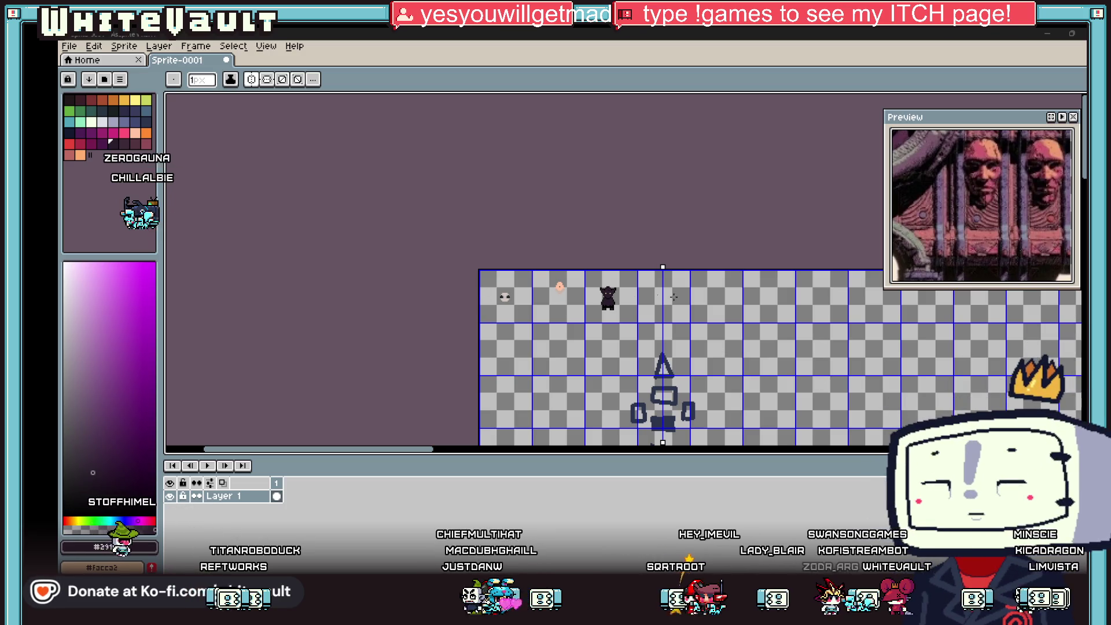
scroll(665, 294, "up", 3)
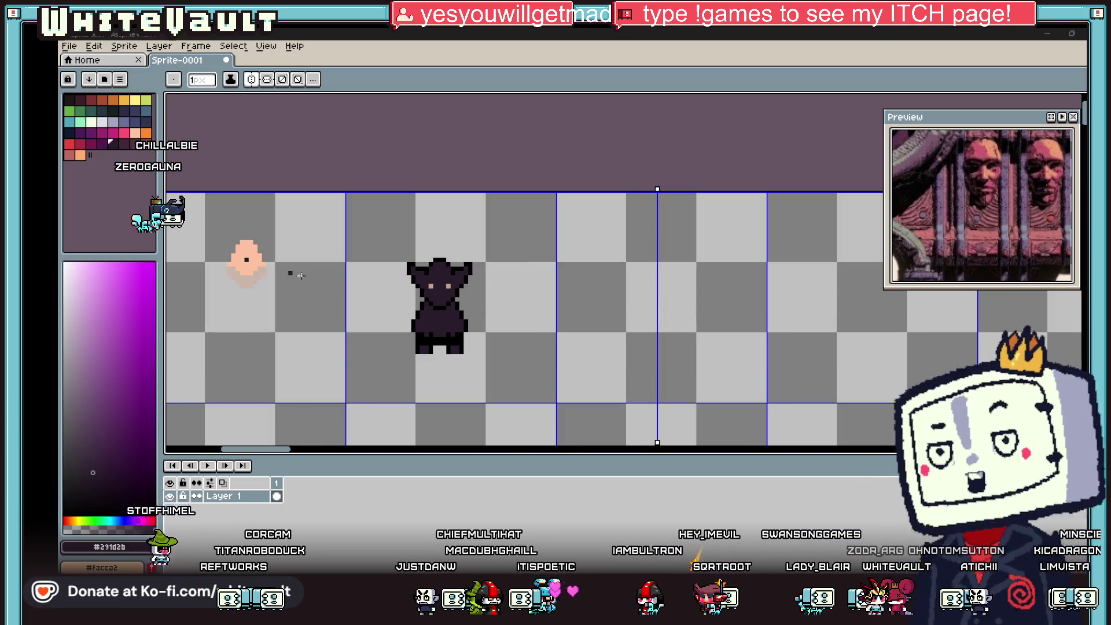
scroll(538, 301, "up", 1)
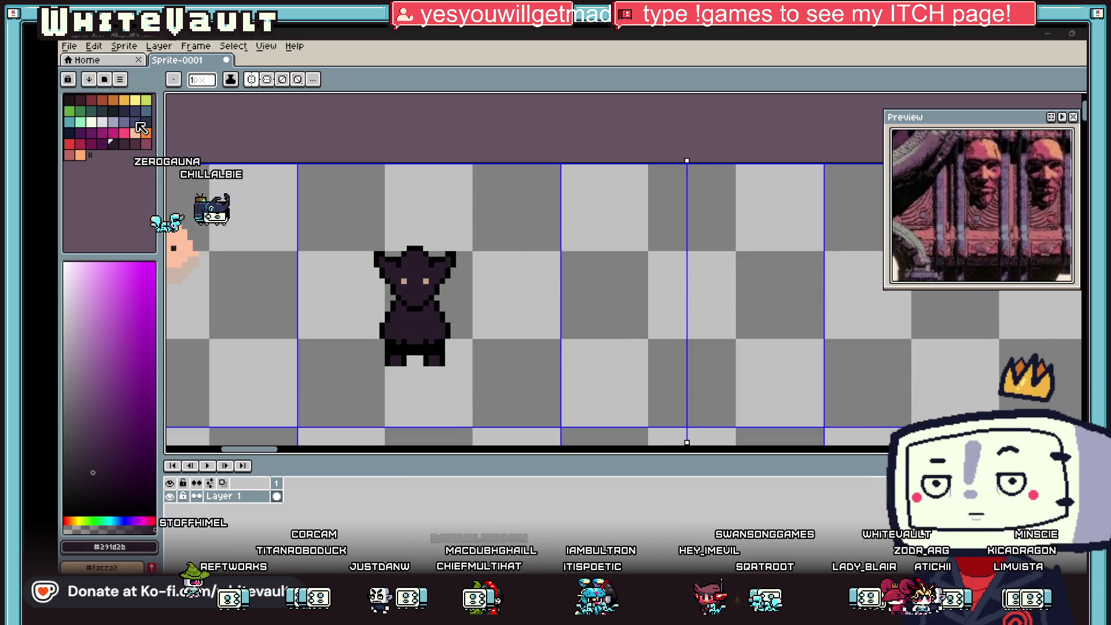
left_click(134, 121)
scroll(695, 284, "up", 4)
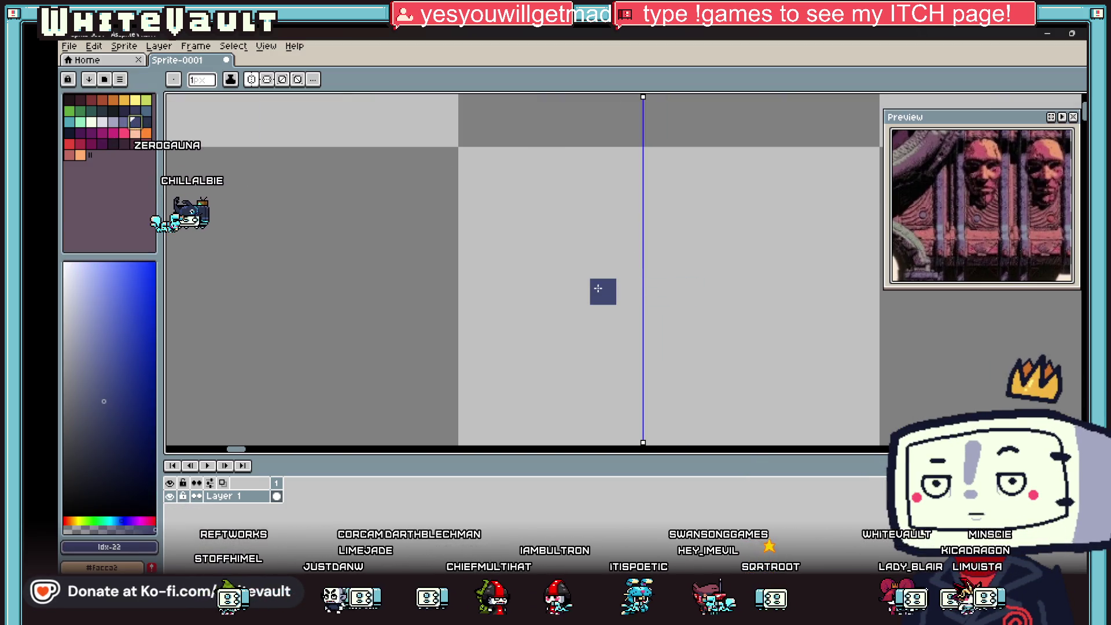
Draw mirrored arm strokes for the blue creature and recolour both arms darker navy.
left_click_drag(598, 265, 598, 202)
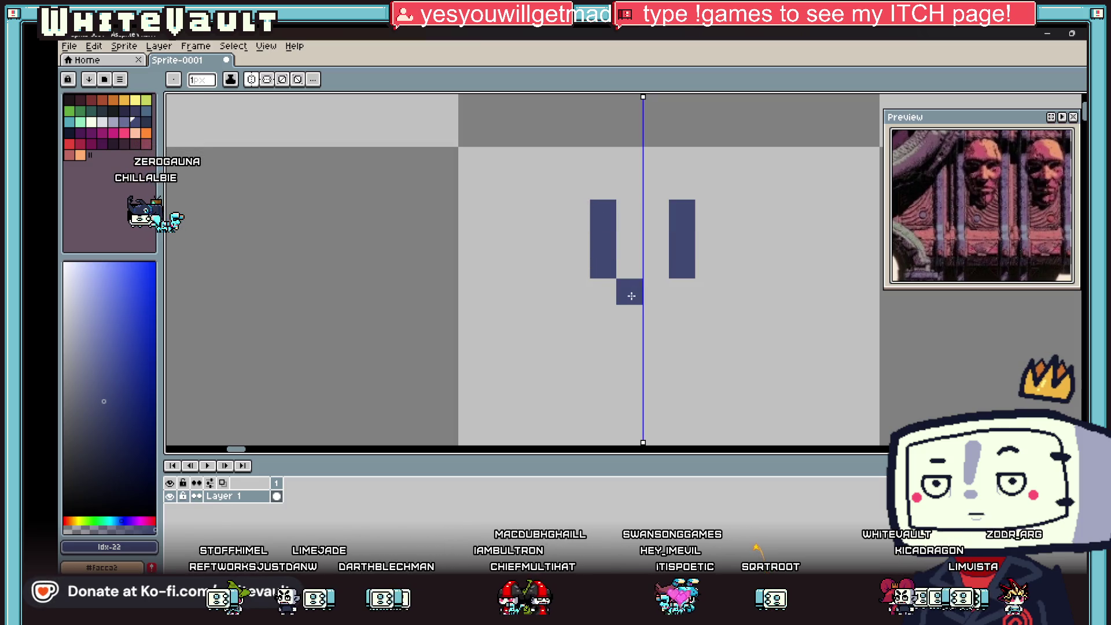
left_click(551, 216)
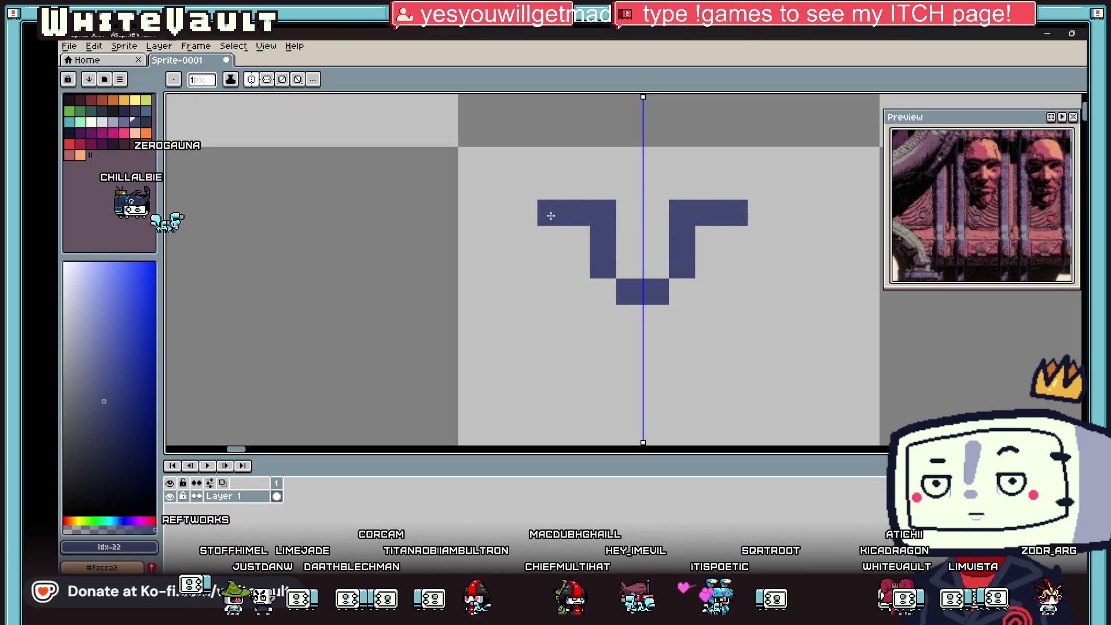
left_click(570, 243)
key("i")
scroll(574, 269, "down", 2)
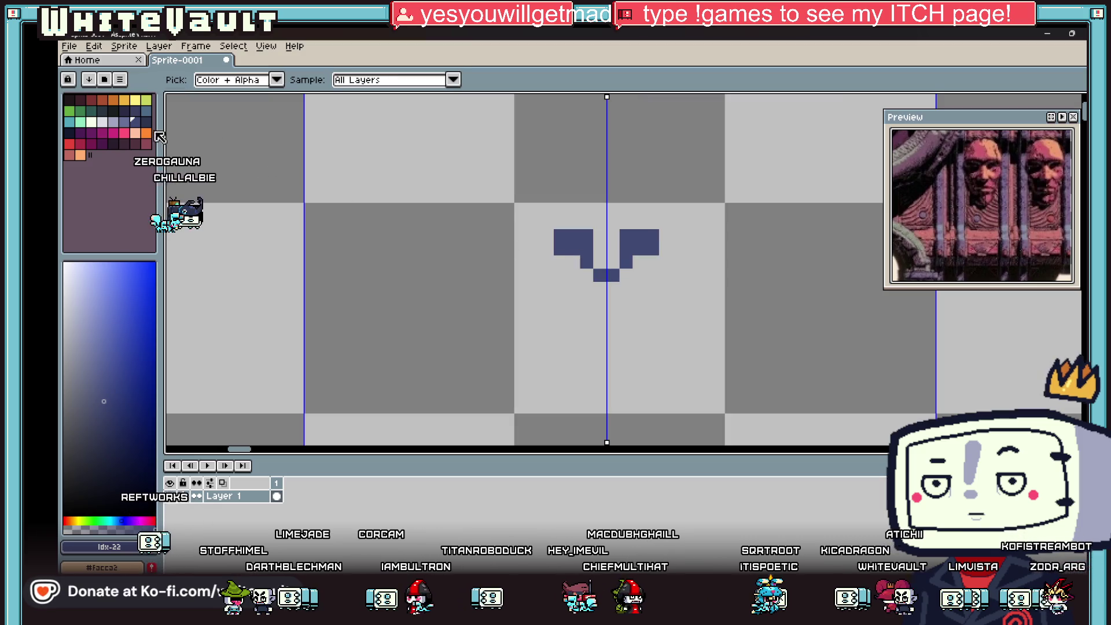
left_click(146, 122)
key("g")
left_click(637, 243)
key("i")
key("b")
scroll(613, 271, "up", 1)
scroll(613, 271, "up", 1)
Outline the round head in lighter navy and fill its interior with navy.
key("i")
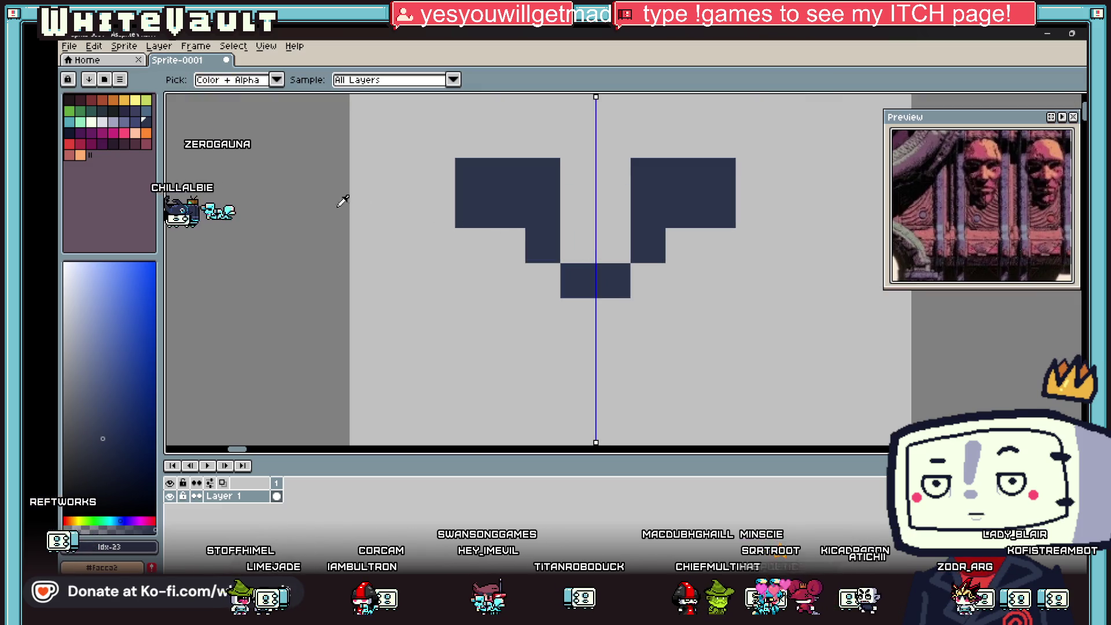
left_click(127, 126)
key("b")
left_click_drag(435, 175, 438, 257)
left_click(472, 281)
left_click(473, 316)
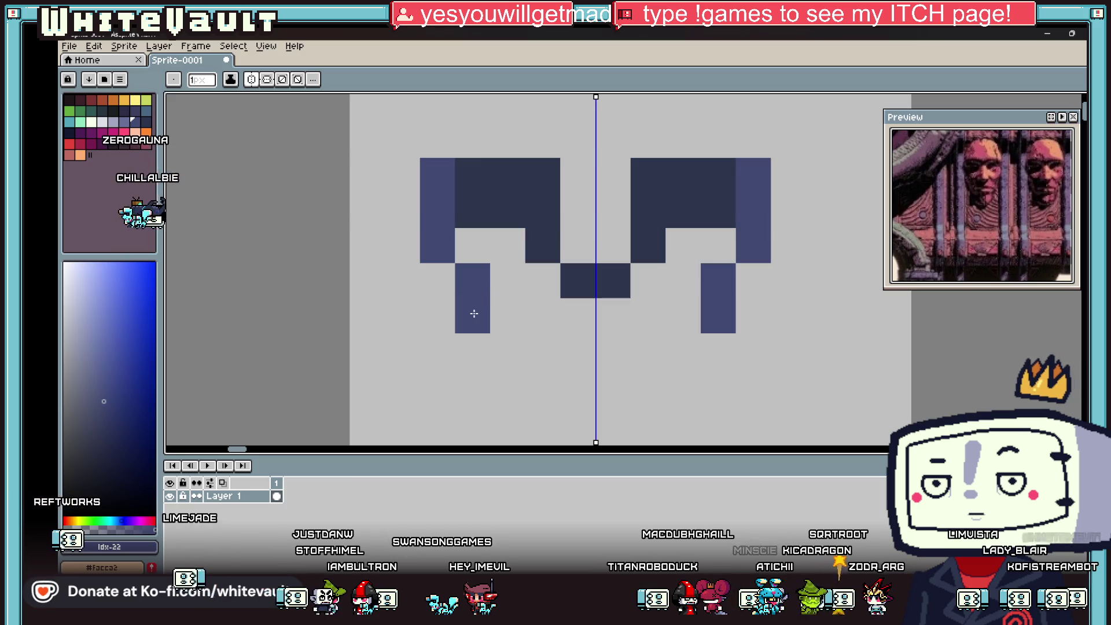
left_click(508, 351)
left_click_drag(542, 387, 579, 382)
key("g")
left_click(594, 347)
scroll(621, 247, "down", 3)
key("b")
scroll(621, 247, "up", 2)
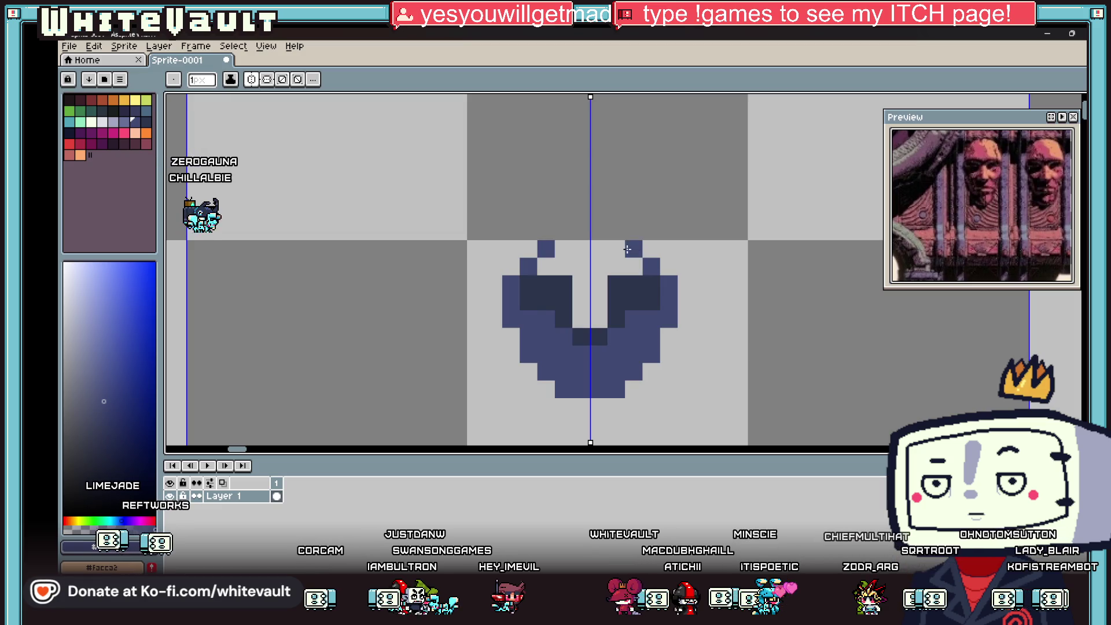
Fill the gap between the ears navy and paint a dark grey eye pixel.
left_click_drag(627, 248, 579, 249)
key("i")
scroll(605, 287, "down", 2)
scroll(605, 287, "up", 2)
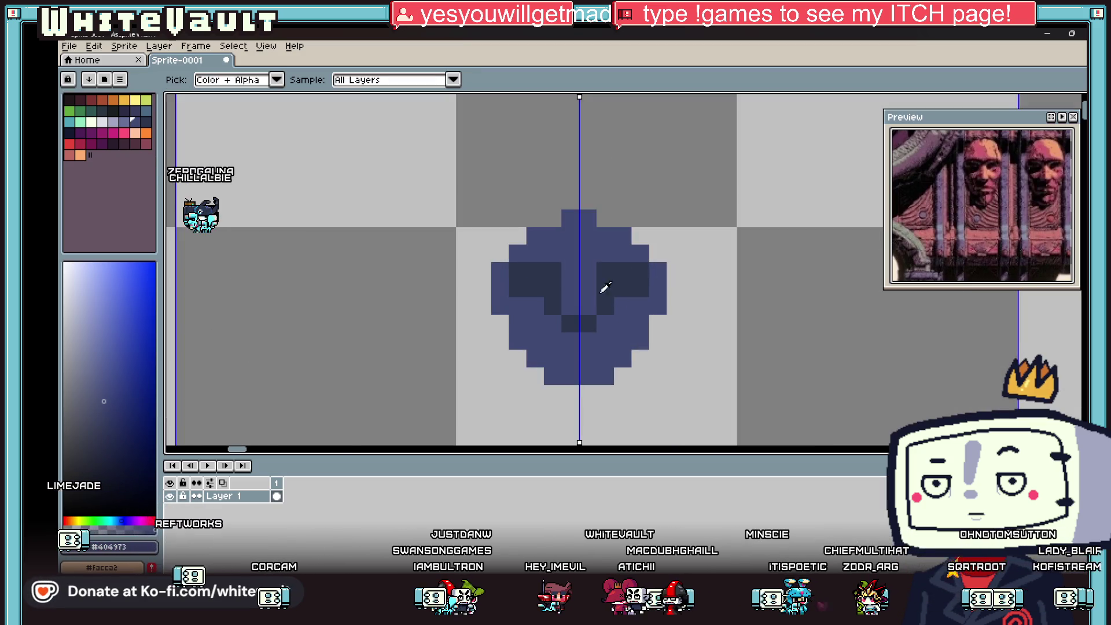
left_click(79, 404)
key("b")
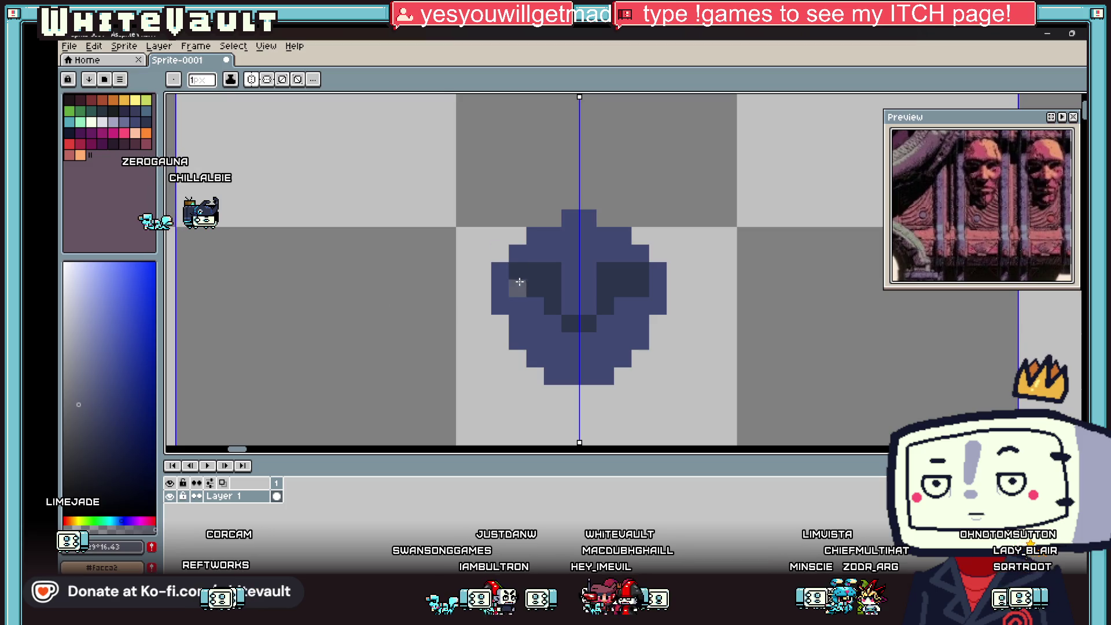
key("i")
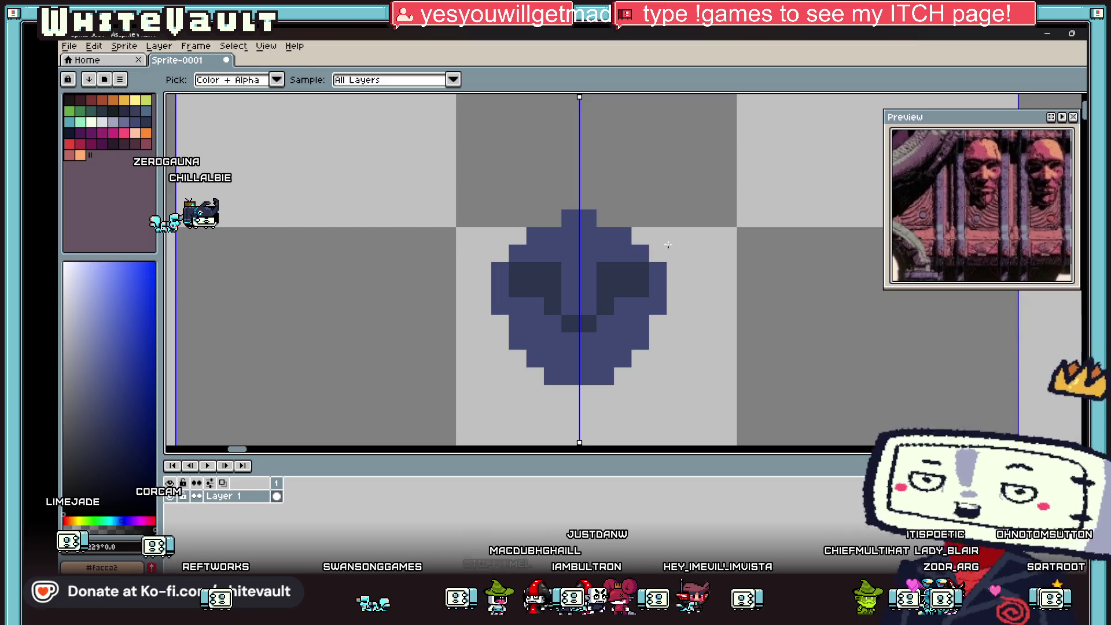
key("b")
left_click(537, 271)
Sample the head's dark blue and paint darker eye patches along the lower rows.
scroll(541, 287, "up", 2)
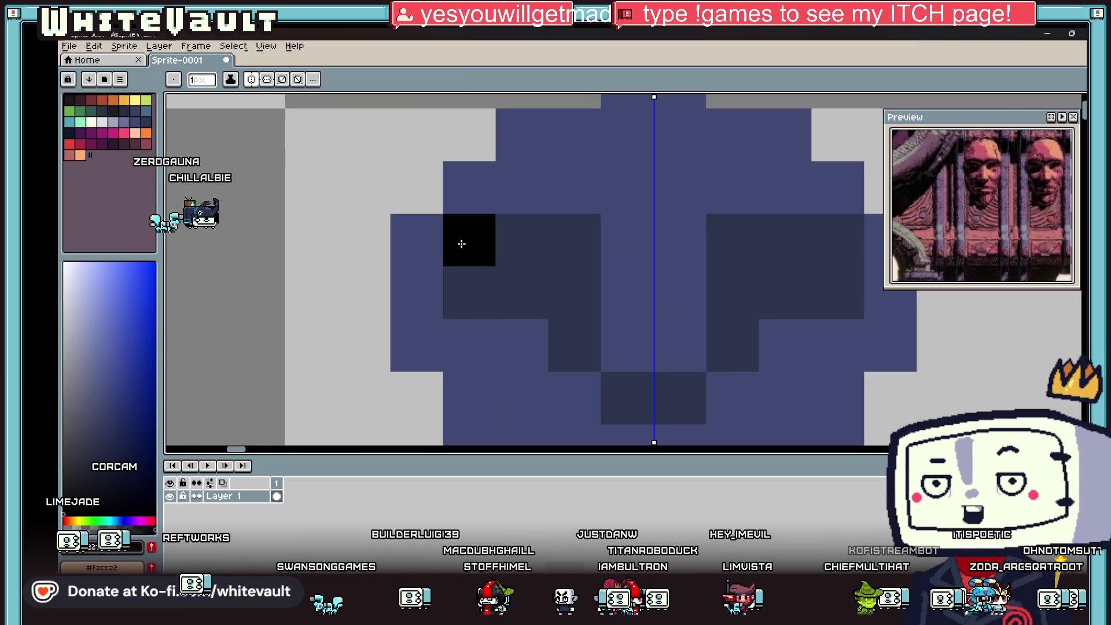
scroll(462, 243, "down", 4)
key("i")
scroll(649, 237, "up", 2)
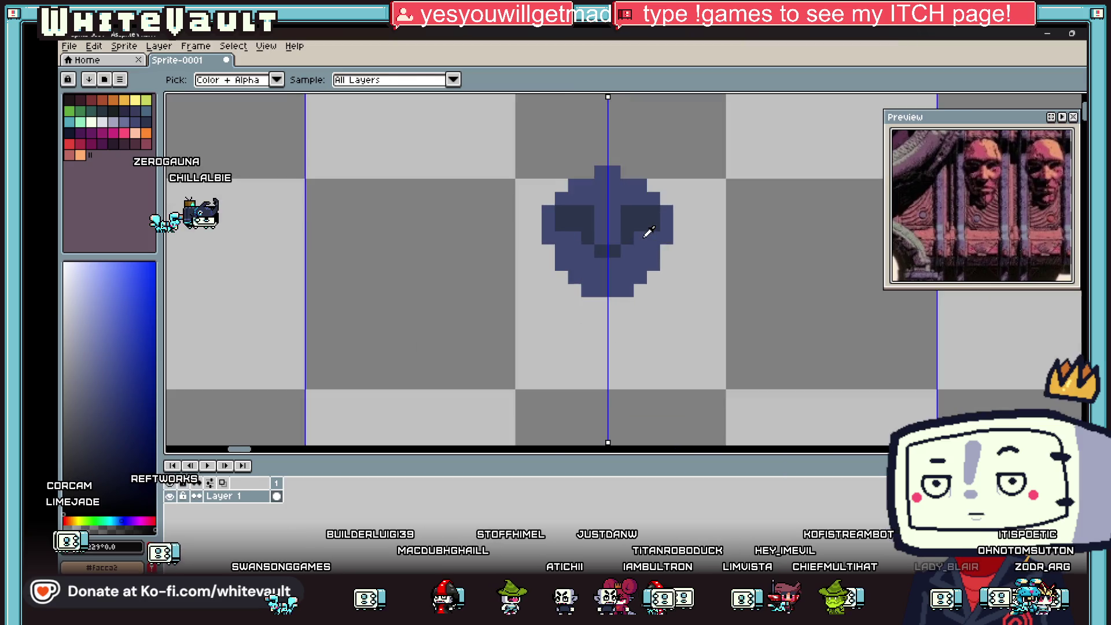
left_click(689, 260)
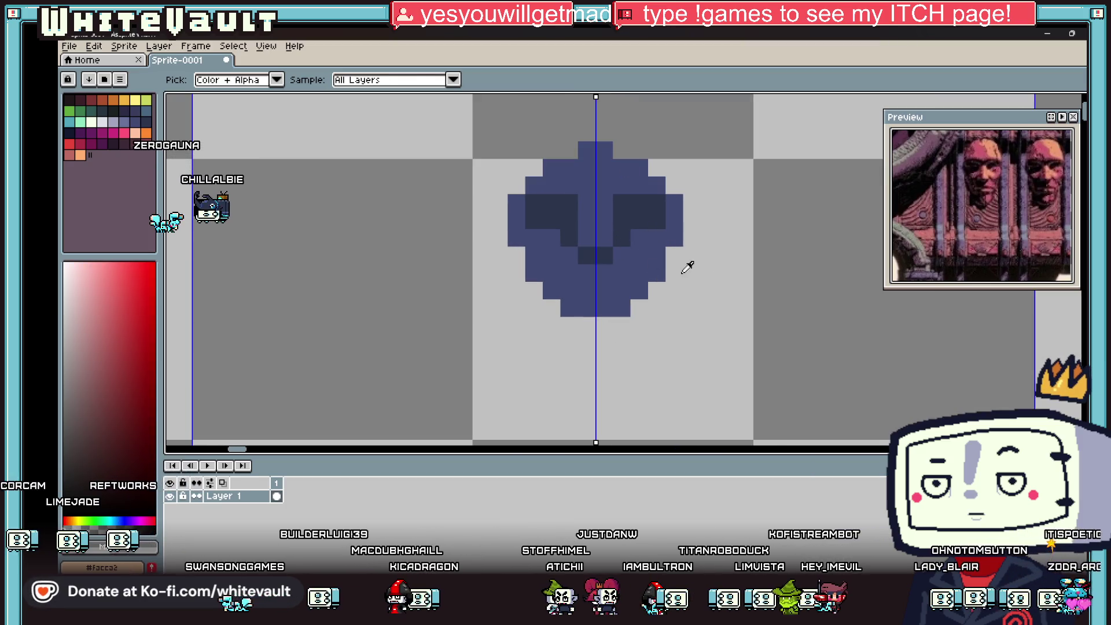
left_click(620, 227)
key("b")
scroll(657, 267, "up", 1)
mouse_move(652, 272)
left_mouse_down()
mouse_move(623, 324)
mouse_move(513, 310)
mouse_move(573, 345)
left_mouse_up()
Add two mirrored pairs of lighter navy cheek pixels.
key("i")
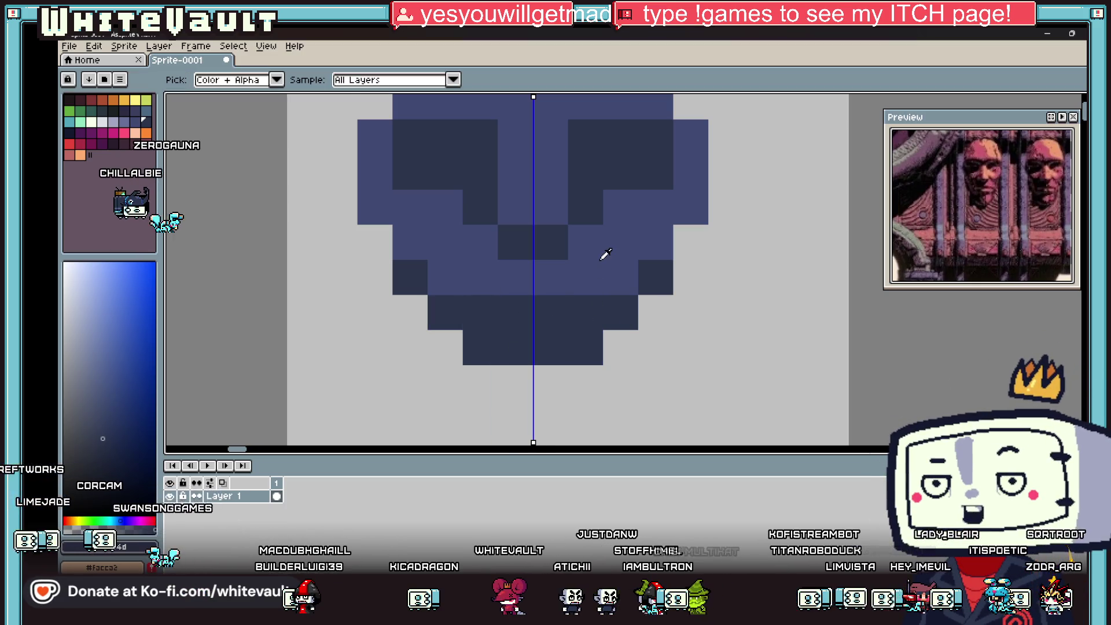
scroll(605, 254, "down", 3)
scroll(628, 241, "up", 2)
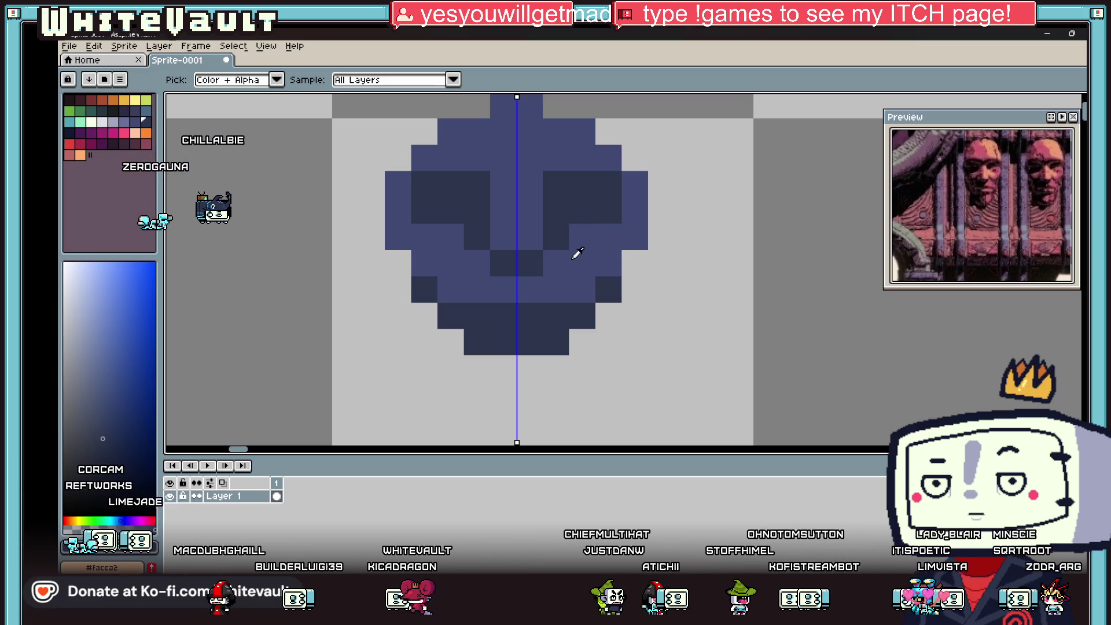
left_click(578, 253)
key("b")
left_click(598, 240)
left_click(583, 263)
scroll(643, 226, "down", 5)
scroll(644, 222, "up", 2)
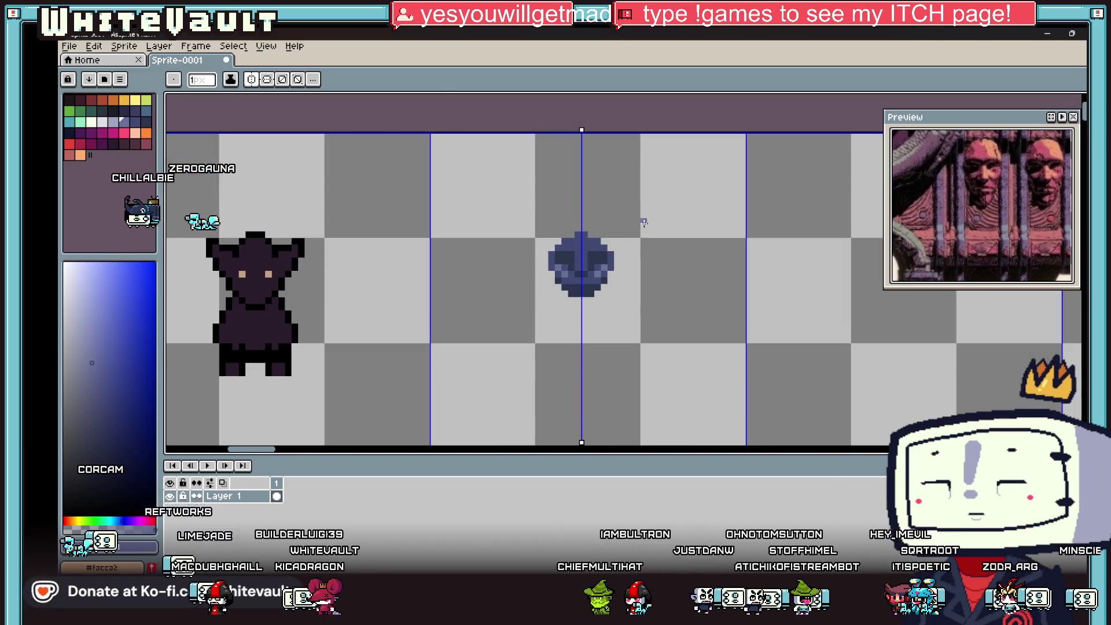
Paint light #686f99 highlight pixels on the creature's head.
key("i")
scroll(615, 231, "up", 2)
key("b")
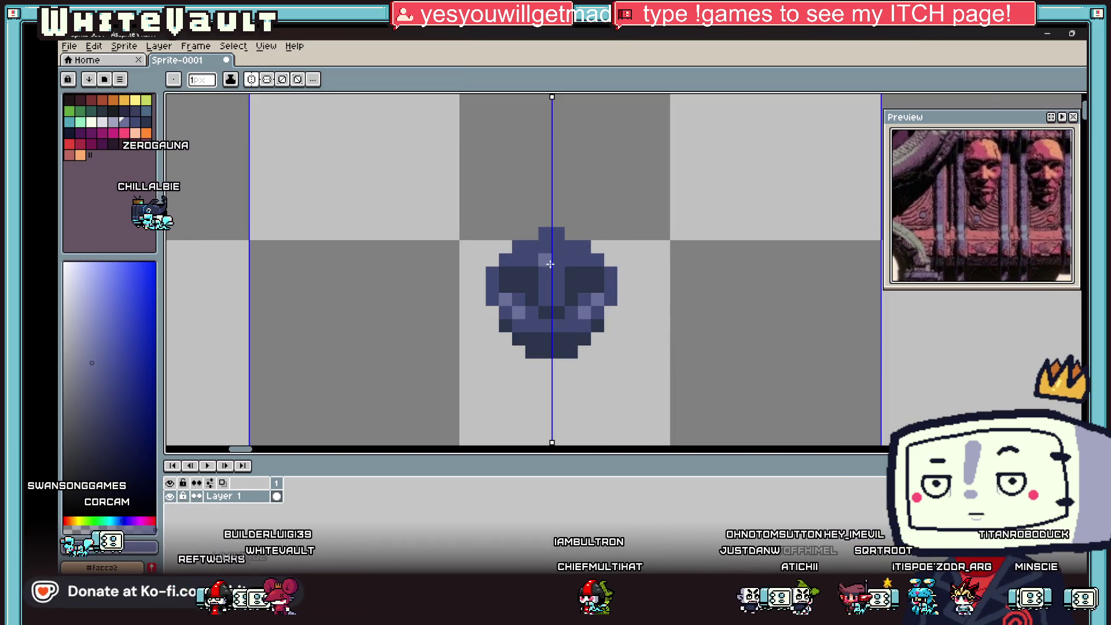
scroll(554, 264, "up", 2)
left_click(542, 280)
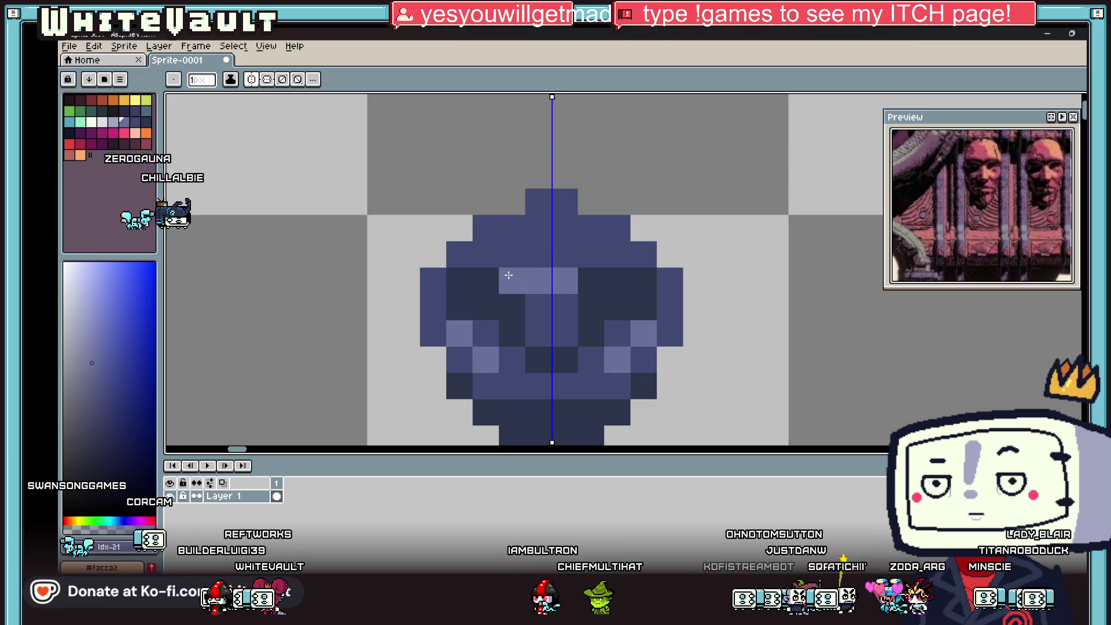
key("i")
left_click(495, 261)
key("b")
left_click(512, 255)
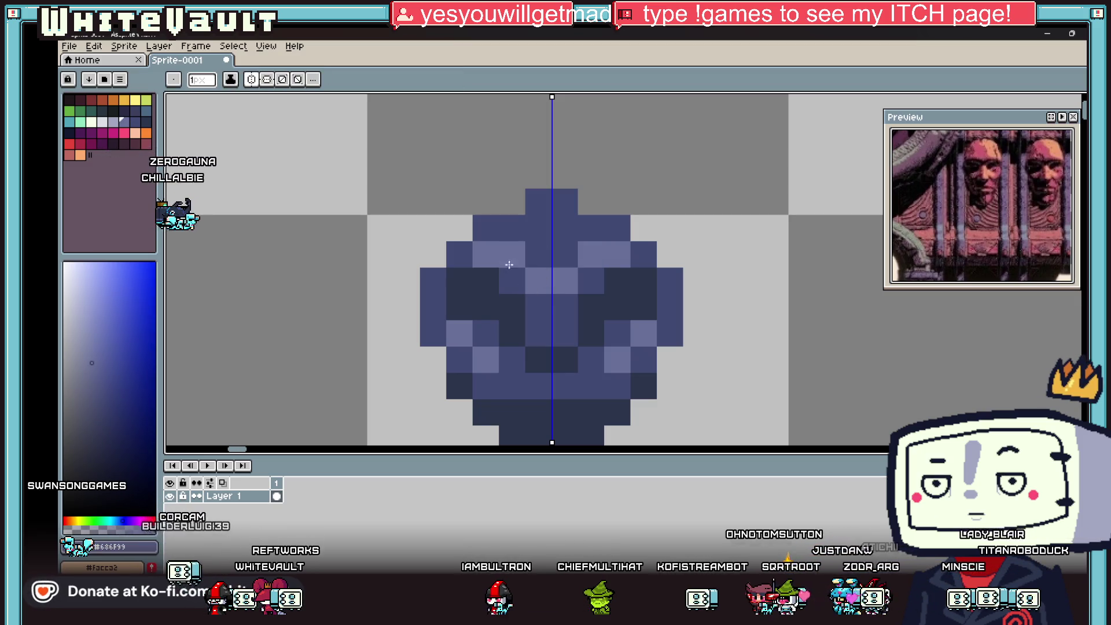
scroll(592, 271, "down", 5)
scroll(591, 272, "up", 4)
Retouch head pixels with sampled navy #404973 and a darker navy shade.
key("i")
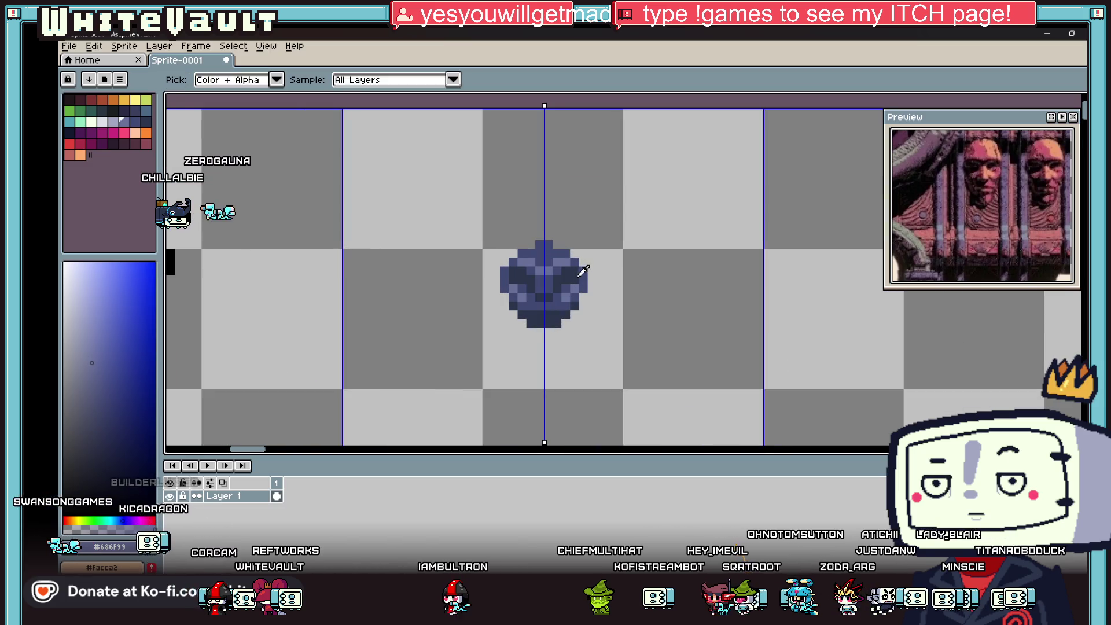
scroll(529, 301, "up", 3)
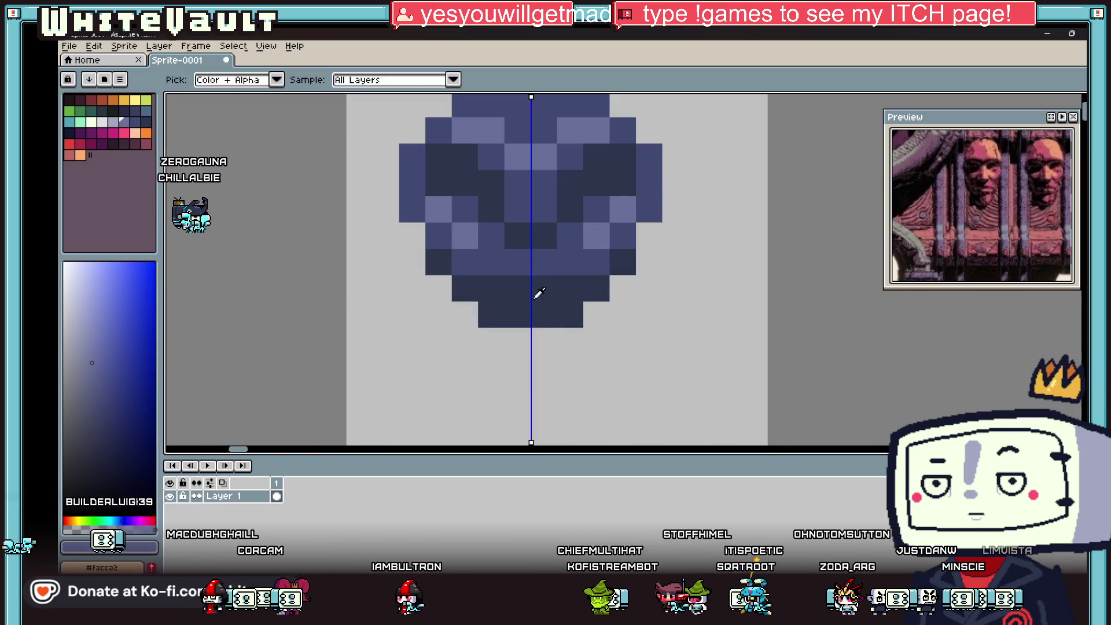
left_click(534, 297)
left_click(522, 259)
key("b")
left_click(544, 288)
key("i")
left_click(536, 261)
key("b")
left_click(530, 263)
scroll(570, 289, "down", 4)
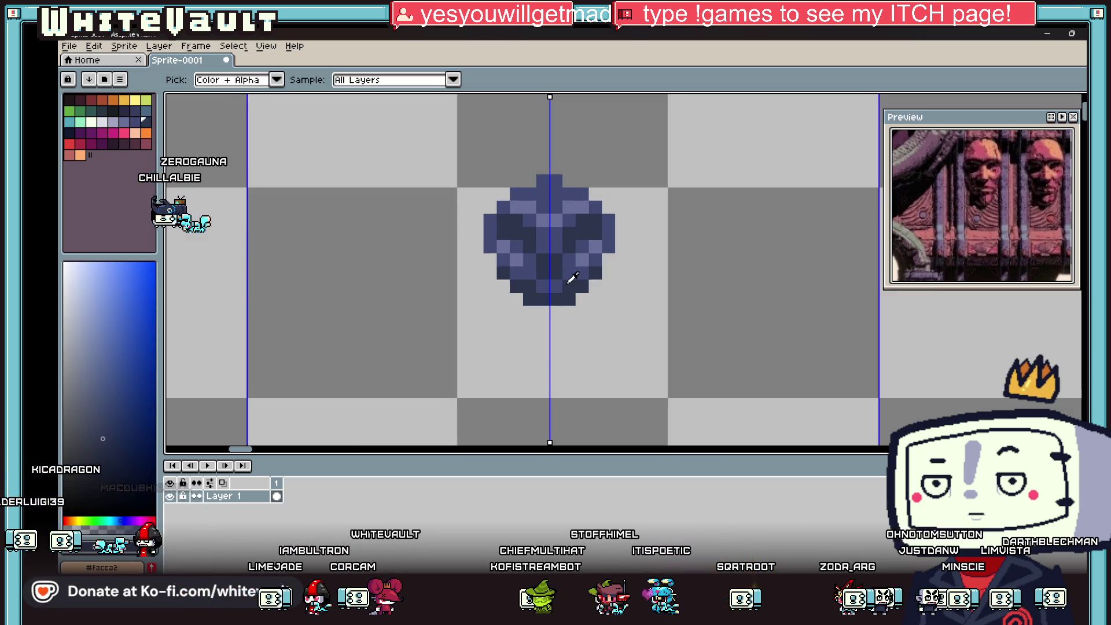
Paint mirrored mint-green eye pixels from the palette, one in each socket.
key("v")
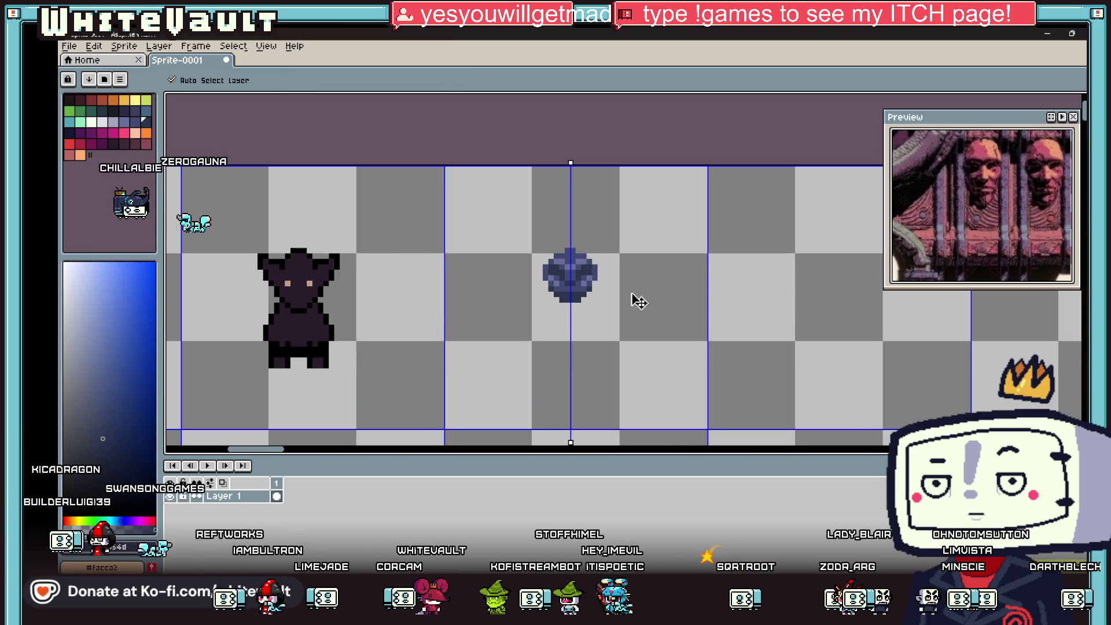
key("i")
scroll(597, 287, "up", 2)
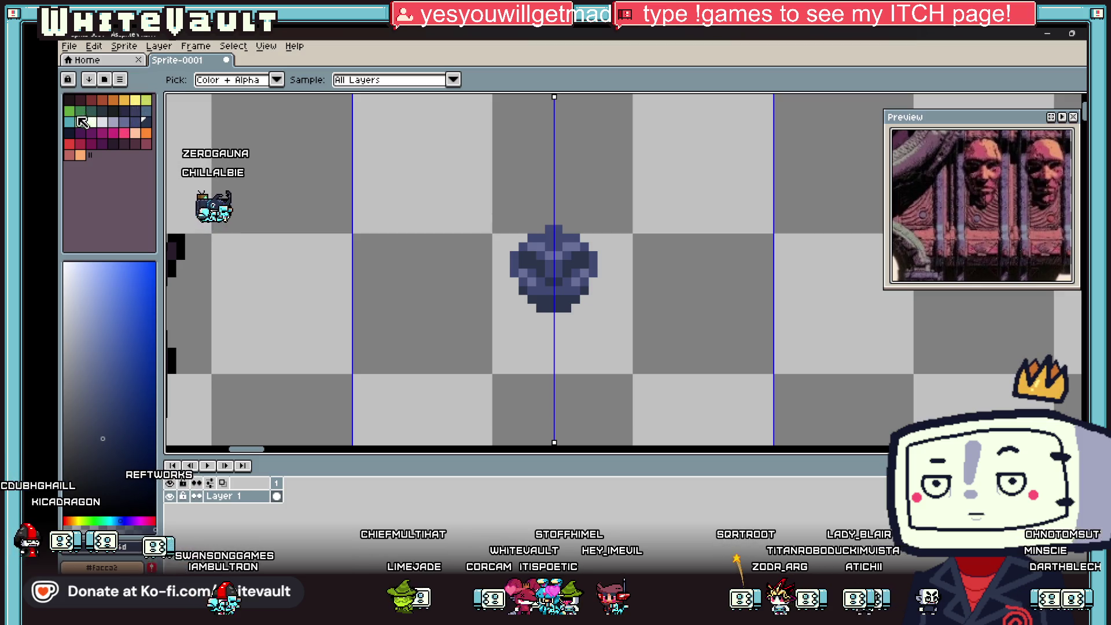
left_click(81, 122)
key("b")
scroll(529, 266, "up", 2)
left_click(532, 267)
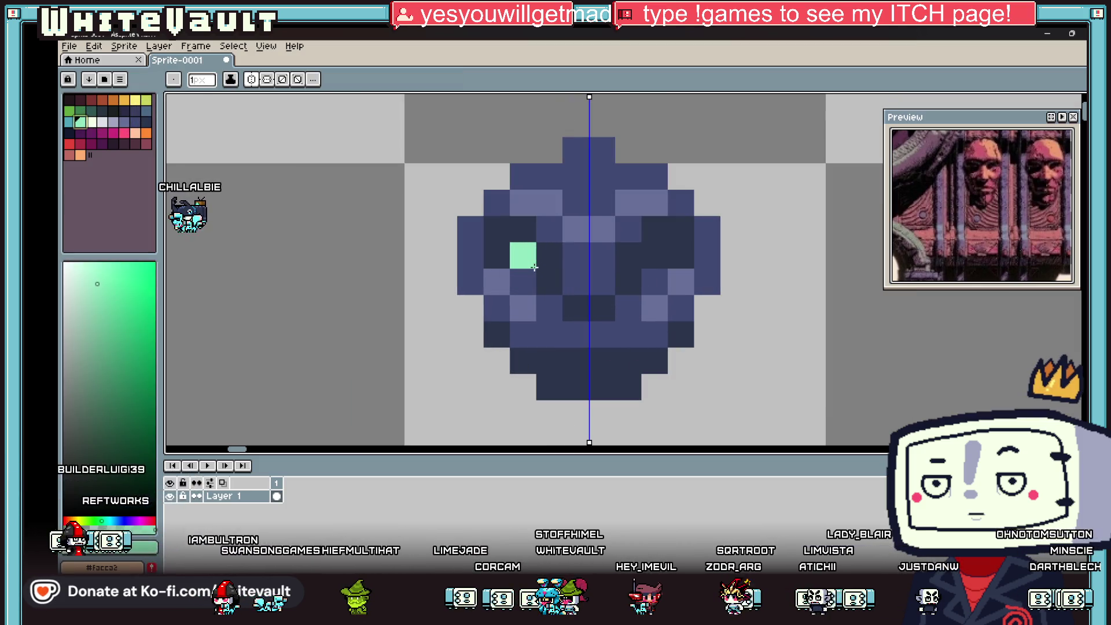
key("ctrl+z")
left_click(534, 282)
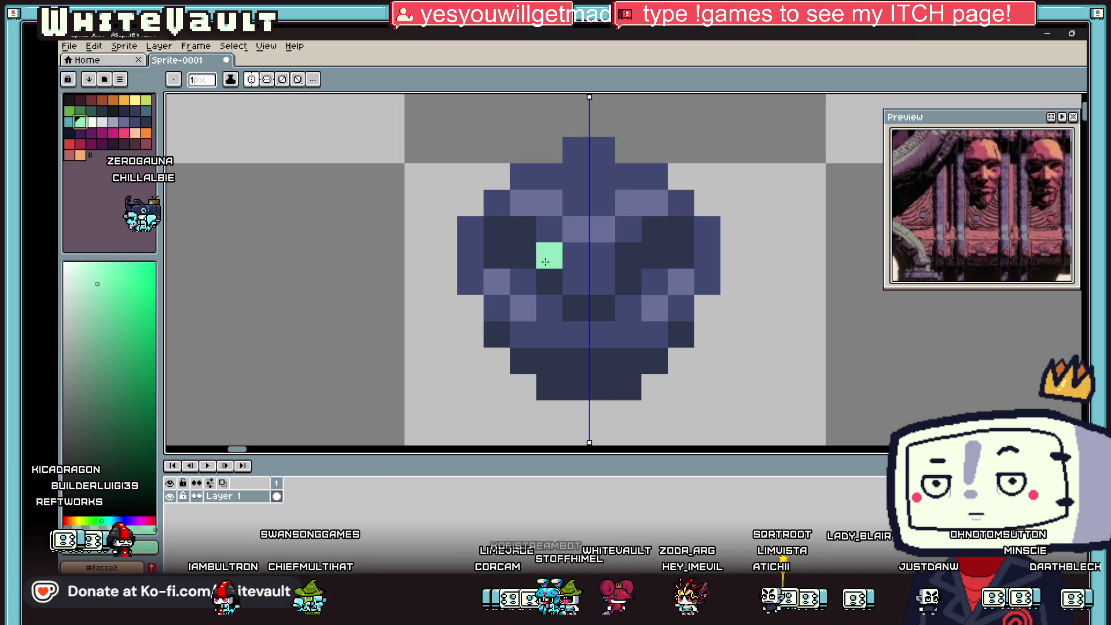
left_click(532, 260)
Sample dark blue #2c354d and paint dark pixels beside the eyes.
left_click(551, 258, "alt")
left_click(550, 229)
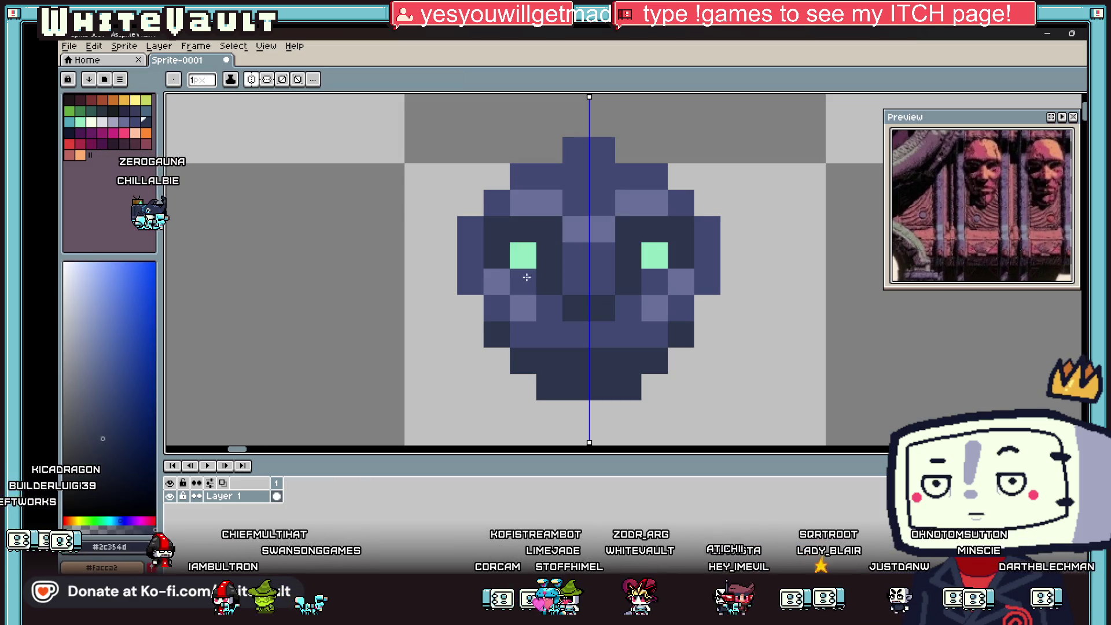
scroll(525, 283, "down", 4)
scroll(566, 285, "up", 4)
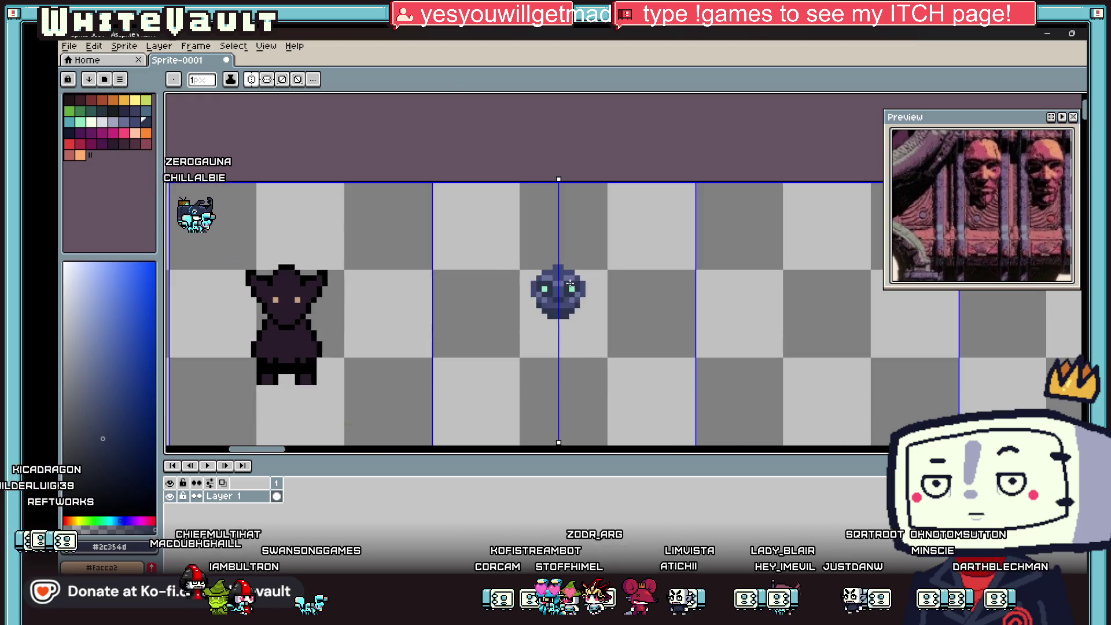
scroll(566, 285, "up", 1)
key("alt")
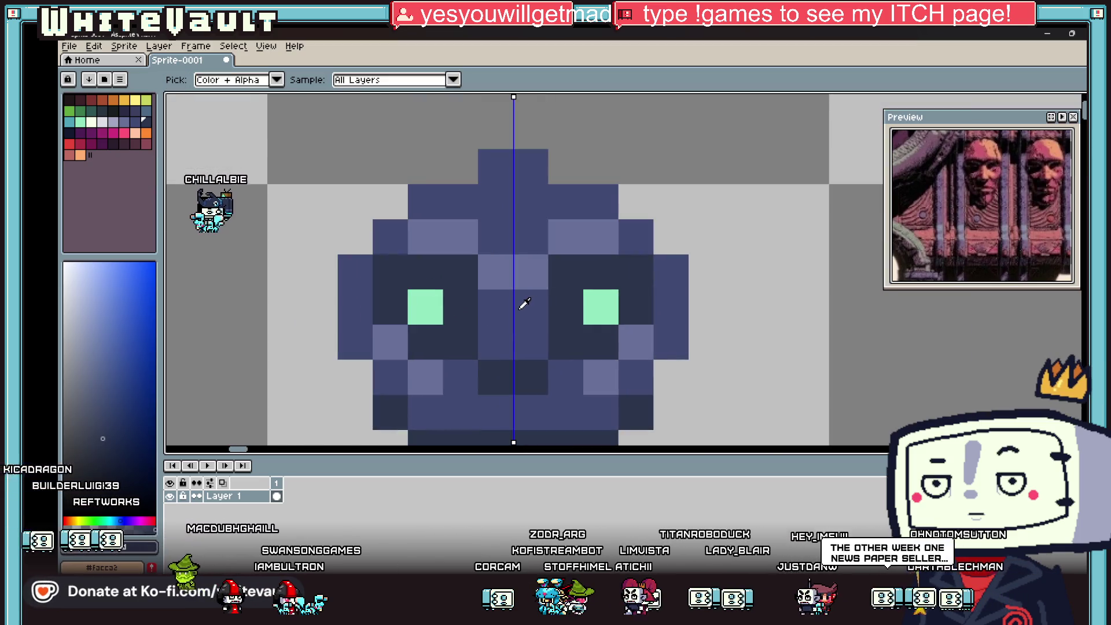
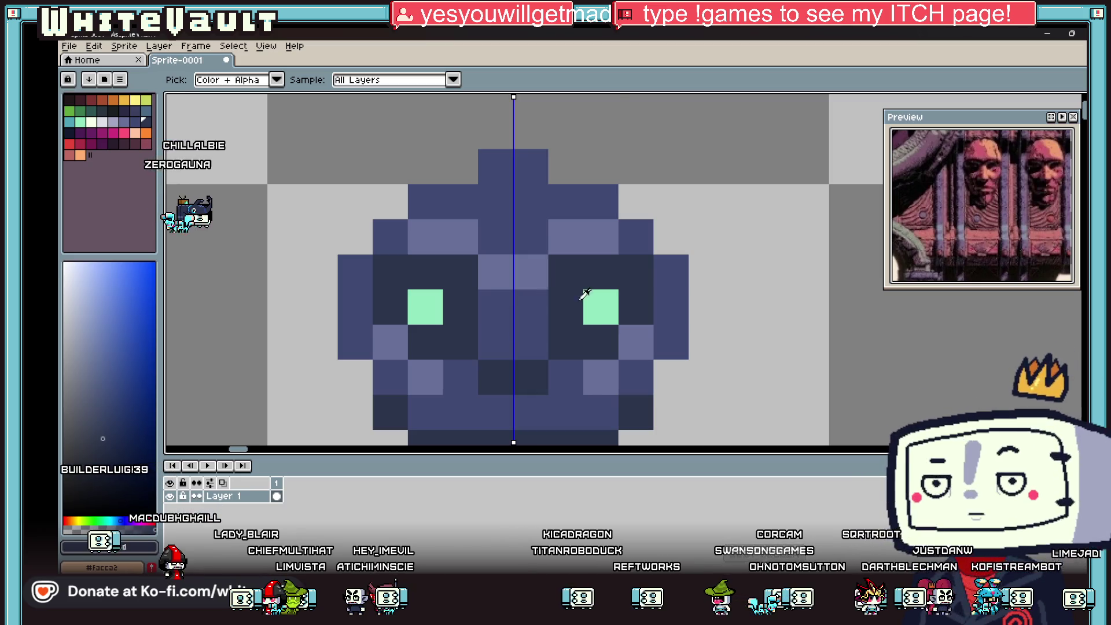
Undo a stray dark pixel beside the right eye and sample the sprite's blue.
scroll(585, 294, "down", 3)
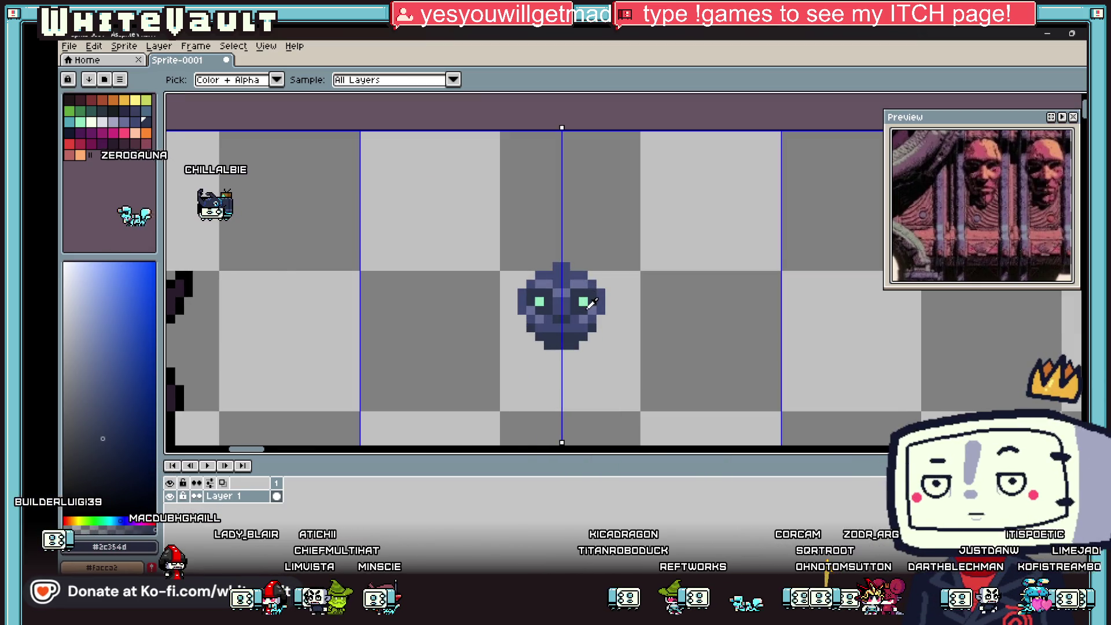
scroll(591, 302, "up", 3)
left_click(617, 276)
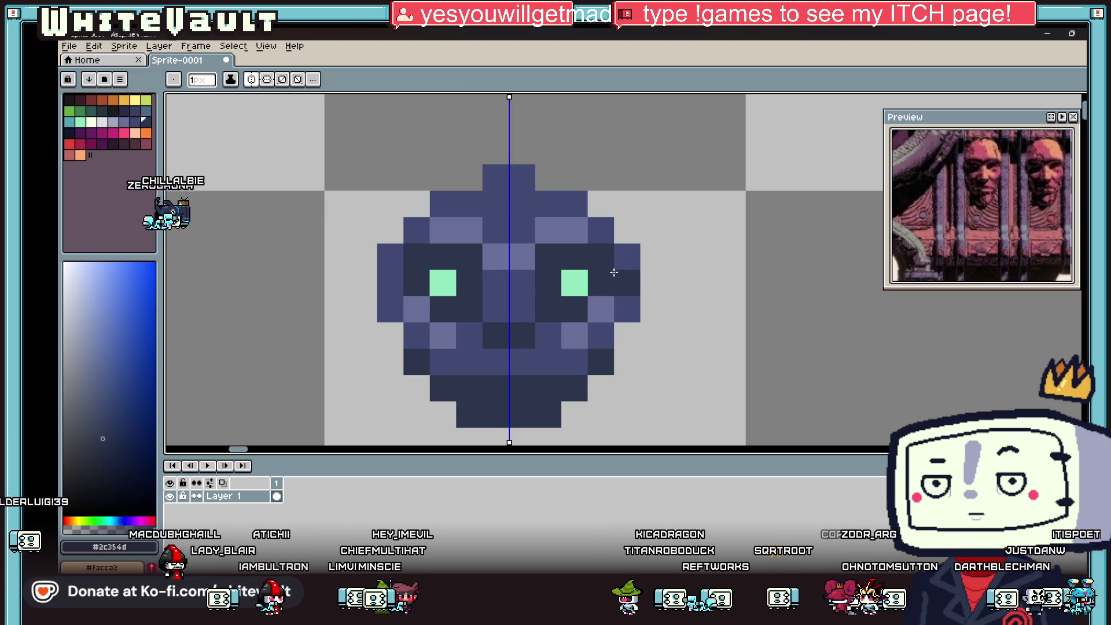
key("ctrl+z")
key("alt")
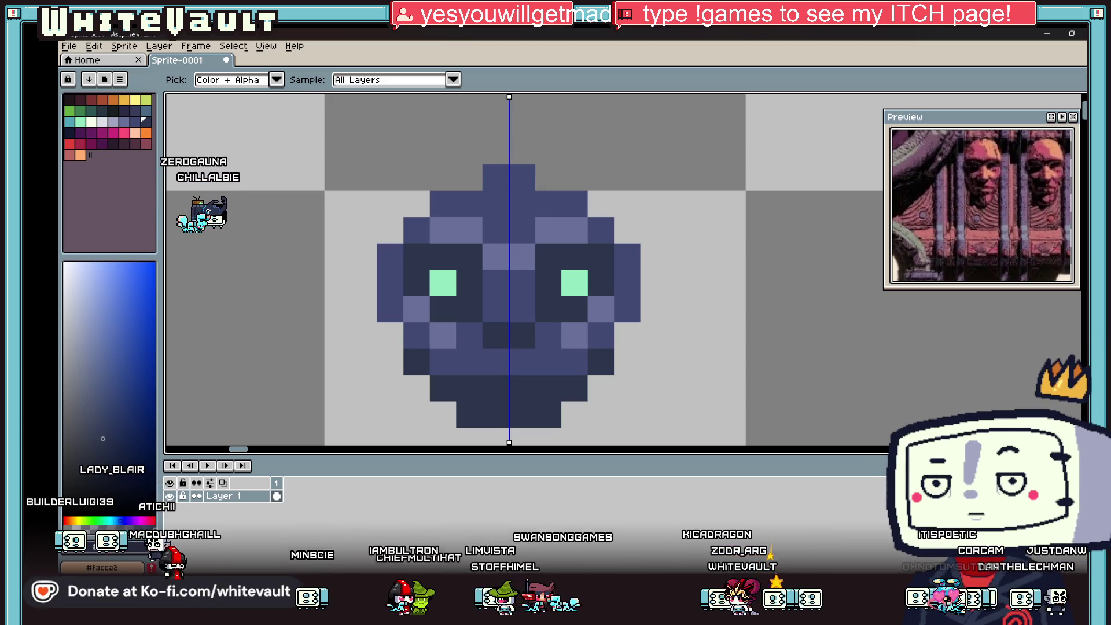
scroll(568, 307, "down", 5)
scroll(542, 304, "up", 3)
scroll(542, 303, "down", 2)
scroll(544, 305, "up", 1)
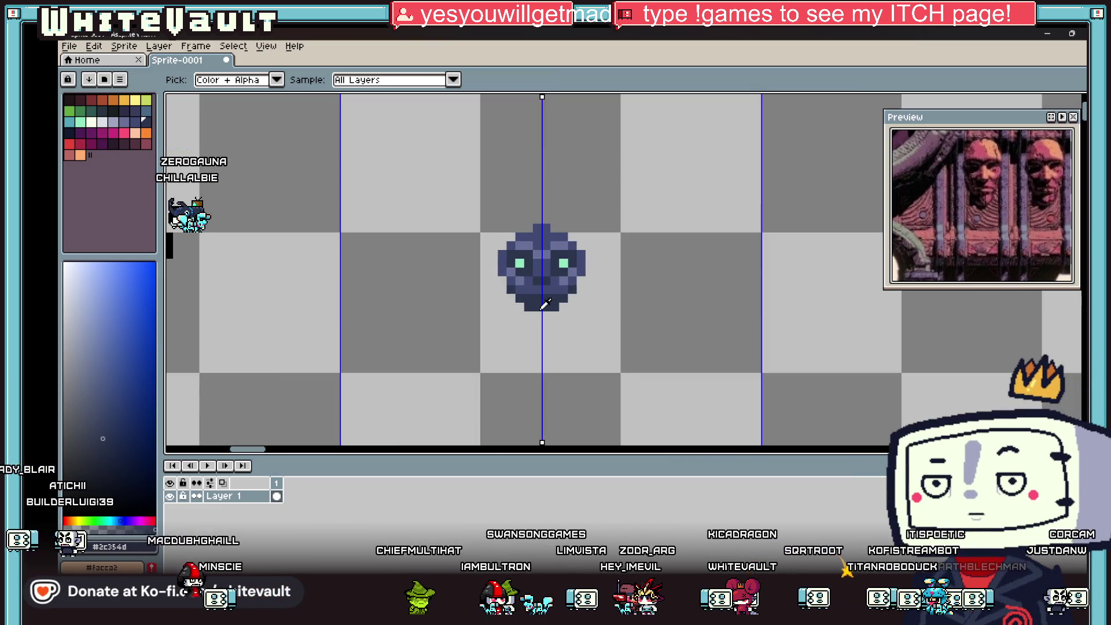
scroll(509, 268, "up", 2)
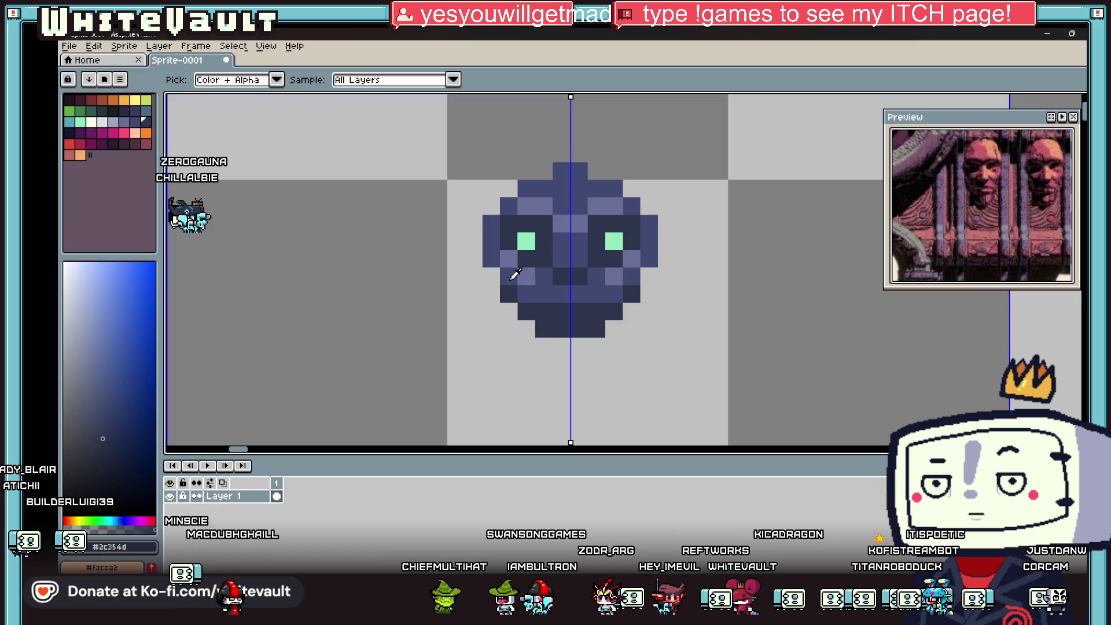
left_click(515, 273, "alt")
scroll(515, 274, "up", 2)
Shade the creature's left and right edge columns and bottom rows dark navy, mirrored.
left_click_drag(476, 274, 478, 314)
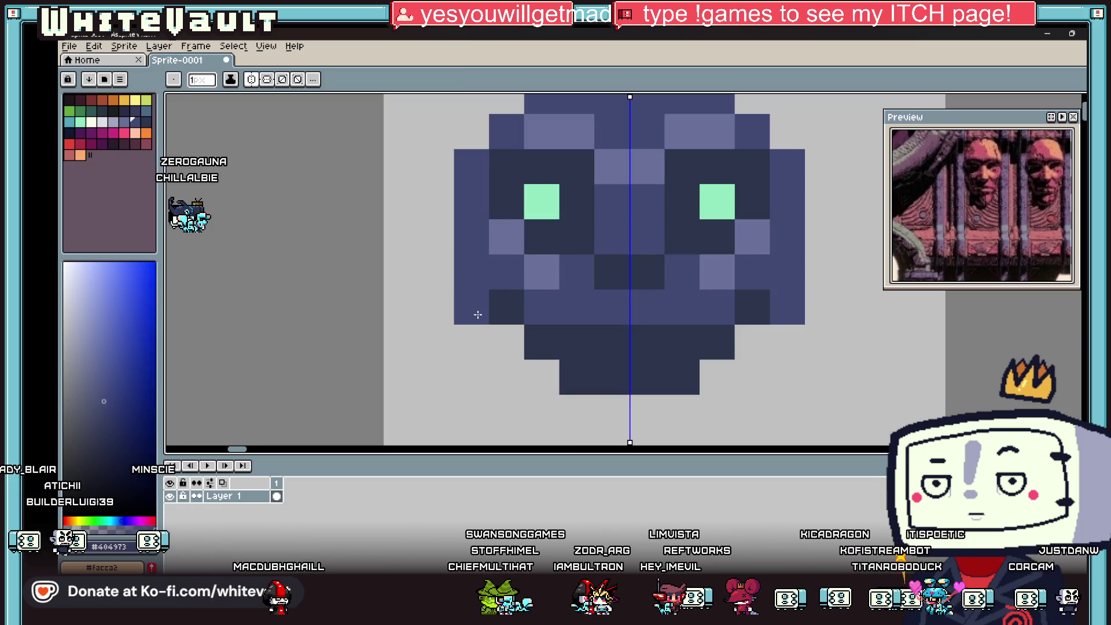
mouse_move(502, 352)
left_mouse_down()
mouse_move(541, 390)
mouse_move(672, 409)
left_mouse_up()
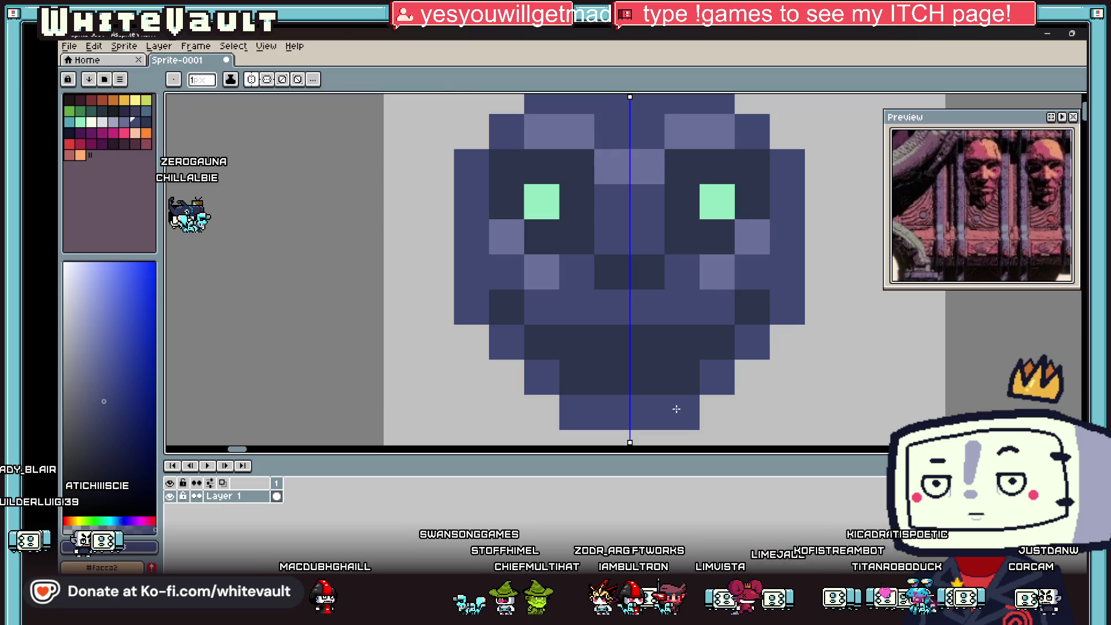
left_click(519, 303, "alt")
left_click_drag(482, 269, 474, 309)
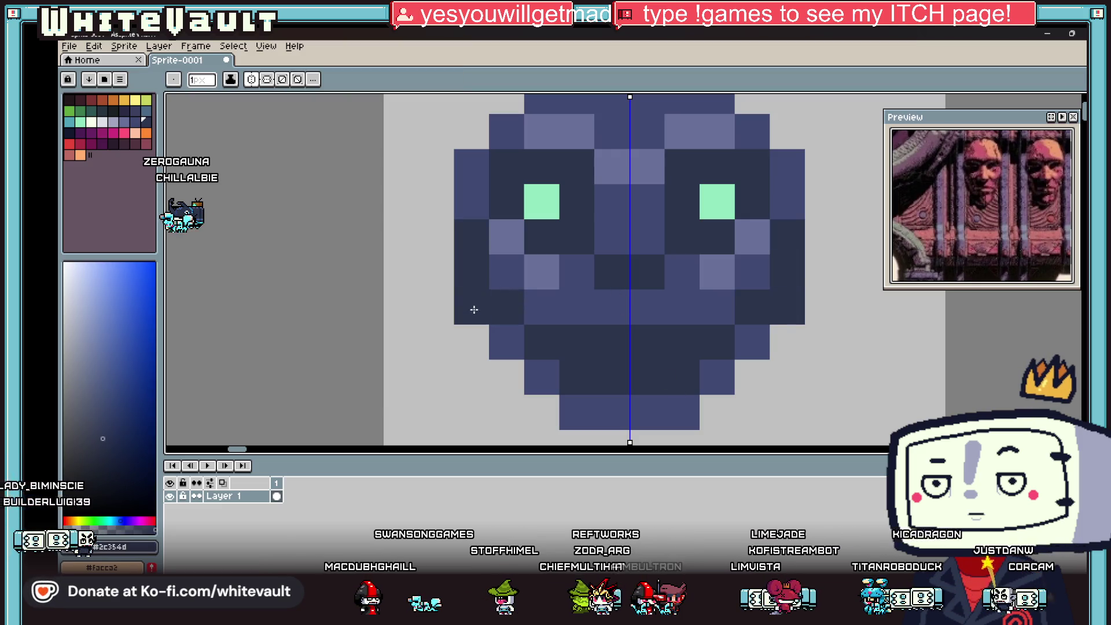
mouse_move(504, 344)
left_mouse_down()
mouse_move(588, 405)
mouse_move(663, 405)
left_mouse_up()
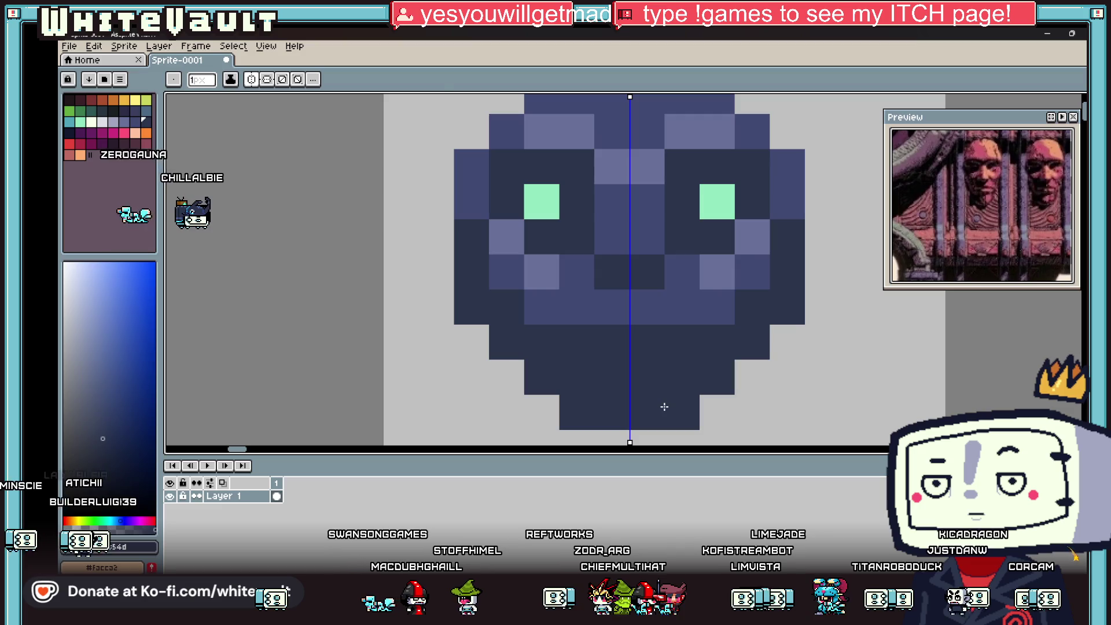
Zoom in and out to review the mirrored navy shading on the creature.
key("i")
scroll(651, 345, "down", 3)
key("b")
scroll(651, 348, "up", 3)
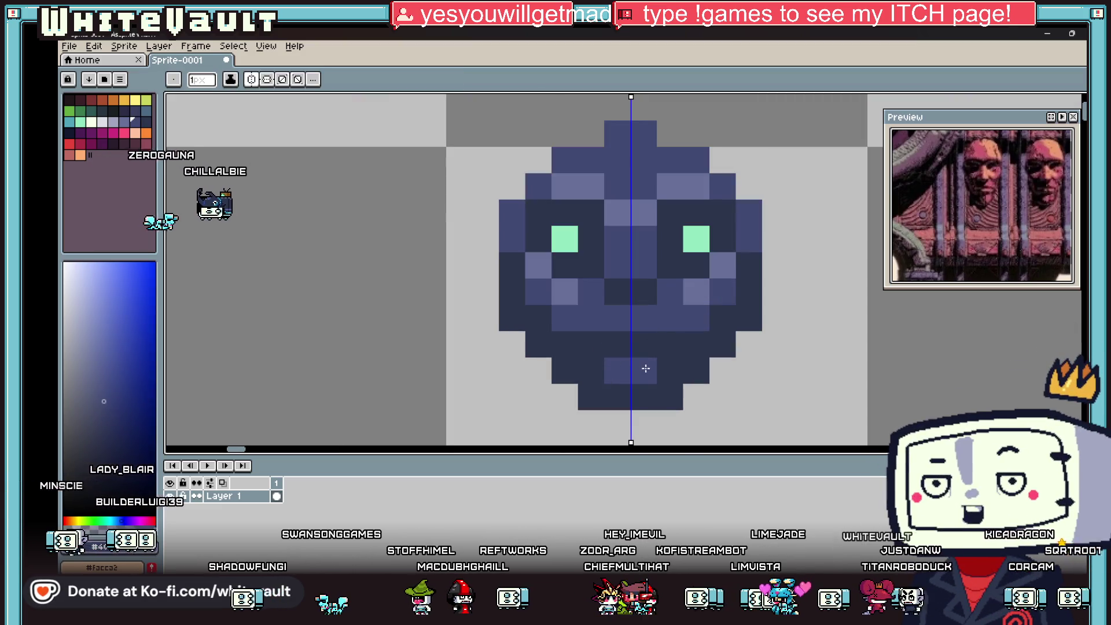
key("i")
scroll(647, 368, "down", 4)
scroll(666, 324, "up", 3)
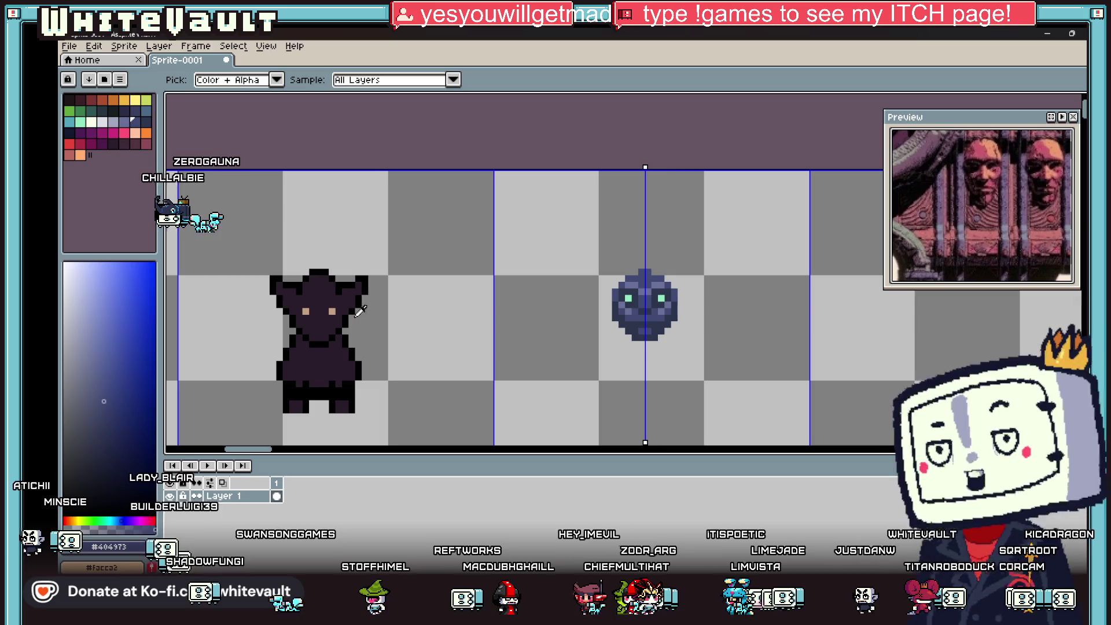
key("b")
scroll(643, 275, "up", 3)
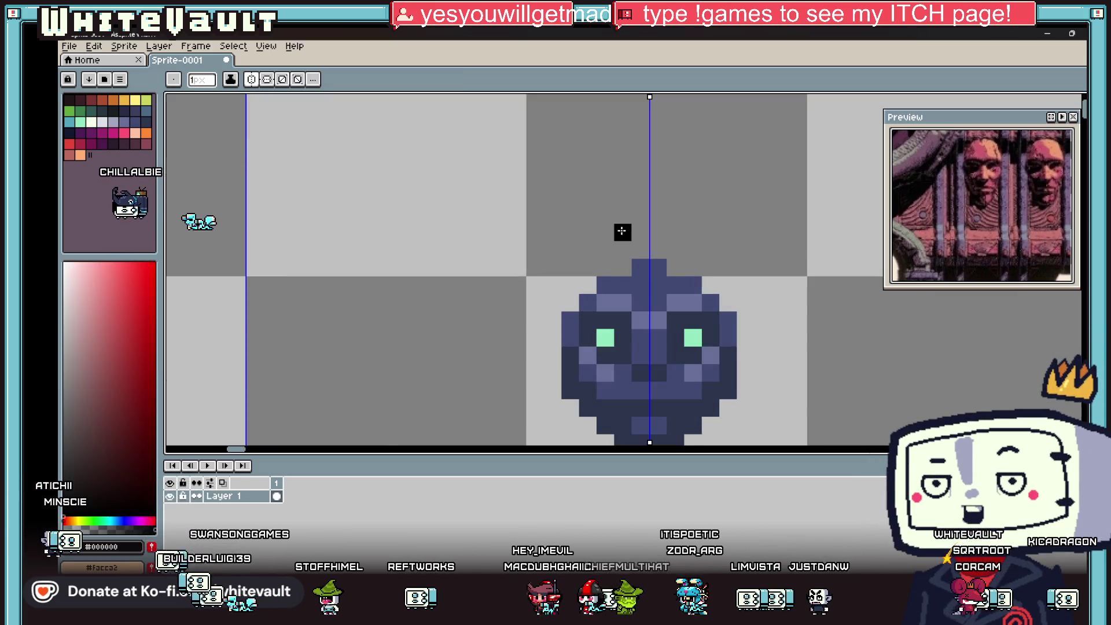
scroll(620, 229, "down", 2)
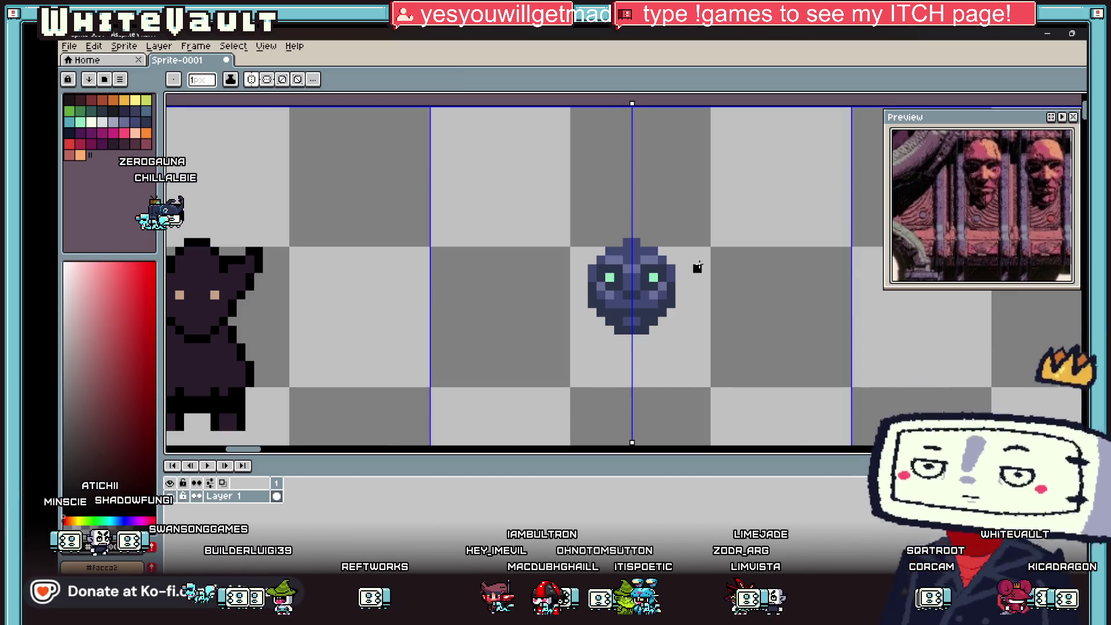
scroll(626, 246, "up", 3)
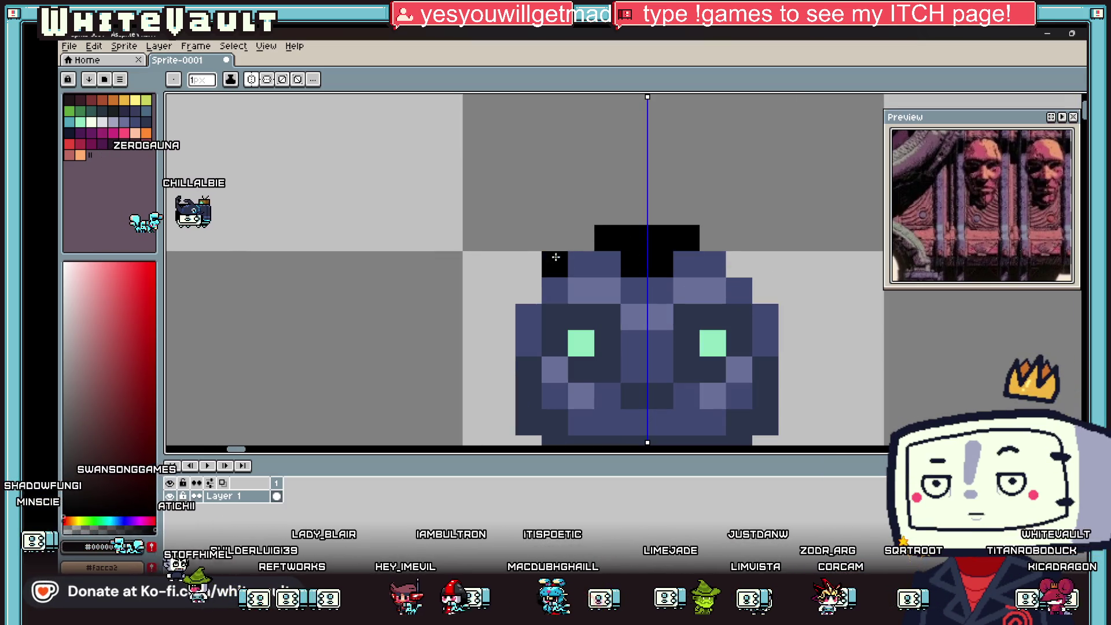
Add black outline pixels on the creature's left edge and paint its top row black.
left_click(539, 280)
scroll(539, 280, "down", 3)
scroll(546, 287, "up", 2)
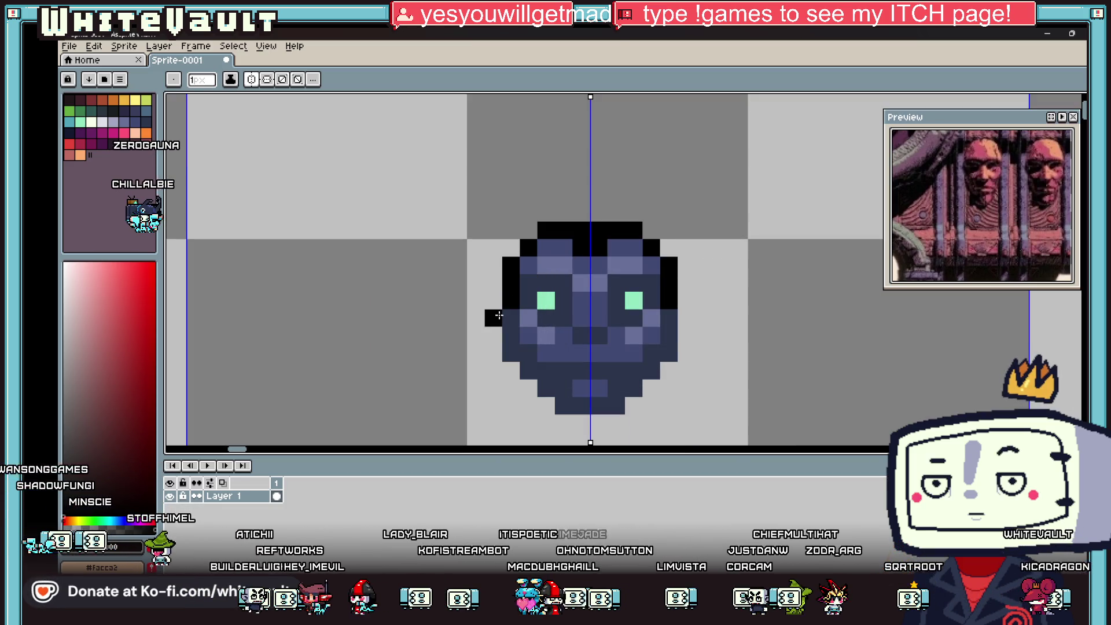
left_click_drag(502, 360, 504, 364)
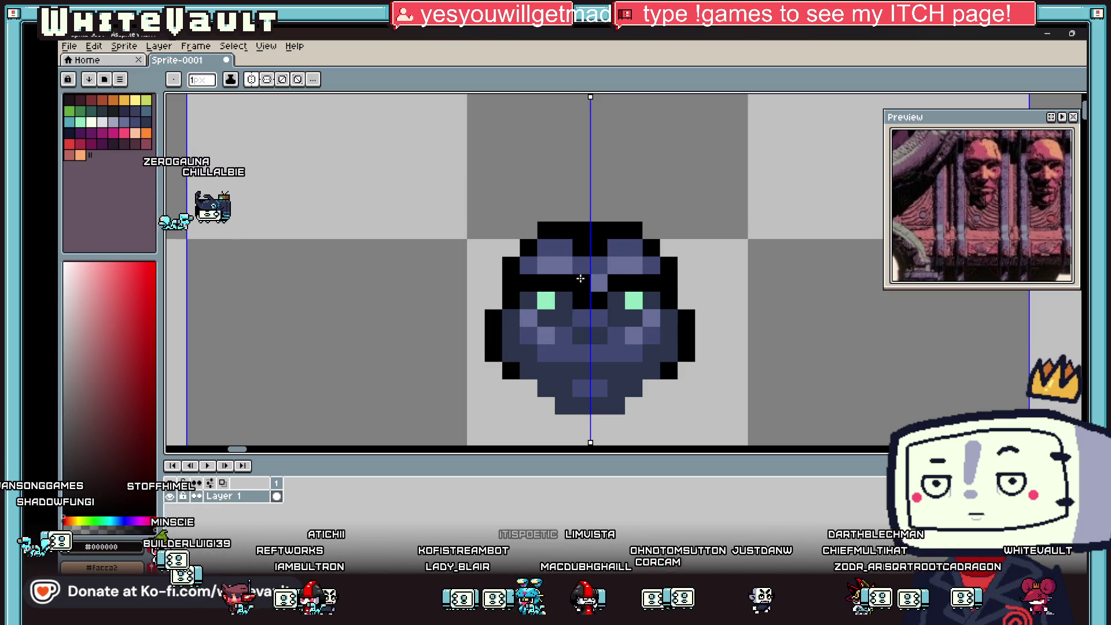
left_click_drag(641, 271, 535, 267)
Outline the creature's lower-left edge in black and draw a black row beneath it.
left_click(643, 297, "alt")
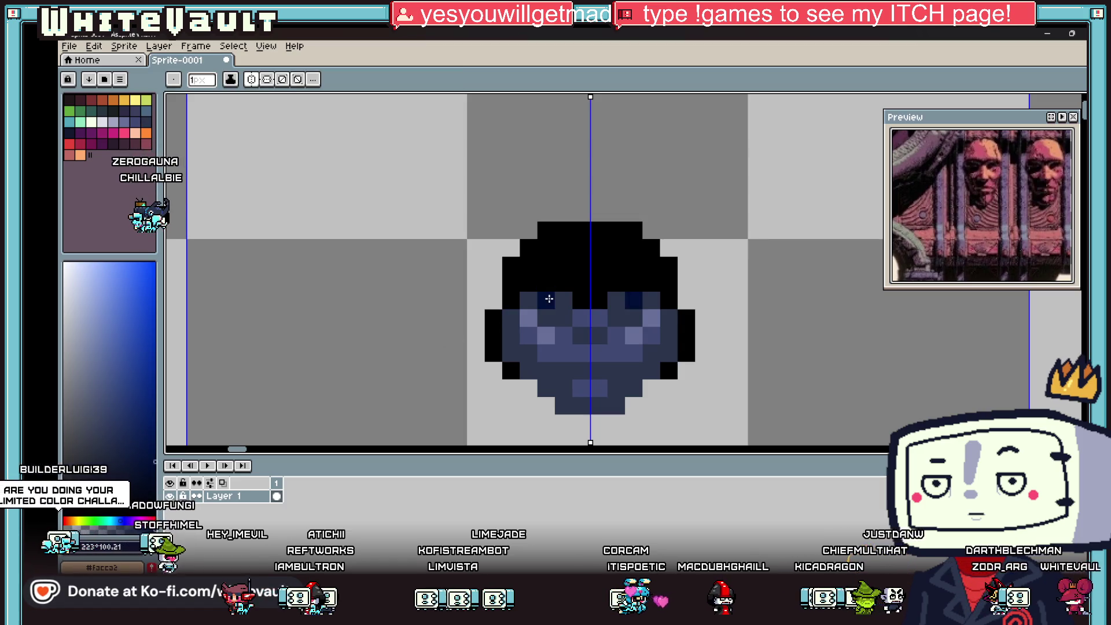
scroll(666, 290, "down", 4)
scroll(666, 295, "up", 4)
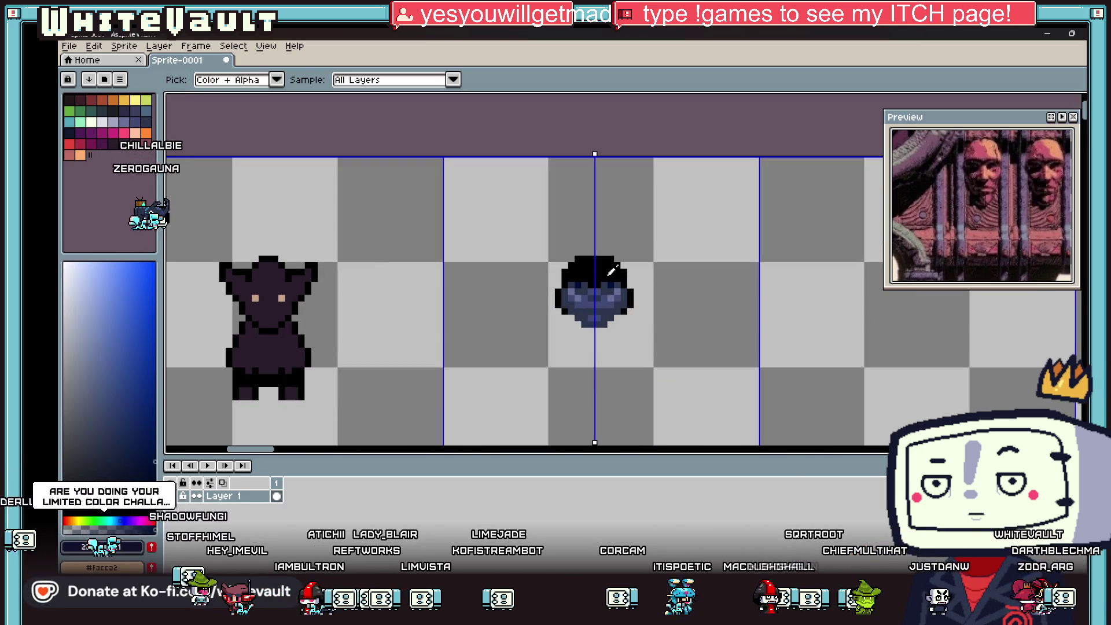
left_click(582, 330)
left_click_drag(540, 313, 541, 296)
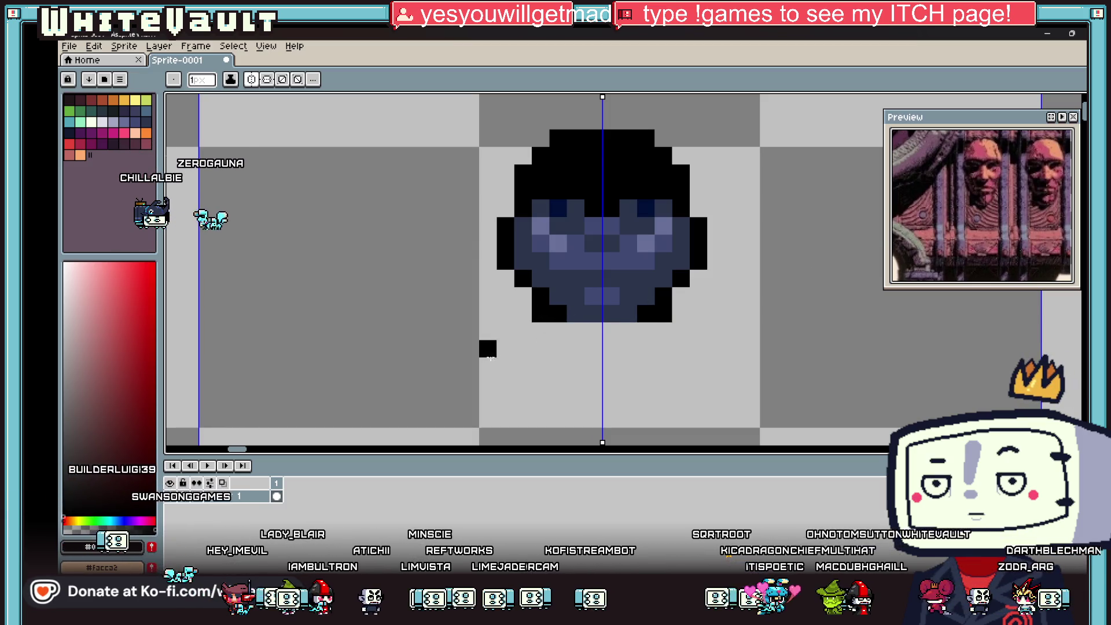
key("i")
key("b")
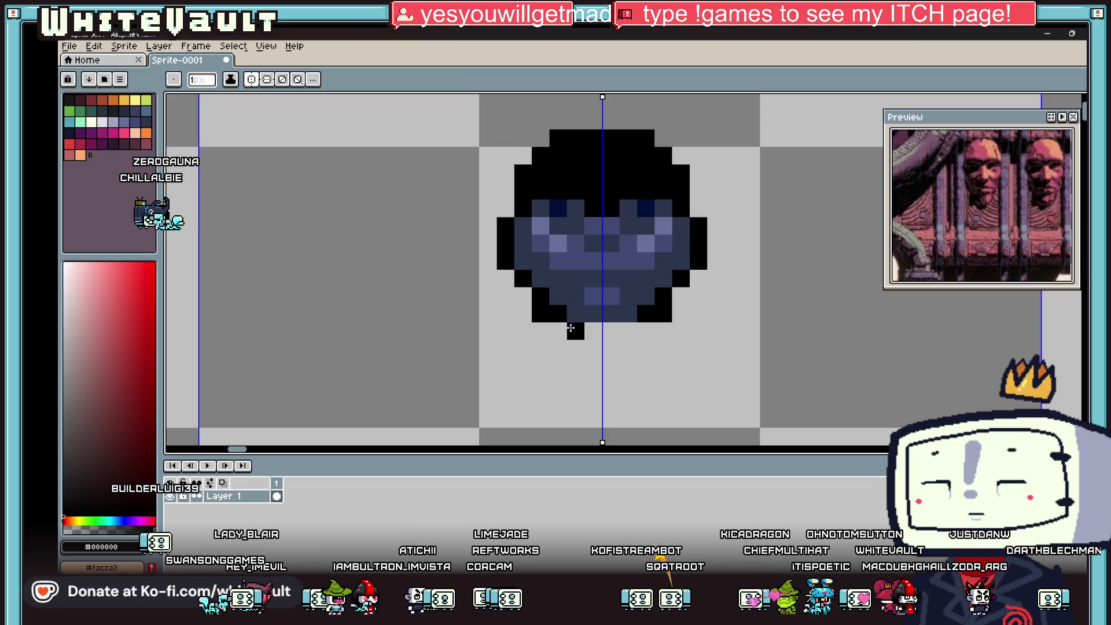
left_click_drag(576, 331, 620, 328)
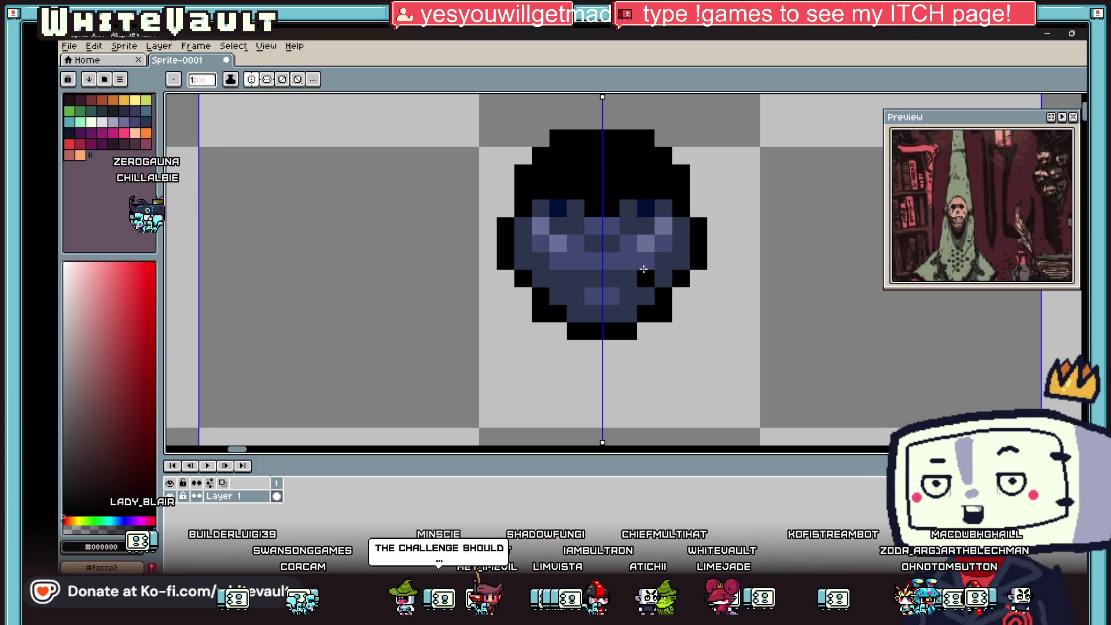
Move the hooded creature lower on the sheet using a rectangular selection.
key("i")
scroll(639, 278, "down", 3)
scroll(642, 232, "up", 1)
scroll(673, 201, "down", 1)
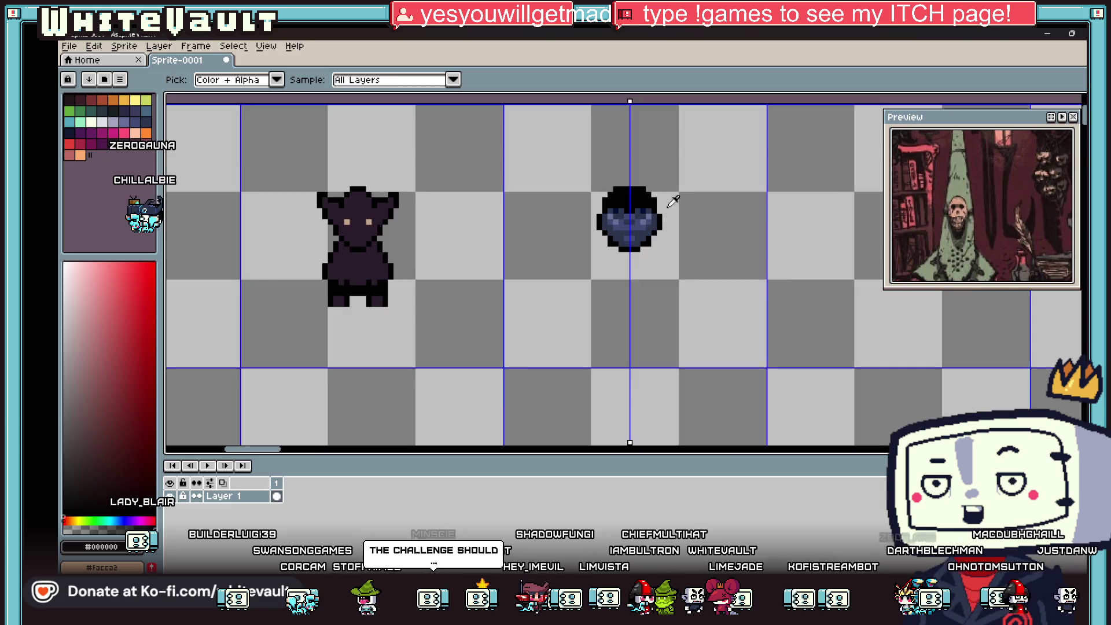
scroll(673, 201, "down", 2)
scroll(648, 174, "up", 2)
key("b")
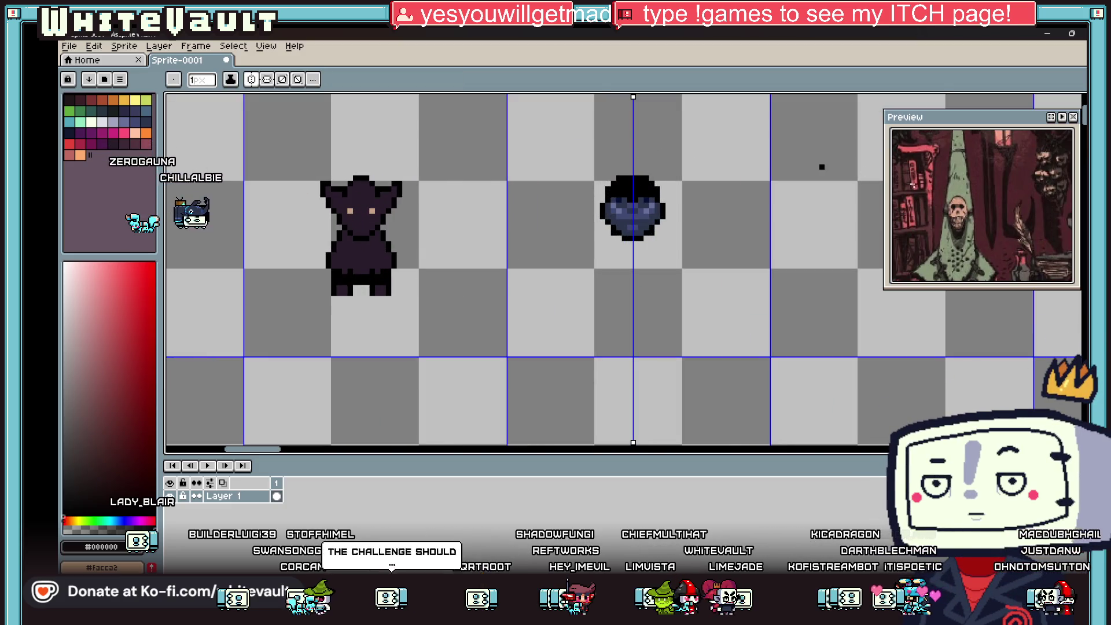
key("m")
left_click_drag(547, 140, 718, 266)
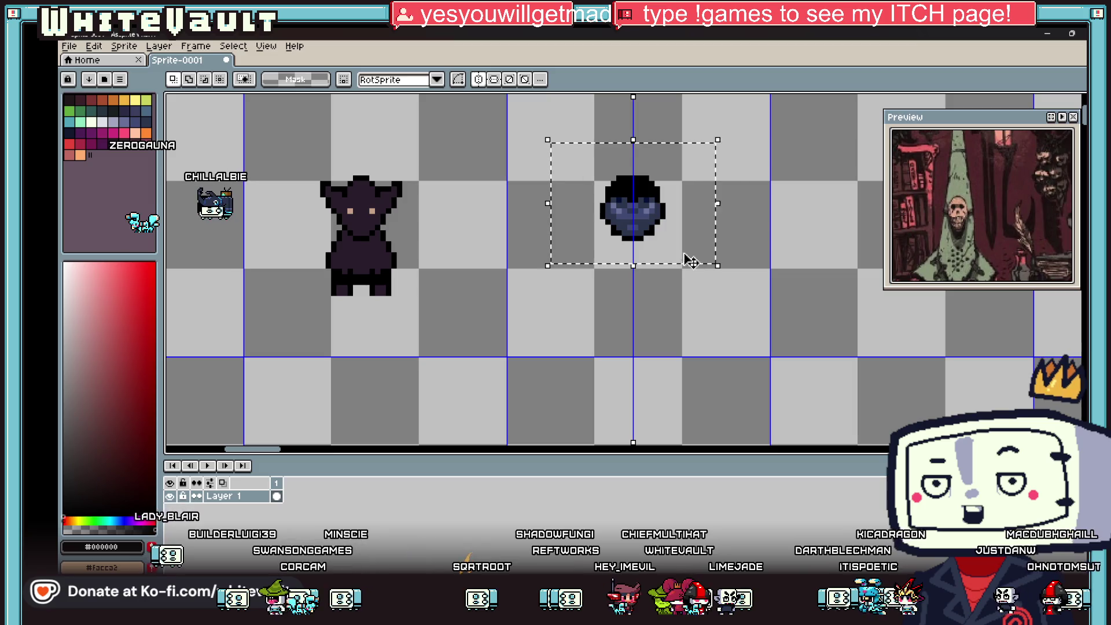
left_click_drag(666, 209, 665, 245)
scroll(728, 197, "down", 2)
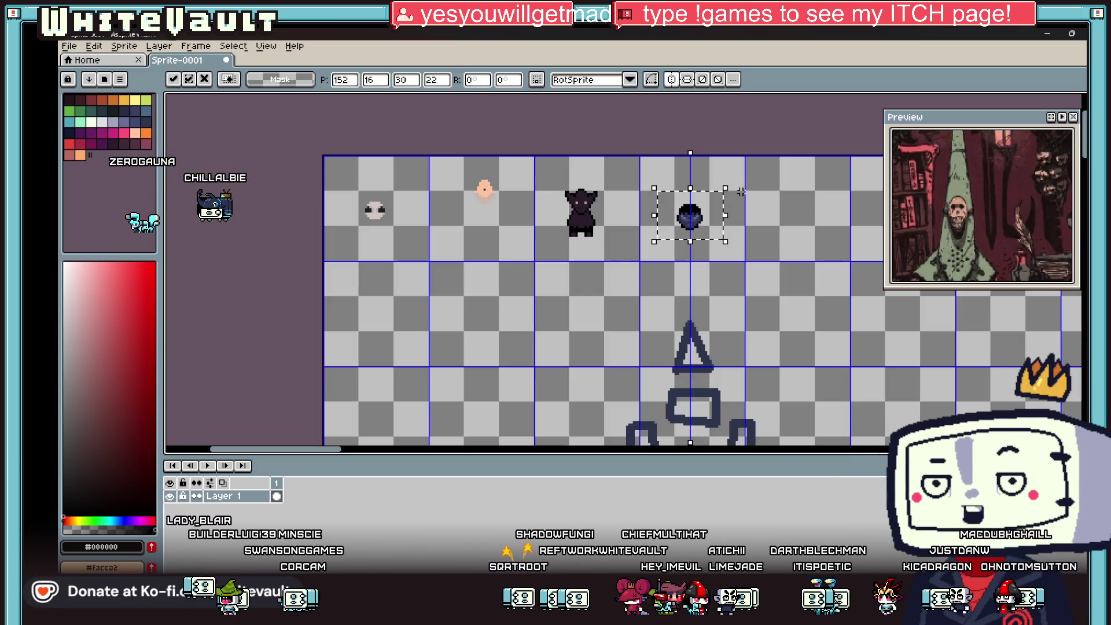
key("Return")
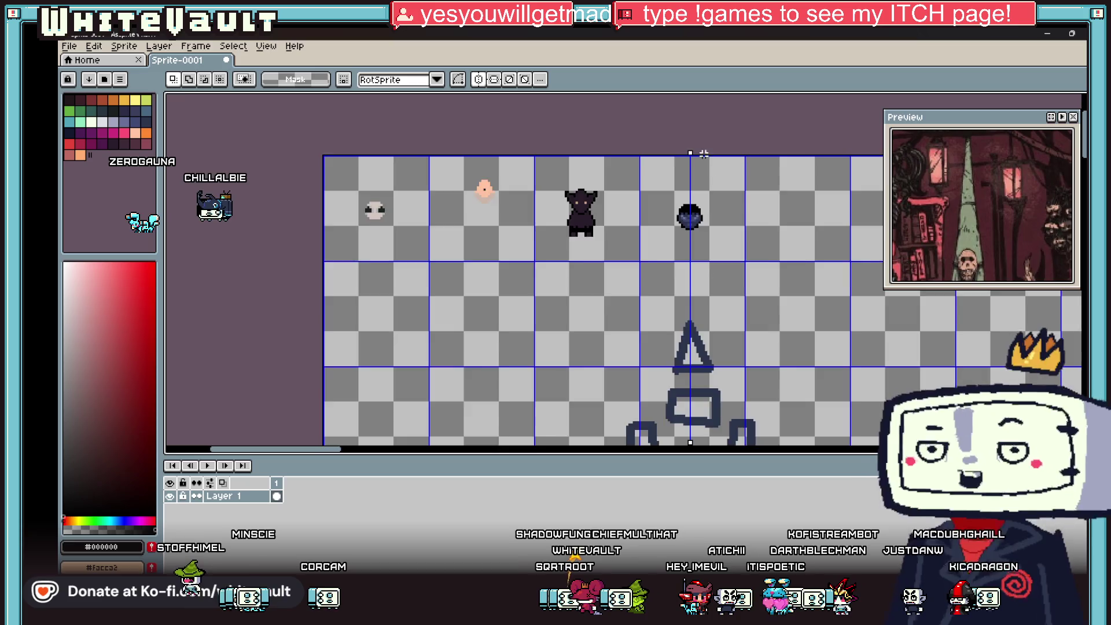
Paint black over the creature's eye row.
scroll(697, 139, "up", 2)
key("b")
scroll(658, 262, "up", 2)
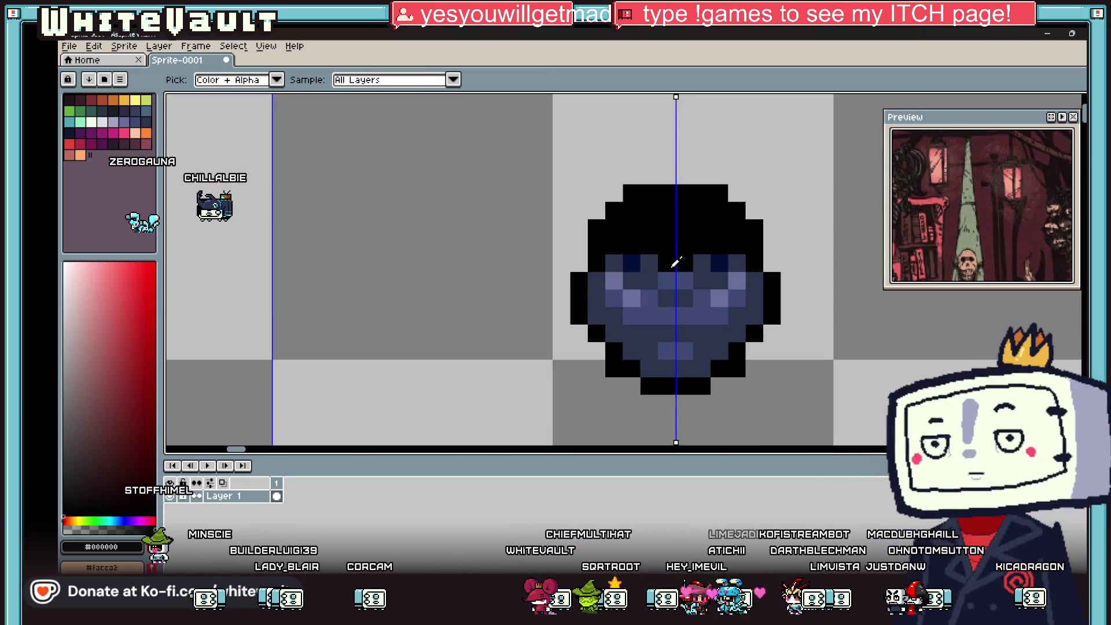
scroll(658, 263, "up", 2)
mouse_move(613, 256)
left_mouse_down()
mouse_move(645, 263)
mouse_move(658, 298)
mouse_move(731, 295)
left_mouse_up()
Sample dark blue, dot mirrored pixels on the head, and flood-fill the black head dark blue.
key("i")
scroll(727, 278, "down", 3)
scroll(726, 272, "down", 1)
scroll(724, 255, "up", 2)
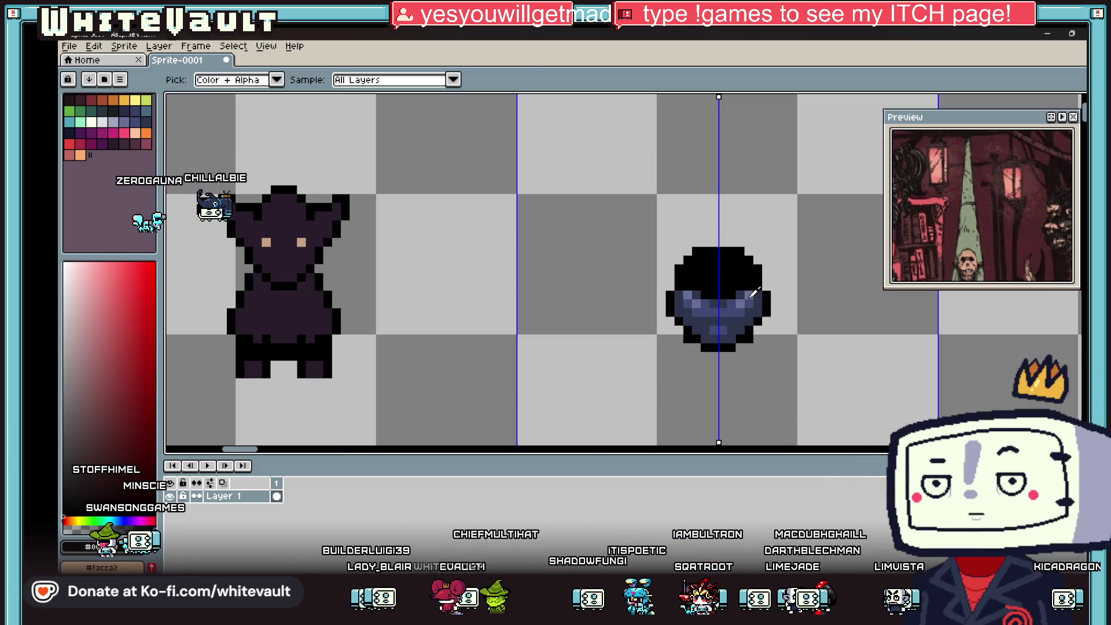
left_click(757, 292)
key("b")
scroll(748, 269, "up", 2)
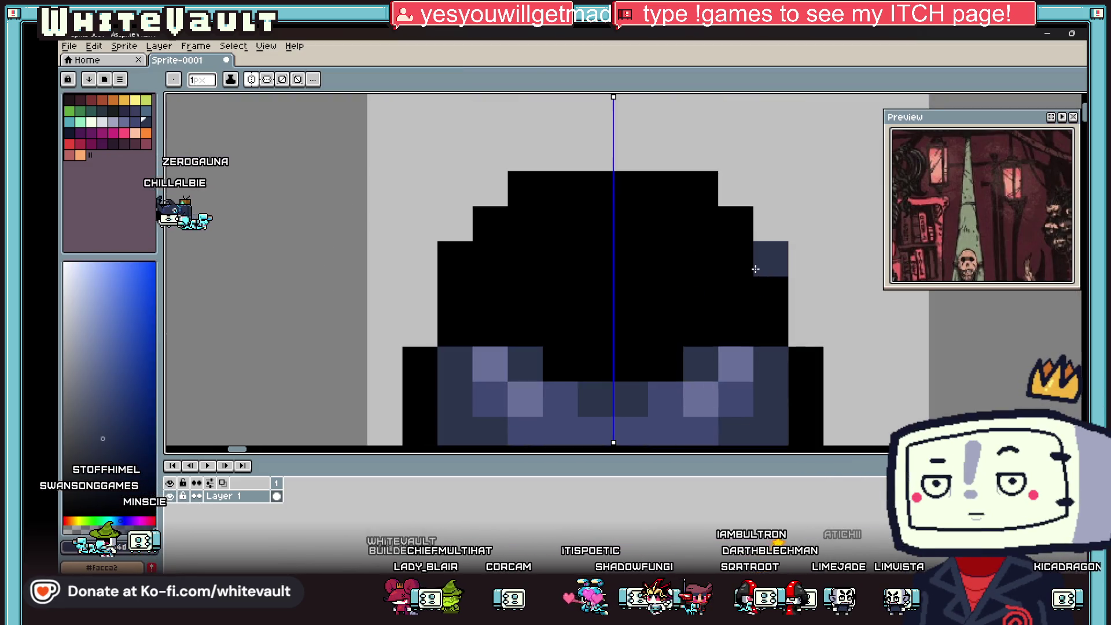
left_click(749, 268)
left_click(770, 261)
left_click(744, 267)
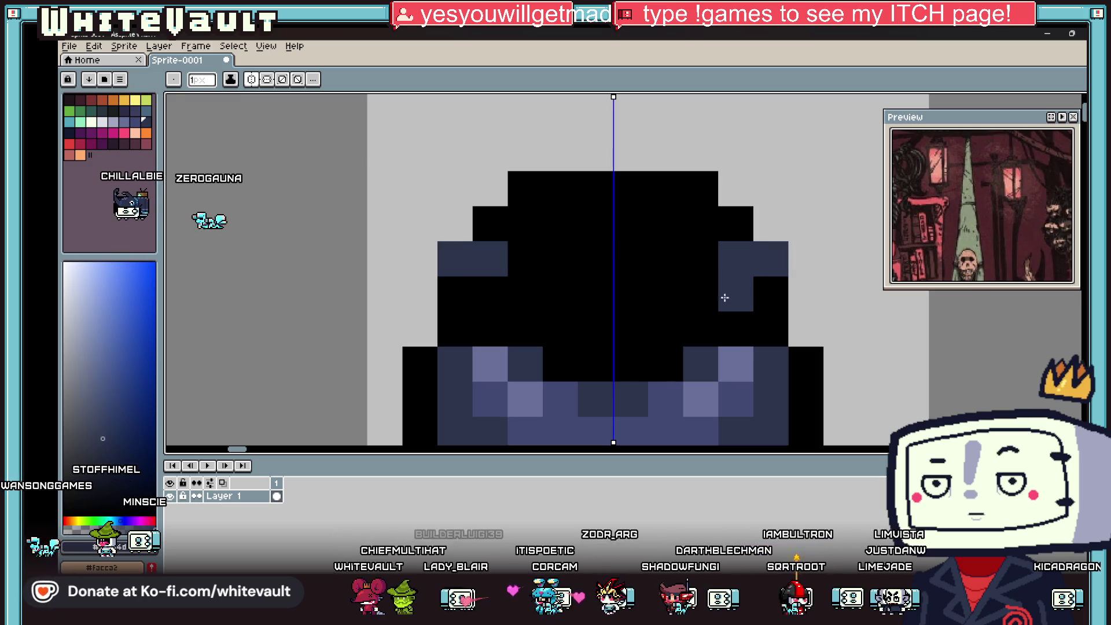
left_click(708, 308)
left_click(662, 325)
left_click(583, 324)
key("g")
left_click(583, 258)
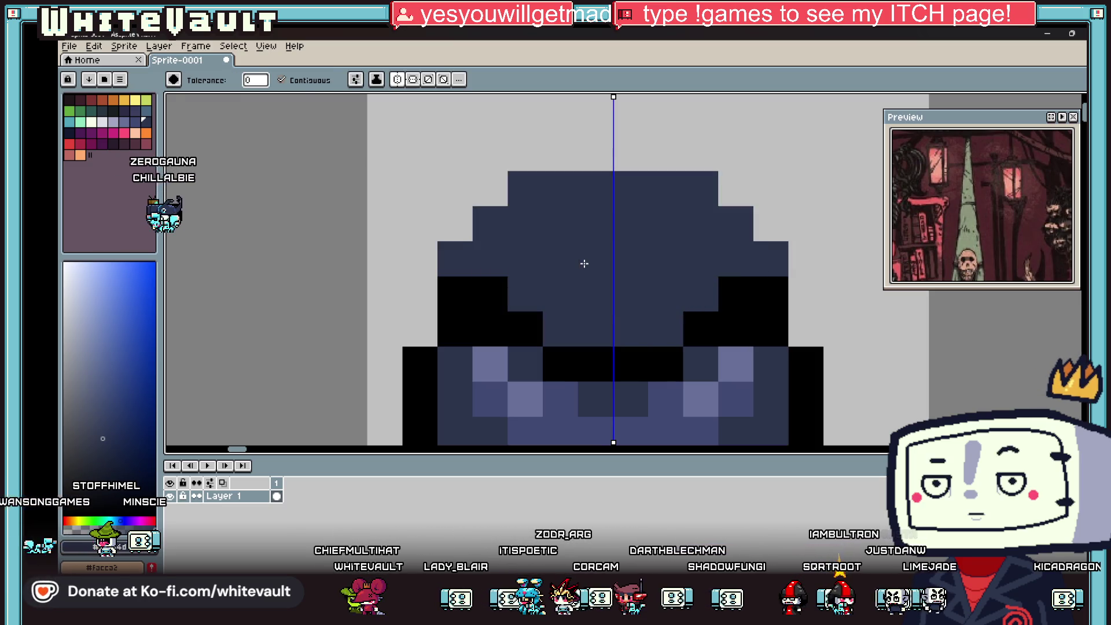
scroll(664, 260, "down", 3)
Widen the head's sides with dark blue and add black edge pixels around it.
key("i")
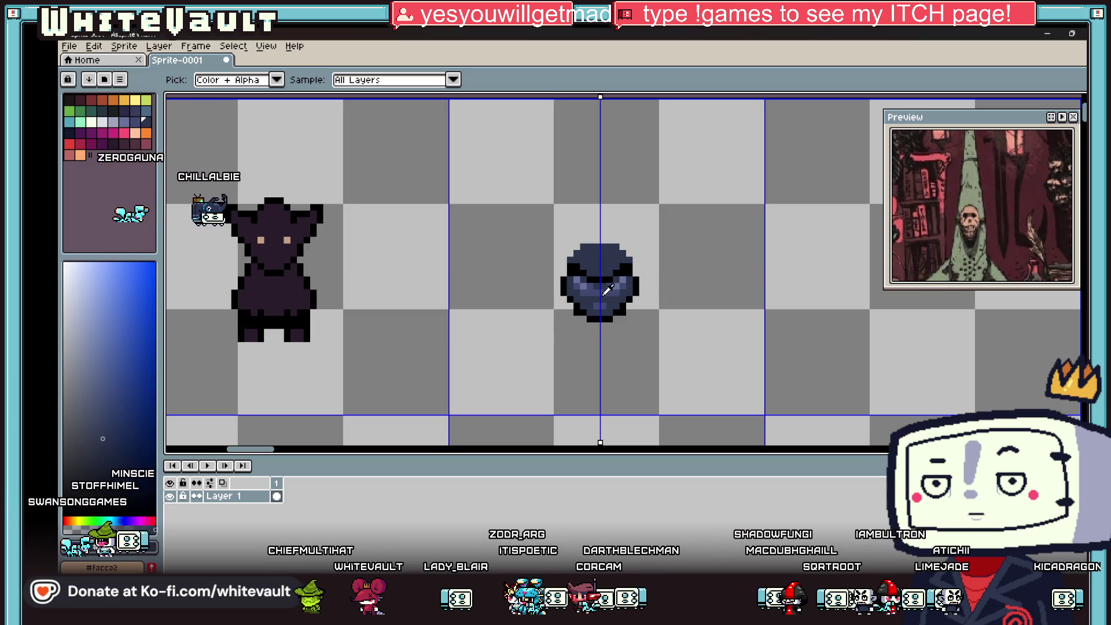
scroll(637, 272, "up", 3)
scroll(604, 239, "up", 3)
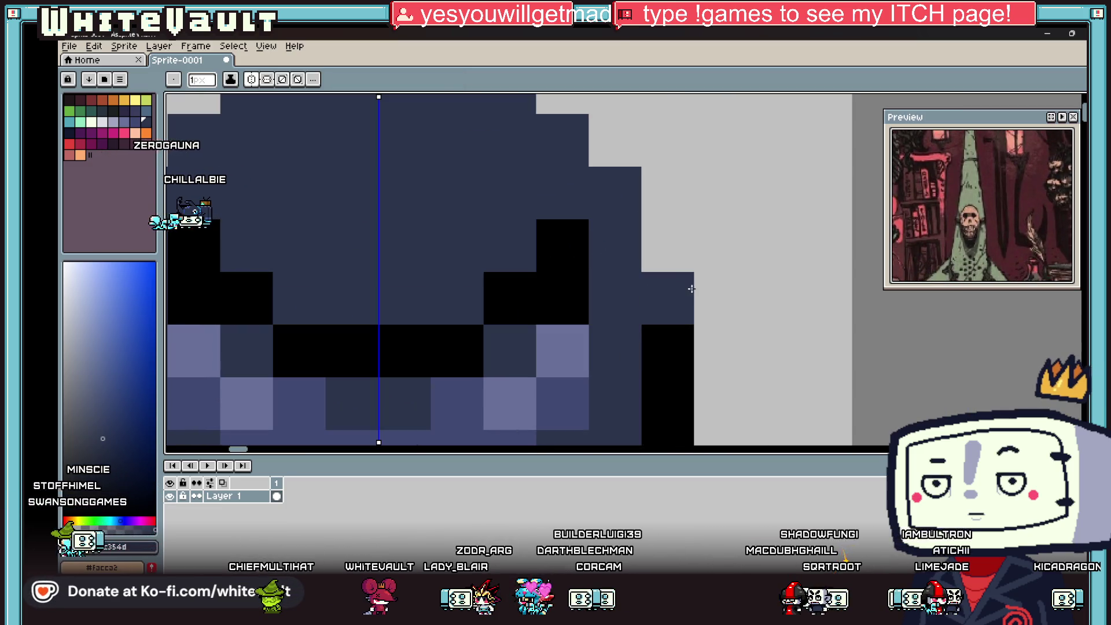
left_click(580, 297)
key("b")
left_click(615, 350)
left_click(689, 284, "alt")
left_click(727, 290)
left_click(724, 347)
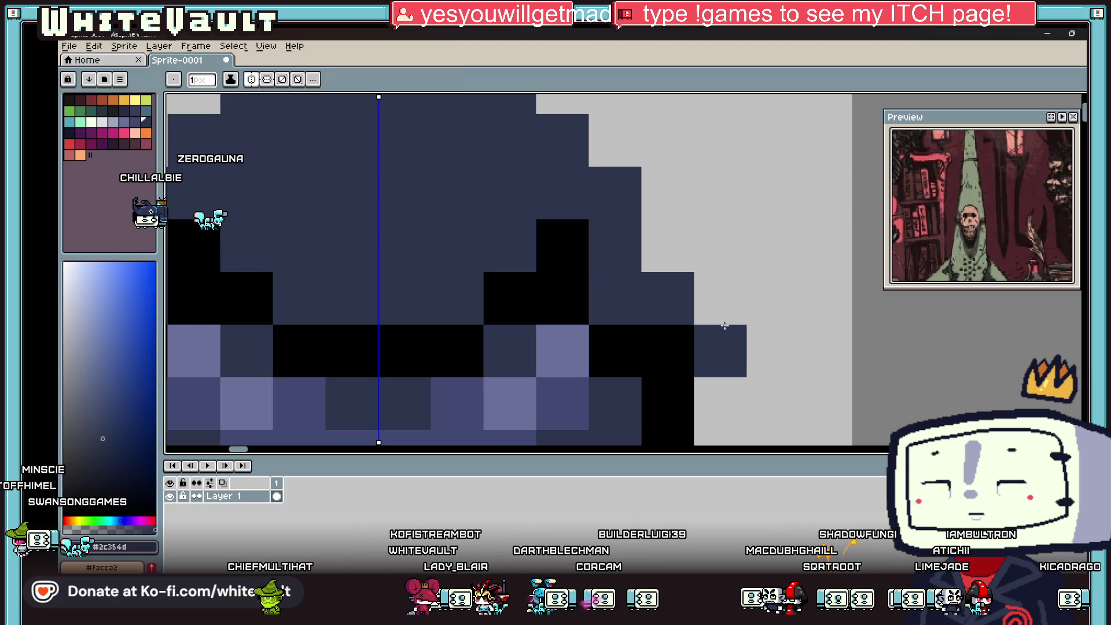
mouse_move(772, 304)
left_mouse_down()
mouse_move(755, 194)
mouse_move(705, 188)
mouse_move(688, 243)
mouse_move(712, 243)
left_mouse_up()
scroll(712, 243, "down", 3)
left_click(729, 275, "alt")
scroll(744, 265, "up", 4)
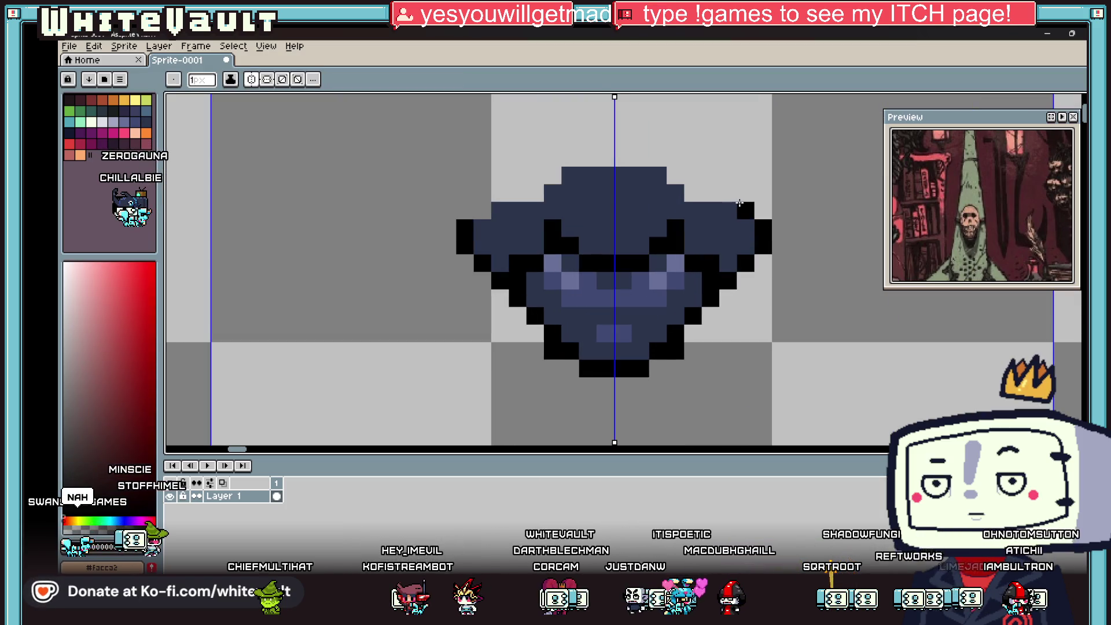
Draw two mirrored black lines up from the head, narrowing them to a tall point.
mouse_move(734, 188)
left_mouse_down()
mouse_move(711, 156)
mouse_move(711, 113)
mouse_move(651, 81)
left_mouse_up()
key("ctrl+z")
key("ctrl+z")
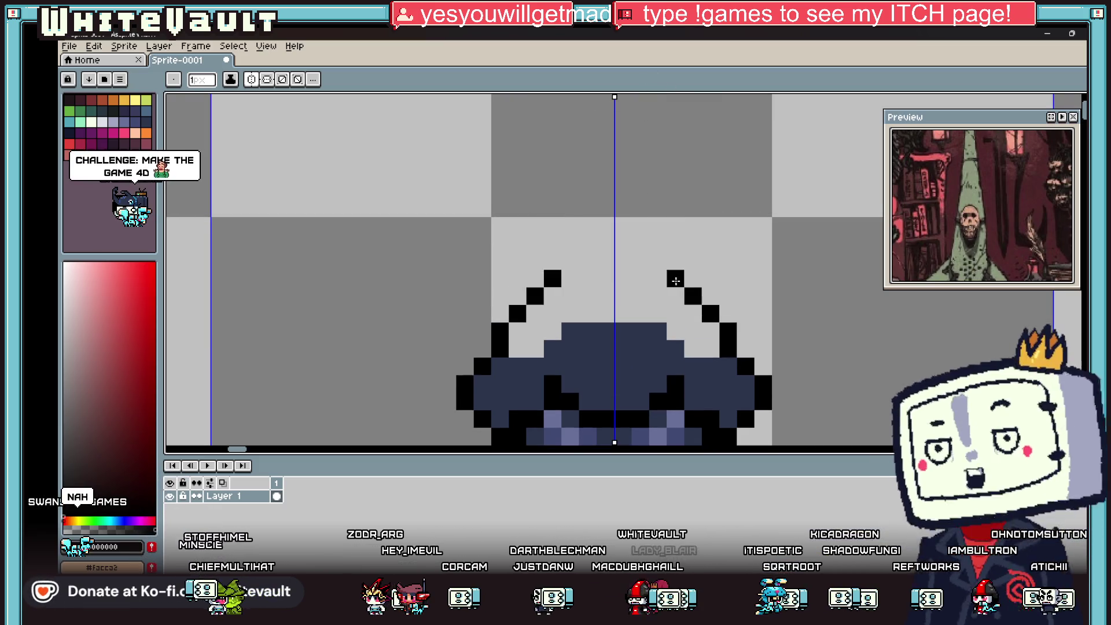
key("ctrl+z")
mouse_move(725, 315)
left_mouse_down()
mouse_move(692, 161)
mouse_move(660, 104)
mouse_move(650, 228)
mouse_move(602, 228)
mouse_move(617, 197)
left_mouse_up()
left_click(640, 103)
scroll(660, 168, "down", 3)
scroll(667, 169, "up", 2)
scroll(667, 168, "up", 1)
scroll(677, 233, "down", 2)
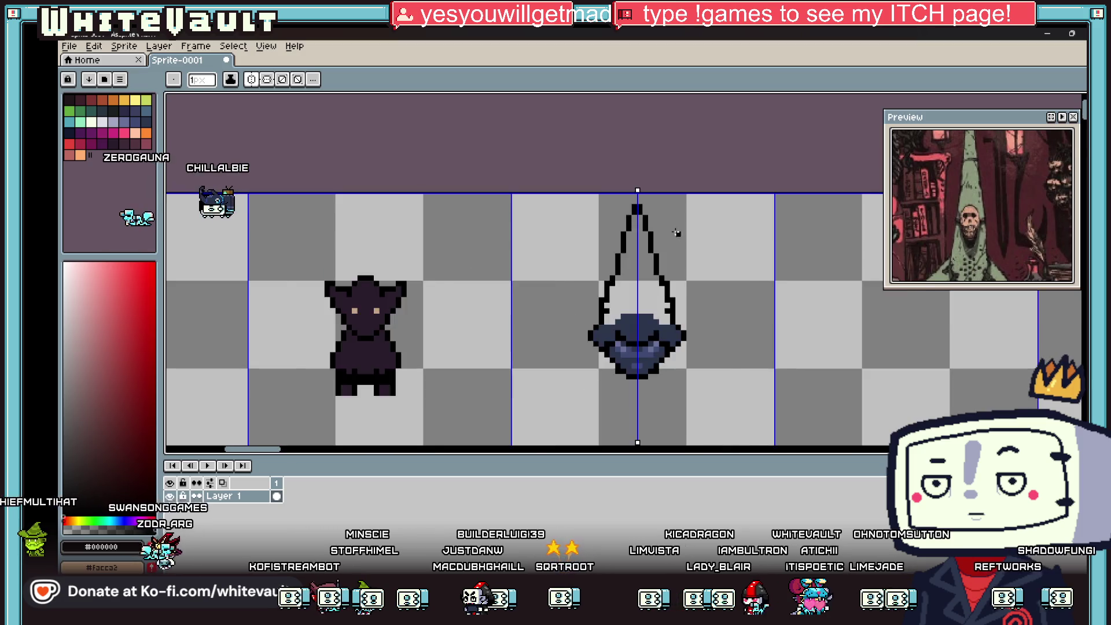
scroll(677, 232, "down", 2)
scroll(680, 252, "up", 2)
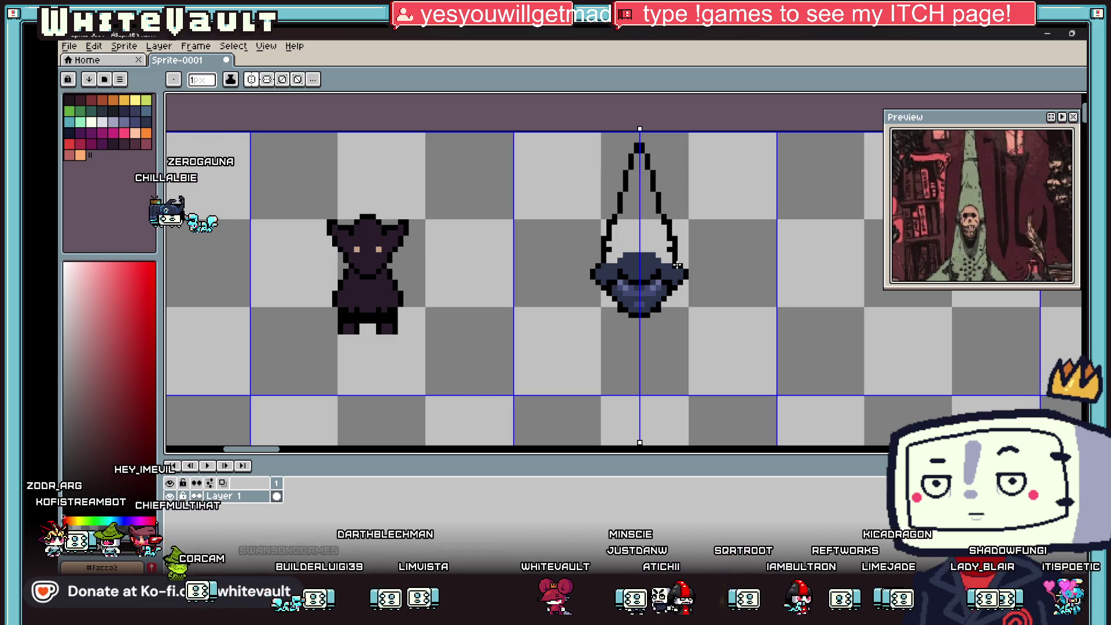
scroll(723, 292, "down", 2)
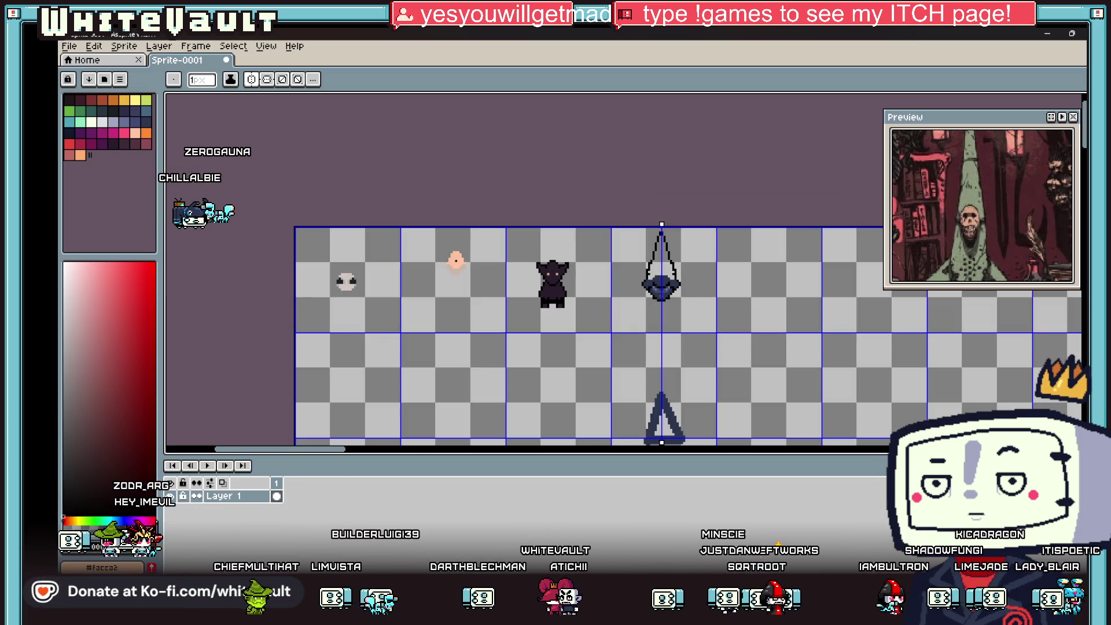
Undo the tall pointed hat, restoring the round dark-blue creature with mint eyes.
scroll(692, 279, "up", 1)
key("v")
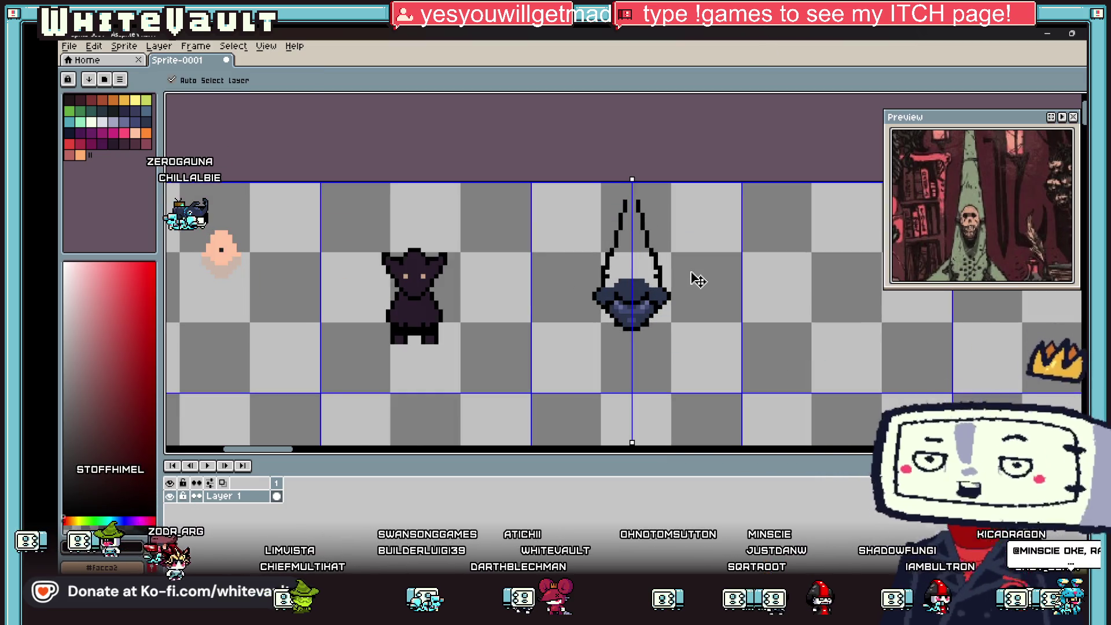
key("ctrl+z")
key("ctrl+z")
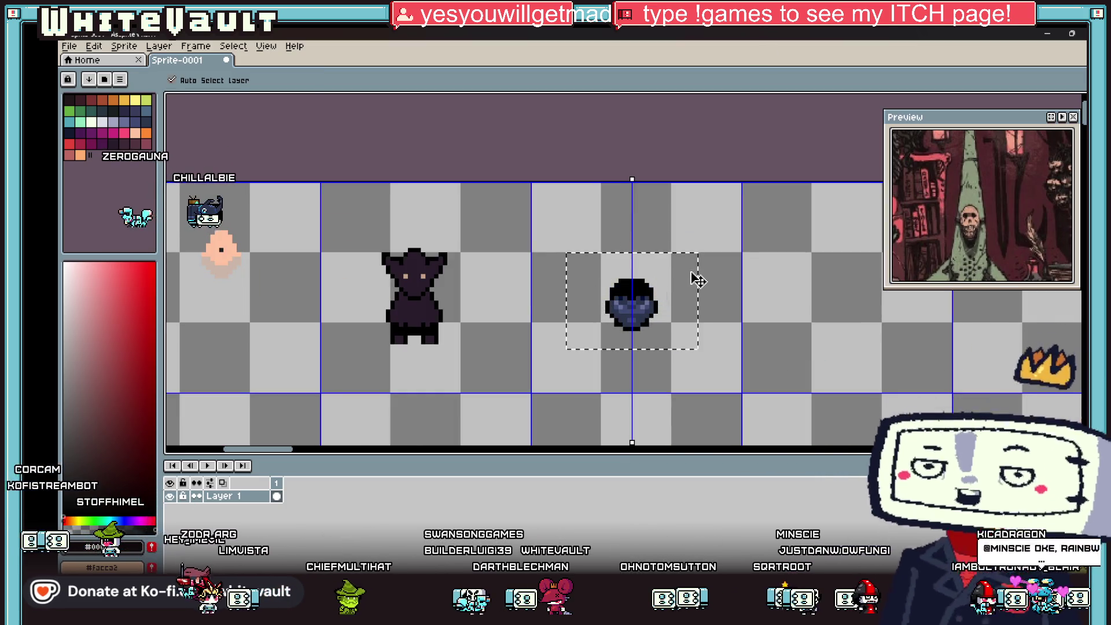
key("ctrl+z")
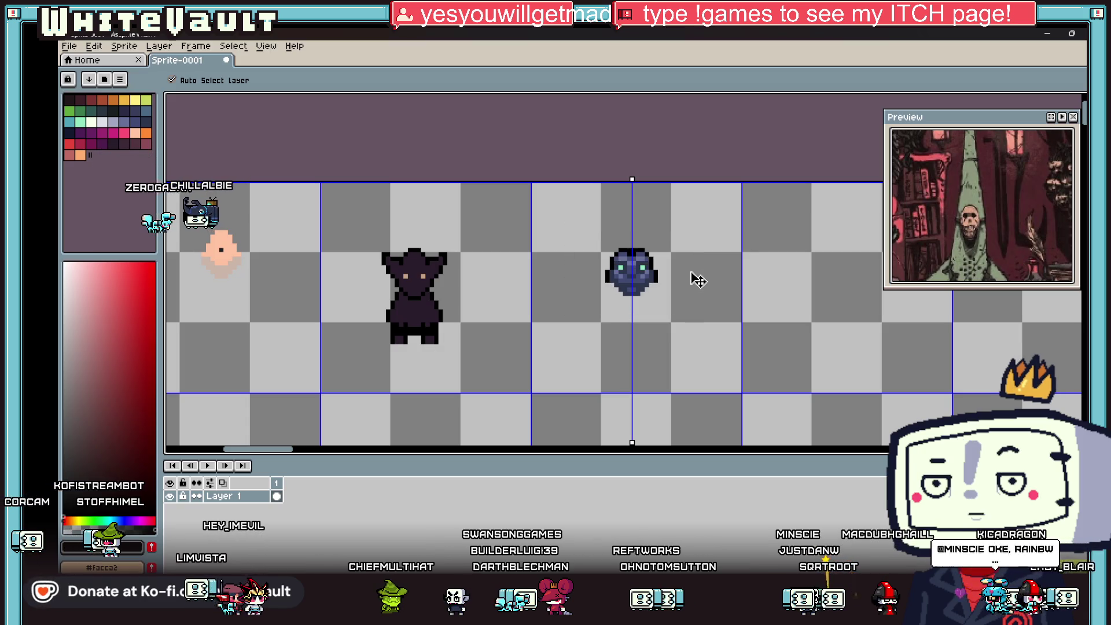
key("b")
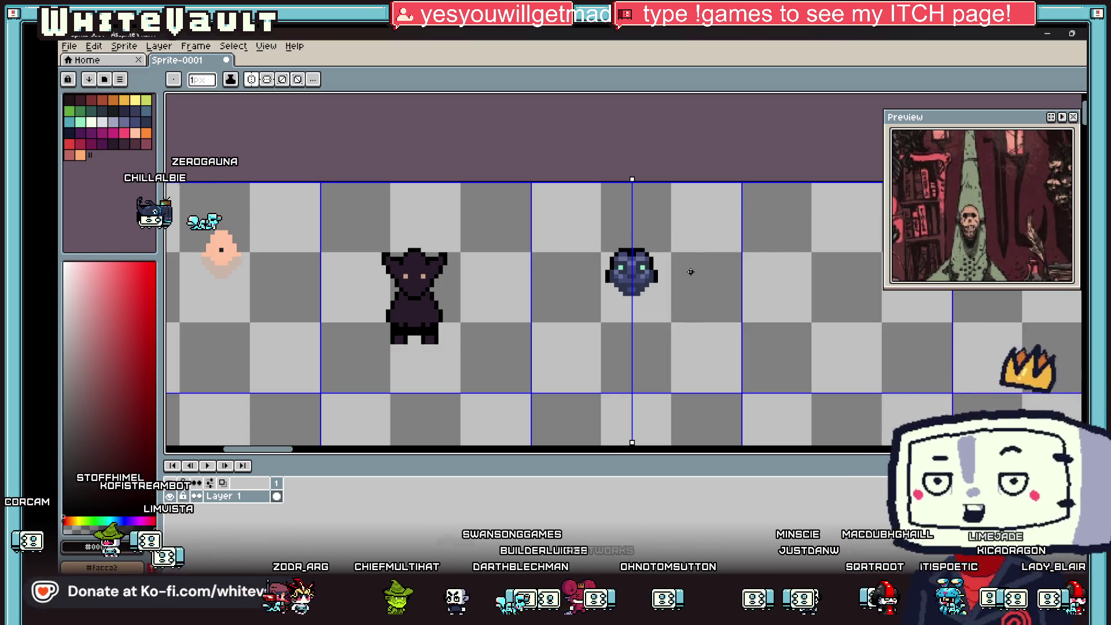
key("i")
scroll(709, 284, "down", 1)
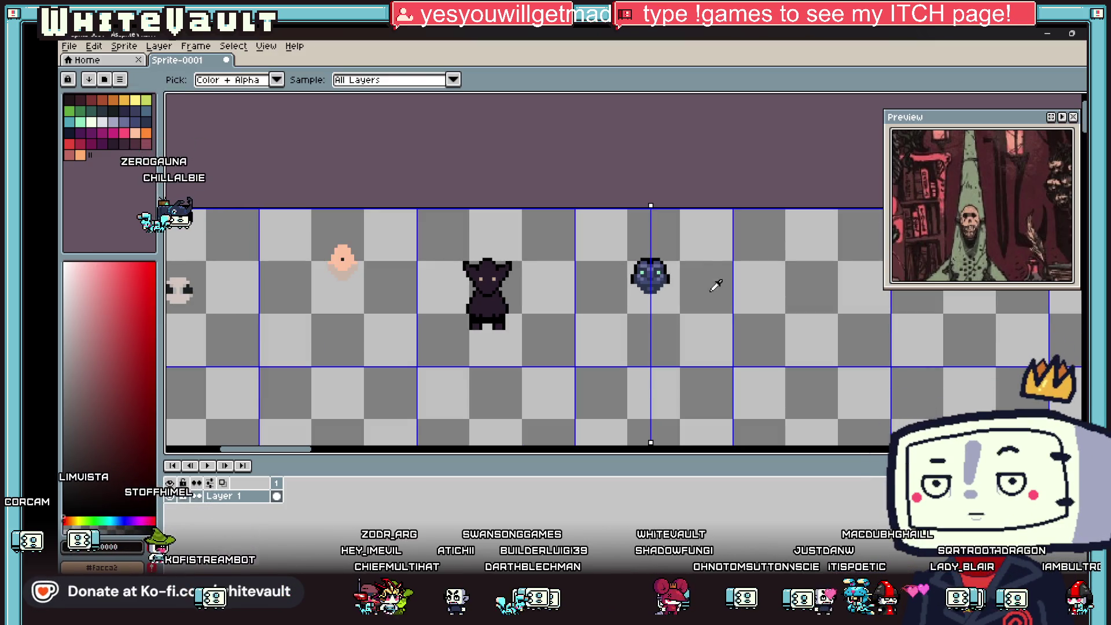
scroll(669, 282, "up", 1)
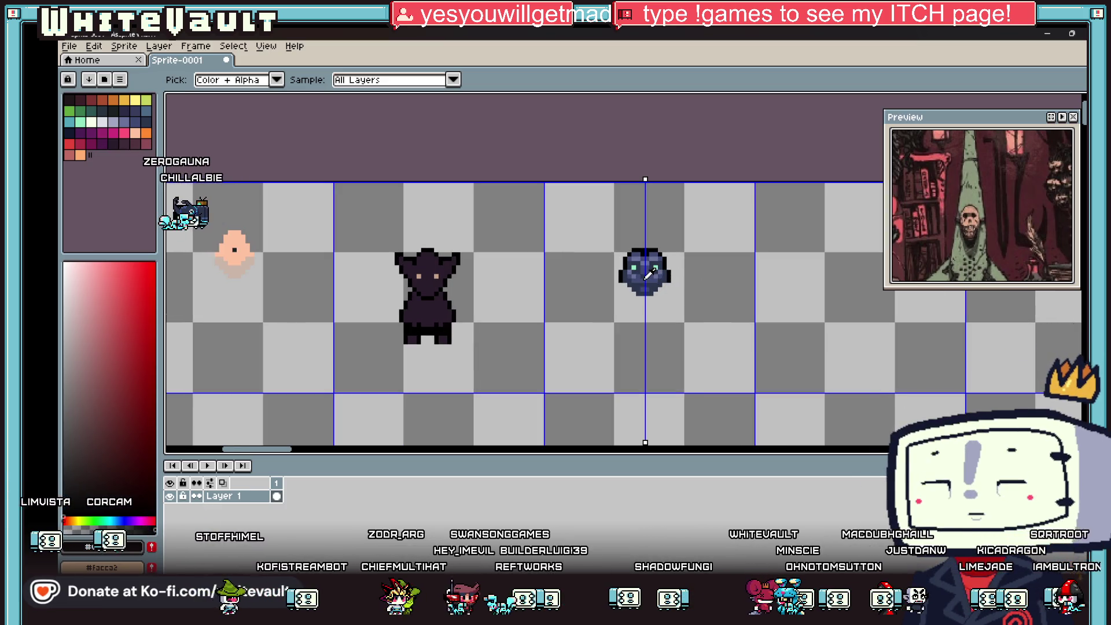
scroll(649, 273, "up", 3)
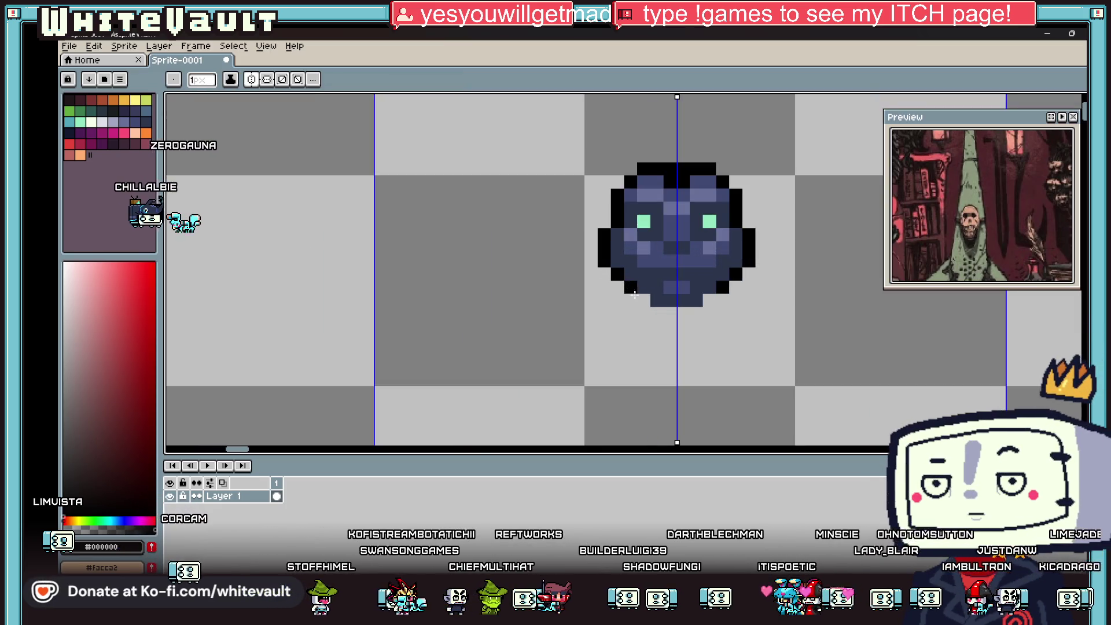
Draw thin mirrored black diagonal legs on both sides, removing their bent lower parts.
mouse_move(592, 275)
left_mouse_down()
mouse_move(551, 314)
mouse_move(605, 369)
left_mouse_up()
key("ctrl+z")
key("ctrl+z")
scroll(600, 363, "down", 3)
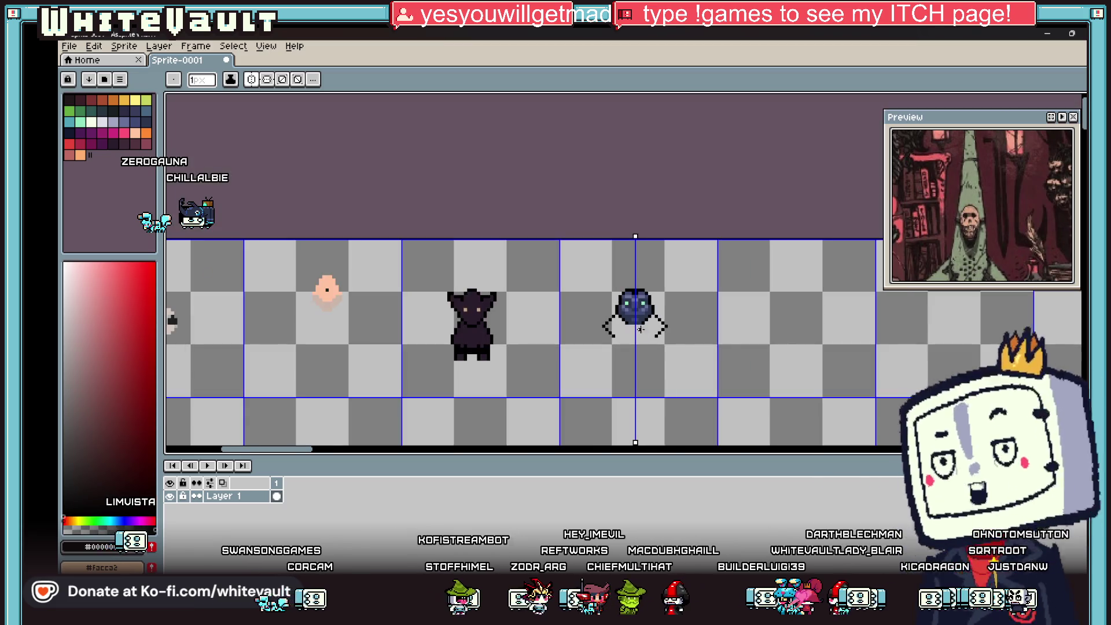
scroll(654, 342, "up", 2)
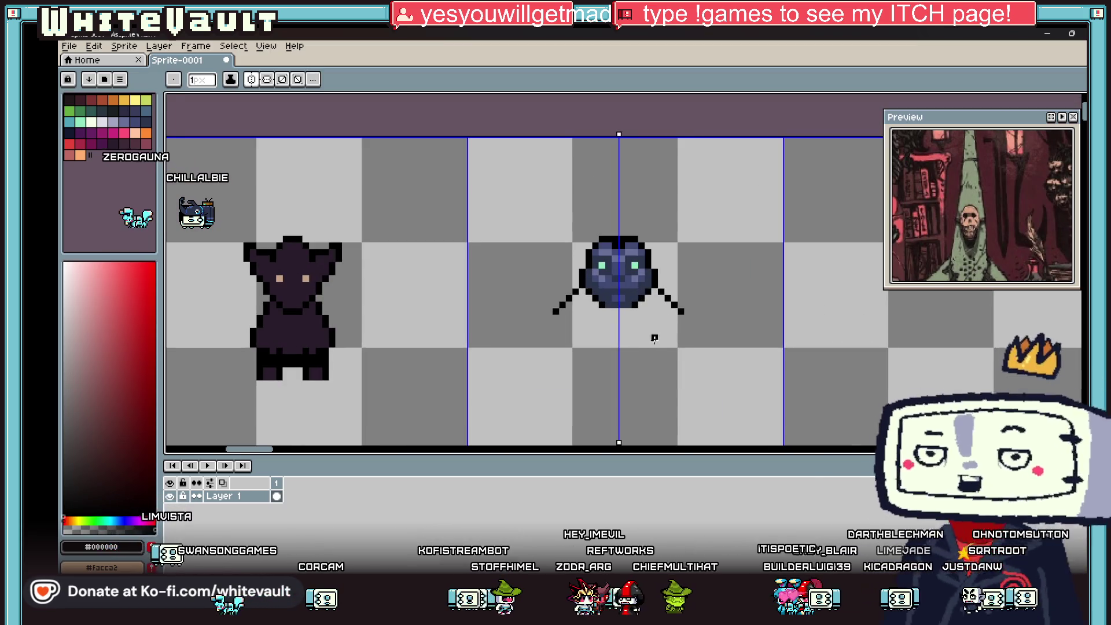
Turn off symmetry mode.
left_click(258, 83)
scroll(636, 289, "down", 3)
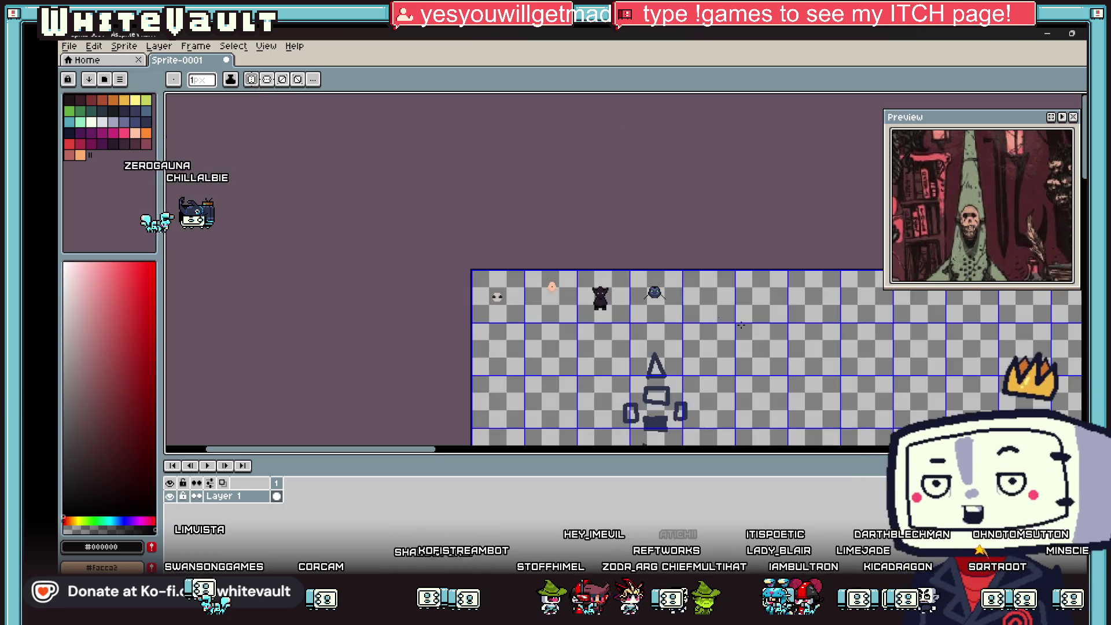
scroll(695, 294, "up", 3)
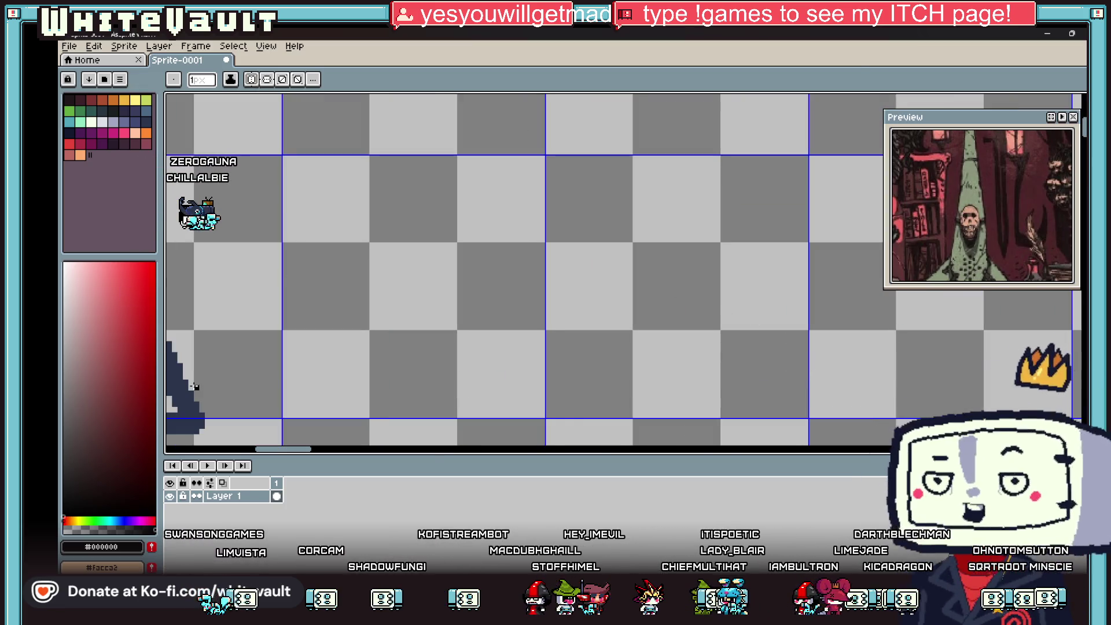
Outline a hood shape with a thick black pencil and fill it solid black.
key("b")
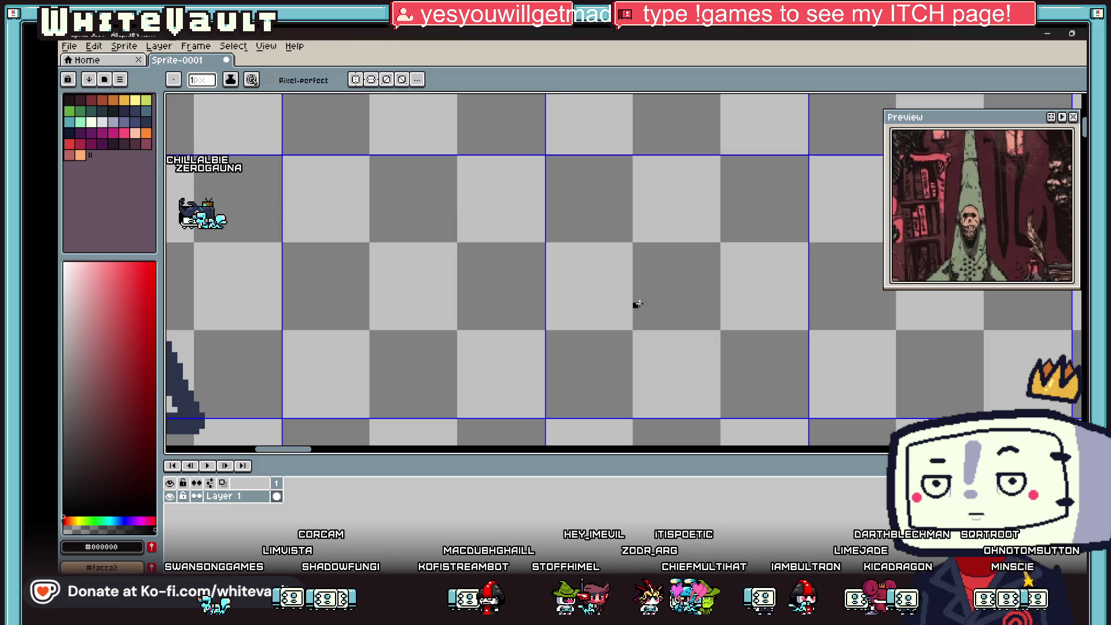
mouse_move(679, 308)
left_mouse_down()
mouse_move(619, 210)
mouse_move(620, 311)
left_mouse_up()
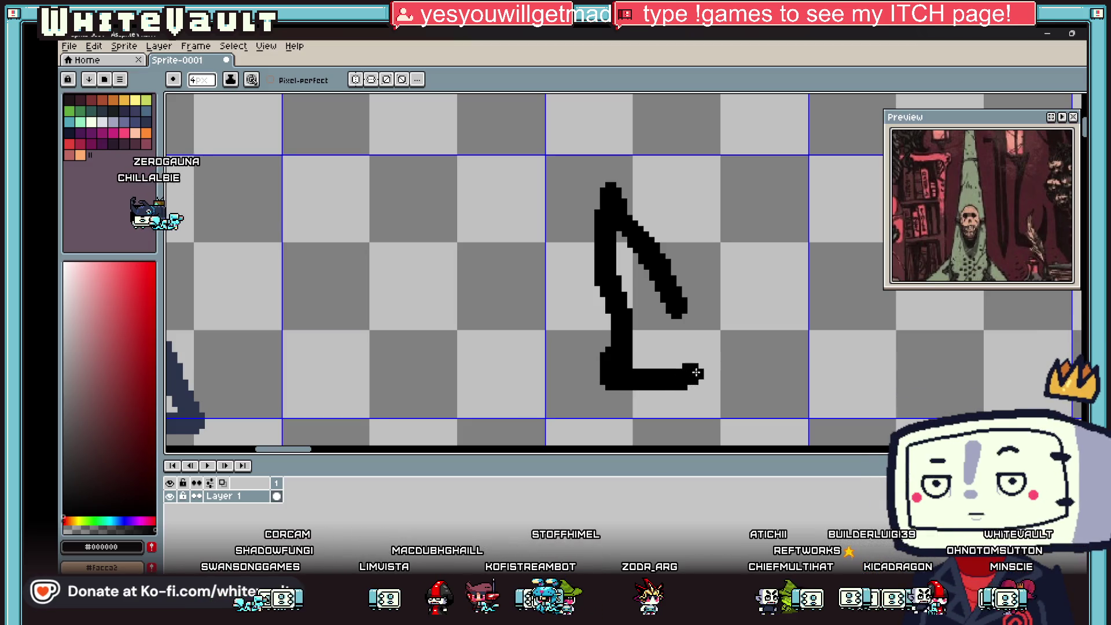
left_click_drag(697, 373, 679, 320)
key("g")
left_click(666, 327)
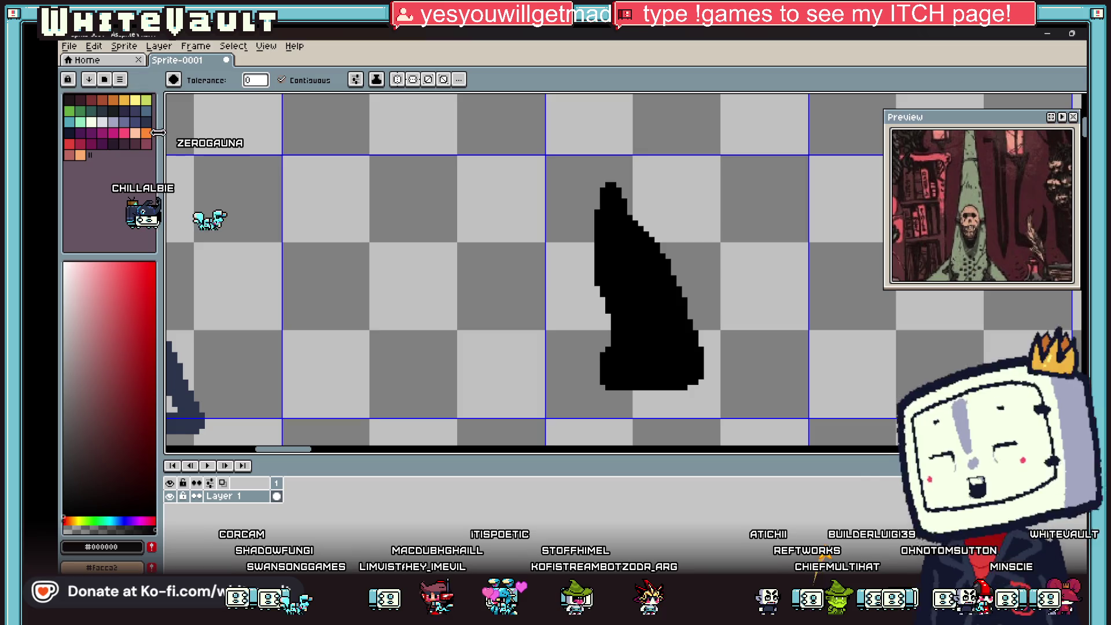
Sketch magenta guide lines over the hood, including a bent arm and a tall vertical line.
left_click(103, 134)
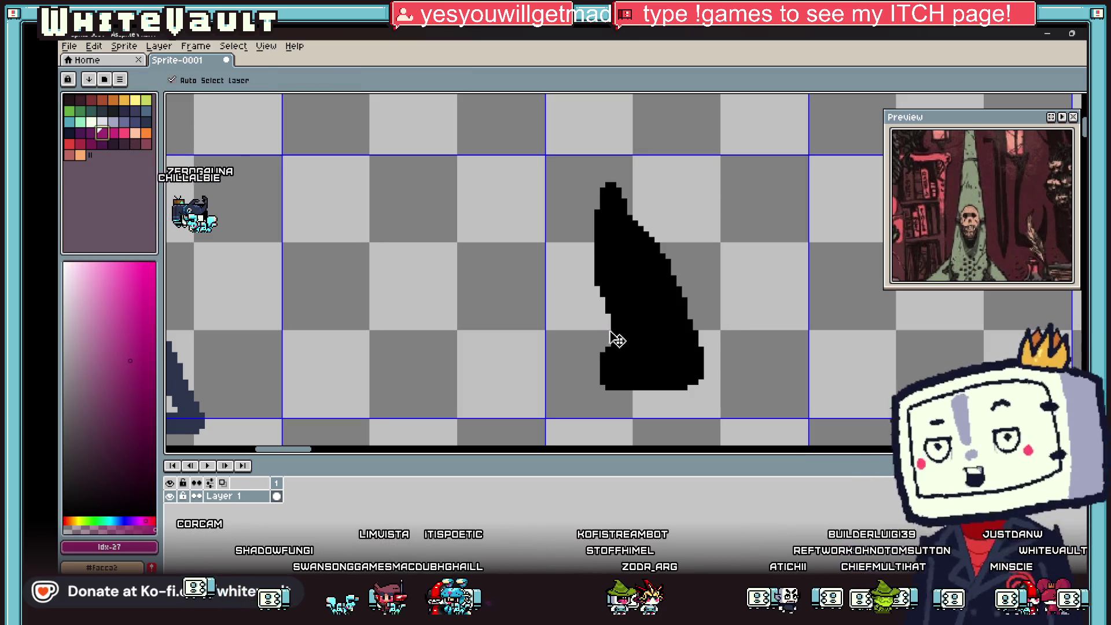
scroll(602, 338, "up", 1)
left_click(594, 346)
key("ctrl+z")
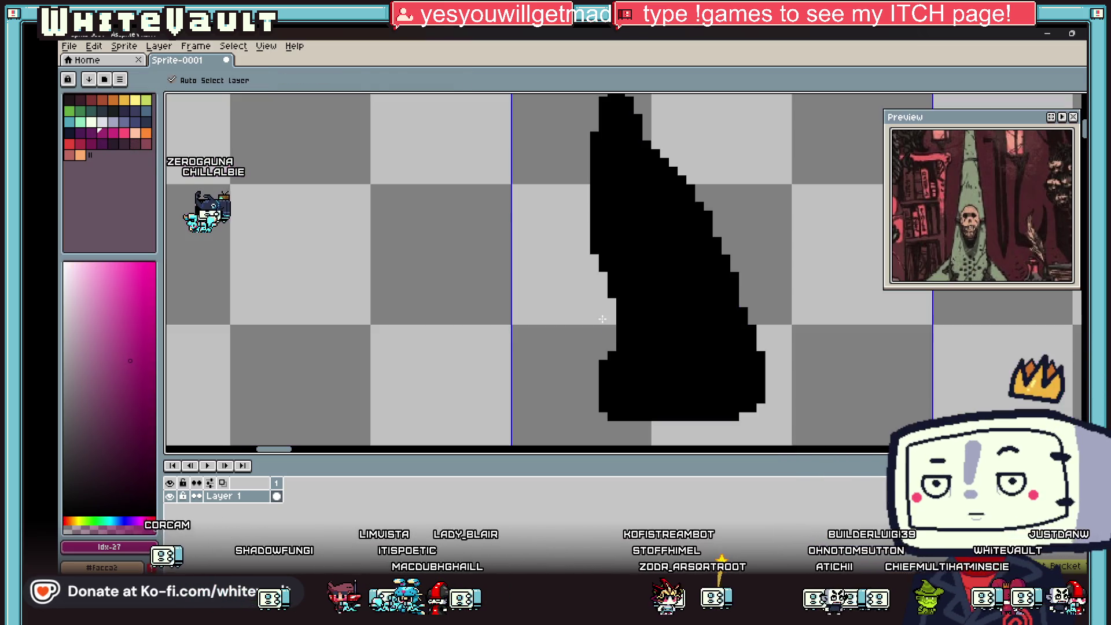
key("v")
key("b")
mouse_move(595, 321)
left_mouse_down()
mouse_move(637, 292)
mouse_move(682, 293)
mouse_move(690, 358)
left_mouse_up()
left_click_drag(600, 326, 607, 365)
left_click_drag(718, 142, 717, 306)
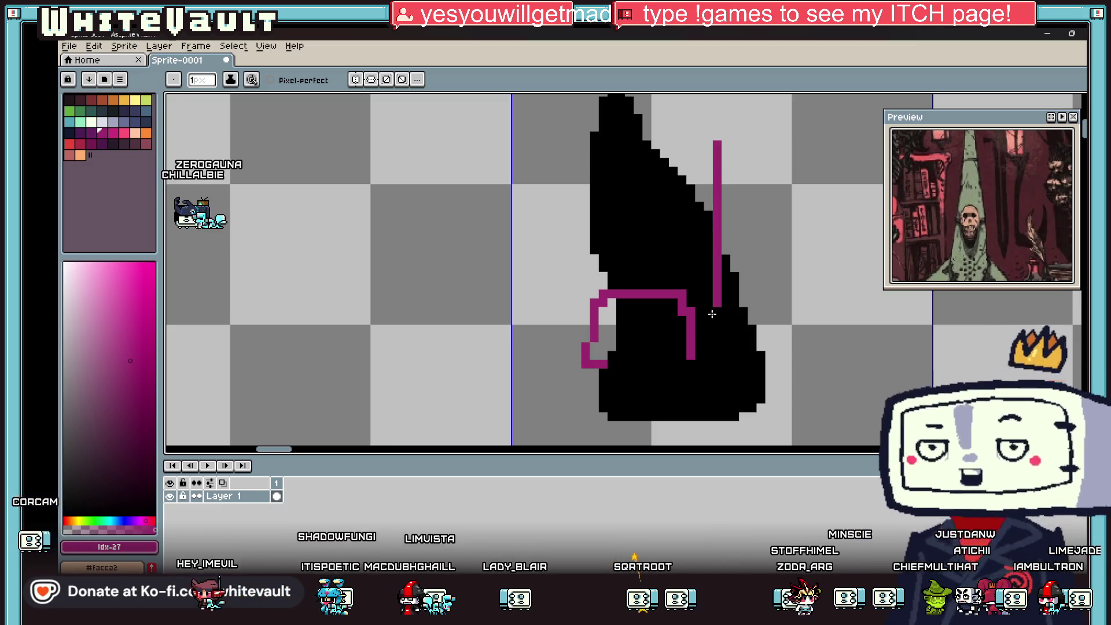
scroll(712, 314, "down", 5)
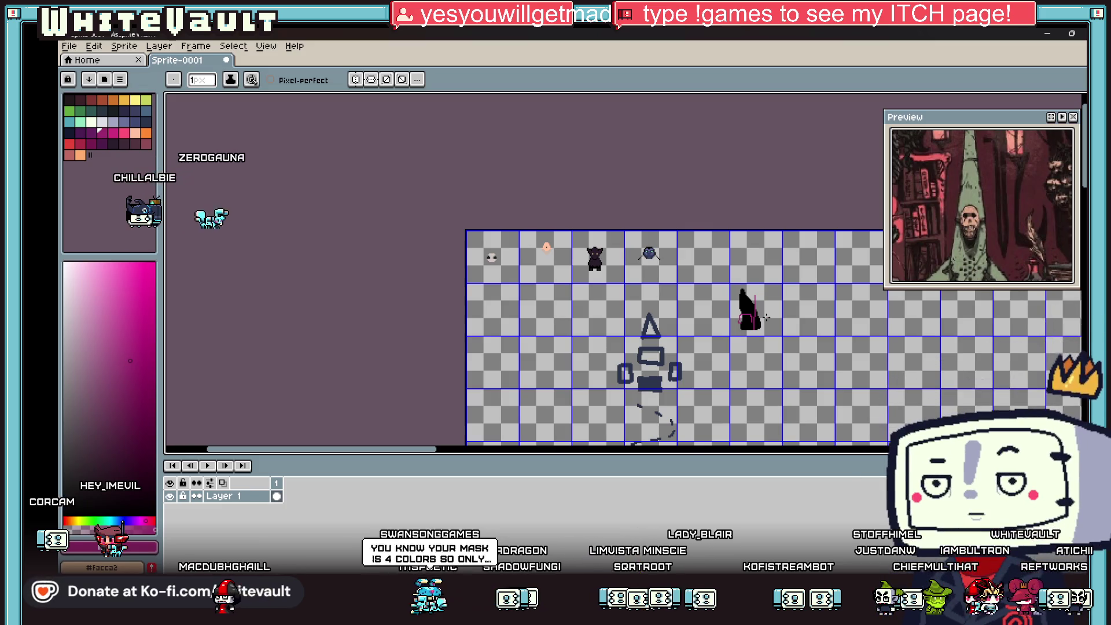
scroll(770, 319, "up", 1)
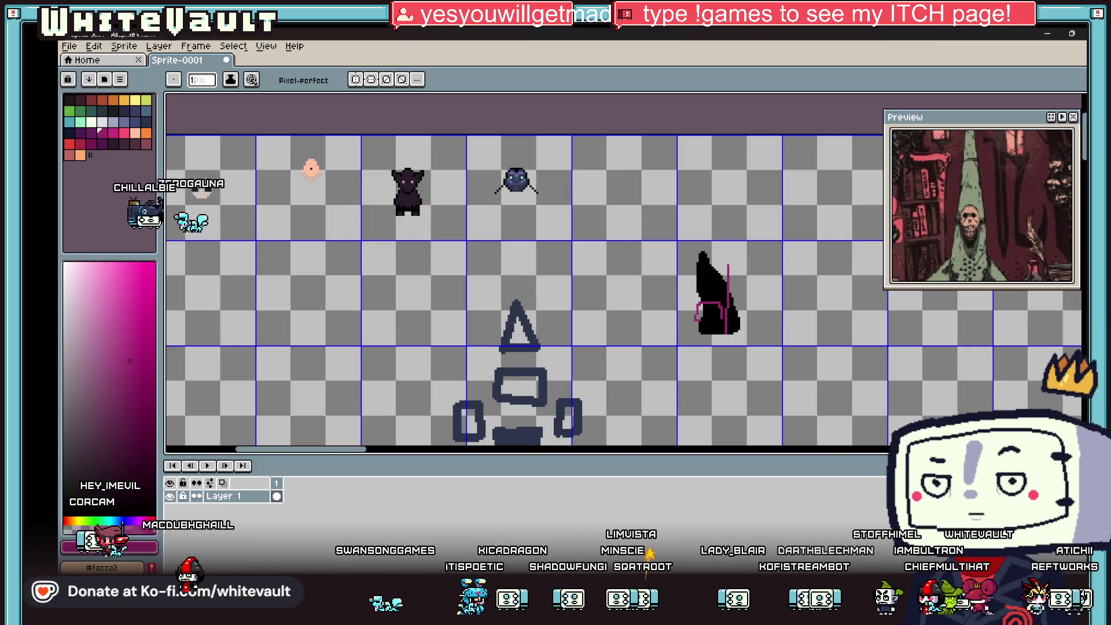